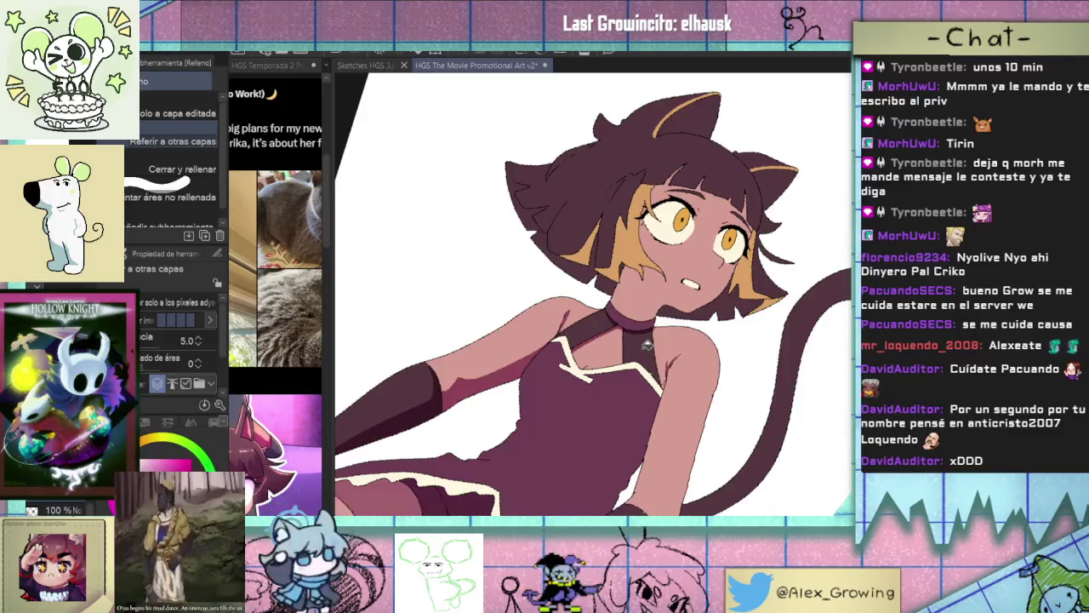
With the Pen selected, zoom in on the cat girl's neck above the collar.
{"action": "key", "text": "p"}
{"action": "scroll", "coordinate": [645, 340], "scroll_direction": "up", "scroll_amount": 3}
{"action": "scroll", "coordinate": [638, 325], "scroll_direction": "up", "scroll_amount": 2}
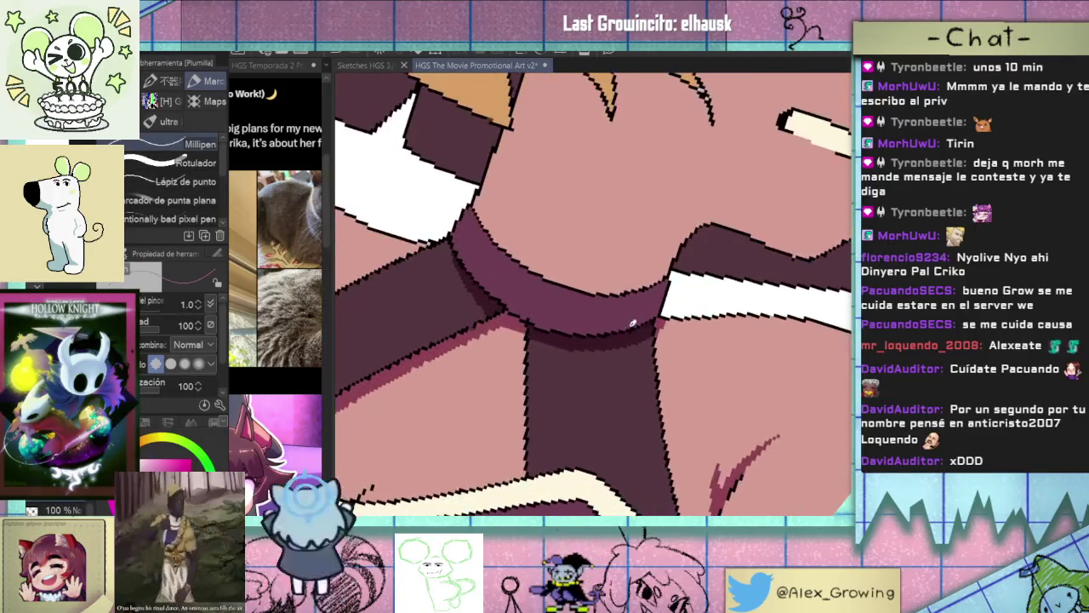
{"action": "scroll", "coordinate": [646, 296], "scroll_direction": "down", "scroll_amount": 2}
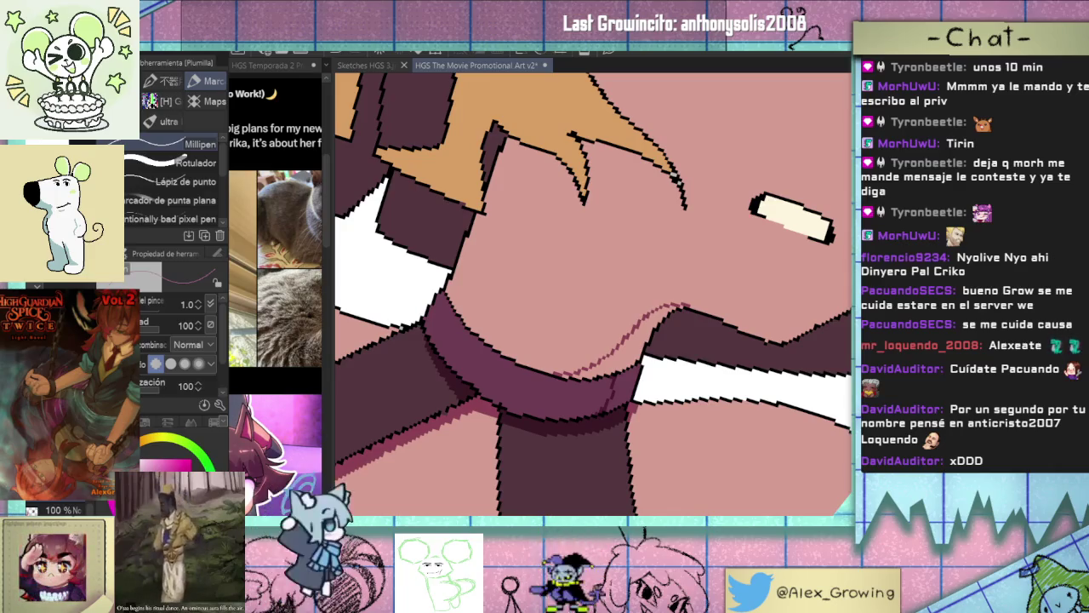
{"action": "scroll", "coordinate": [648, 267], "scroll_direction": "up", "scroll_amount": 3}
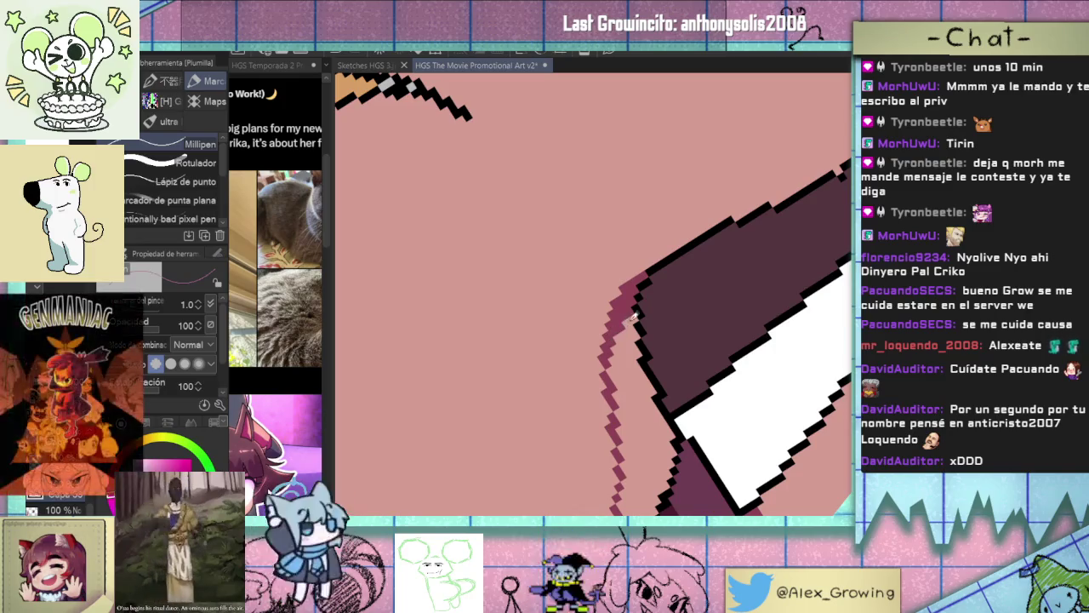
{"action": "scroll", "coordinate": [630, 318], "scroll_direction": "down", "scroll_amount": 3}
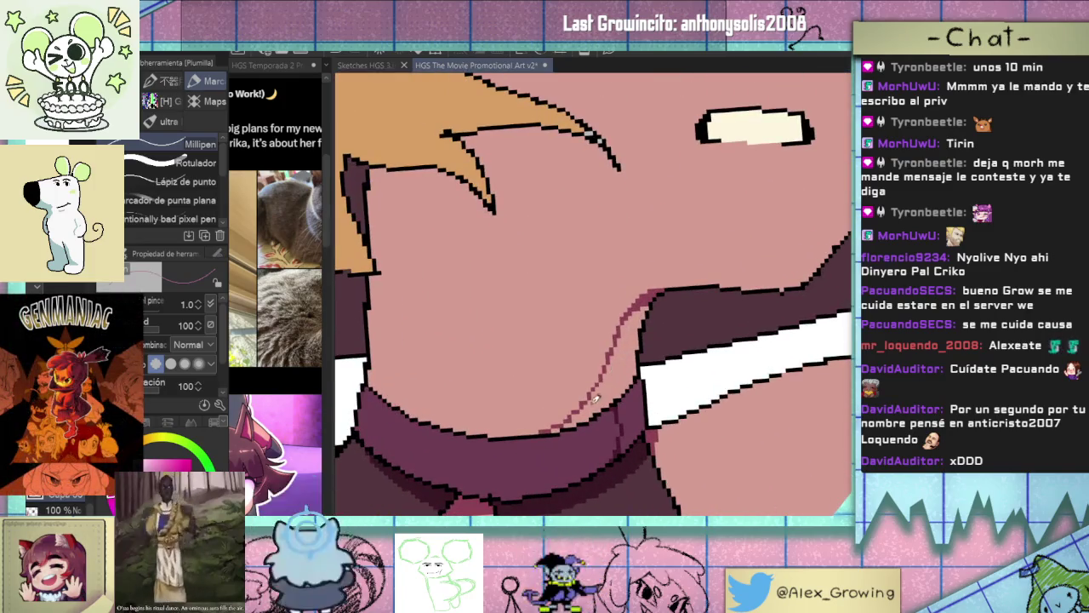
Fill the neck strip above the collar with darker pink shadow.
{"action": "key", "text": "g"}
{"action": "left_click", "coordinate": [587, 412]}
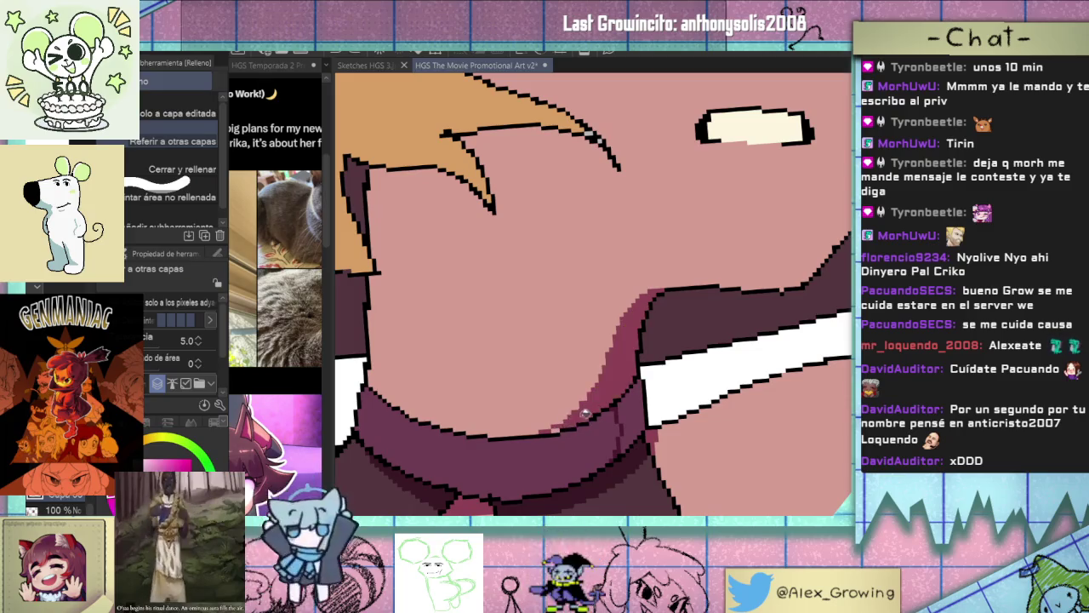
{"action": "scroll", "coordinate": [561, 428], "scroll_direction": "down", "scroll_amount": 3}
{"action": "scroll", "coordinate": [578, 412], "scroll_direction": "down", "scroll_amount": 2}
{"action": "scroll", "coordinate": [596, 400], "scroll_direction": "down", "scroll_amount": 1}
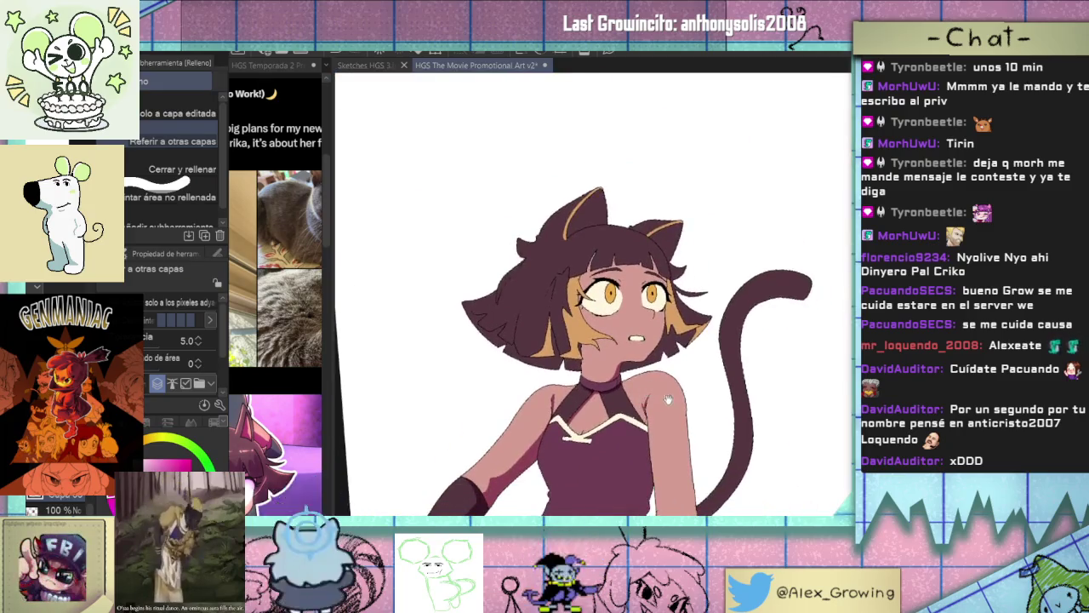
{"action": "scroll", "coordinate": [627, 375], "scroll_direction": "down", "scroll_amount": 1}
{"action": "key", "text": "p"}
{"action": "scroll", "coordinate": [677, 281], "scroll_direction": "up", "scroll_amount": 1}
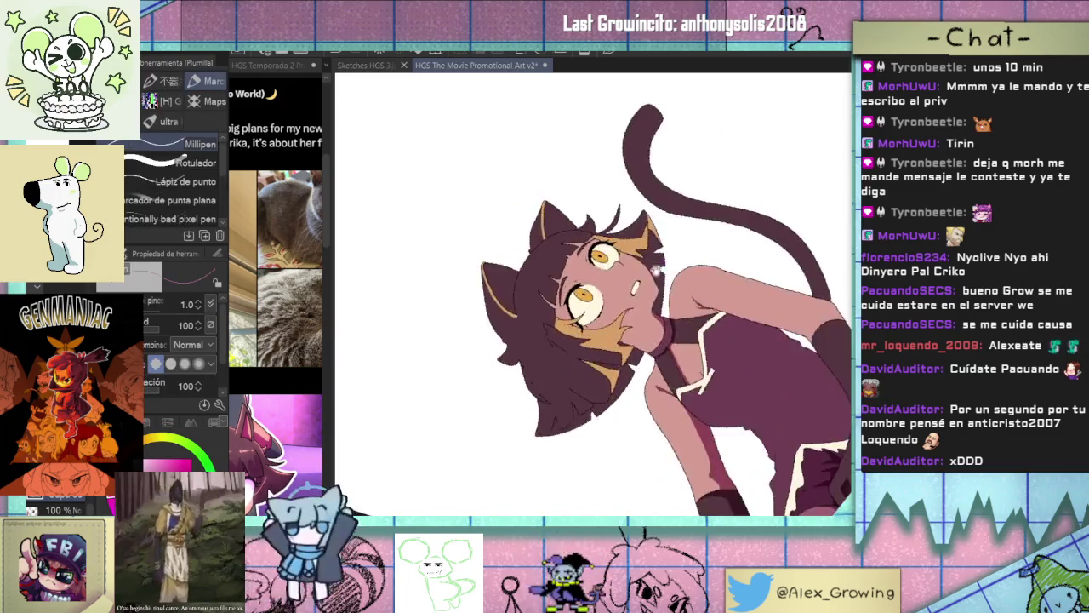
Fill the wedge beside the collar with darker pink.
{"action": "scroll", "coordinate": [677, 281], "scroll_direction": "up", "scroll_amount": 2}
{"action": "scroll", "coordinate": [677, 279], "scroll_direction": "up", "scroll_amount": 1}
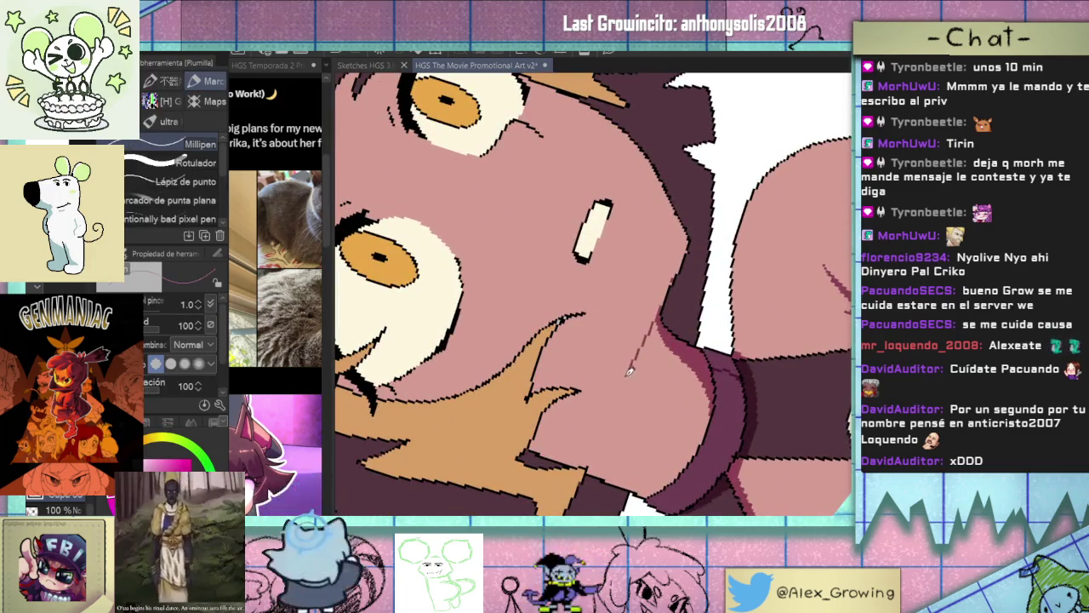
{"action": "key", "text": "g"}
{"action": "left_click", "coordinate": [663, 341]}
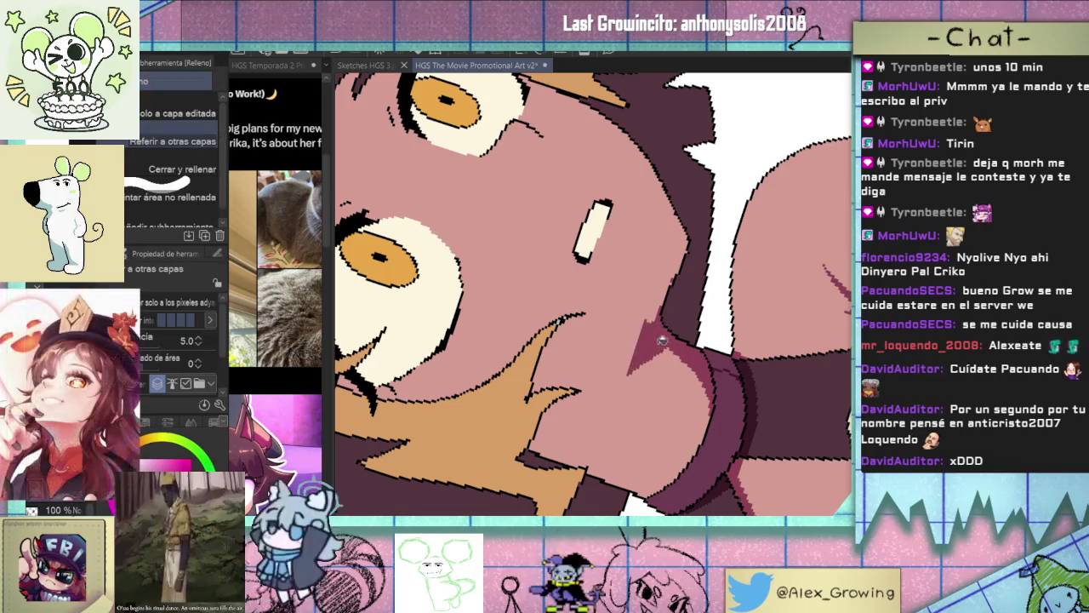
{"action": "scroll", "coordinate": [655, 327], "scroll_direction": "up", "scroll_amount": 2}
Center the view on the face and shoulders and draw a red line along the tan hair strand.
{"action": "key", "text": "p"}
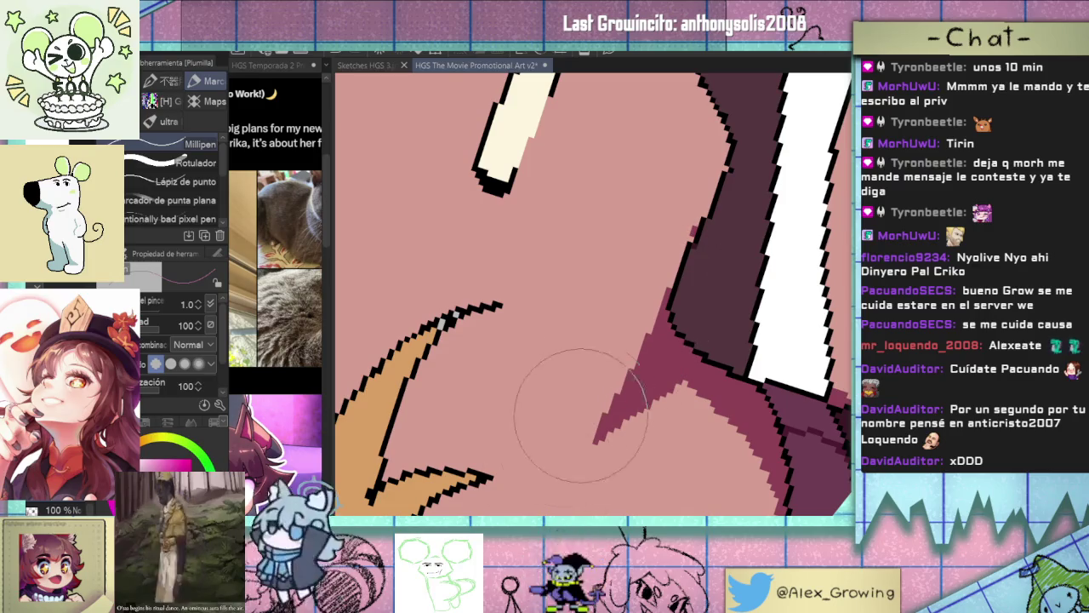
{"action": "scroll", "coordinate": [647, 340], "scroll_direction": "down", "scroll_amount": 3}
{"action": "scroll", "coordinate": [616, 388], "scroll_direction": "down", "scroll_amount": 1}
{"action": "left_click_drag", "start_coordinate": [617, 389], "coordinate": [688, 376]}
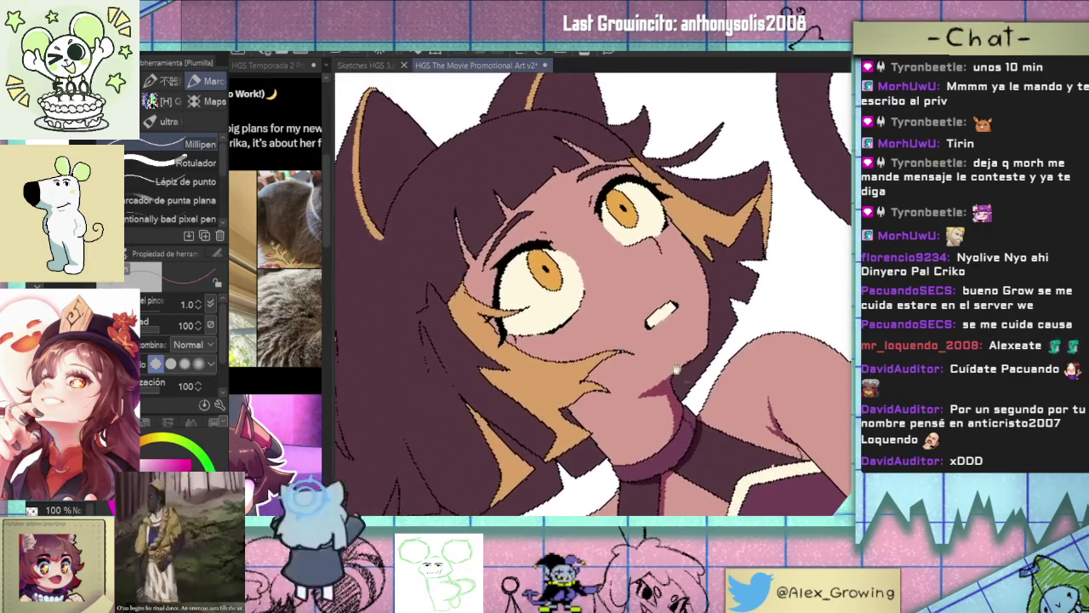
{"action": "scroll", "coordinate": [699, 357], "scroll_direction": "down", "scroll_amount": 2}
{"action": "scroll", "coordinate": [706, 417], "scroll_direction": "up", "scroll_amount": 5}
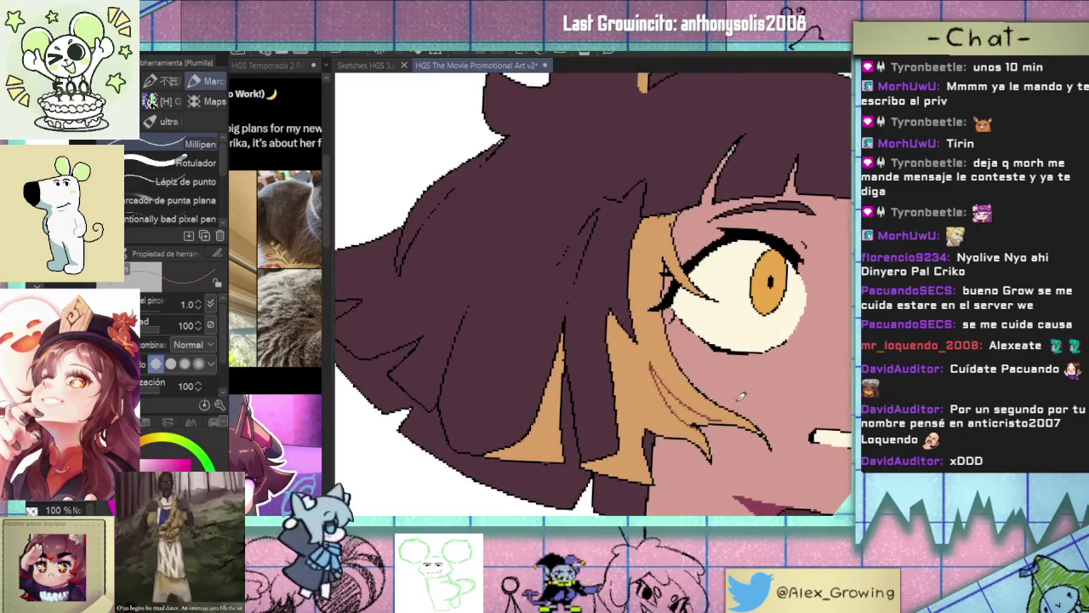
{"action": "scroll", "coordinate": [740, 394], "scroll_direction": "up", "scroll_amount": 3}
{"action": "mouse_move", "coordinate": [695, 398]}
{"action": "left_mouse_down"}
{"action": "mouse_move", "coordinate": [753, 404]}
{"action": "mouse_move", "coordinate": [708, 379]}
{"action": "left_mouse_up"}
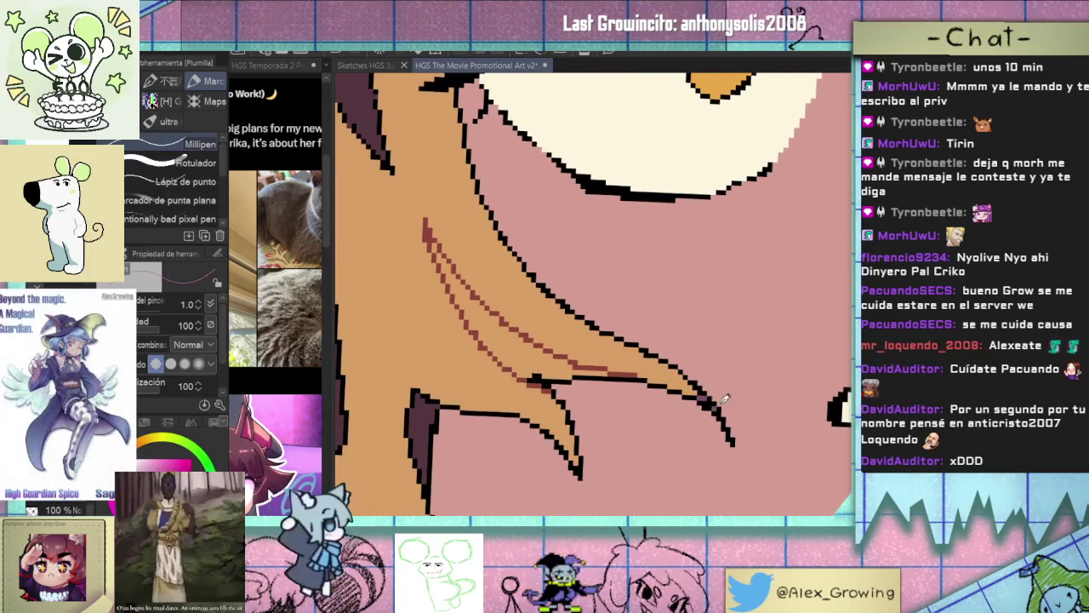
Draw two dark strand lines into the hair beside the eye.
{"action": "scroll", "coordinate": [723, 400], "scroll_direction": "down", "scroll_amount": 3}
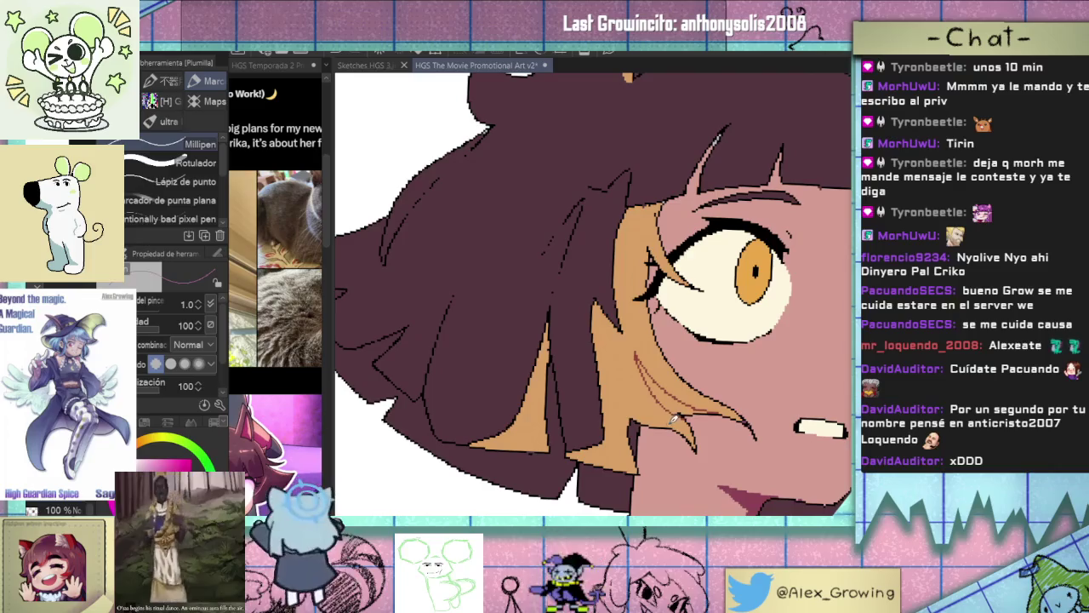
{"action": "mouse_move", "coordinate": [623, 397]}
{"action": "left_mouse_down"}
{"action": "mouse_move", "coordinate": [642, 421]}
{"action": "mouse_move", "coordinate": [653, 466]}
{"action": "left_mouse_up"}
{"action": "left_click_drag", "start_coordinate": [595, 327], "coordinate": [559, 415]}
{"action": "left_click_drag", "start_coordinate": [627, 315], "coordinate": [601, 372]}
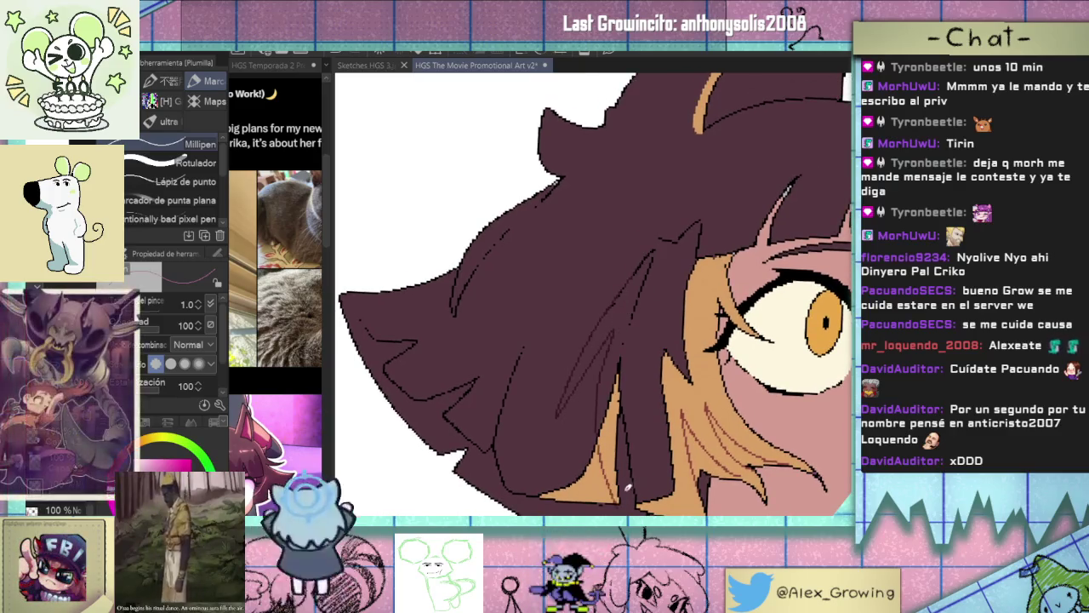
{"action": "scroll", "coordinate": [654, 374], "scroll_direction": "up", "scroll_amount": 2}
Fill the lower hair triangle and the next hair strip with dark shading.
{"action": "key", "text": "g"}
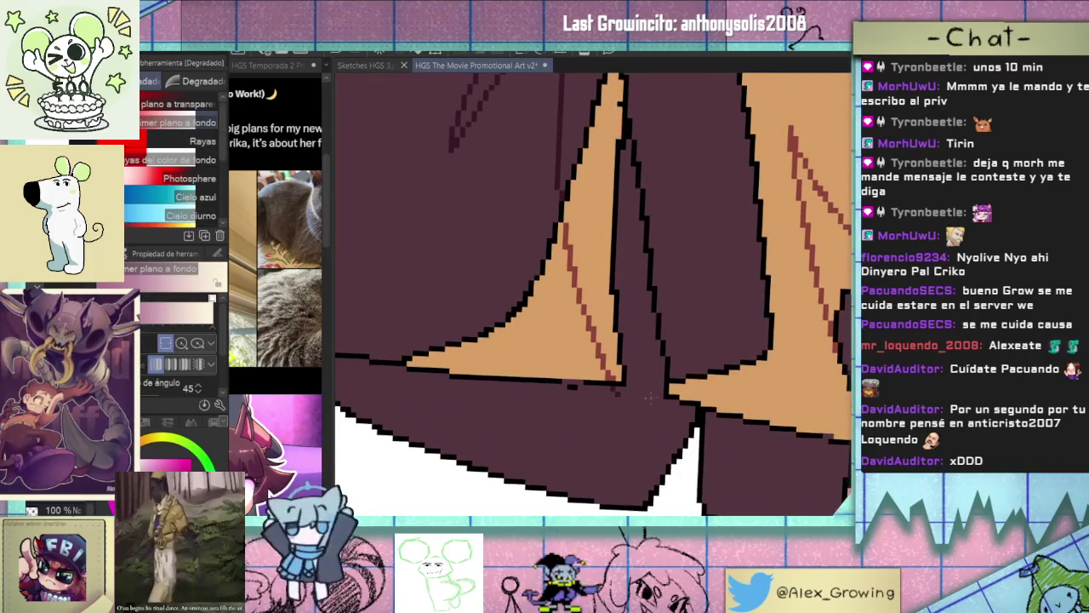
{"action": "key", "text": "p"}
{"action": "scroll", "coordinate": [532, 321], "scroll_direction": "down", "scroll_amount": 2}
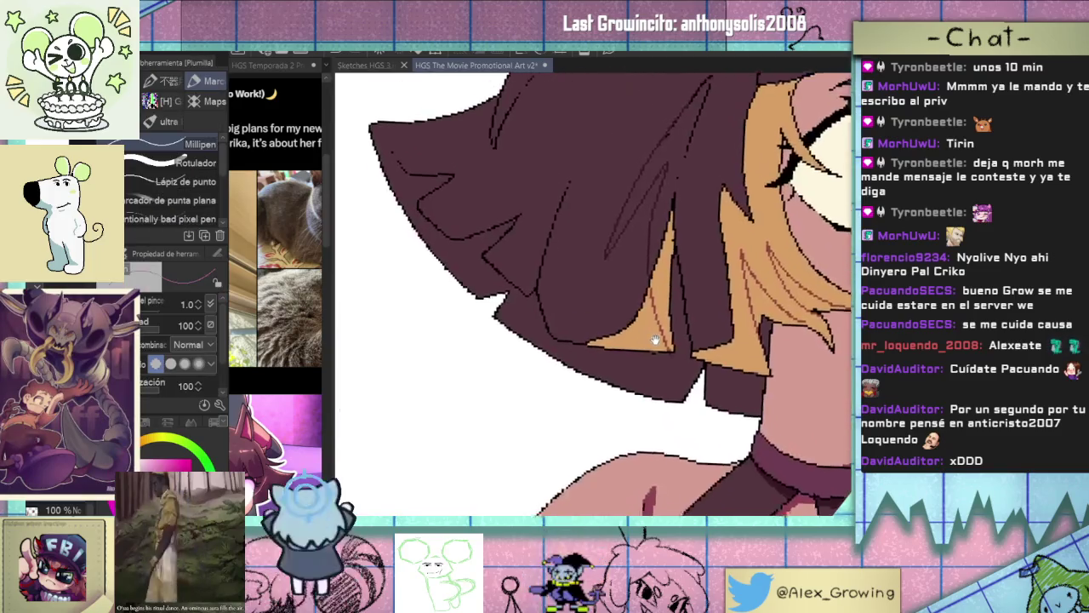
{"action": "scroll", "coordinate": [531, 321], "scroll_direction": "down", "scroll_amount": 2}
{"action": "scroll", "coordinate": [531, 321], "scroll_direction": "down", "scroll_amount": 1}
{"action": "scroll", "coordinate": [531, 321], "scroll_direction": "up", "scroll_amount": 1}
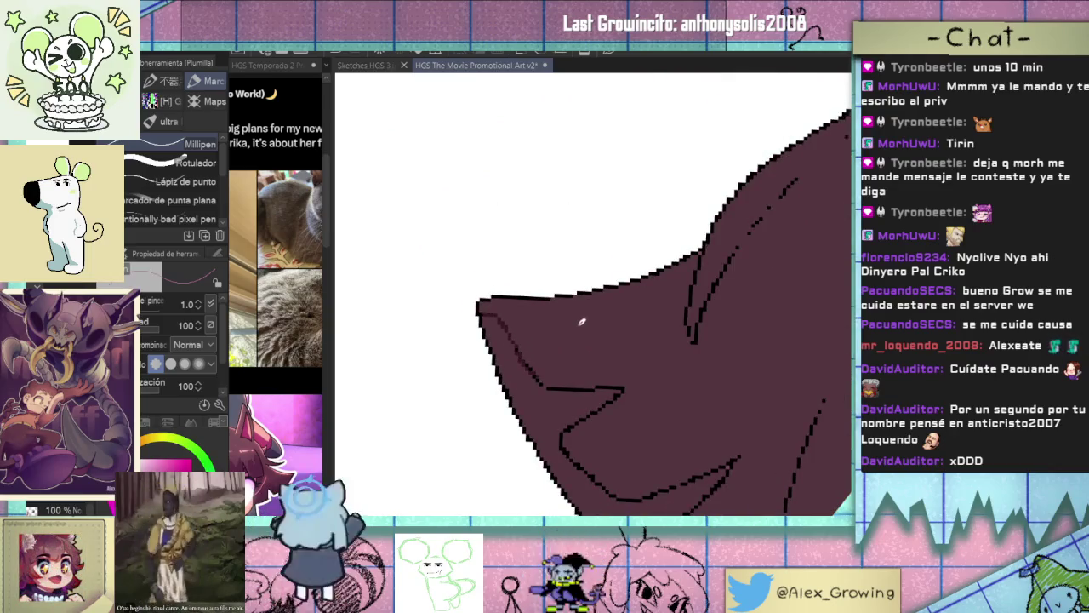
{"action": "key", "text": "g"}
{"action": "left_click", "coordinate": [572, 413]}
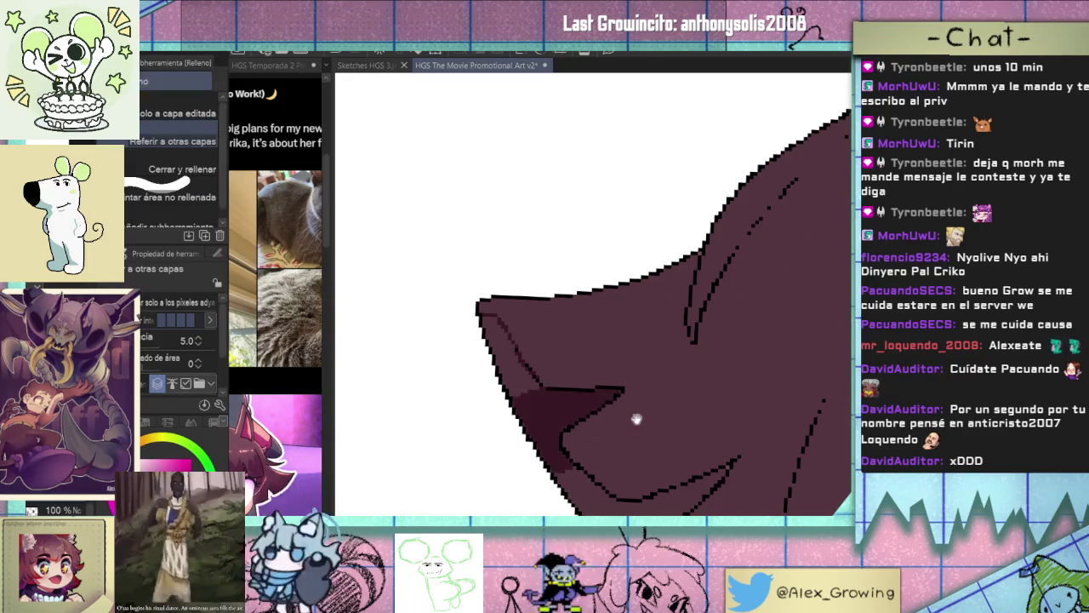
{"action": "left_click", "coordinate": [531, 362]}
Darken two more lower hair regions with the dark purple fill.
{"action": "scroll", "coordinate": [591, 347], "scroll_direction": "down", "scroll_amount": 2}
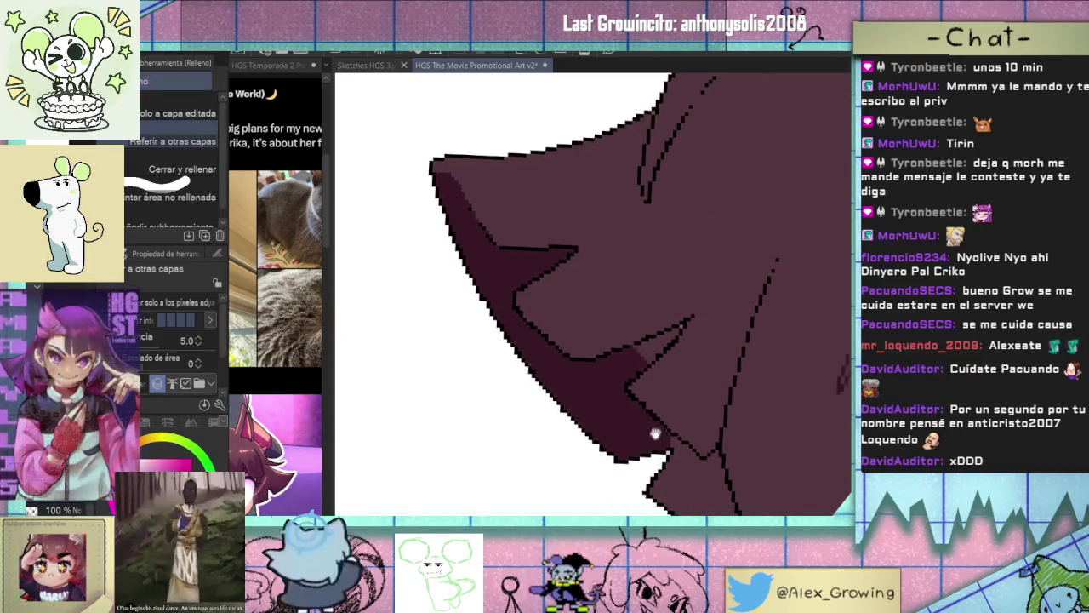
{"action": "scroll", "coordinate": [564, 260], "scroll_direction": "up", "scroll_amount": 2}
{"action": "left_click", "coordinate": [600, 400]}
{"action": "scroll", "coordinate": [613, 264], "scroll_direction": "up", "scroll_amount": 2}
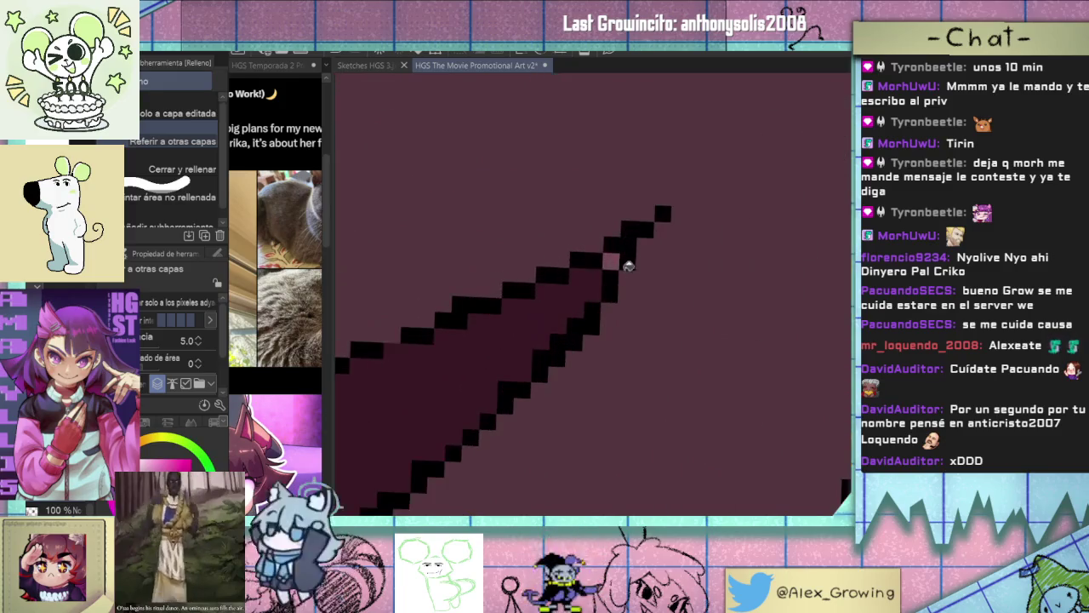
{"action": "scroll", "coordinate": [621, 263], "scroll_direction": "down", "scroll_amount": 4}
{"action": "scroll", "coordinate": [579, 362], "scroll_direction": "up", "scroll_amount": 1}
{"action": "left_click", "coordinate": [607, 364]}
Fill the thin hair strip darker, undo it, and refill the correct strip.
{"action": "scroll", "coordinate": [613, 340], "scroll_direction": "up", "scroll_amount": 2}
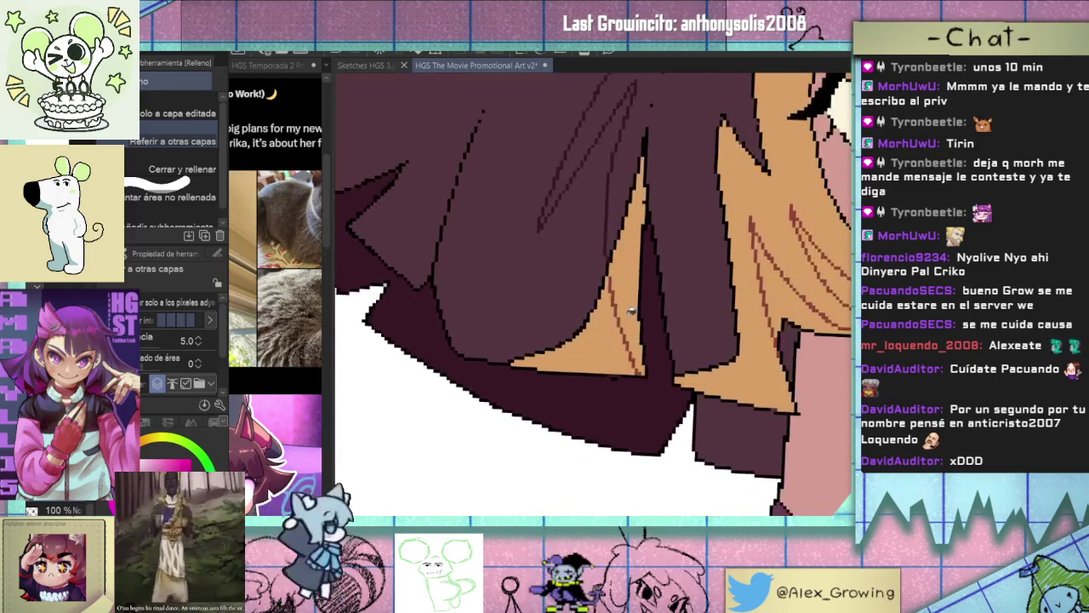
{"action": "scroll", "coordinate": [617, 297], "scroll_direction": "up", "scroll_amount": 2}
{"action": "left_click", "coordinate": [616, 270]}
{"action": "scroll", "coordinate": [630, 289], "scroll_direction": "down", "scroll_amount": 1}
{"action": "key", "text": "ctrl+z"}
{"action": "left_click", "coordinate": [594, 344]}
Draw a dark line along the hair strand and fill both parts of that strip dark.
{"action": "key", "text": "p"}
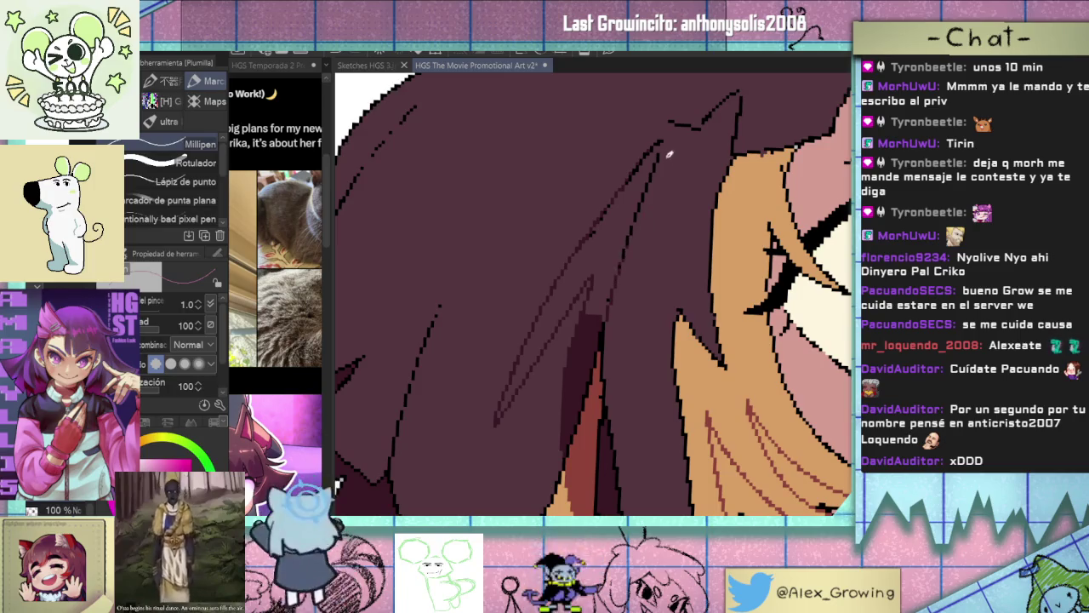
{"action": "left_click_drag", "start_coordinate": [655, 166], "coordinate": [634, 232]}
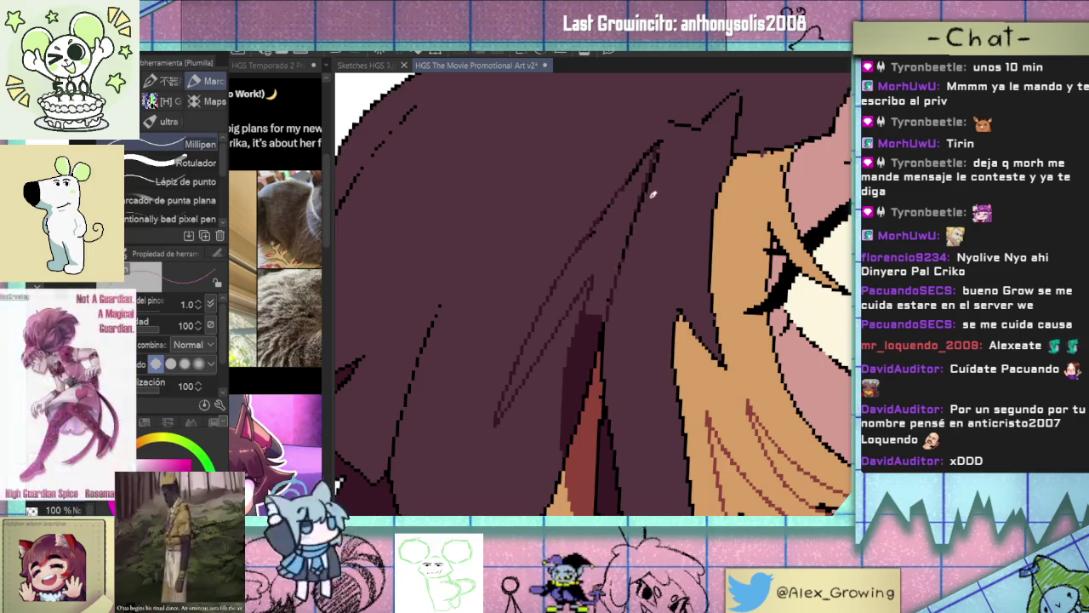
{"action": "key", "text": "g"}
{"action": "left_click", "coordinate": [638, 182]}
{"action": "left_click", "coordinate": [610, 258]}
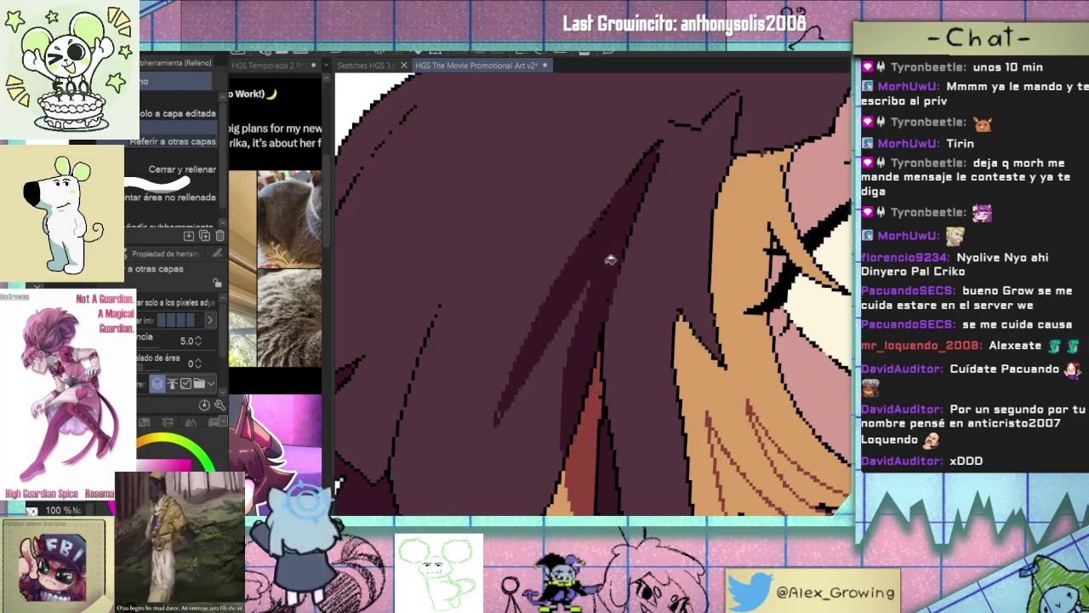
{"action": "scroll", "coordinate": [609, 257], "scroll_direction": "down", "scroll_amount": 3}
{"action": "scroll", "coordinate": [546, 378], "scroll_direction": "up", "scroll_amount": 3}
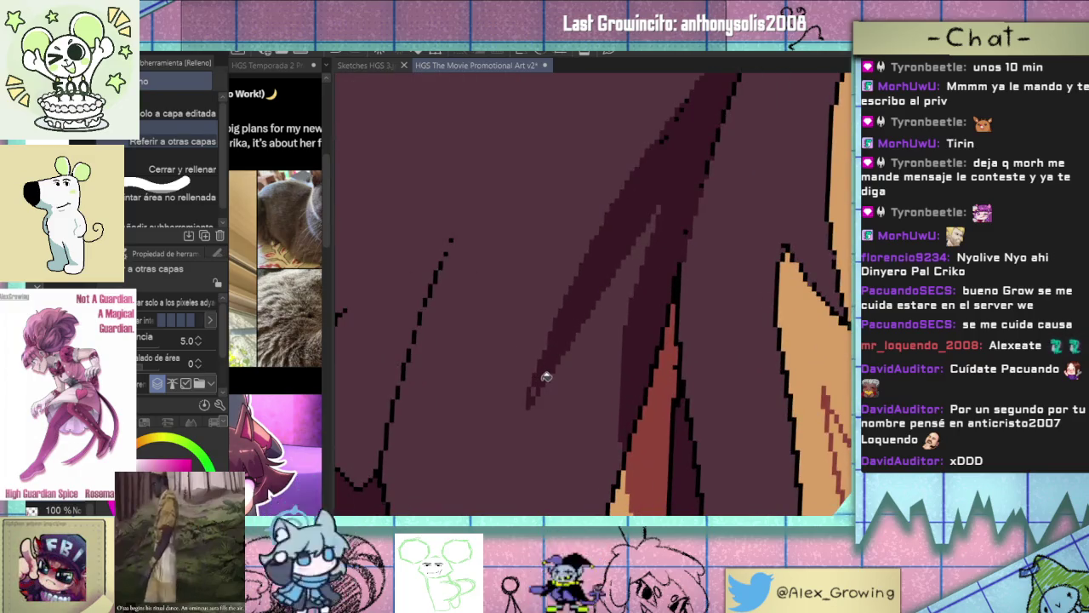
{"action": "key", "text": "p"}
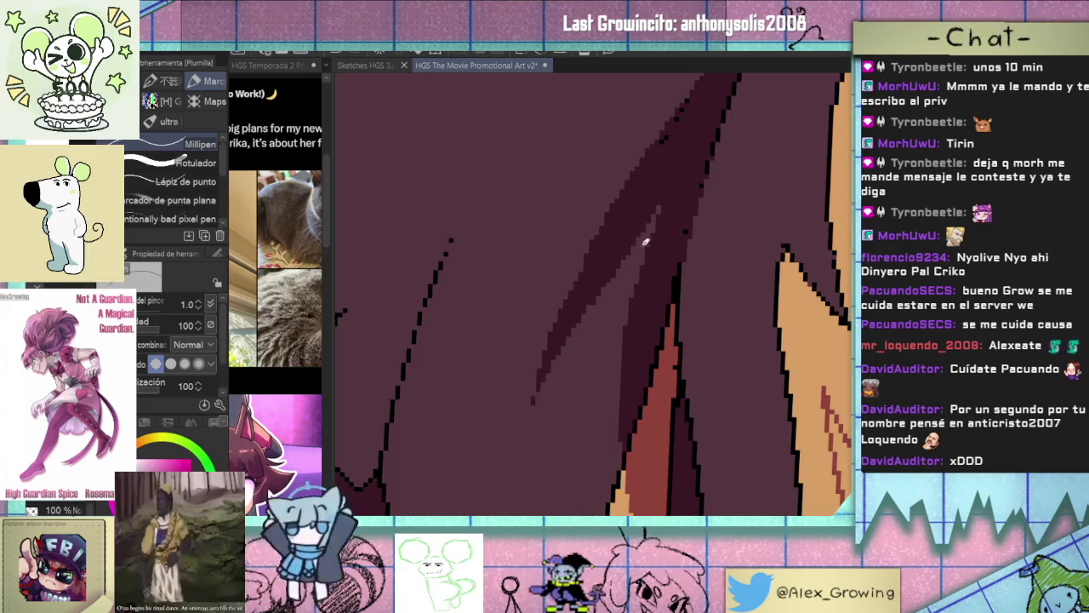
{"action": "scroll", "coordinate": [630, 281], "scroll_direction": "down", "scroll_amount": 4}
{"action": "scroll", "coordinate": [629, 297], "scroll_direction": "up", "scroll_amount": 2}
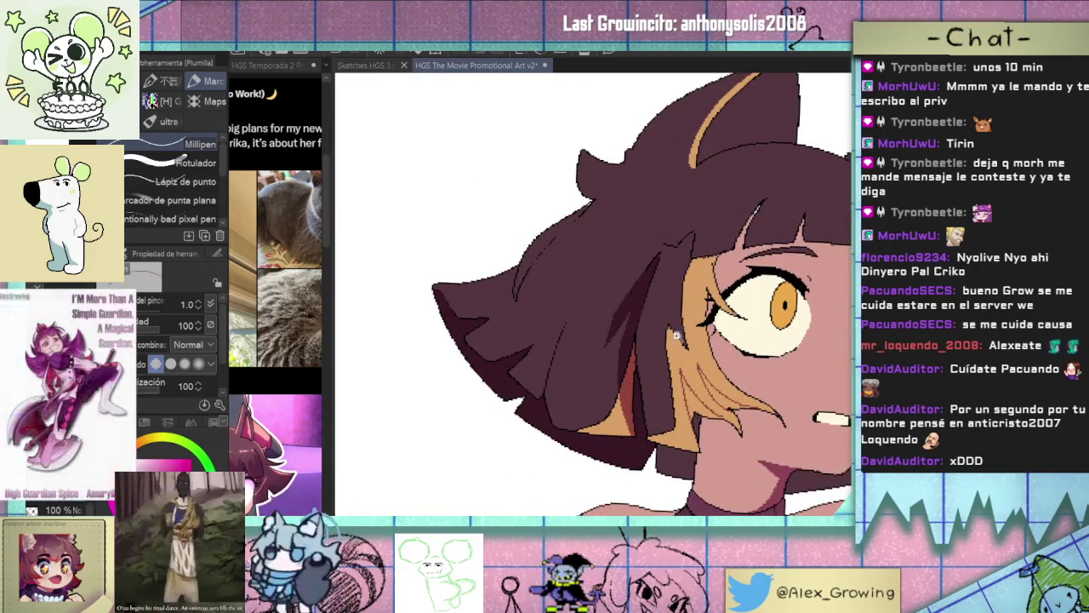
Fill the orange hair patch with dark purple.
{"action": "scroll", "coordinate": [673, 333], "scroll_direction": "down", "scroll_amount": 3}
{"action": "scroll", "coordinate": [676, 332], "scroll_direction": "up", "scroll_amount": 1}
{"action": "scroll", "coordinate": [681, 329], "scroll_direction": "up", "scroll_amount": 2}
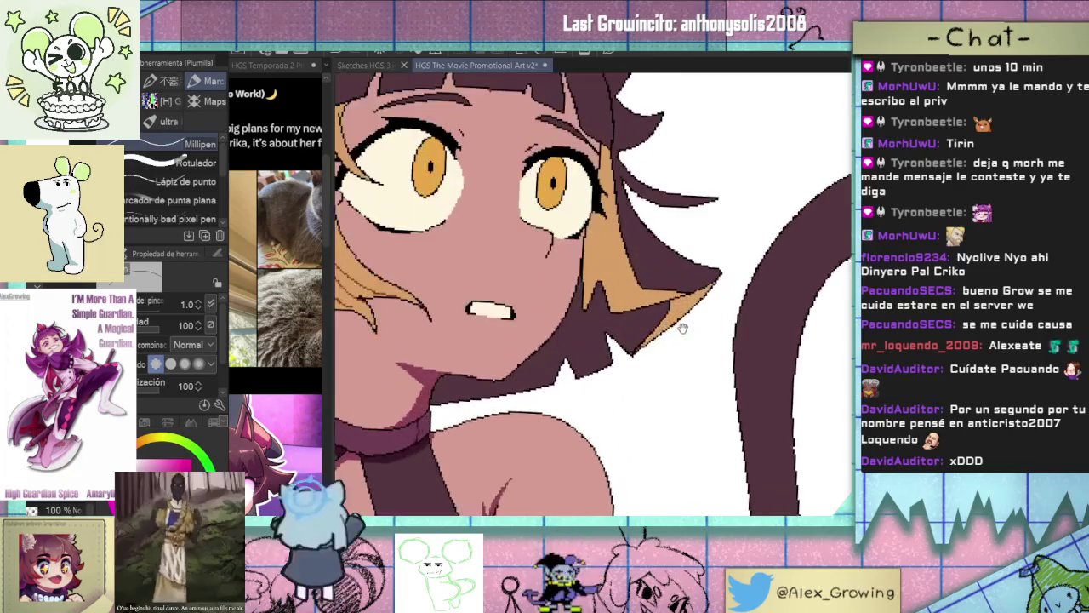
{"action": "key", "text": "g"}
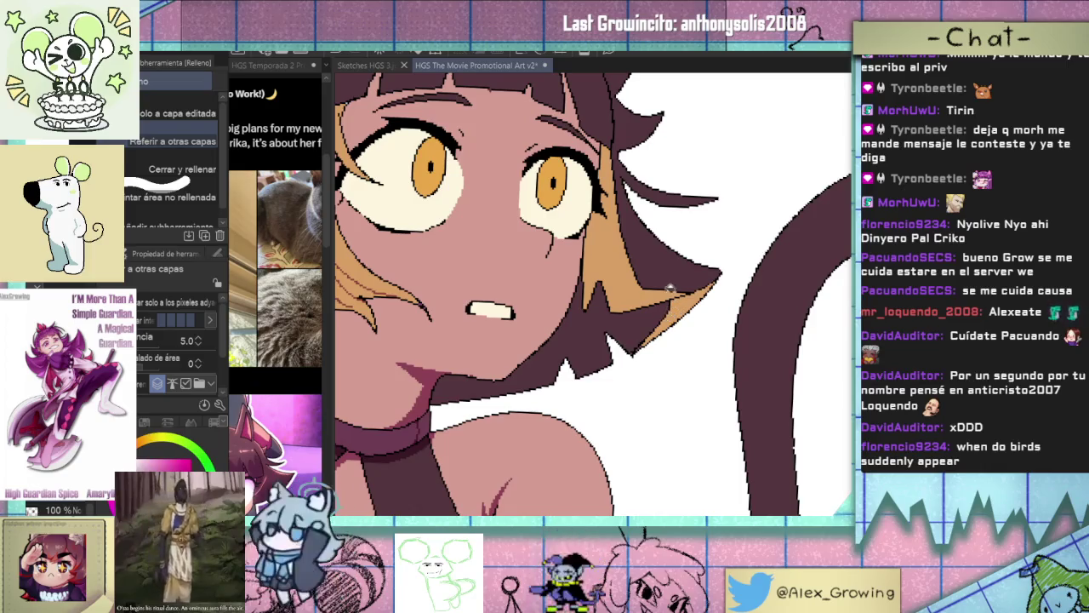
{"action": "left_click", "coordinate": [655, 316]}
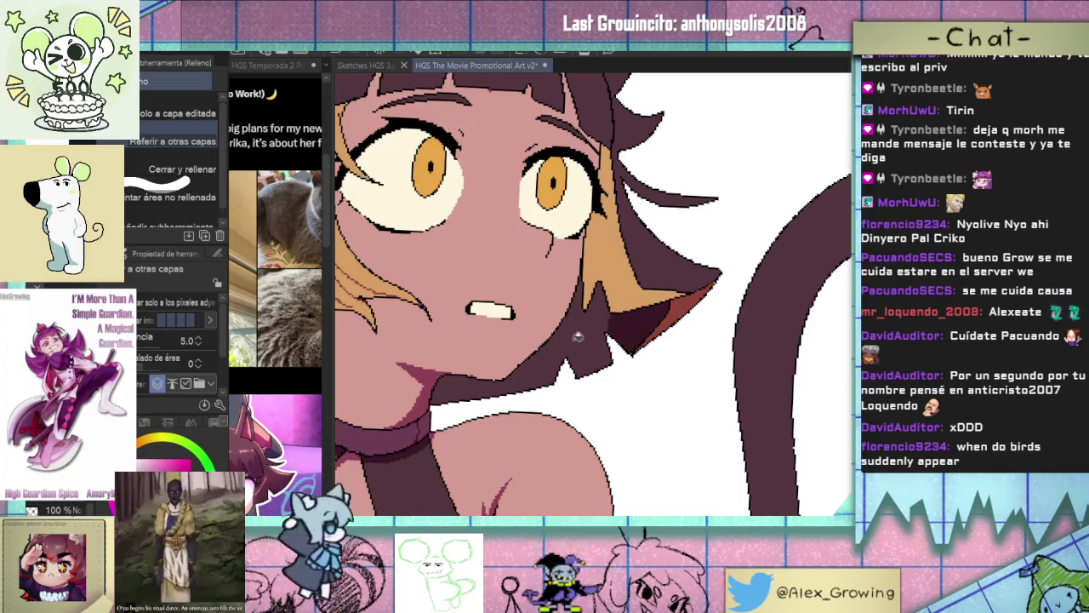
Fill the gap between the hair strands with dark reddish-brown.
{"action": "scroll", "coordinate": [636, 343], "scroll_direction": "down", "scroll_amount": 5}
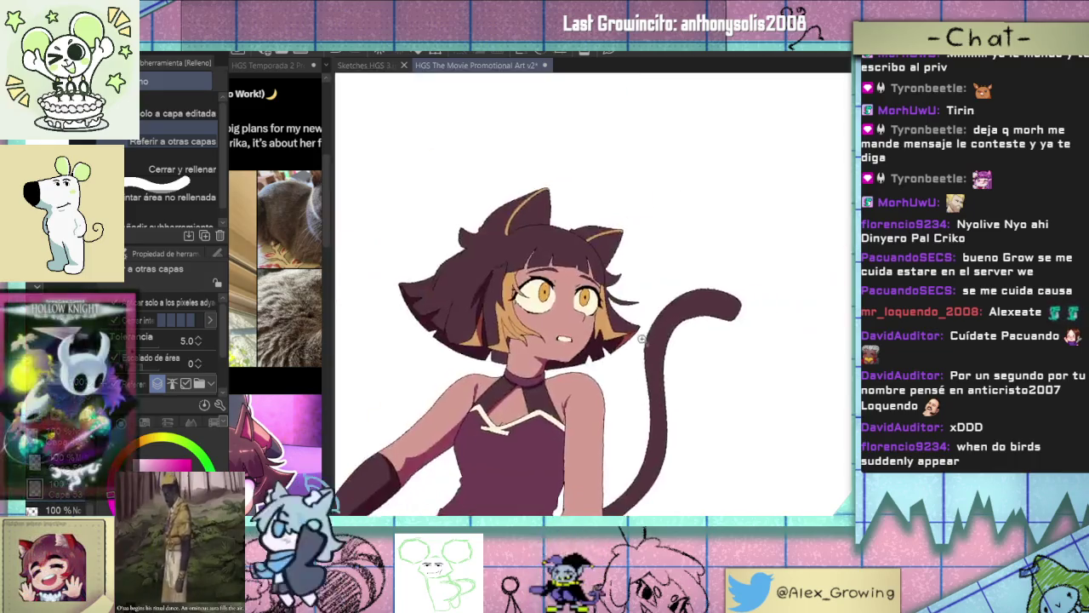
{"action": "scroll", "coordinate": [636, 343], "scroll_direction": "up", "scroll_amount": 5}
{"action": "scroll", "coordinate": [620, 308], "scroll_direction": "down", "scroll_amount": 5}
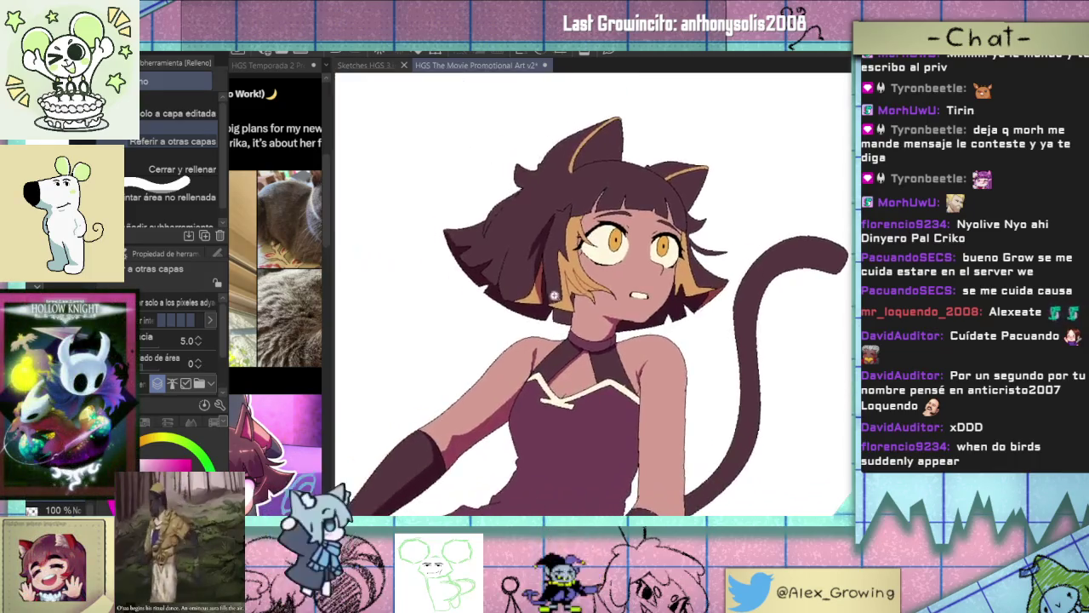
{"action": "scroll", "coordinate": [564, 298], "scroll_direction": "up", "scroll_amount": 2}
{"action": "scroll", "coordinate": [564, 298], "scroll_direction": "up", "scroll_amount": 1}
{"action": "scroll", "coordinate": [563, 294], "scroll_direction": "up", "scroll_amount": 4}
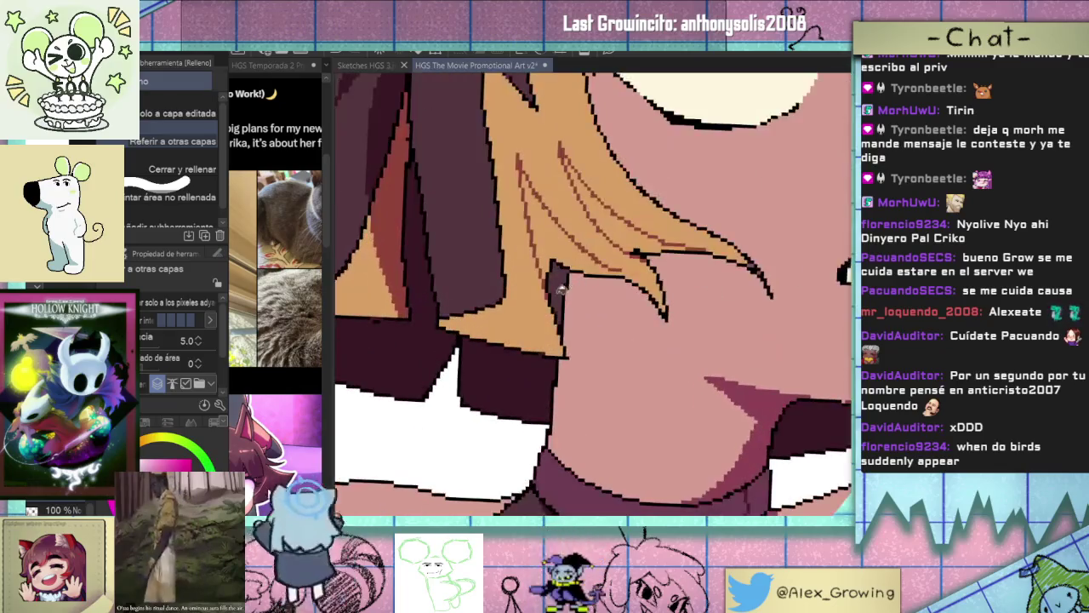
{"action": "scroll", "coordinate": [587, 268], "scroll_direction": "up", "scroll_amount": 1}
{"action": "scroll", "coordinate": [591, 323], "scroll_direction": "up", "scroll_amount": 3}
{"action": "left_click", "coordinate": [633, 273]}
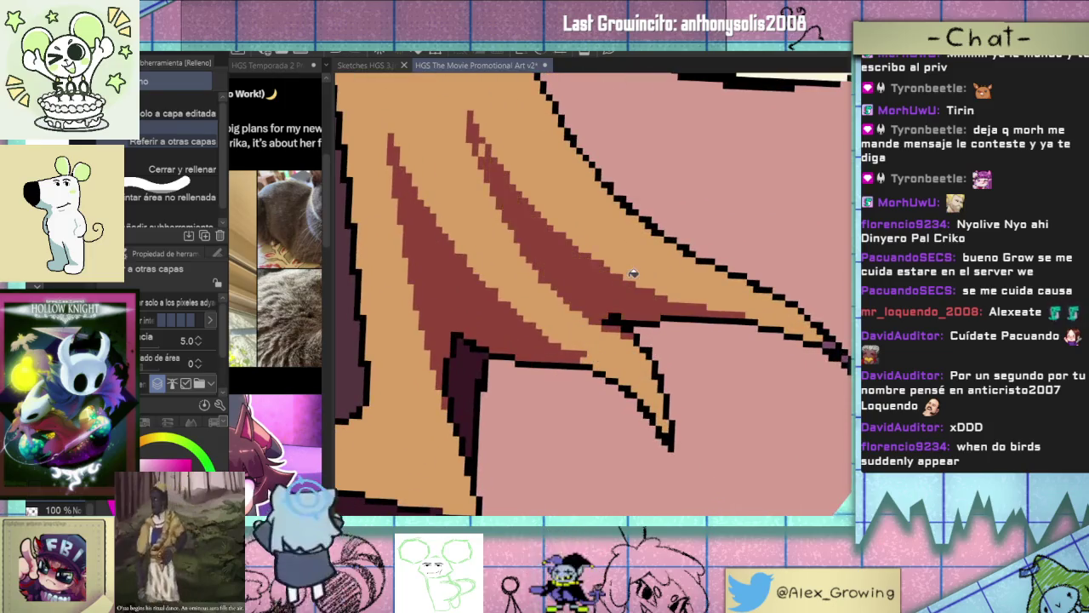
Paint over the top of the dark-red strand in tan to trim it.
{"action": "key", "text": "p"}
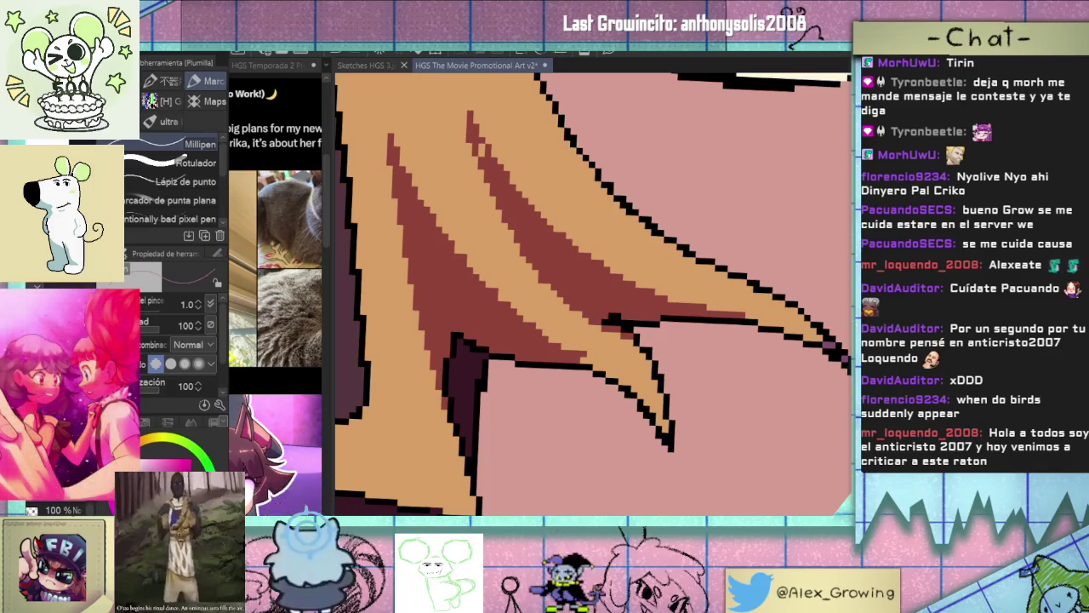
{"action": "scroll", "coordinate": [673, 321], "scroll_direction": "up", "scroll_amount": 1}
{"action": "scroll", "coordinate": [612, 391], "scroll_direction": "up", "scroll_amount": 1}
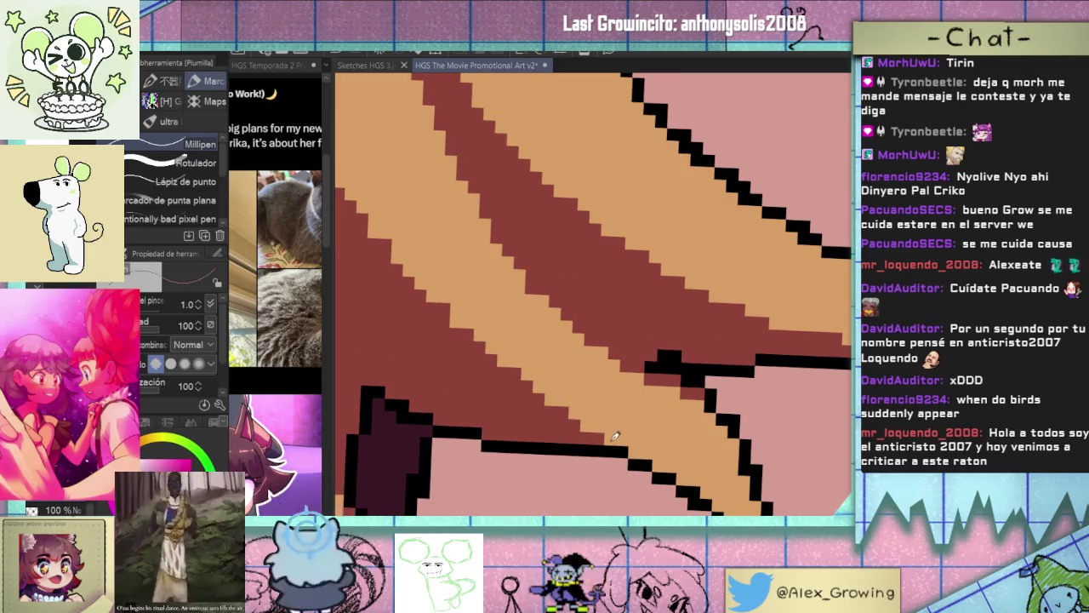
{"action": "scroll", "coordinate": [639, 429], "scroll_direction": "down", "scroll_amount": 3}
{"action": "scroll", "coordinate": [545, 287], "scroll_direction": "up", "scroll_amount": 2}
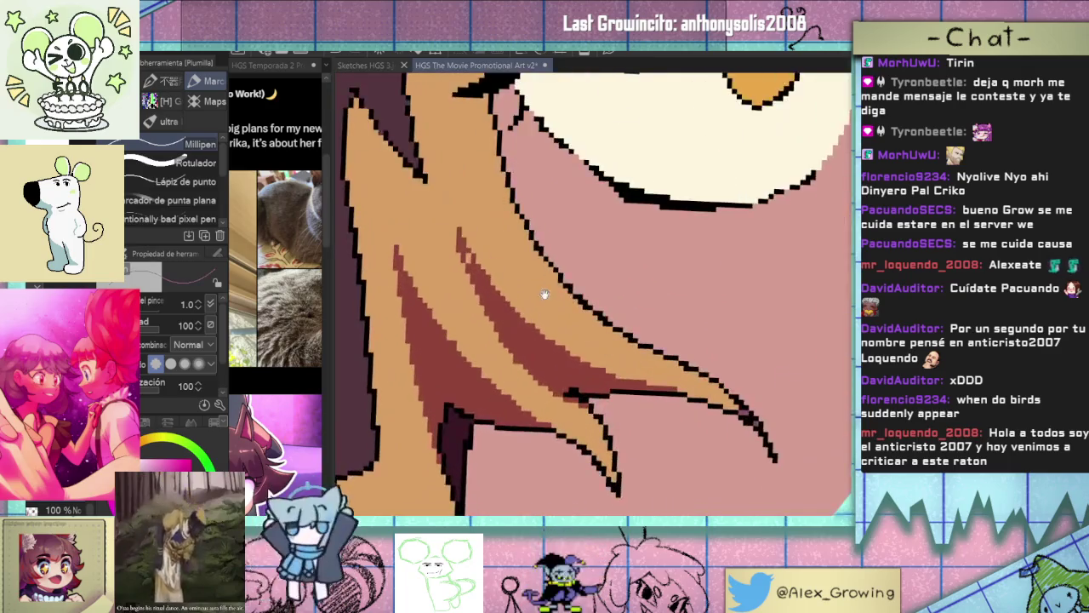
{"action": "scroll", "coordinate": [561, 380], "scroll_direction": "up", "scroll_amount": 1}
{"action": "scroll", "coordinate": [560, 380], "scroll_direction": "left", "scroll_amount": 2}
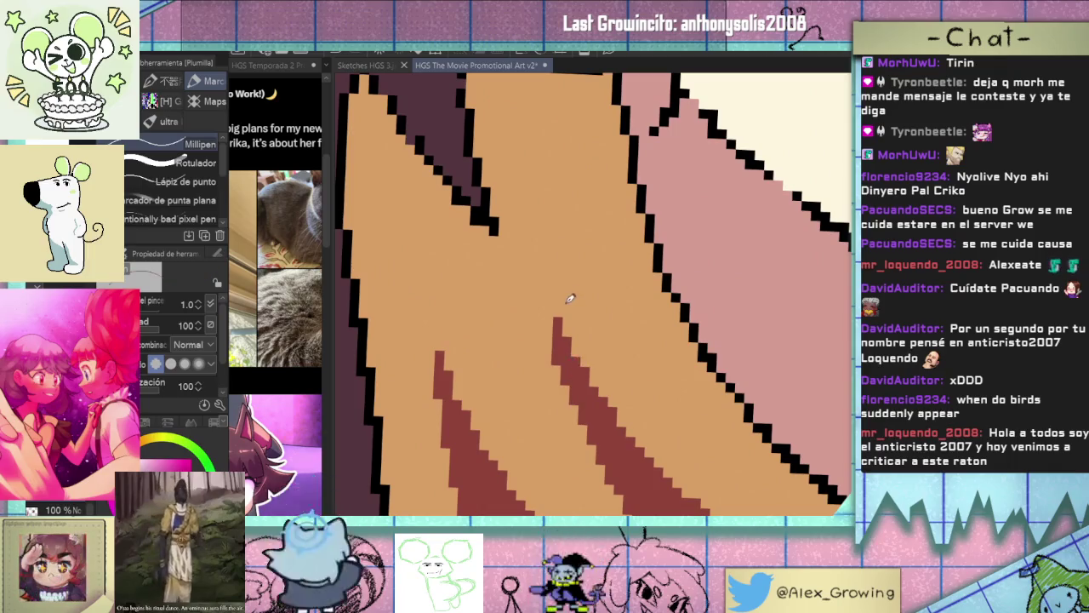
{"action": "mouse_move", "coordinate": [561, 291]}
{"action": "left_mouse_down"}
{"action": "mouse_move", "coordinate": [565, 383]}
{"action": "mouse_move", "coordinate": [558, 364]}
{"action": "left_mouse_up"}
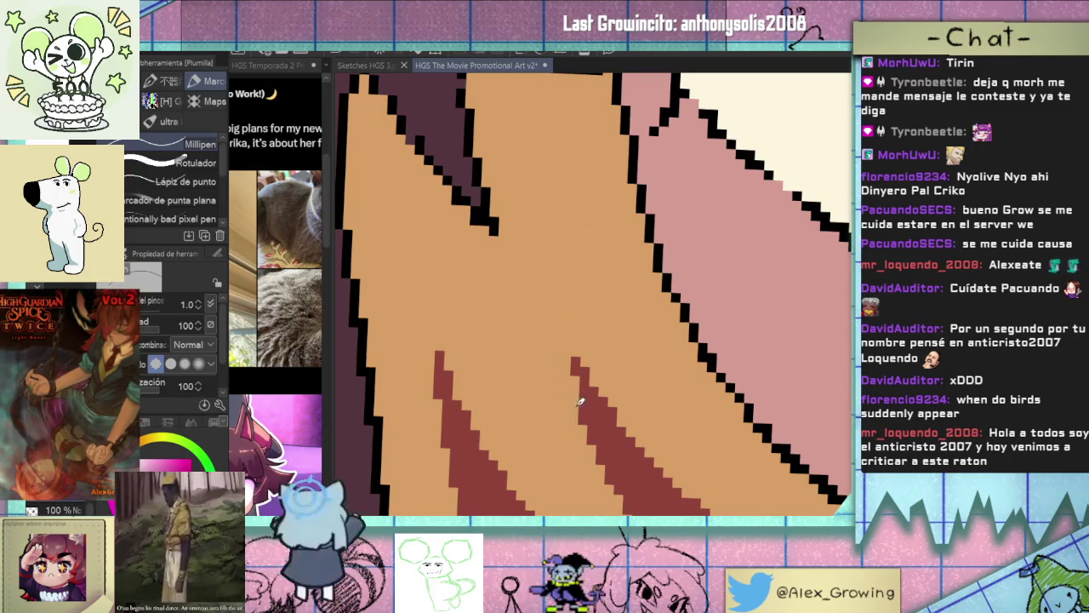
Draw a thin dark-red strand line along the cheek.
{"action": "scroll", "coordinate": [618, 378], "scroll_direction": "down", "scroll_amount": 5}
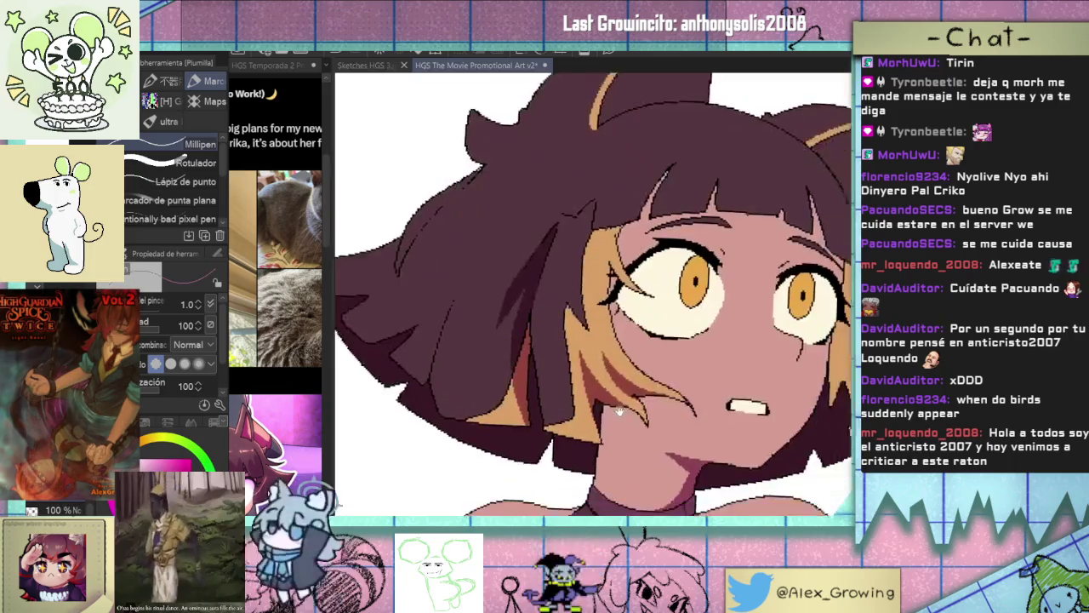
{"action": "scroll", "coordinate": [592, 311], "scroll_direction": "up", "scroll_amount": 2}
{"action": "scroll", "coordinate": [593, 312], "scroll_direction": "up", "scroll_amount": 3}
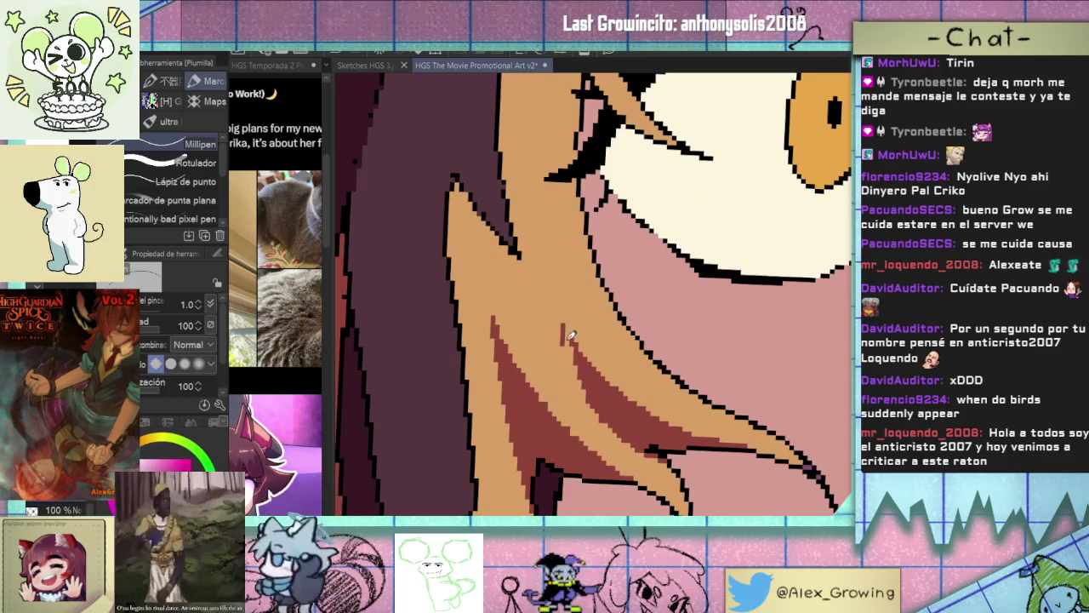
{"action": "scroll", "coordinate": [567, 316], "scroll_direction": "down", "scroll_amount": 5}
{"action": "scroll", "coordinate": [613, 332], "scroll_direction": "down", "scroll_amount": 3}
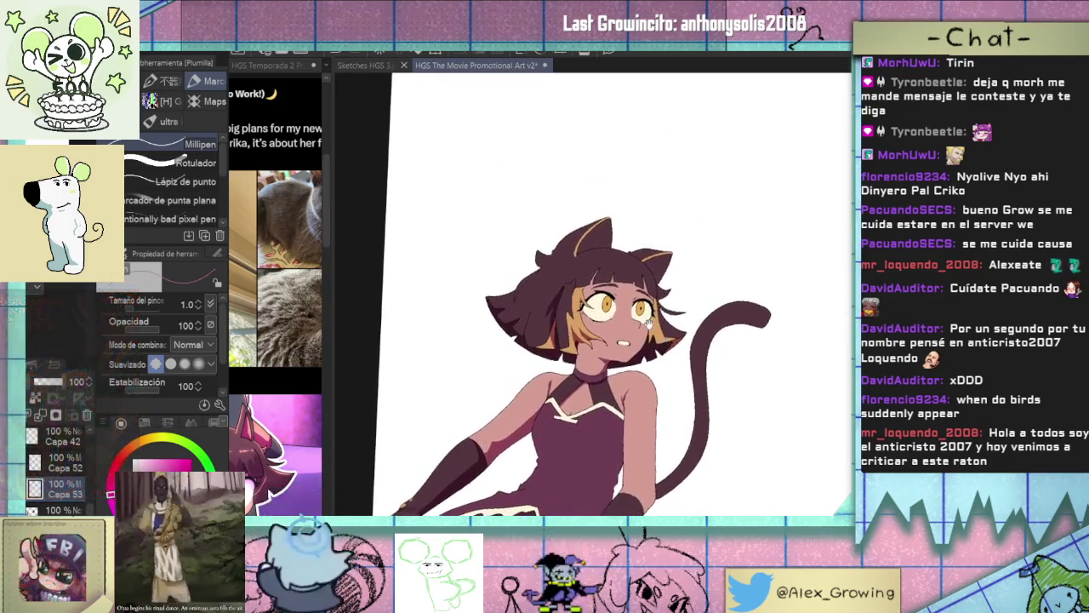
{"action": "scroll", "coordinate": [636, 354], "scroll_direction": "up", "scroll_amount": 5}
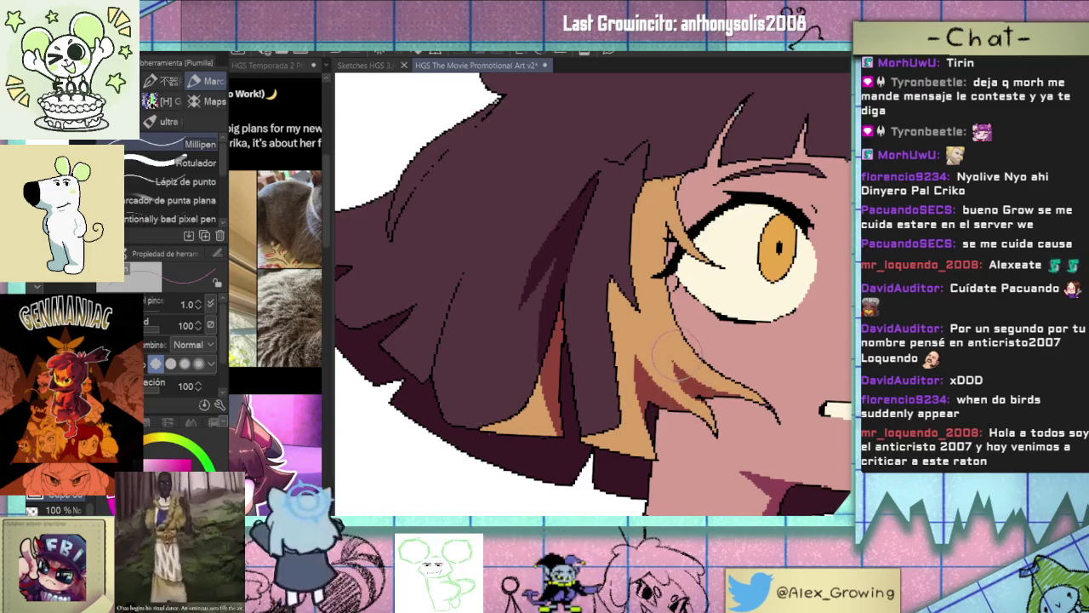
{"action": "scroll", "coordinate": [681, 352], "scroll_direction": "down", "scroll_amount": 5}
{"action": "scroll", "coordinate": [647, 374], "scroll_direction": "up", "scroll_amount": 2}
{"action": "scroll", "coordinate": [639, 385], "scroll_direction": "up", "scroll_amount": 3}
{"action": "left_click_drag", "start_coordinate": [614, 417], "coordinate": [643, 298]}
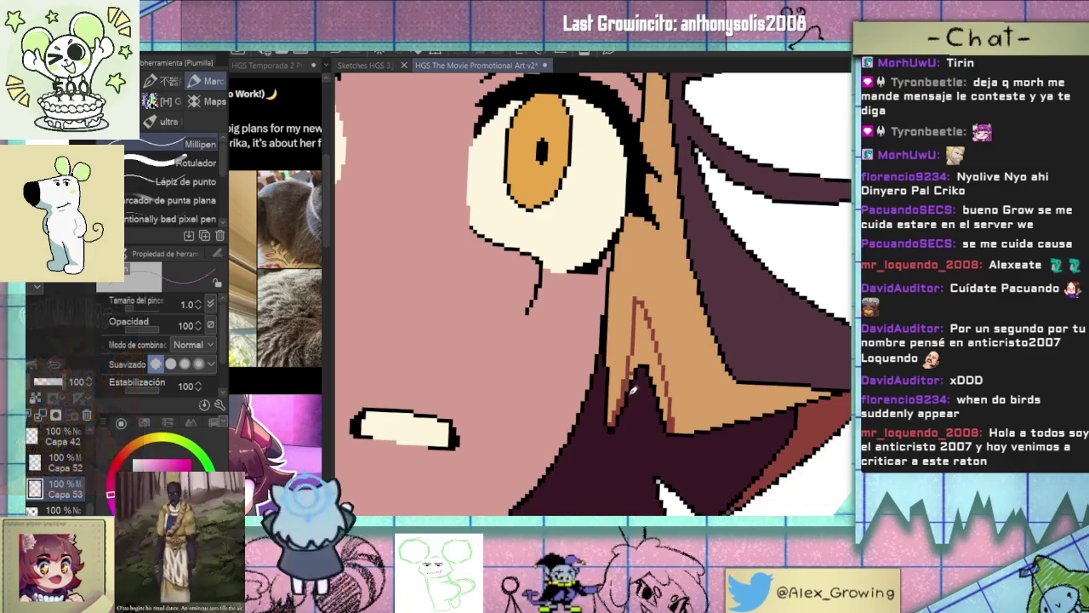
Fill the small area beside the cheek stroke.
{"action": "key", "text": "g"}
{"action": "left_click", "coordinate": [667, 343]}
{"action": "scroll", "coordinate": [673, 349], "scroll_direction": "down", "scroll_amount": 2}
{"action": "scroll", "coordinate": [681, 356], "scroll_direction": "down", "scroll_amount": 3}
{"action": "key", "text": "p"}
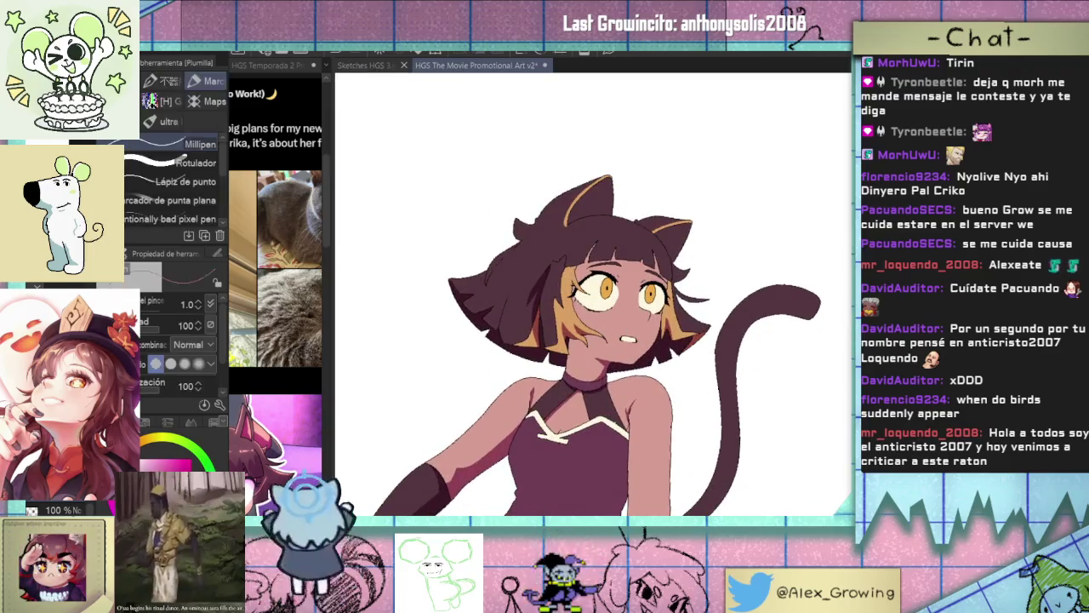
{"action": "scroll", "coordinate": [630, 340], "scroll_direction": "up", "scroll_amount": 3}
{"action": "scroll", "coordinate": [651, 361], "scroll_direction": "up", "scroll_amount": 2}
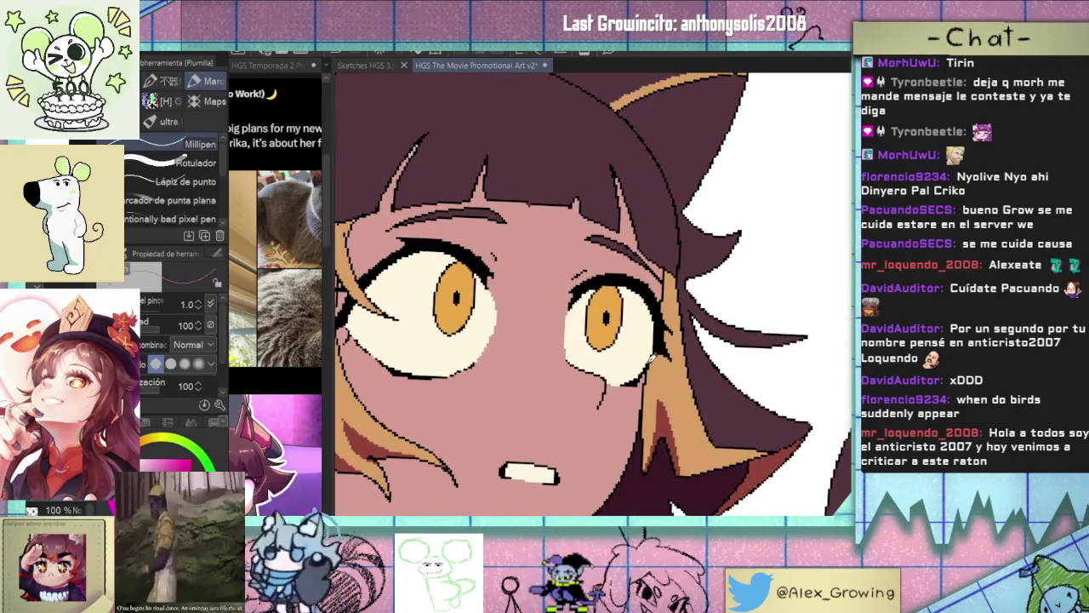
Fill the thin strip beside the right eye dark red.
{"action": "key", "text": "minus"}
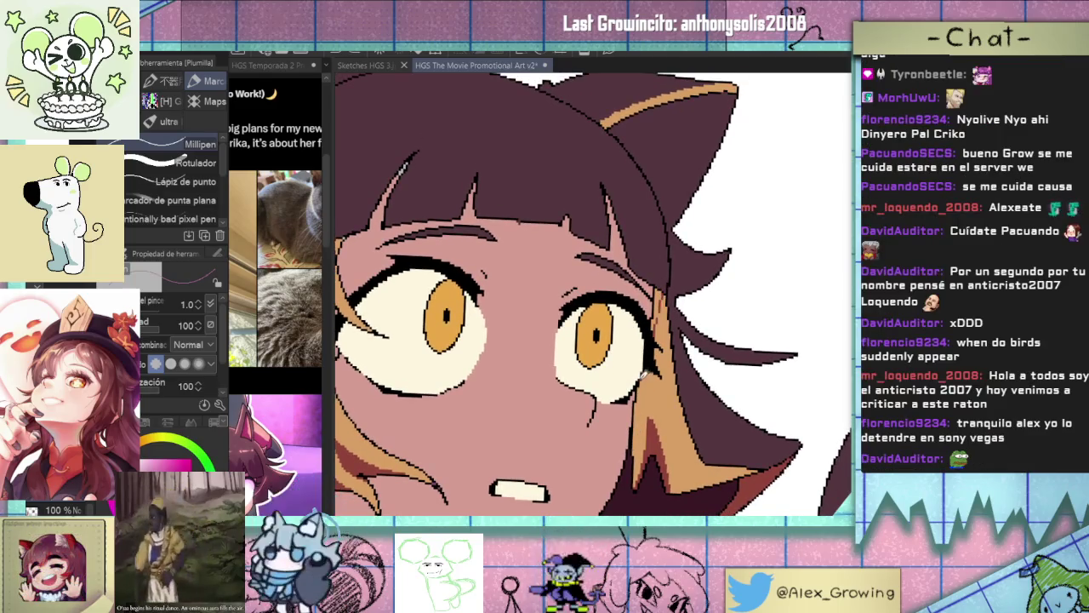
{"action": "scroll", "coordinate": [664, 308], "scroll_direction": "up", "scroll_amount": 2}
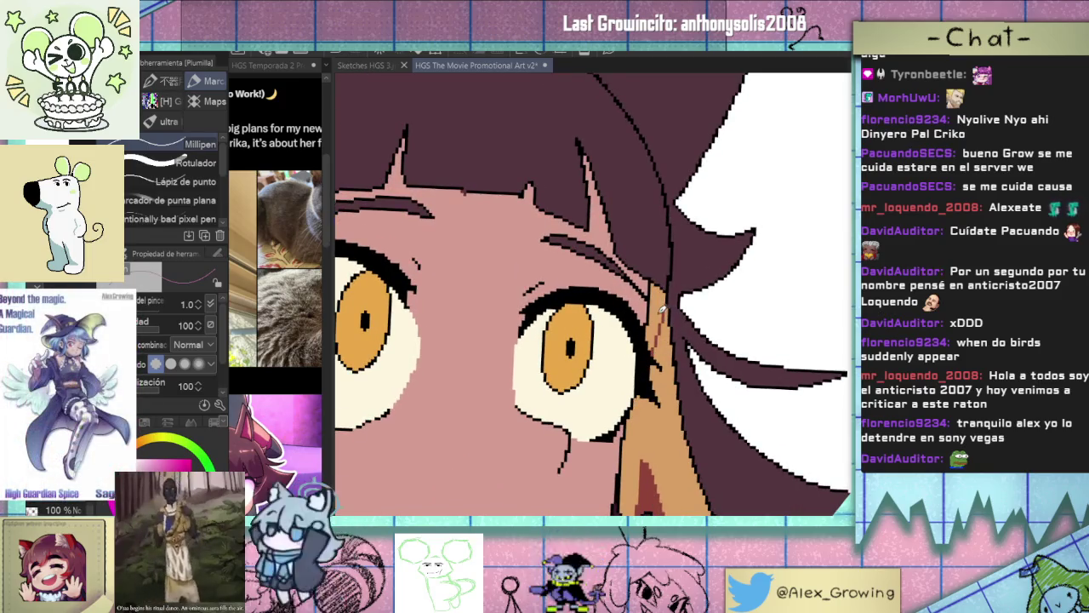
{"action": "key", "text": "g"}
{"action": "left_click", "coordinate": [665, 303]}
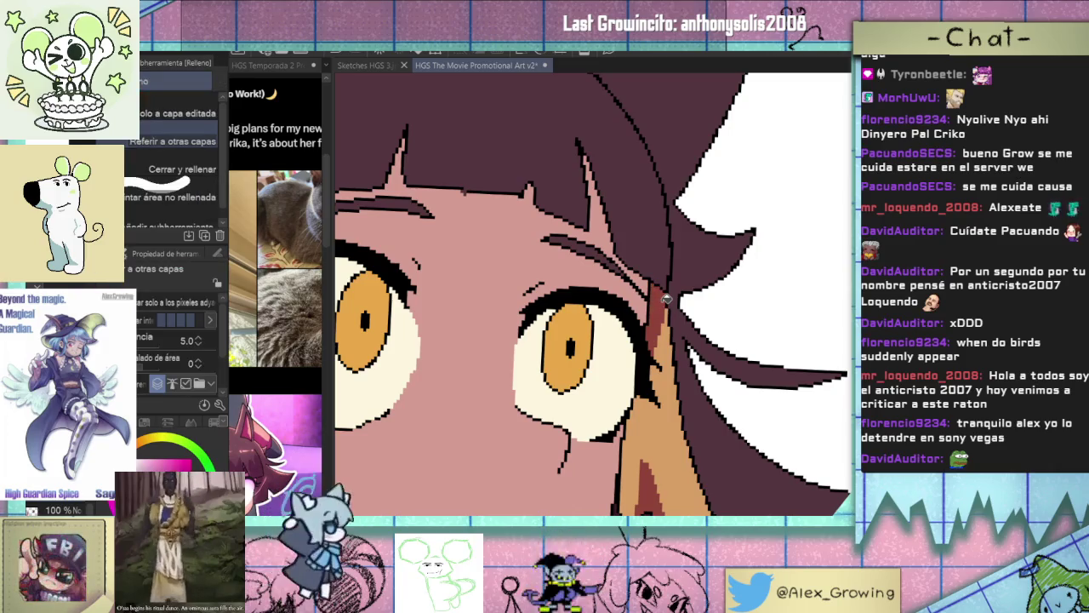
Zoom around the eye while cycling between the pen, fill, gradient and layer-picker tools.
{"action": "key", "text": "p"}
{"action": "scroll", "coordinate": [703, 314], "scroll_direction": "down", "scroll_amount": 2}
{"action": "scroll", "coordinate": [694, 328], "scroll_direction": "down", "scroll_amount": 1}
{"action": "scroll", "coordinate": [681, 344], "scroll_direction": "down", "scroll_amount": 1}
{"action": "scroll", "coordinate": [672, 355], "scroll_direction": "down", "scroll_amount": 1}
{"action": "scroll", "coordinate": [672, 355], "scroll_direction": "up", "scroll_amount": 2}
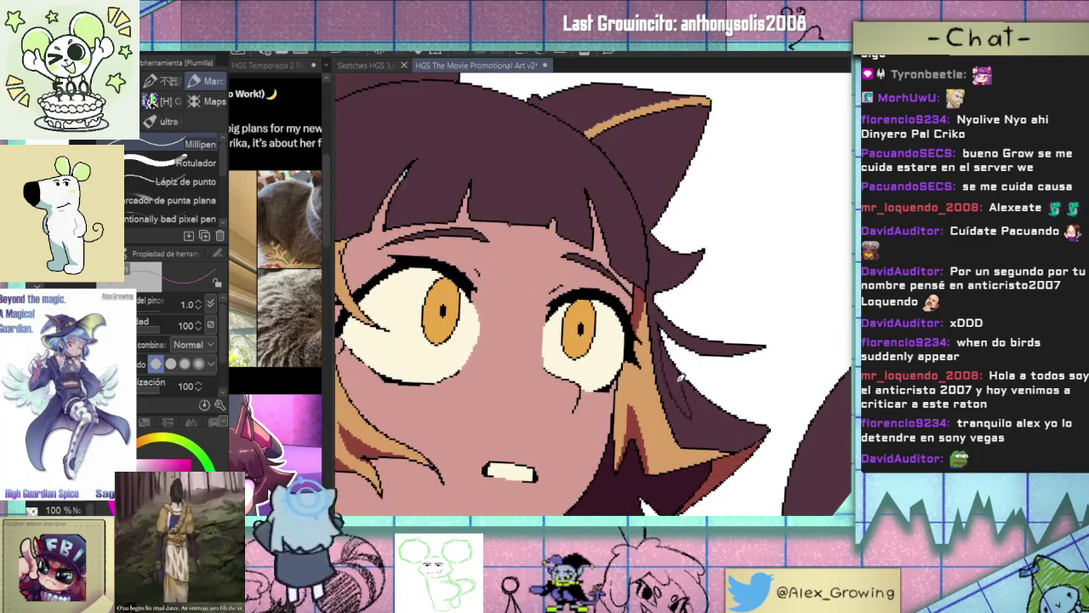
{"action": "key", "text": "o"}
{"action": "scroll", "coordinate": [681, 375], "scroll_direction": "up", "scroll_amount": 2}
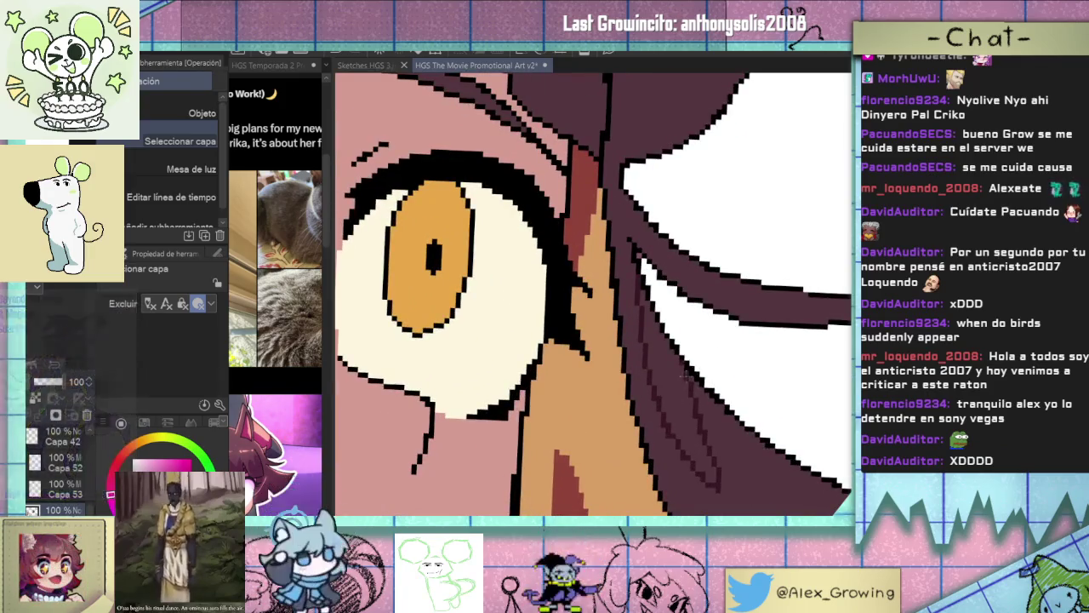
{"action": "key", "text": "g"}
{"action": "scroll", "coordinate": [686, 378], "scroll_direction": "down", "scroll_amount": 2}
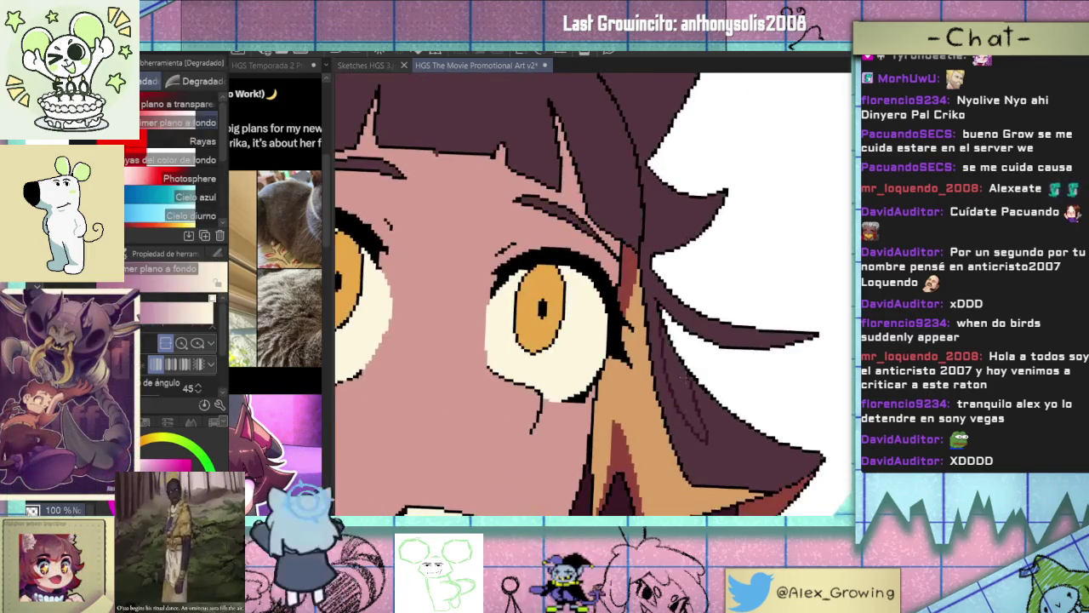
{"action": "key", "text": "g"}
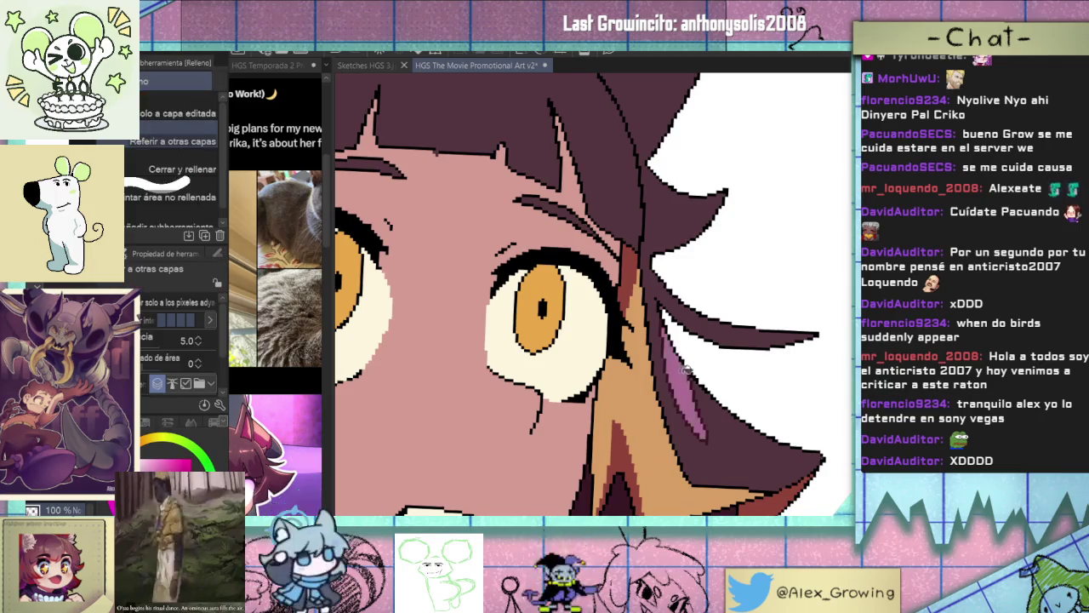
{"action": "scroll", "coordinate": [696, 369], "scroll_direction": "down", "scroll_amount": 3}
{"action": "scroll", "coordinate": [701, 365], "scroll_direction": "up", "scroll_amount": 2}
{"action": "scroll", "coordinate": [701, 365], "scroll_direction": "up", "scroll_amount": 1}
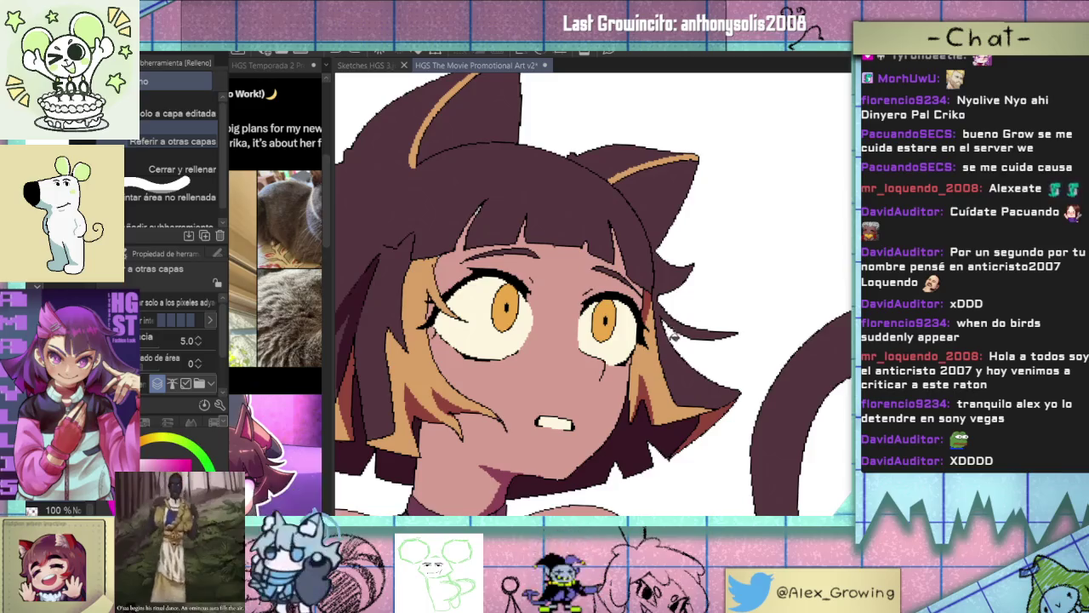
{"action": "scroll", "coordinate": [672, 334], "scroll_direction": "up", "scroll_amount": 2}
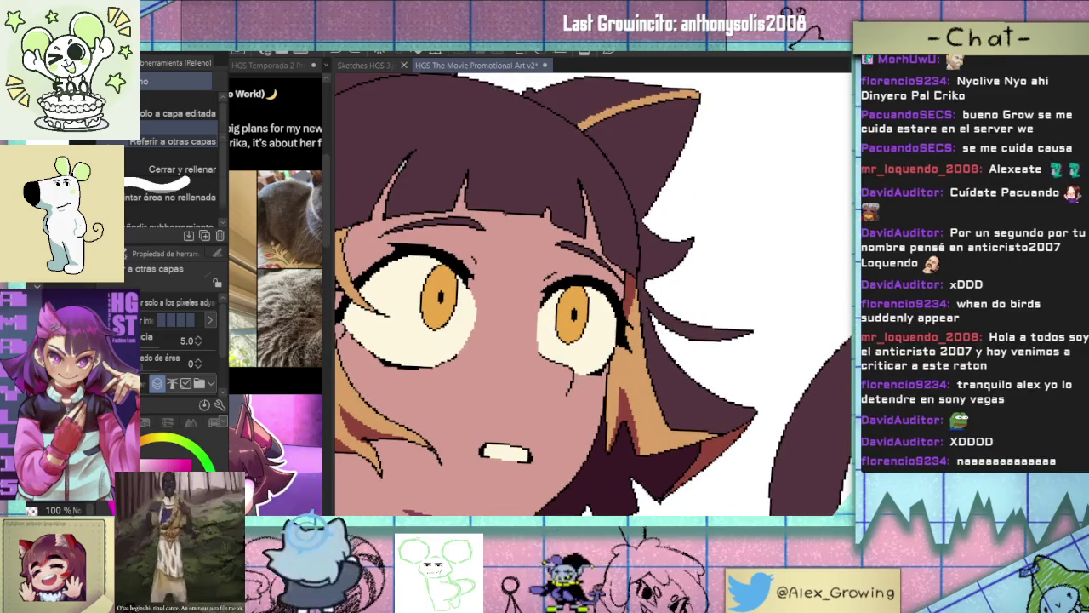
{"action": "key", "text": "p"}
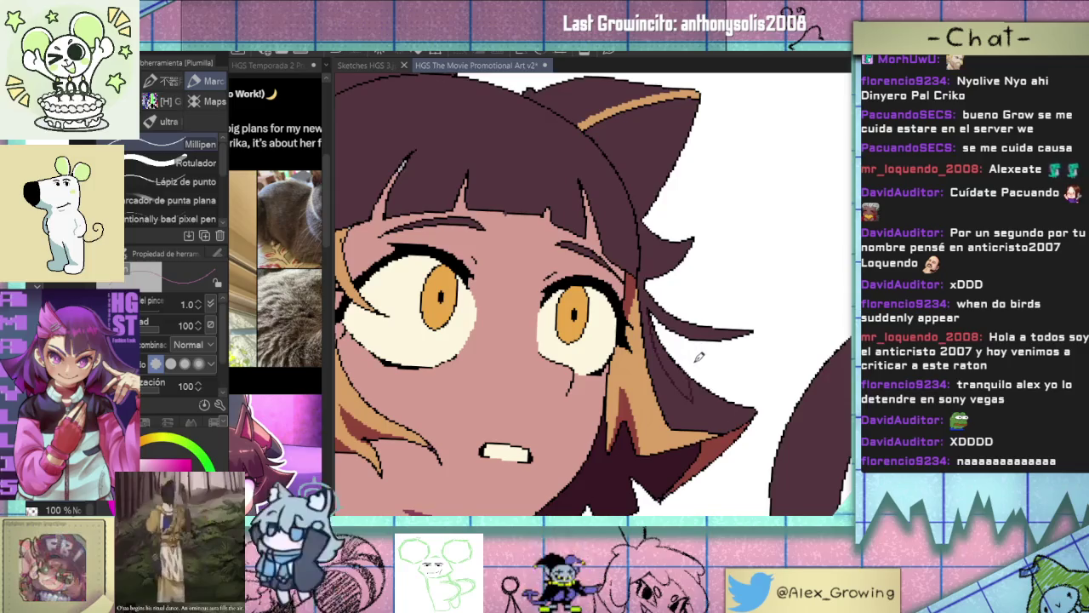
{"action": "key", "text": "g"}
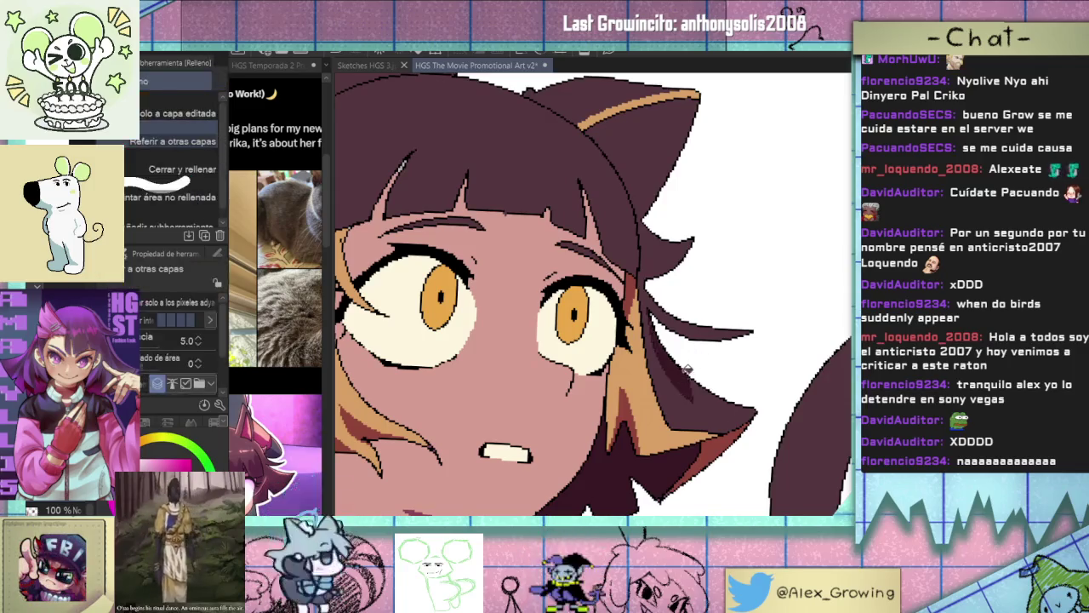
{"action": "key", "text": "p"}
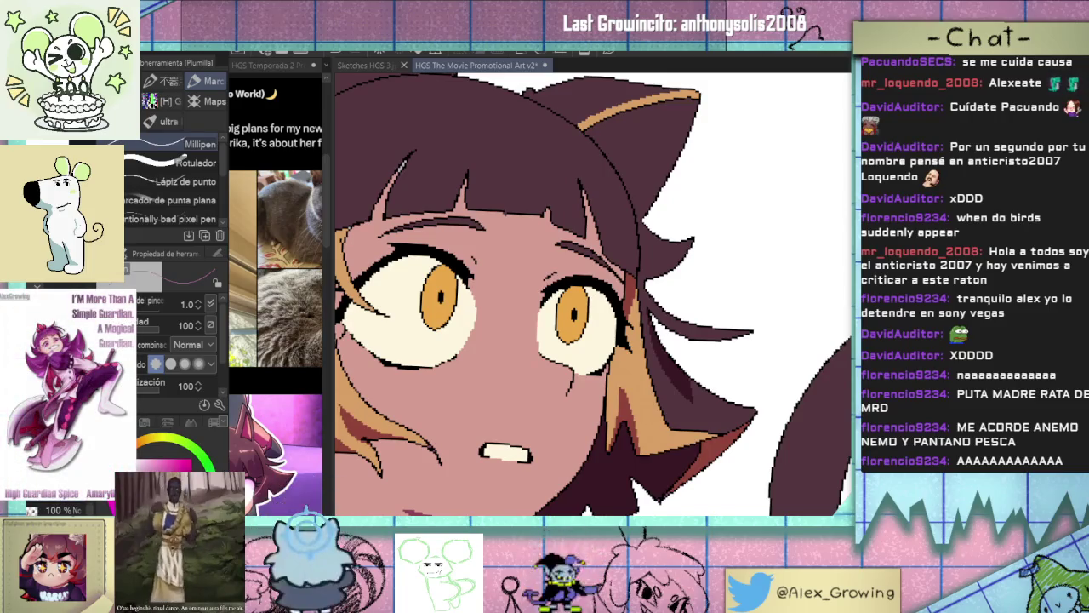
Paint four dark shading strokes along the hair strand beside the right eye.
{"action": "scroll", "coordinate": [639, 274], "scroll_direction": "up", "scroll_amount": 1}
{"action": "scroll", "coordinate": [632, 355], "scroll_direction": "up", "scroll_amount": 2}
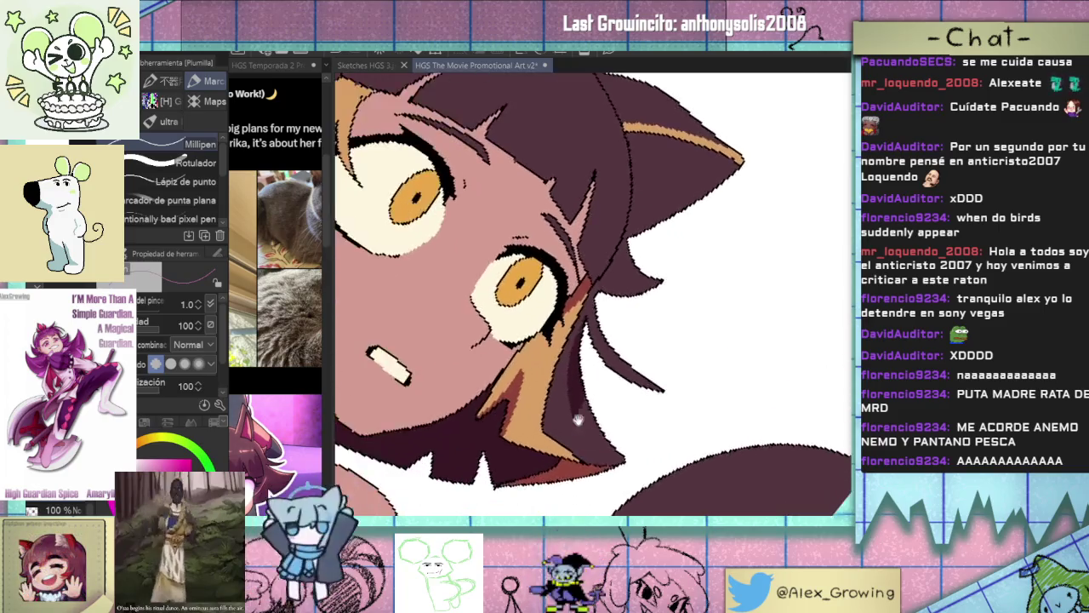
{"action": "scroll", "coordinate": [613, 409], "scroll_direction": "up", "scroll_amount": 2}
{"action": "left_click_drag", "start_coordinate": [581, 433], "coordinate": [562, 332]}
{"action": "left_click_drag", "start_coordinate": [586, 442], "coordinate": [568, 320]}
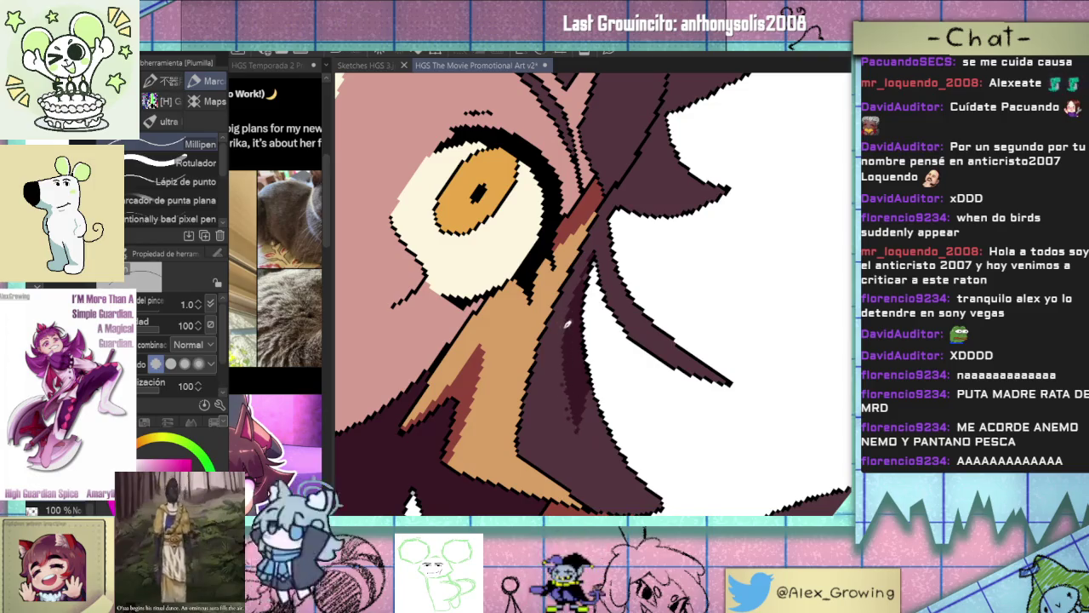
{"action": "mouse_move", "coordinate": [565, 372]}
{"action": "left_mouse_down"}
{"action": "mouse_move", "coordinate": [588, 433]}
{"action": "mouse_move", "coordinate": [565, 361]}
{"action": "left_mouse_up"}
{"action": "left_click_drag", "start_coordinate": [586, 423], "coordinate": [563, 387]}
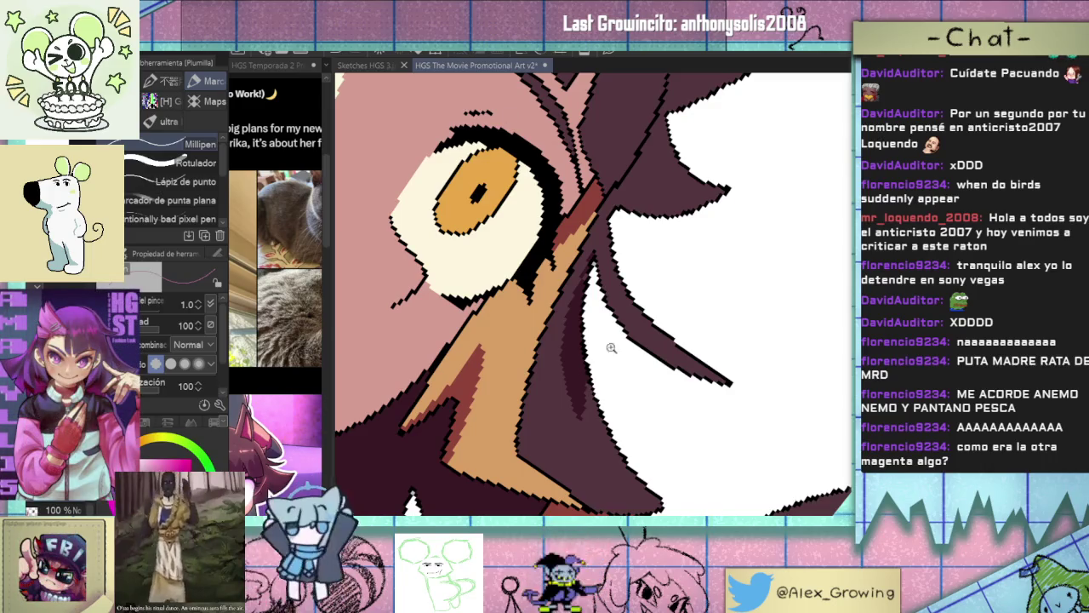
Zoom, pan and rotate the canvas to frame the girl's maroon hair and tan-edged cat ear.
{"action": "scroll", "coordinate": [617, 342], "scroll_direction": "down", "scroll_amount": 5}
{"action": "scroll", "coordinate": [586, 351], "scroll_direction": "up", "scroll_amount": 4}
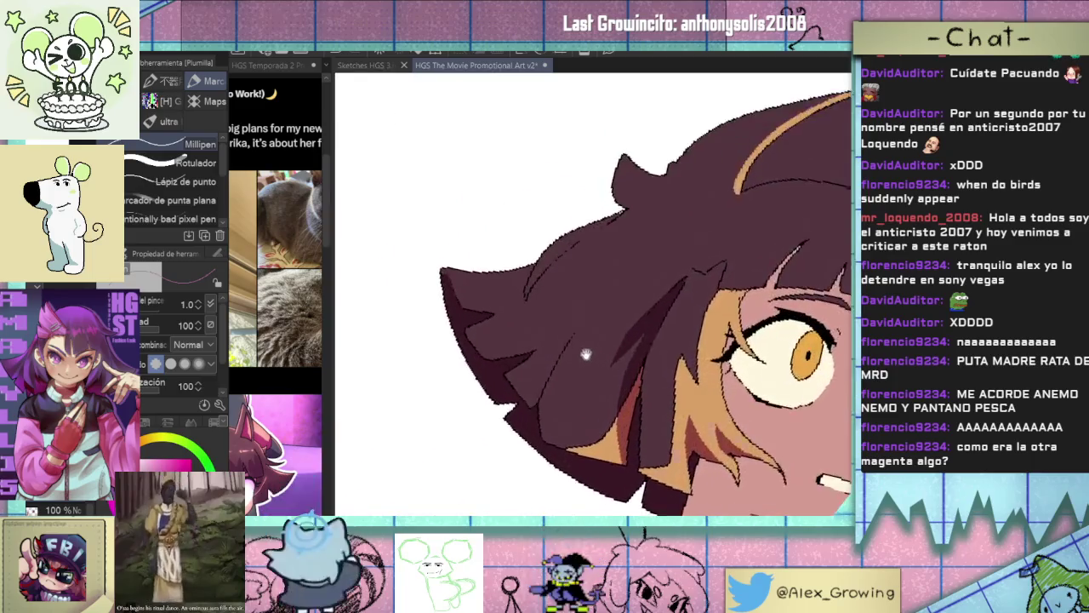
{"action": "left_click_drag", "start_coordinate": [586, 351], "coordinate": [610, 356]}
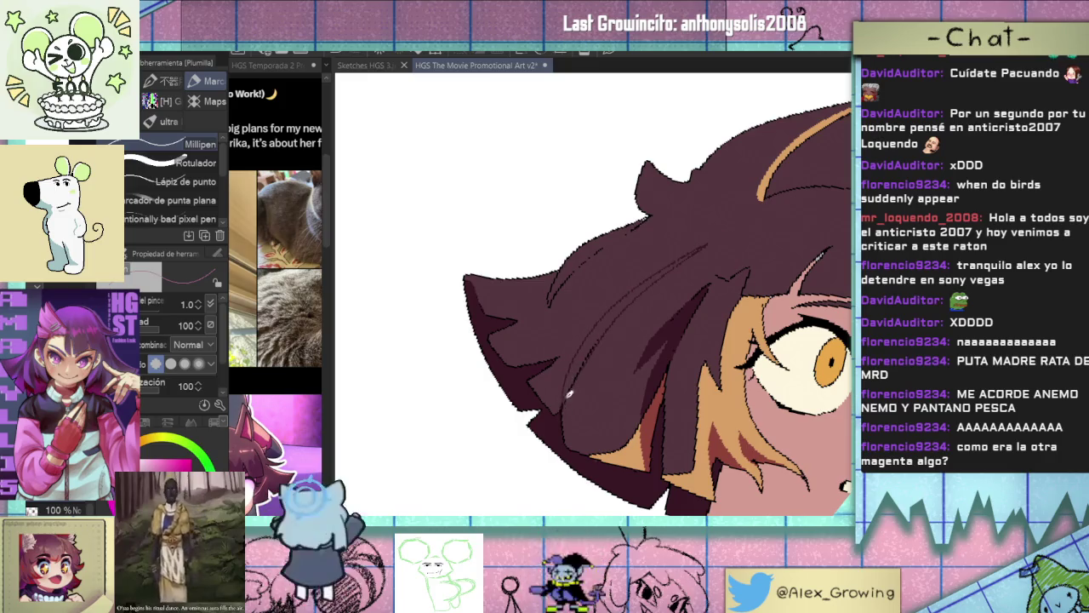
{"action": "left_click_drag", "start_coordinate": [569, 377], "coordinate": [592, 354]}
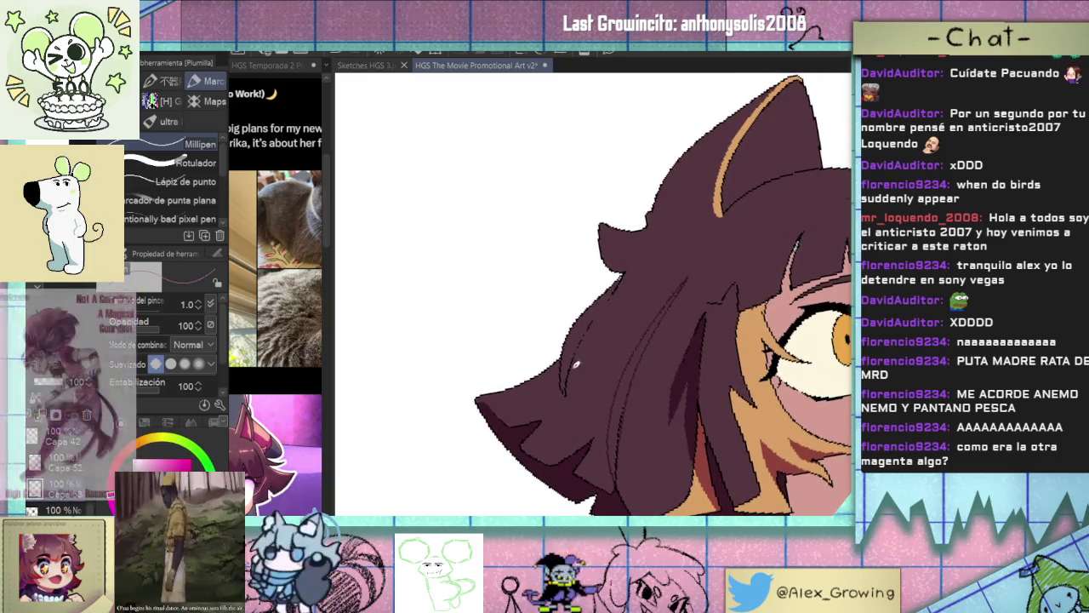
{"action": "scroll", "coordinate": [594, 336], "scroll_direction": "up", "scroll_amount": 3}
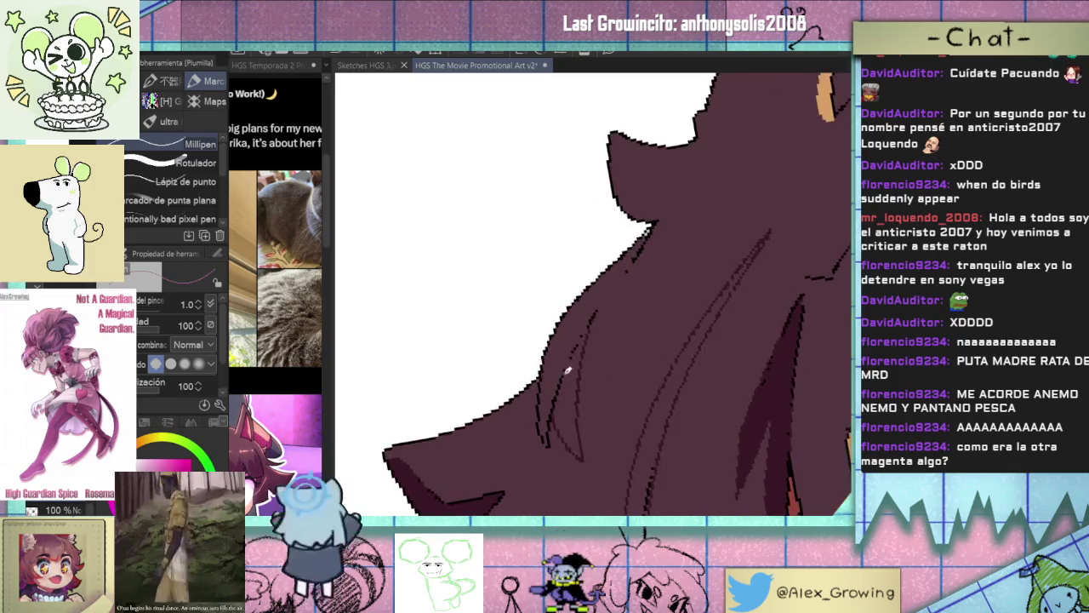
{"action": "scroll", "coordinate": [579, 356], "scroll_direction": "down", "scroll_amount": 2}
{"action": "scroll", "coordinate": [579, 355], "scroll_direction": "down", "scroll_amount": 3}
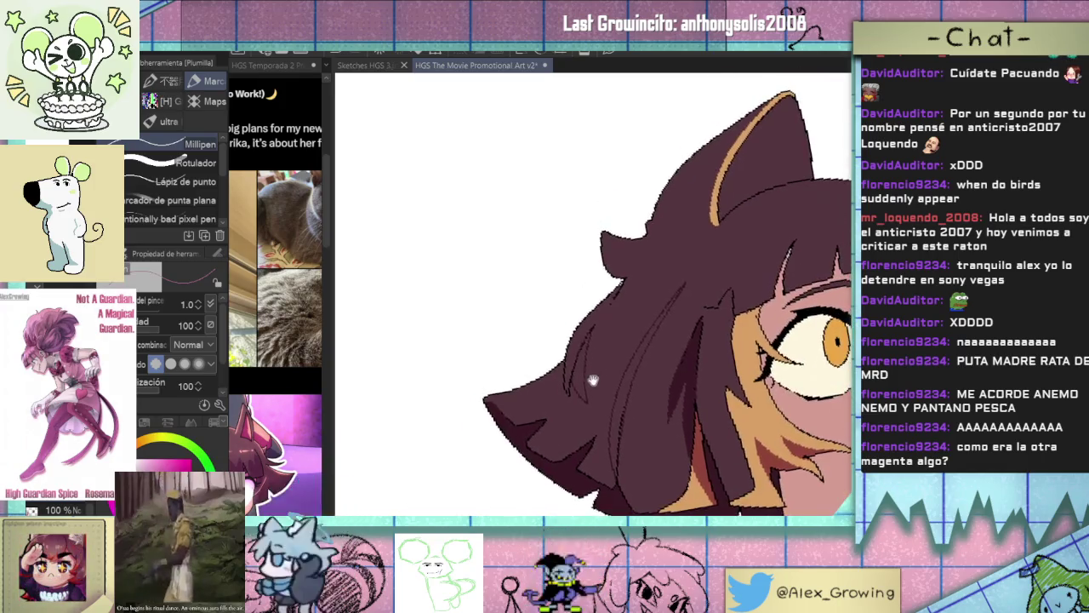
{"action": "mouse_move", "coordinate": [627, 354]}
{"action": "left_mouse_down"}
{"action": "mouse_move", "coordinate": [603, 380]}
{"action": "mouse_move", "coordinate": [620, 391]}
{"action": "left_mouse_up"}
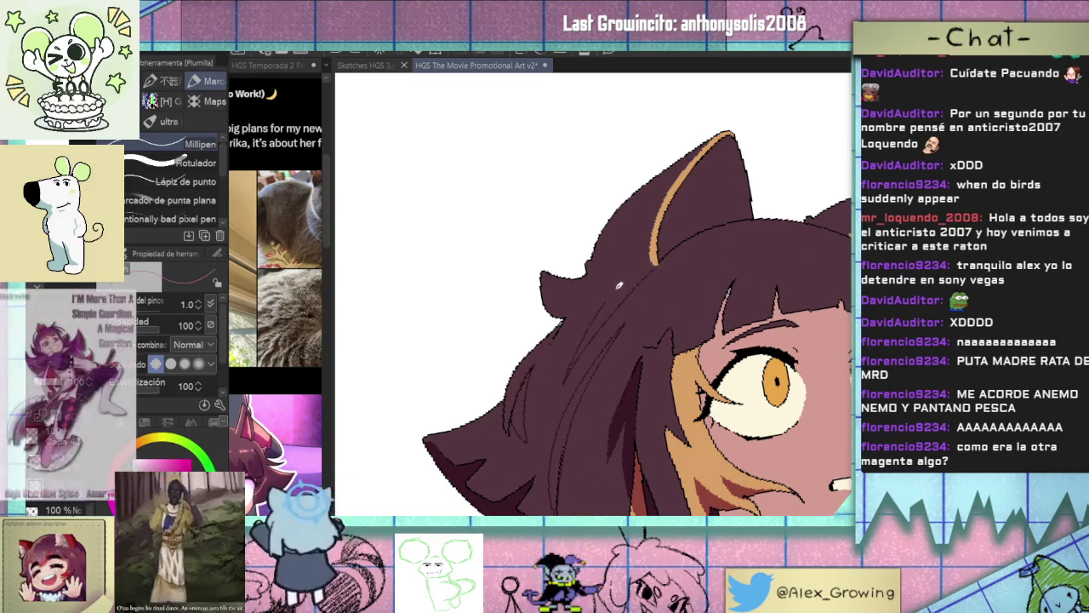
{"action": "scroll", "coordinate": [657, 261], "scroll_direction": "up", "scroll_amount": 3}
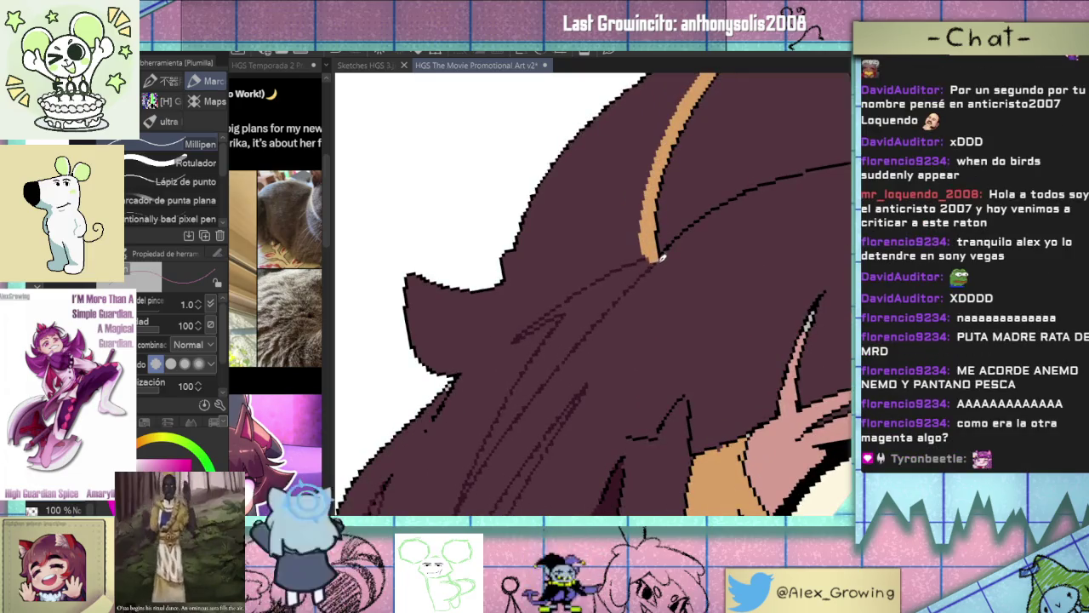
Try a large dark maroon hair fill, undo it, and reposition the view across the hair.
{"action": "key", "text": "g"}
{"action": "left_click", "coordinate": [643, 283]}
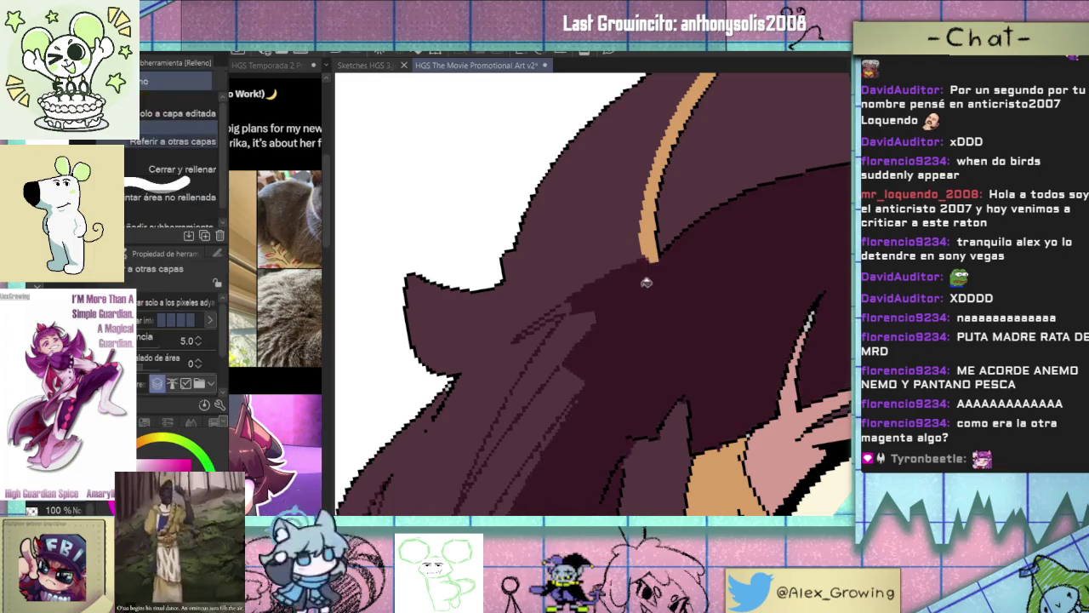
{"action": "key", "text": "p"}
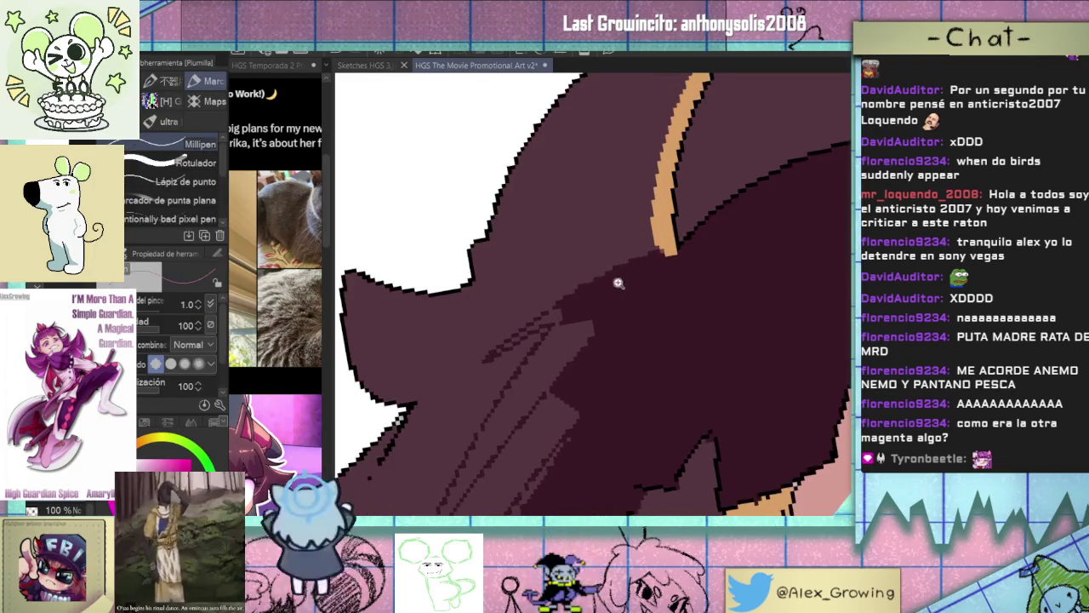
{"action": "key", "text": "ctrl+z"}
{"action": "mouse_move", "coordinate": [634, 297]}
{"action": "left_mouse_down"}
{"action": "mouse_move", "coordinate": [608, 330]}
{"action": "mouse_move", "coordinate": [602, 426]}
{"action": "left_mouse_up"}
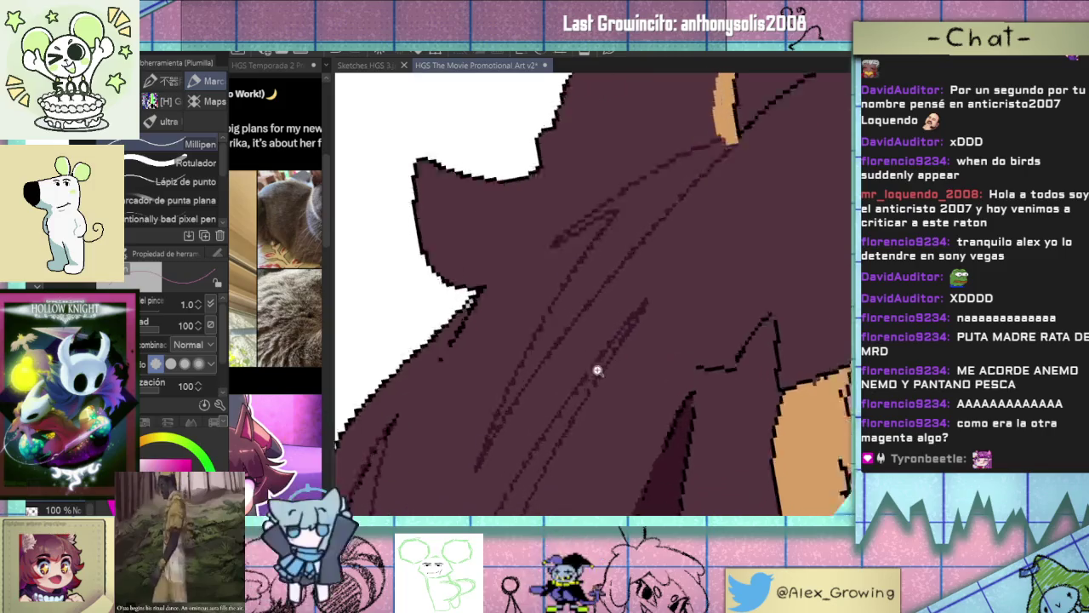
{"action": "scroll", "coordinate": [603, 426], "scroll_direction": "up", "scroll_amount": 5}
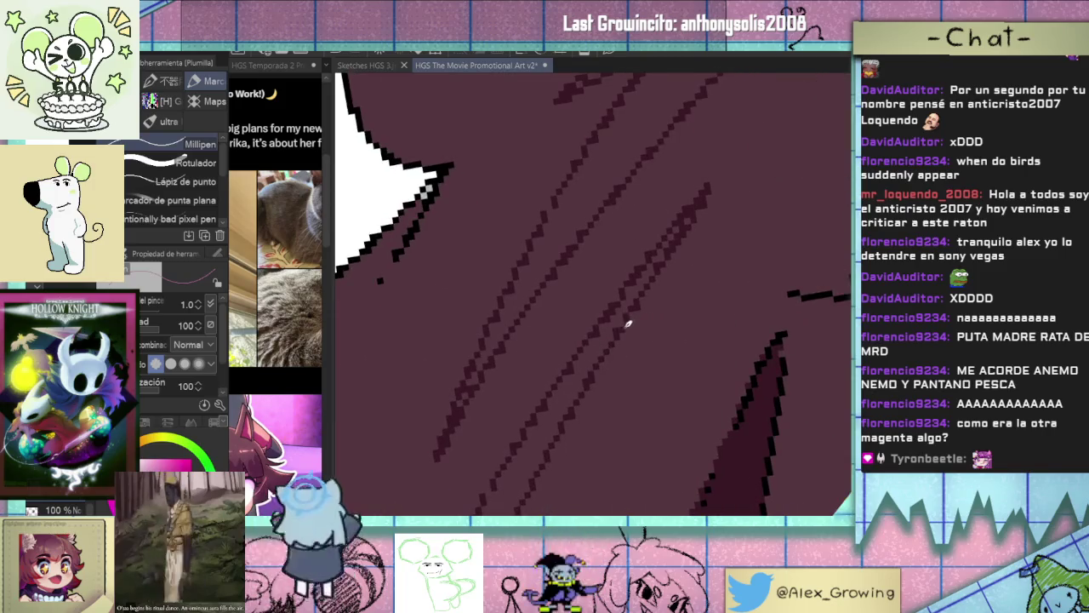
{"action": "scroll", "coordinate": [644, 340], "scroll_direction": "down", "scroll_amount": 4}
{"action": "scroll", "coordinate": [617, 387], "scroll_direction": "up", "scroll_amount": 4}
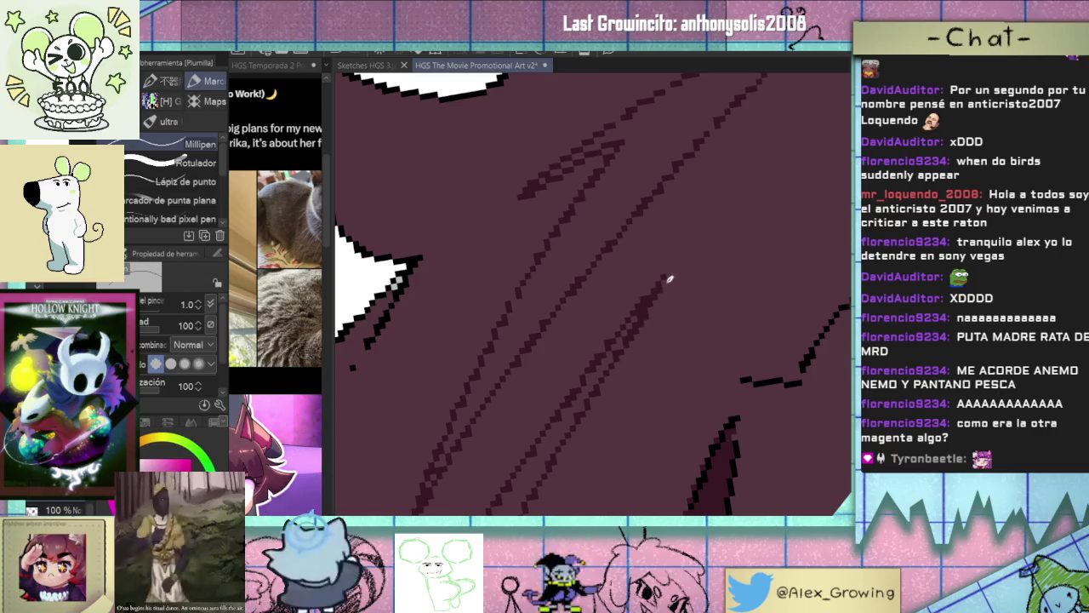
{"action": "scroll", "coordinate": [677, 284], "scroll_direction": "down", "scroll_amount": 4}
{"action": "scroll", "coordinate": [634, 332], "scroll_direction": "up", "scroll_amount": 3}
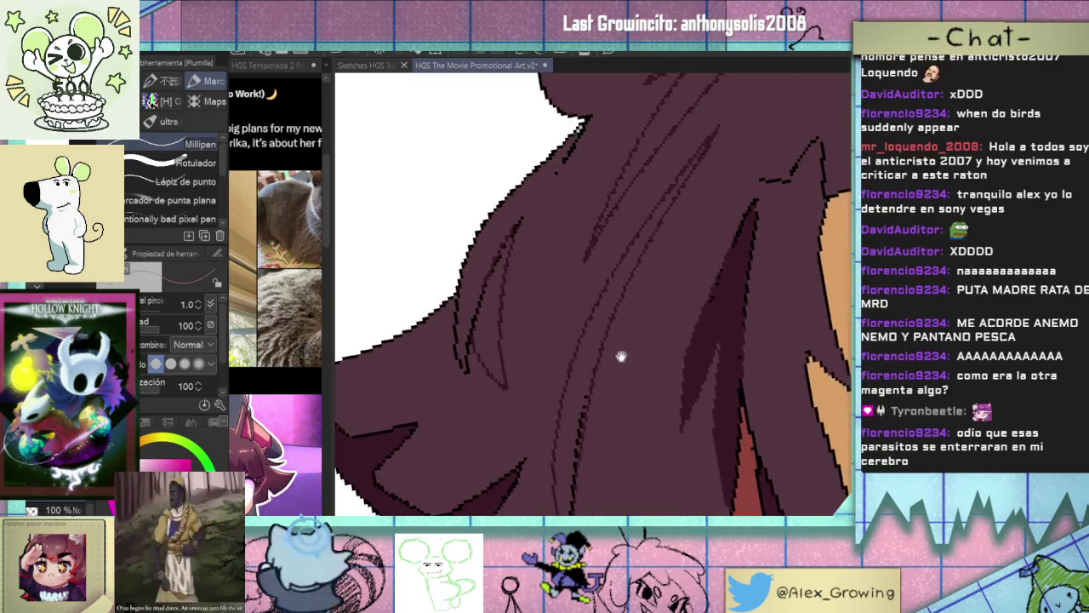
Fill several enclosed hair strand areas with dark maroon shadow streaks.
{"action": "key", "text": "g"}
{"action": "left_click", "coordinate": [596, 396]}
{"action": "left_click", "coordinate": [494, 324]}
{"action": "left_click_drag", "start_coordinate": [616, 263], "coordinate": [596, 360]}
{"action": "left_click", "coordinate": [613, 239]}
{"action": "left_click_drag", "start_coordinate": [612, 239], "coordinate": [557, 337]}
{"action": "left_click", "coordinate": [588, 256]}
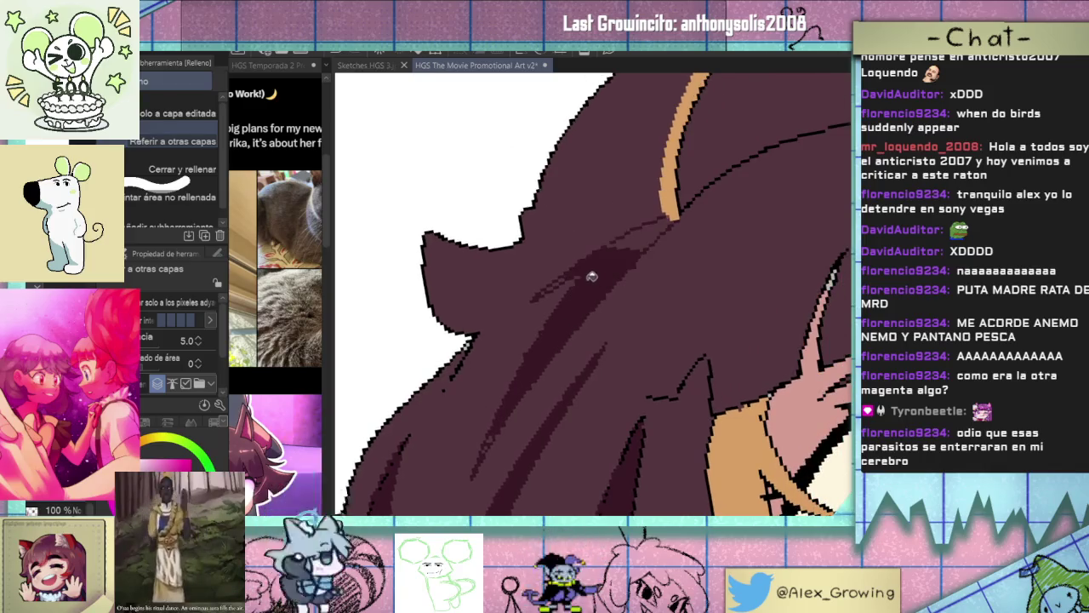
{"action": "left_click", "coordinate": [635, 236]}
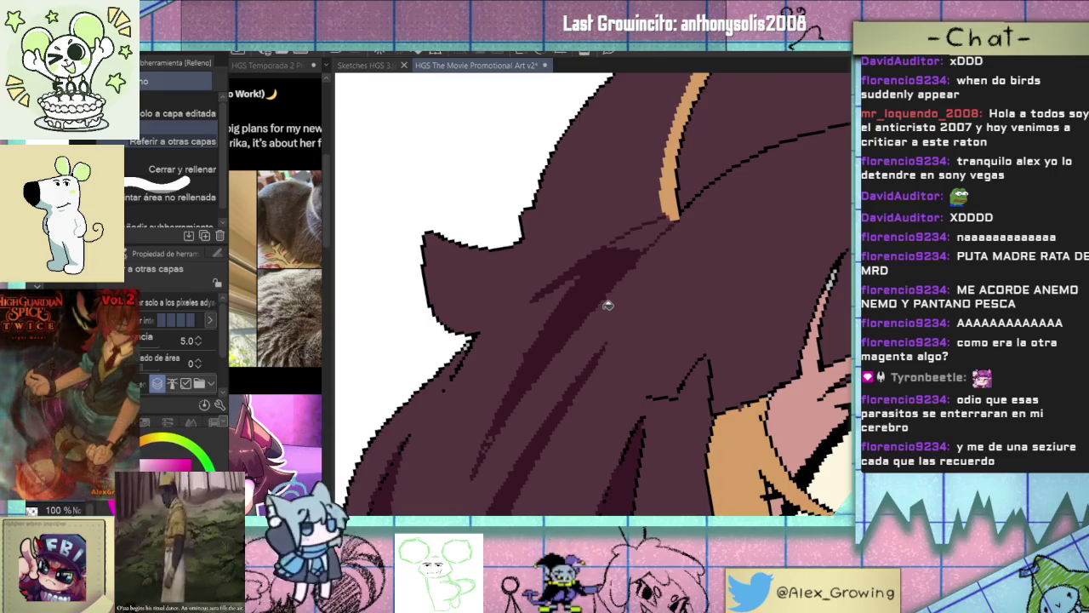
{"action": "key", "text": "p"}
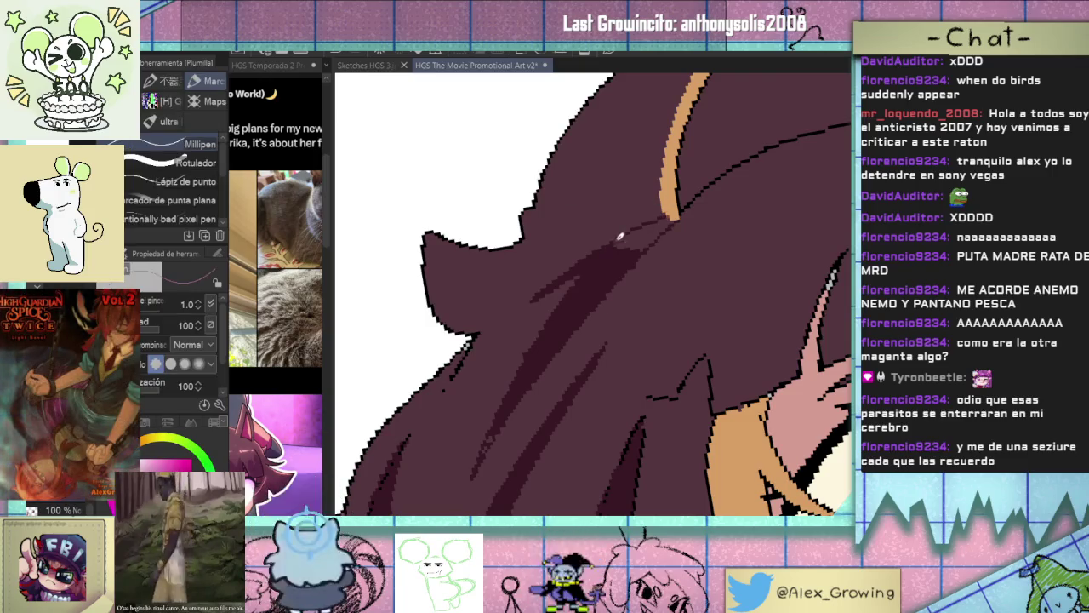
Fill a dark region on the hair's right side, undoing an unwanted extra fill.
{"action": "key", "text": "g"}
{"action": "left_click", "coordinate": [655, 230]}
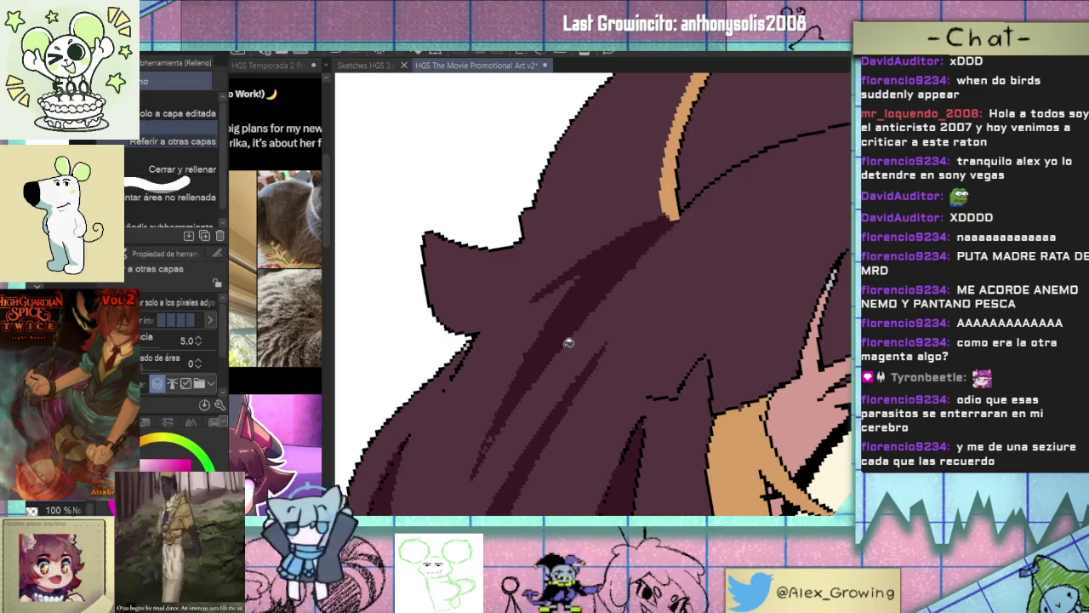
{"action": "left_click", "coordinate": [494, 438]}
{"action": "key", "text": "ctrl+z"}
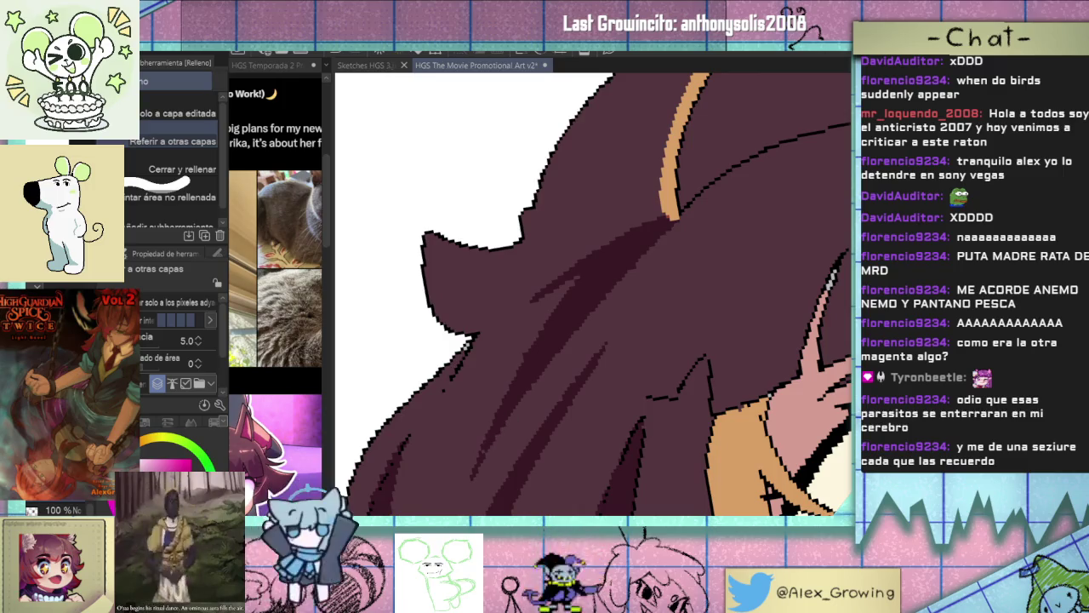
{"action": "key", "text": "p"}
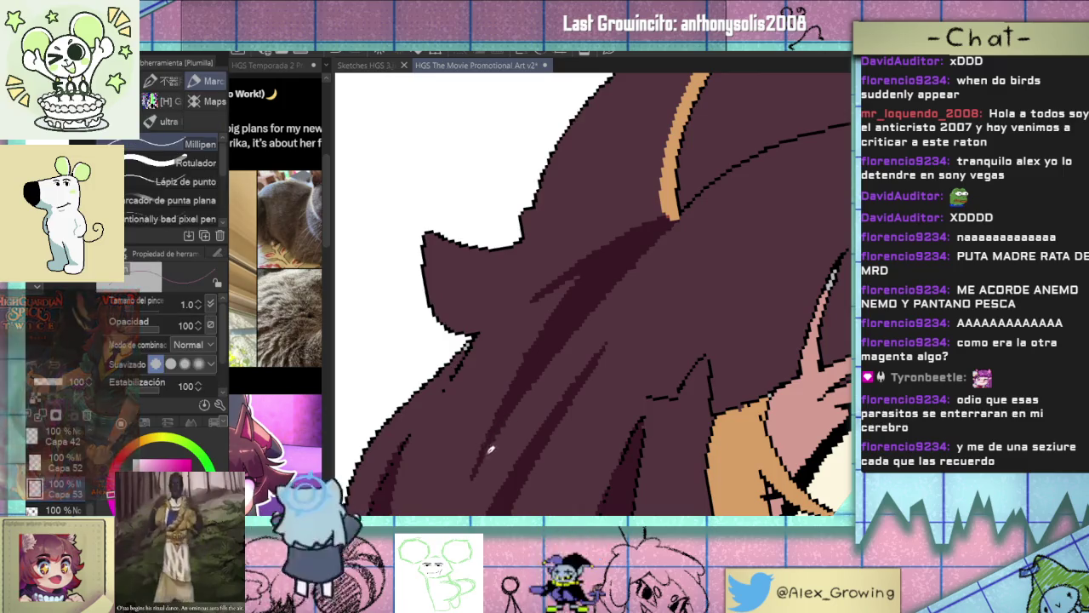
Pan, zoom and tilt the canvas to review the new diagonal shadow band in the hair.
{"action": "left_click_drag", "start_coordinate": [530, 369], "coordinate": [562, 334]}
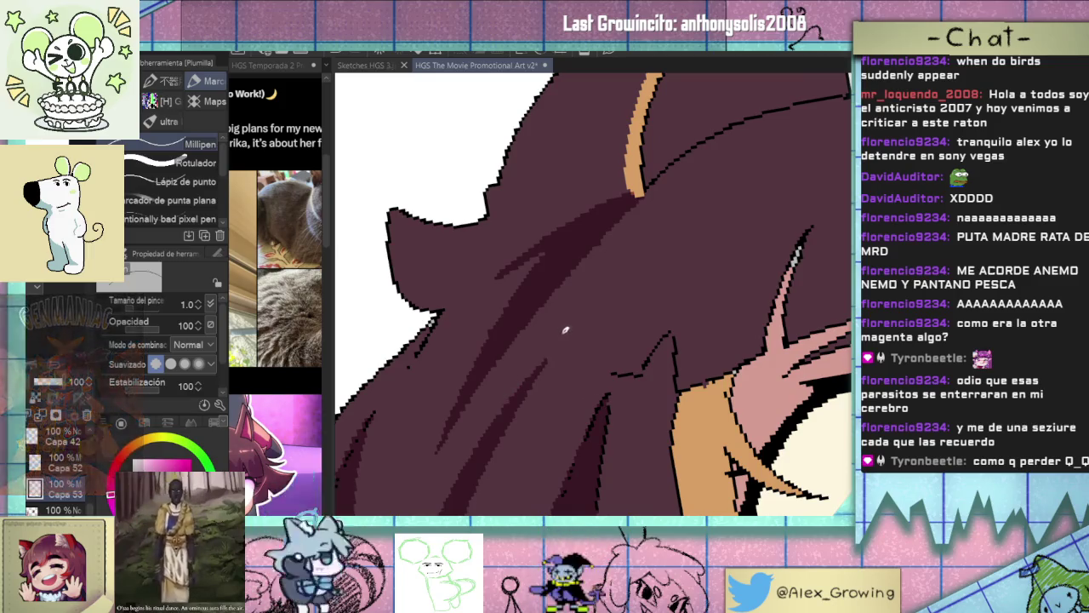
{"action": "left_click_drag", "start_coordinate": [556, 314], "coordinate": [599, 358]}
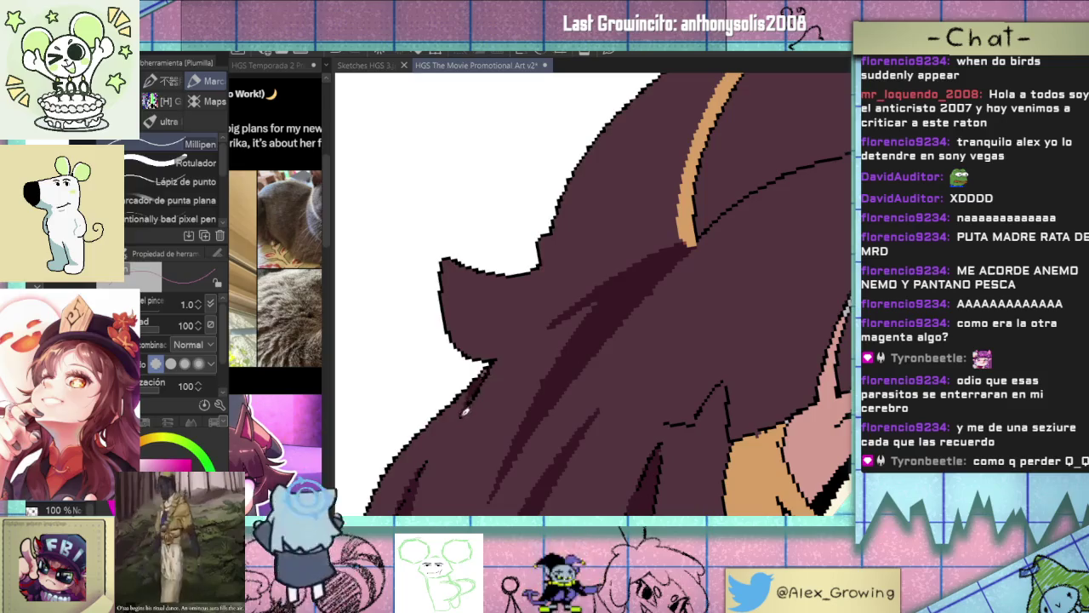
{"action": "scroll", "coordinate": [489, 366], "scroll_direction": "down", "scroll_amount": 3}
{"action": "scroll", "coordinate": [572, 336], "scroll_direction": "up", "scroll_amount": 2}
{"action": "scroll", "coordinate": [594, 351], "scroll_direction": "down", "scroll_amount": 2}
{"action": "scroll", "coordinate": [594, 351], "scroll_direction": "down", "scroll_amount": 2}
{"action": "scroll", "coordinate": [594, 350], "scroll_direction": "down", "scroll_amount": 2}
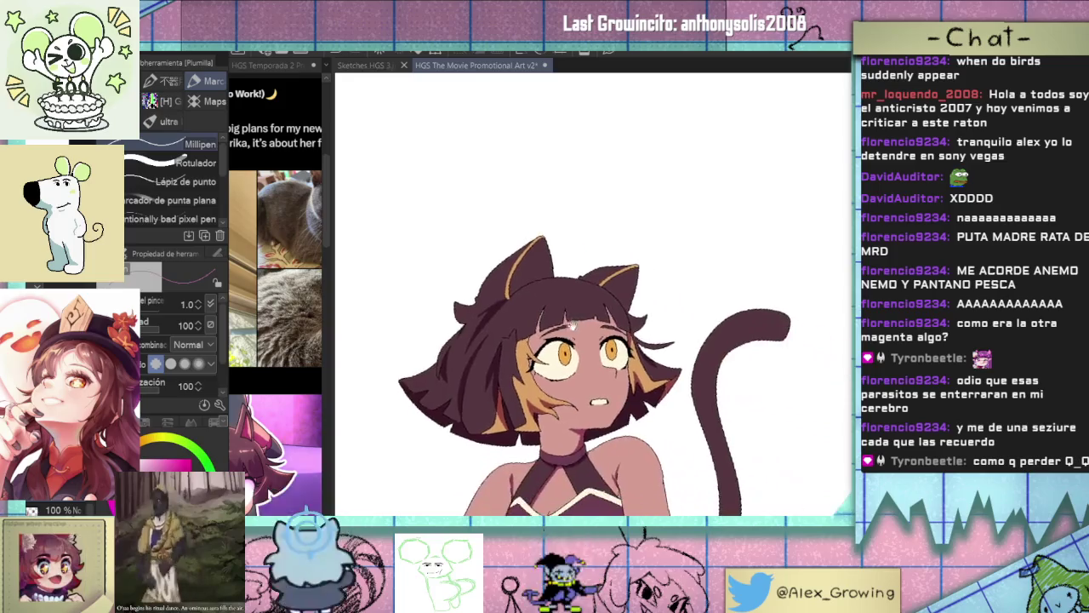
{"action": "left_click_drag", "start_coordinate": [664, 255], "coordinate": [712, 297]}
{"action": "scroll", "coordinate": [711, 296], "scroll_direction": "up", "scroll_amount": 2}
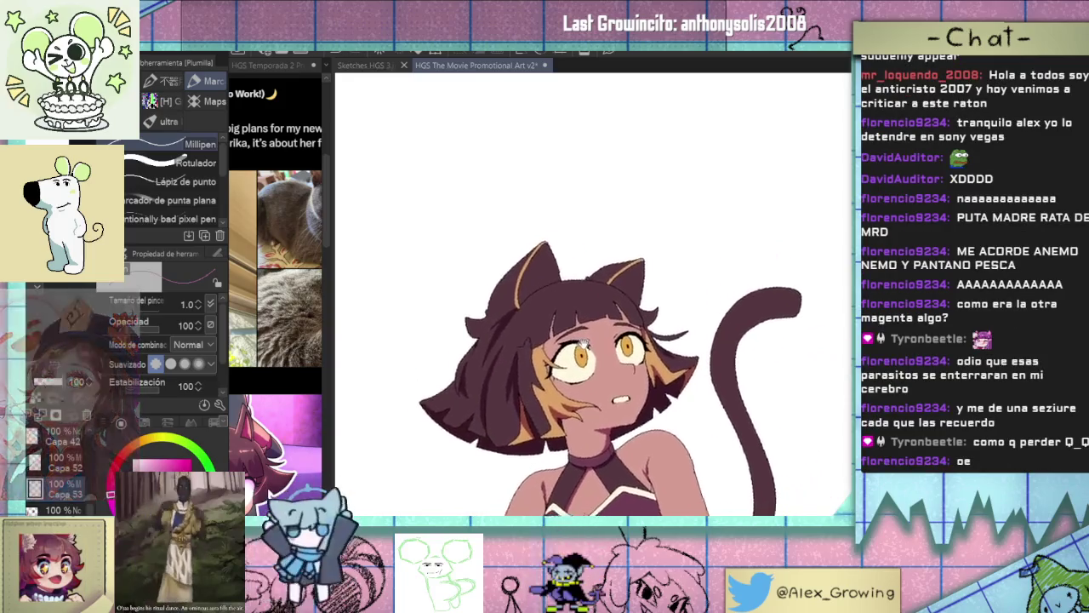
{"action": "scroll", "coordinate": [596, 341], "scroll_direction": "up", "scroll_amount": 1}
{"action": "scroll", "coordinate": [579, 349], "scroll_direction": "up", "scroll_amount": 1}
{"action": "scroll", "coordinate": [553, 364], "scroll_direction": "up", "scroll_amount": 1}
{"action": "left_click_drag", "start_coordinate": [553, 364], "coordinate": [577, 361]}
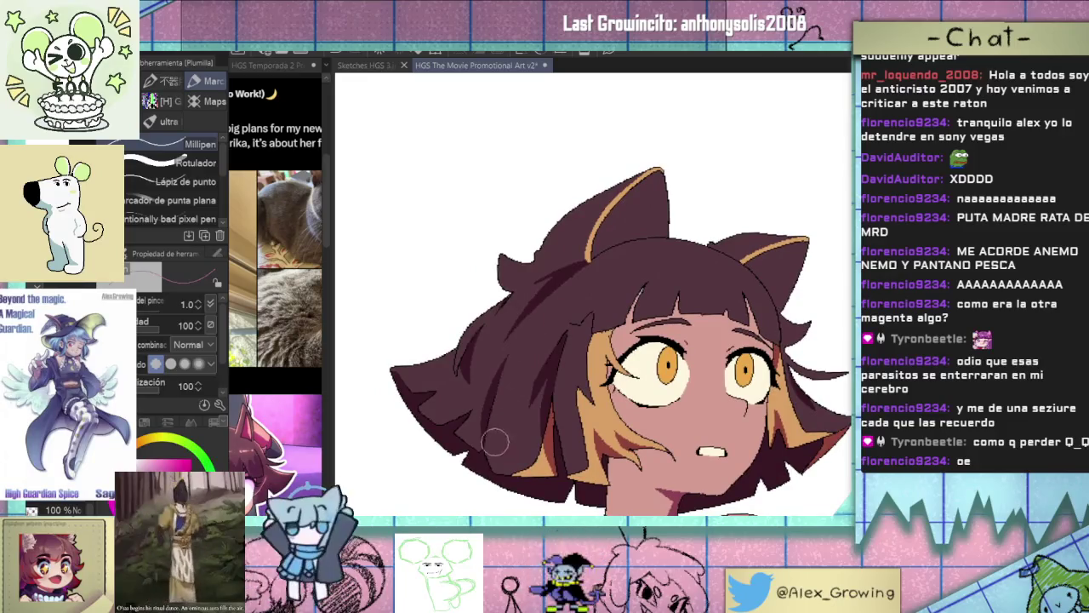
Frame the forehead and draw a dark red shadow line along the hairline under the bangs.
{"action": "scroll", "coordinate": [536, 378], "scroll_direction": "down", "scroll_amount": 2}
{"action": "scroll", "coordinate": [558, 383], "scroll_direction": "up", "scroll_amount": 1}
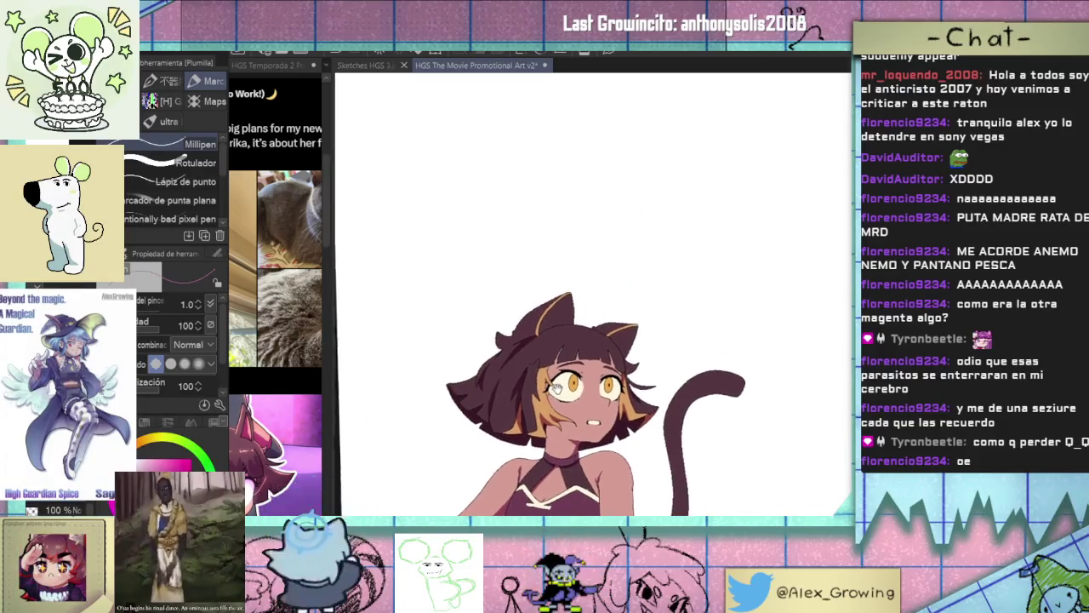
{"action": "scroll", "coordinate": [554, 380], "scroll_direction": "up", "scroll_amount": 1}
{"action": "scroll", "coordinate": [551, 375], "scroll_direction": "up", "scroll_amount": 2}
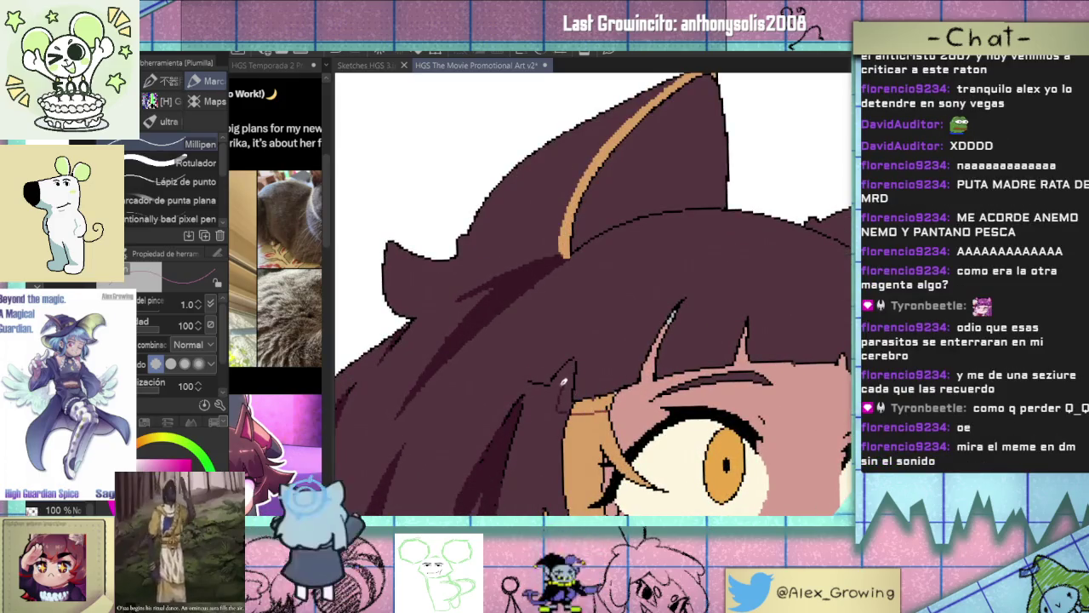
{"action": "scroll", "coordinate": [538, 370], "scroll_direction": "up", "scroll_amount": 1}
{"action": "scroll", "coordinate": [538, 369], "scroll_direction": "up", "scroll_amount": 1}
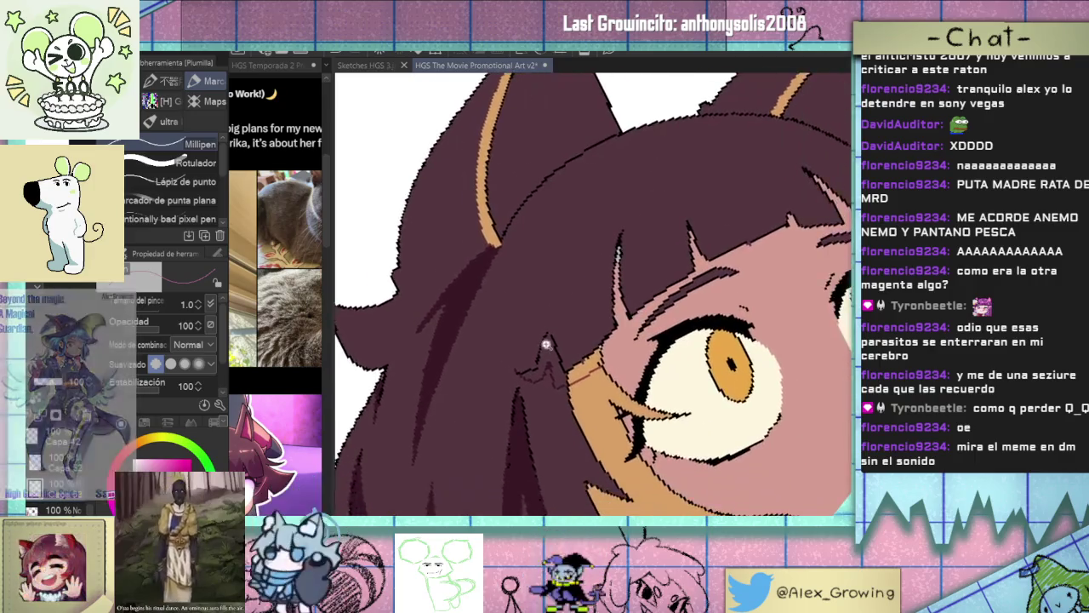
{"action": "scroll", "coordinate": [538, 368], "scroll_direction": "up", "scroll_amount": 1}
{"action": "scroll", "coordinate": [586, 339], "scroll_direction": "down", "scroll_amount": 1}
{"action": "left_click_drag", "start_coordinate": [579, 349], "coordinate": [574, 367]}
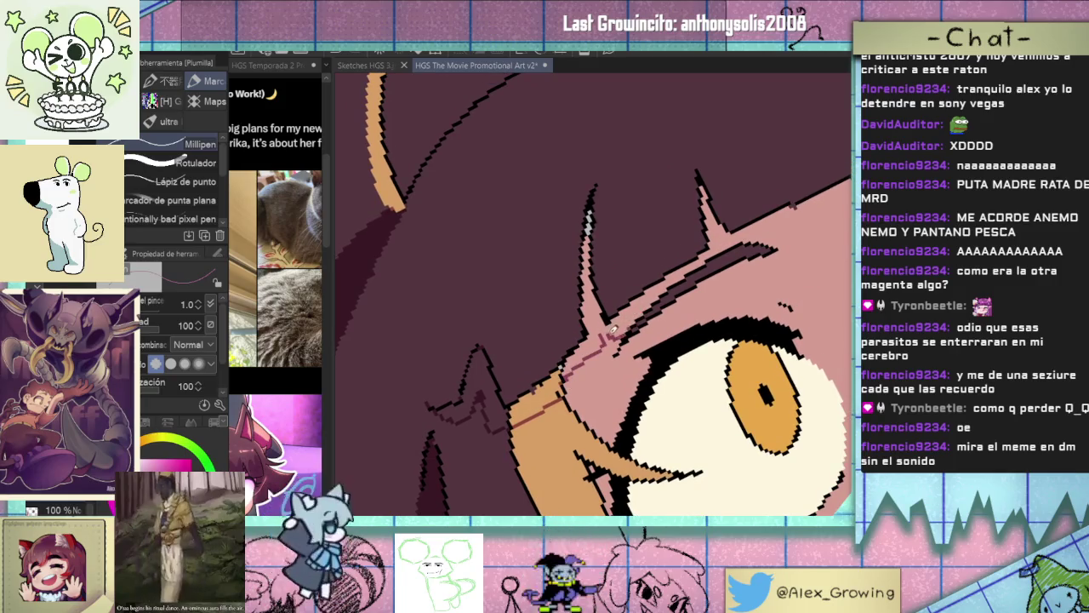
{"action": "left_click_drag", "start_coordinate": [611, 328], "coordinate": [575, 375]}
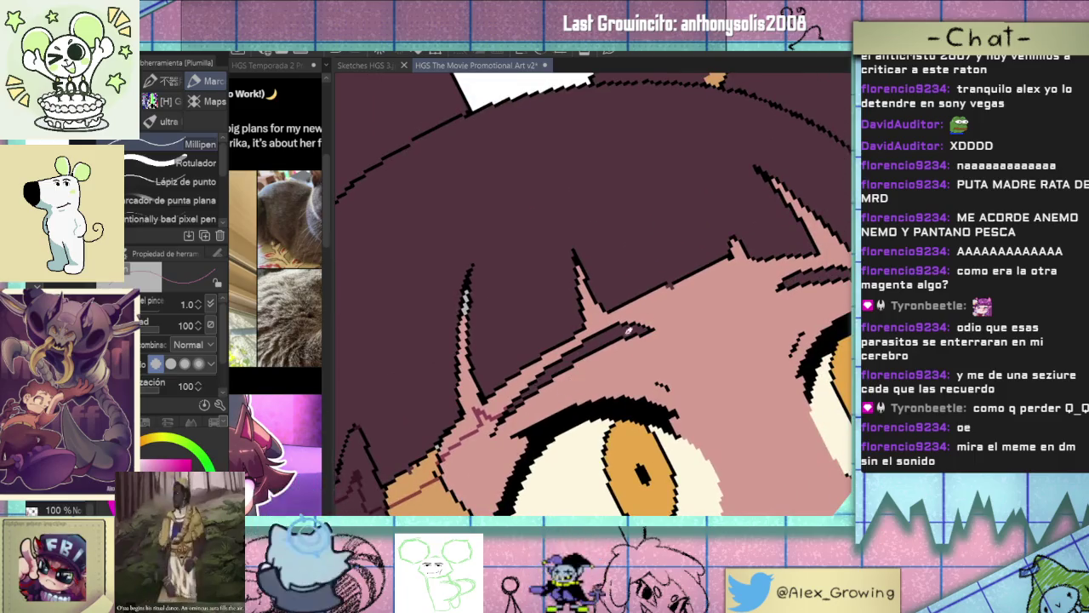
{"action": "left_click_drag", "start_coordinate": [718, 285], "coordinate": [625, 308]}
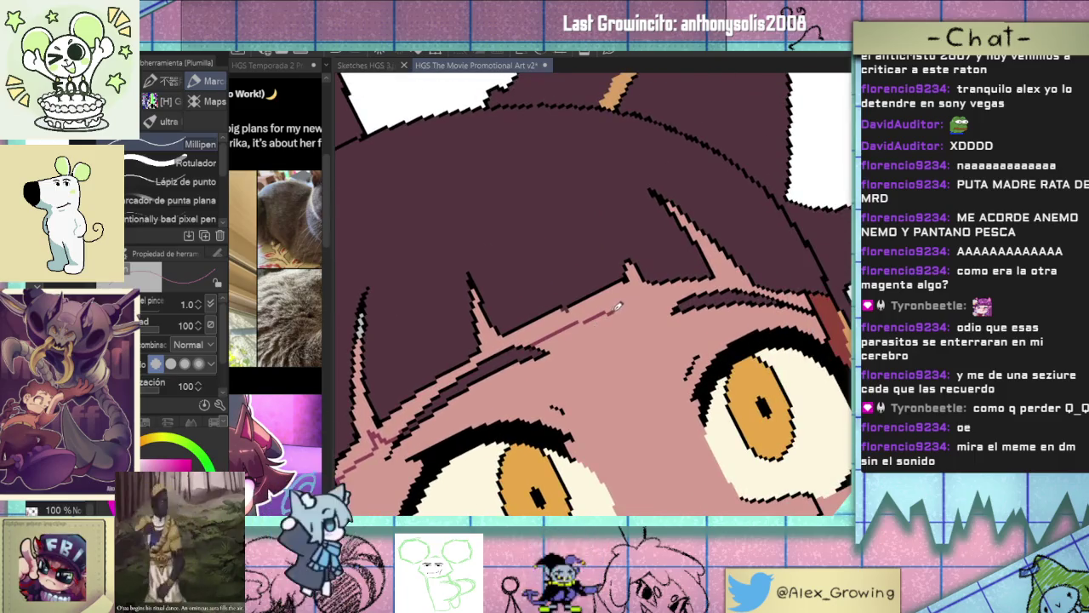
{"action": "left_click_drag", "start_coordinate": [609, 313], "coordinate": [630, 292]}
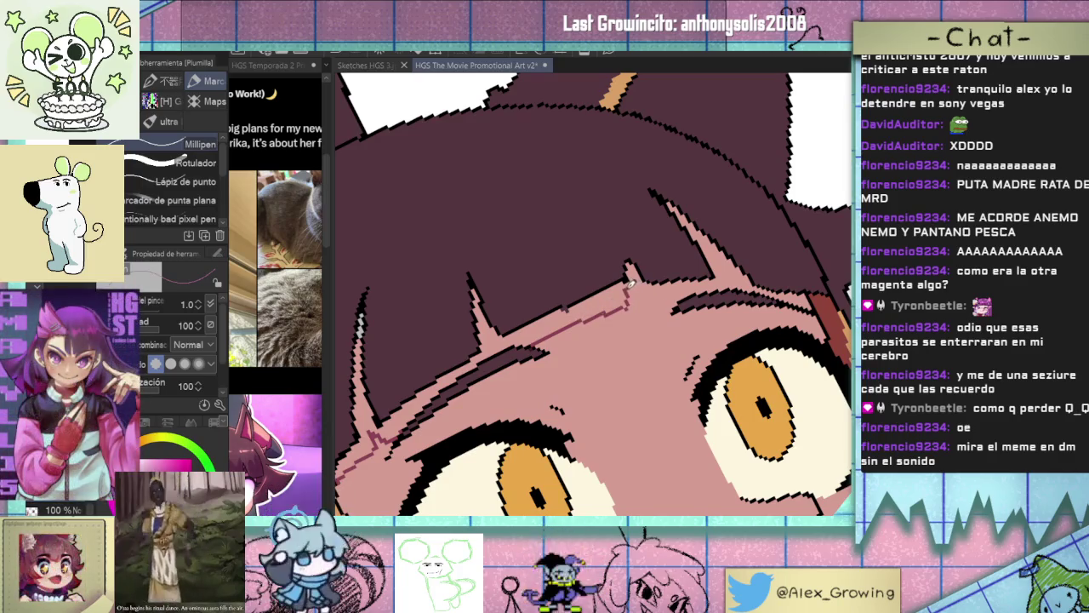
Fill the gap under the bangs and the light patch beside the eye with dark red.
{"action": "mouse_move", "coordinate": [778, 277]}
{"action": "left_mouse_down"}
{"action": "mouse_move", "coordinate": [689, 311]}
{"action": "mouse_move", "coordinate": [679, 295]}
{"action": "left_mouse_up"}
{"action": "key", "text": "g"}
{"action": "left_click", "coordinate": [618, 298]}
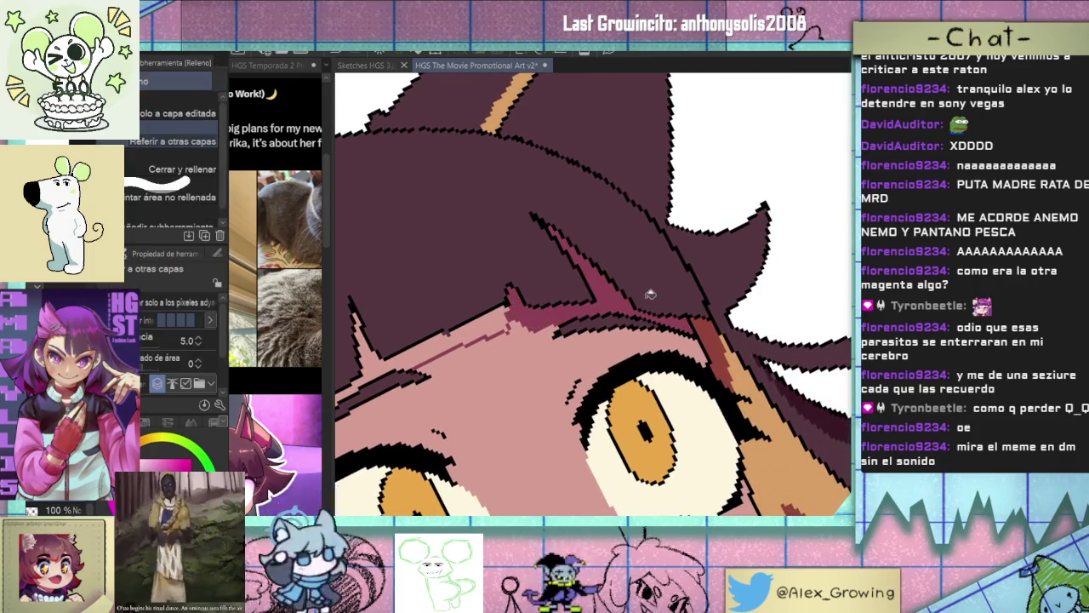
{"action": "scroll", "coordinate": [650, 294], "scroll_direction": "down", "scroll_amount": 3}
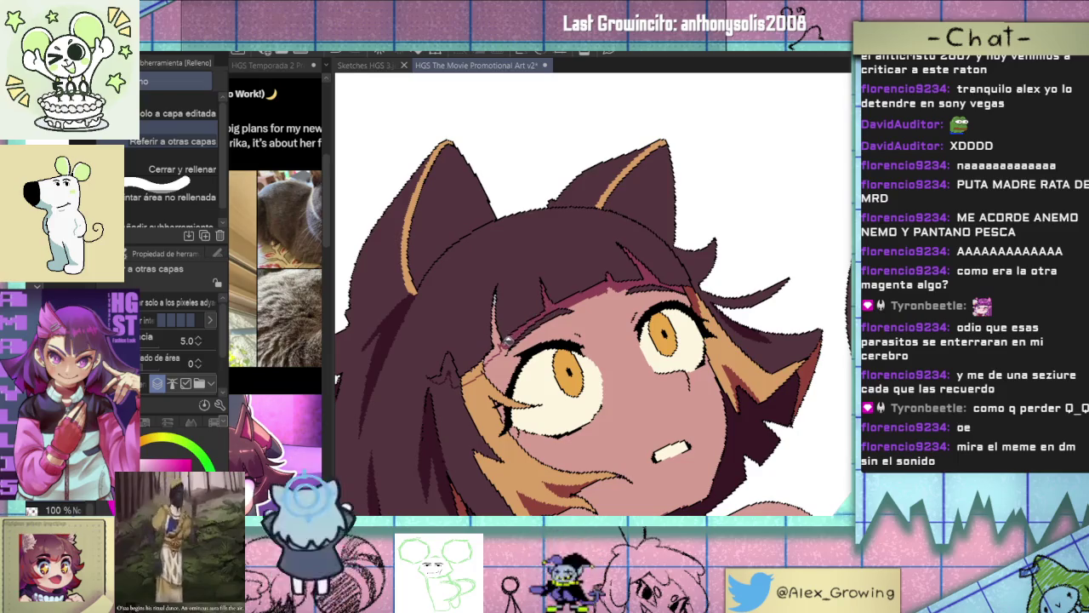
{"action": "left_click", "coordinate": [467, 372]}
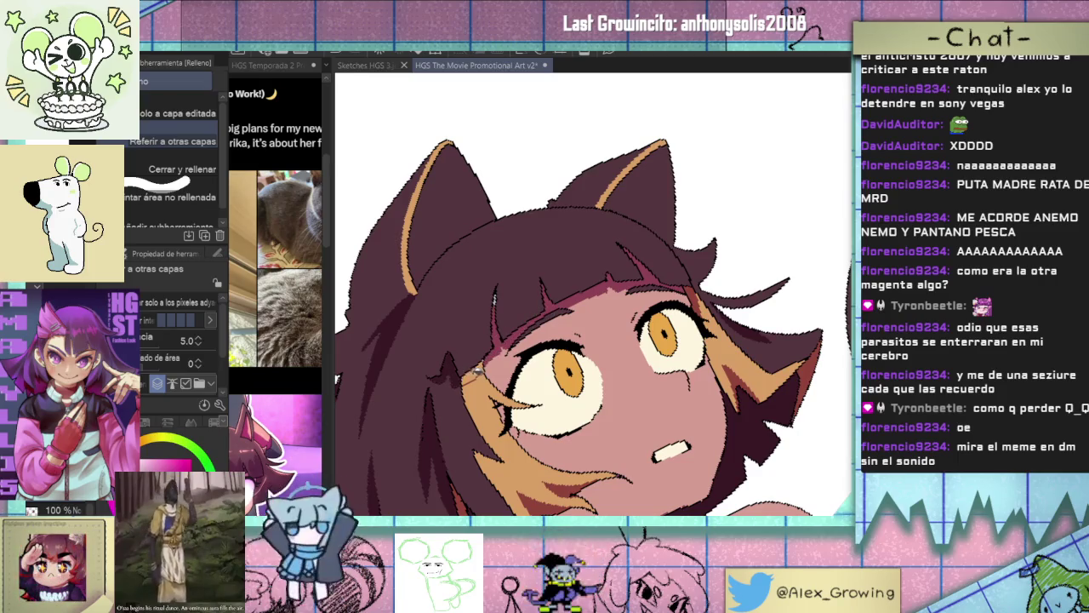
{"action": "scroll", "coordinate": [513, 299], "scroll_direction": "up", "scroll_amount": 5}
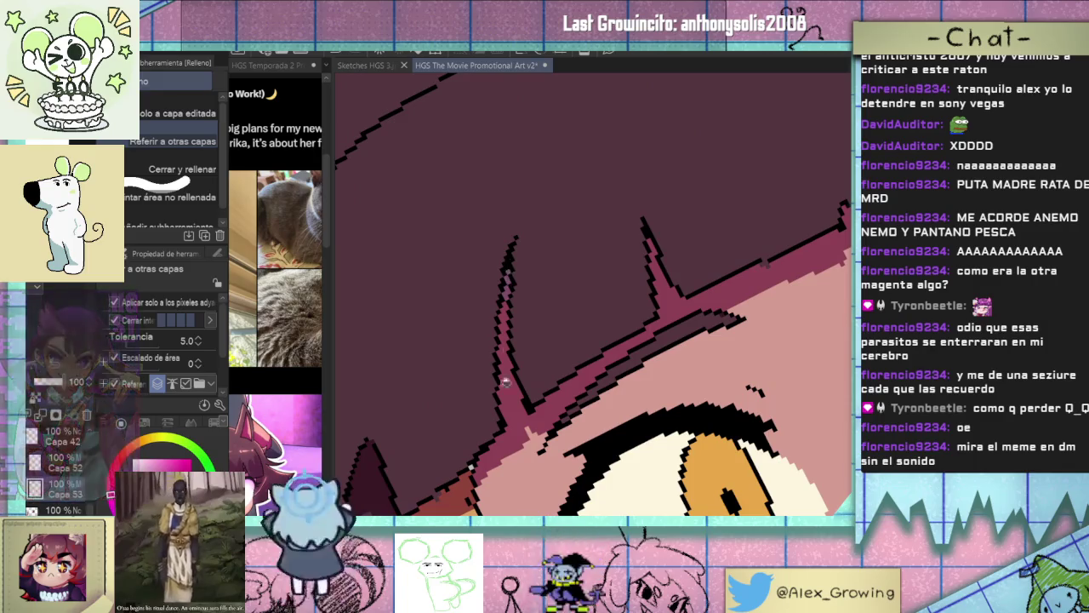
{"action": "scroll", "coordinate": [536, 430], "scroll_direction": "down", "scroll_amount": 3}
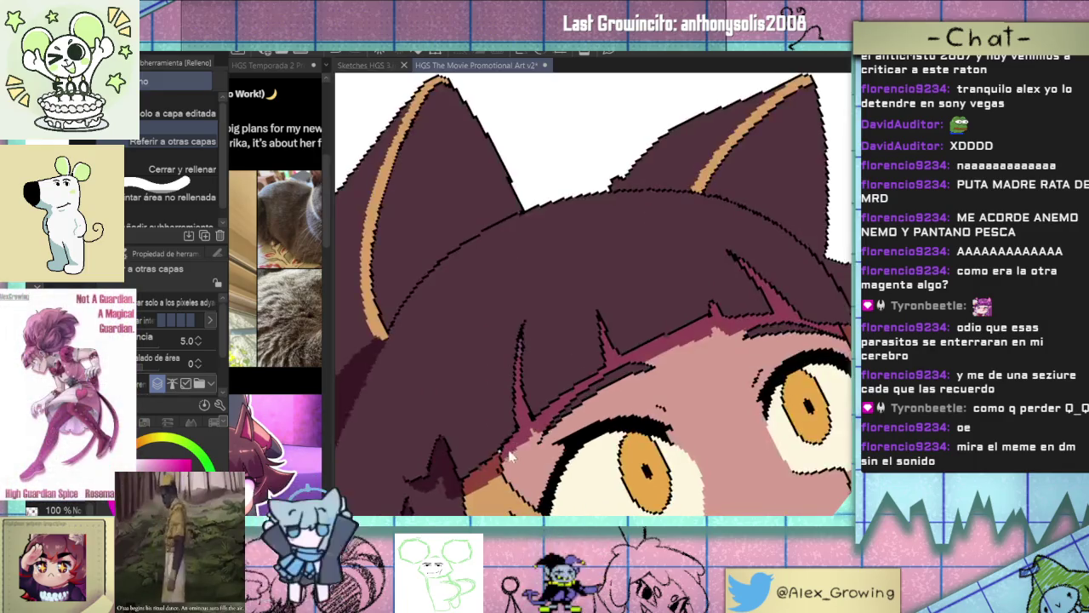
{"action": "scroll", "coordinate": [527, 447], "scroll_direction": "up", "scroll_amount": 4}
{"action": "scroll", "coordinate": [516, 436], "scroll_direction": "down", "scroll_amount": 4}
{"action": "scroll", "coordinate": [524, 383], "scroll_direction": "down", "scroll_amount": 2}
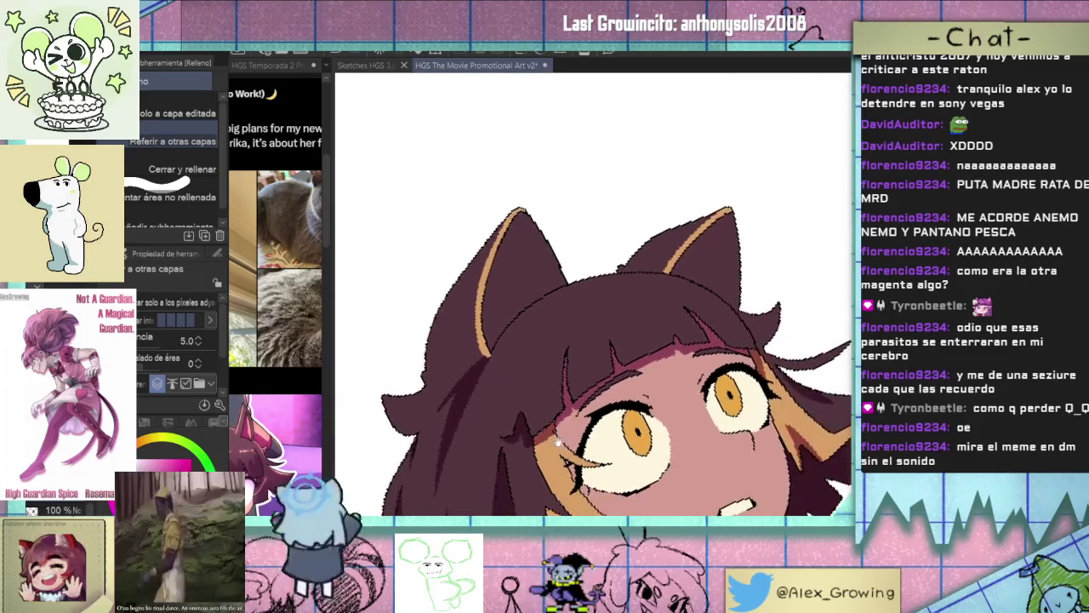
{"action": "scroll", "coordinate": [534, 335], "scroll_direction": "down", "scroll_amount": 3}
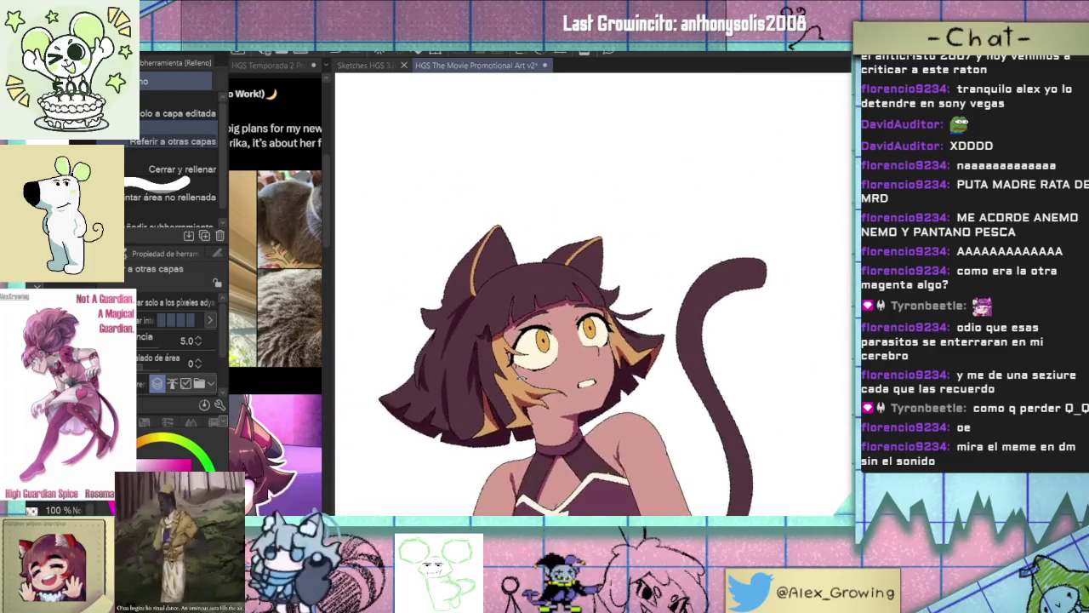
{"action": "scroll", "coordinate": [517, 340], "scroll_direction": "up", "scroll_amount": 1}
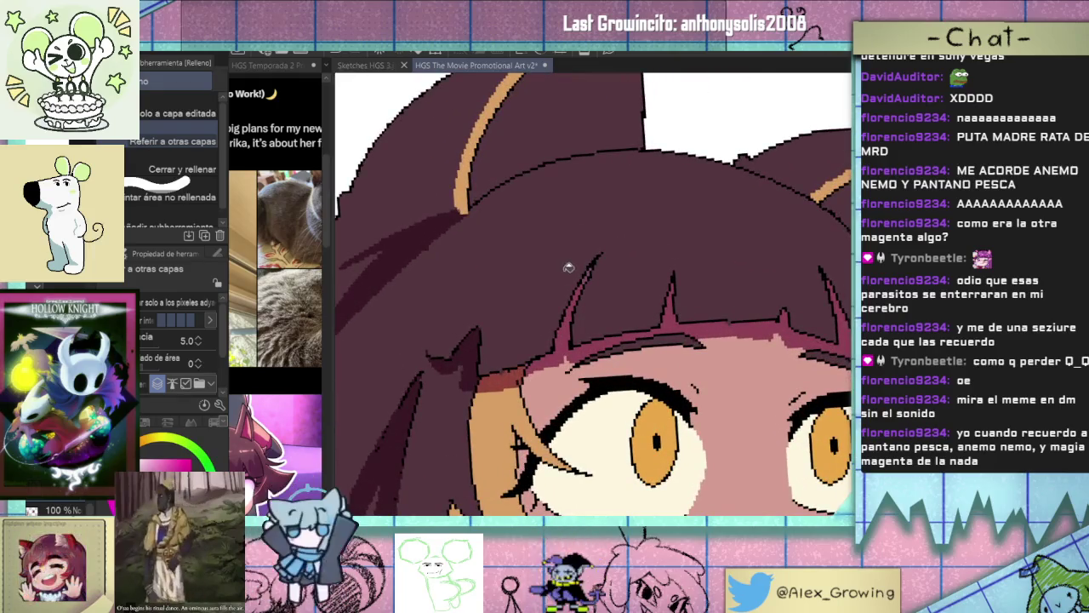
Undo the old guide stroke and draw a new strand outline across the bangs.
{"action": "key", "text": "p"}
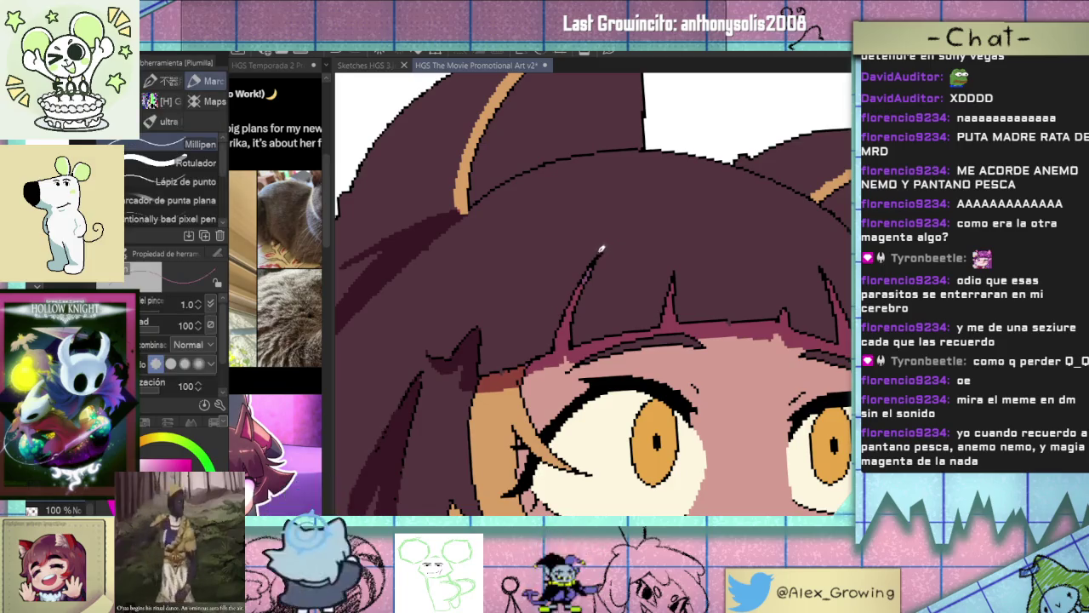
{"action": "key", "text": "ctrl+z"}
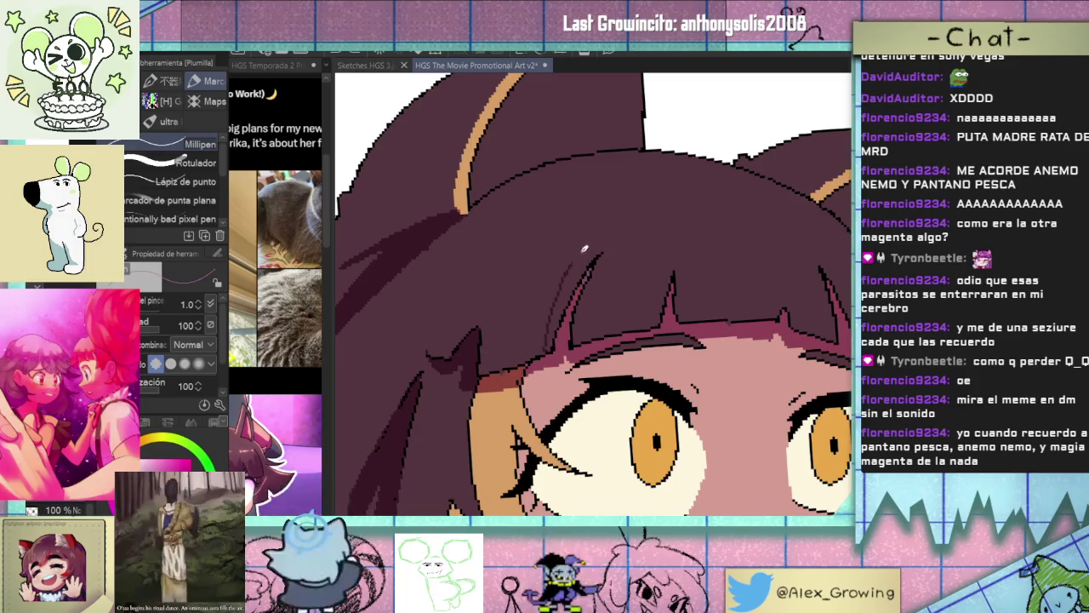
{"action": "left_click_drag", "start_coordinate": [584, 246], "coordinate": [526, 273]}
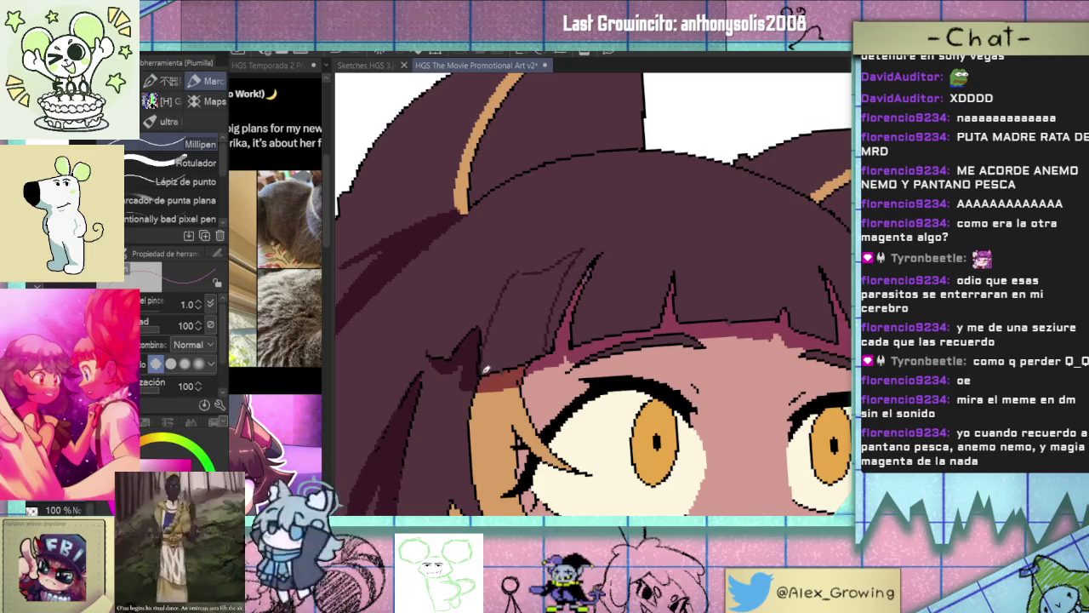
{"action": "scroll", "coordinate": [494, 362], "scroll_direction": "down", "scroll_amount": 5}
{"action": "scroll", "coordinate": [521, 332], "scroll_direction": "up", "scroll_amount": 5}
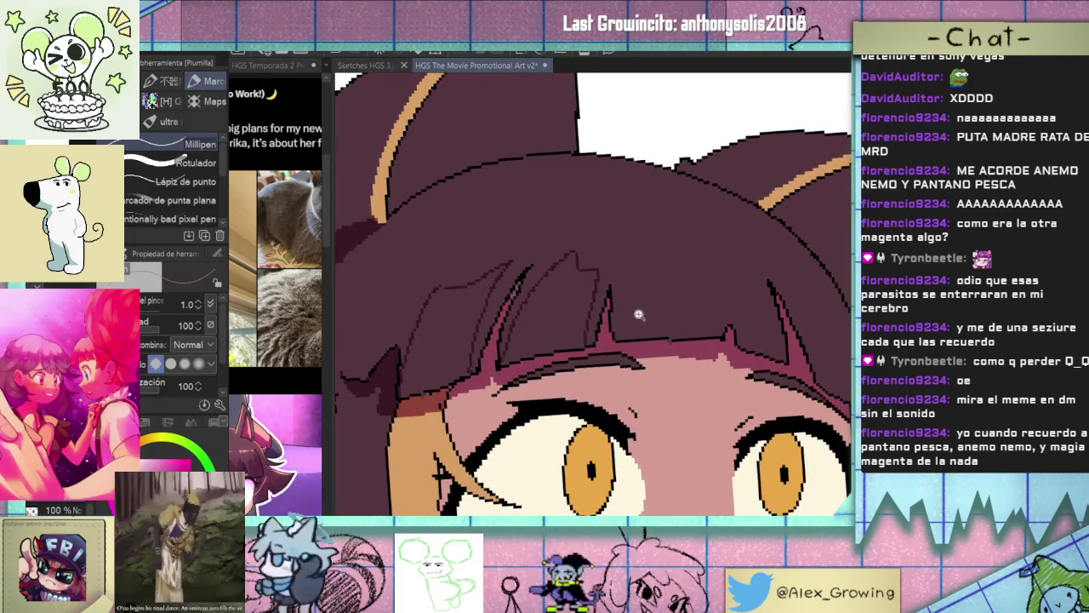
{"action": "scroll", "coordinate": [644, 314], "scroll_direction": "down", "scroll_amount": 3}
{"action": "scroll", "coordinate": [582, 324], "scroll_direction": "up", "scroll_amount": 2}
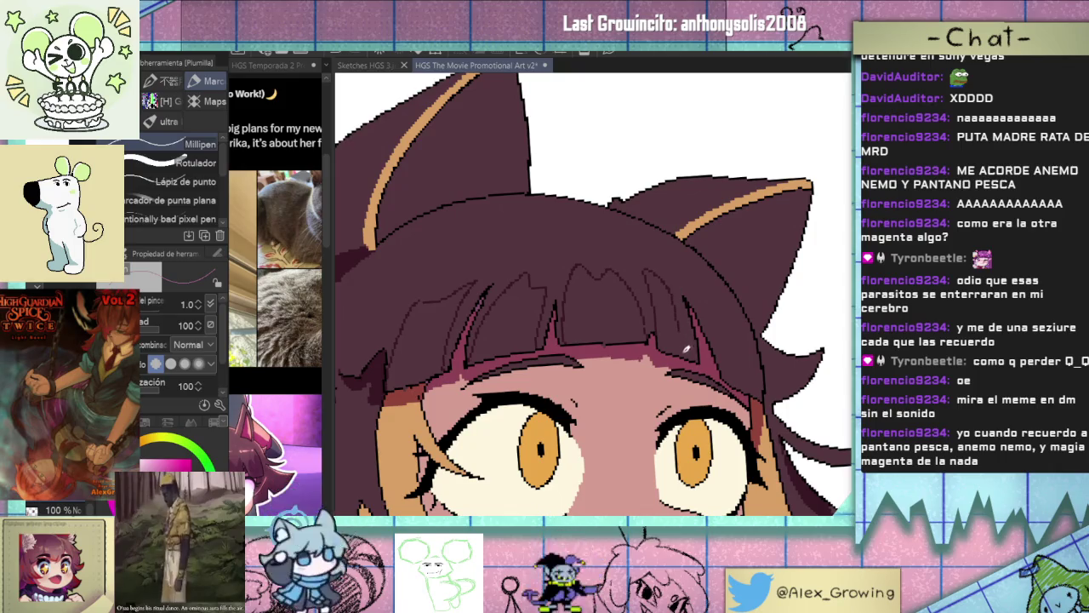
{"action": "scroll", "coordinate": [702, 349], "scroll_direction": "up", "scroll_amount": 2}
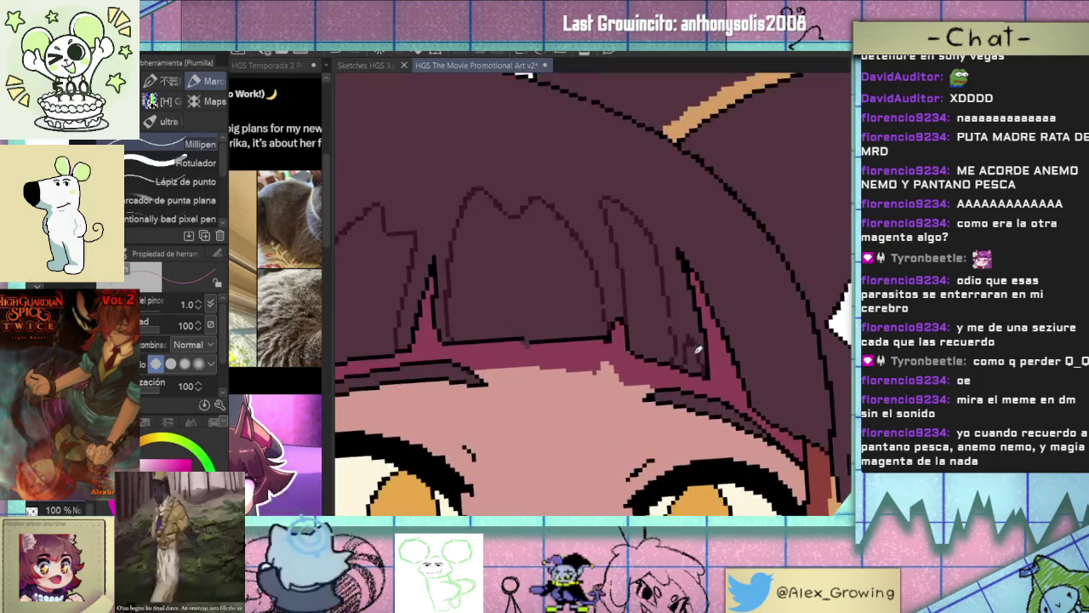
Fill three bangs sections and a hair section on the left with the darker maroon tone.
{"action": "key", "text": "g"}
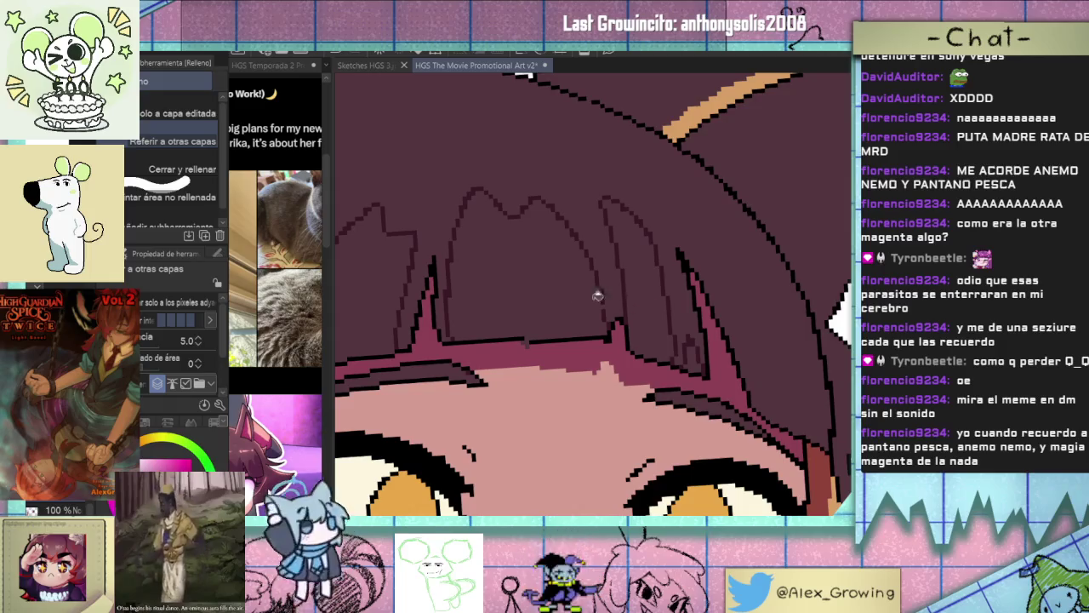
{"action": "left_click", "coordinate": [610, 297]}
{"action": "scroll", "coordinate": [610, 297], "scroll_direction": "down", "scroll_amount": 2}
{"action": "left_click", "coordinate": [660, 302]}
{"action": "left_click", "coordinate": [528, 303]}
{"action": "left_click", "coordinate": [456, 320]}
{"action": "scroll", "coordinate": [462, 311], "scroll_direction": "down", "scroll_amount": 3}
{"action": "scroll", "coordinate": [545, 298], "scroll_direction": "down", "scroll_amount": 1}
{"action": "scroll", "coordinate": [634, 292], "scroll_direction": "up", "scroll_amount": 1}
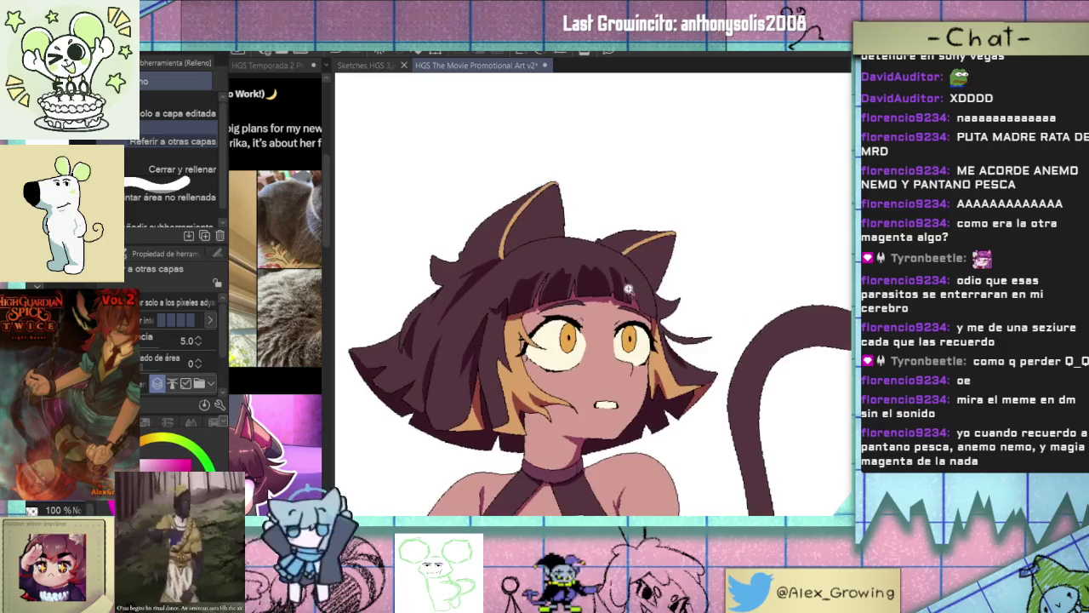
{"action": "scroll", "coordinate": [635, 292], "scroll_direction": "up", "scroll_amount": 3}
Shift the view so the head sits further right, toggling between the Pen and Fill tools.
{"action": "key", "text": "p"}
{"action": "scroll", "coordinate": [572, 279], "scroll_direction": "up", "scroll_amount": 2}
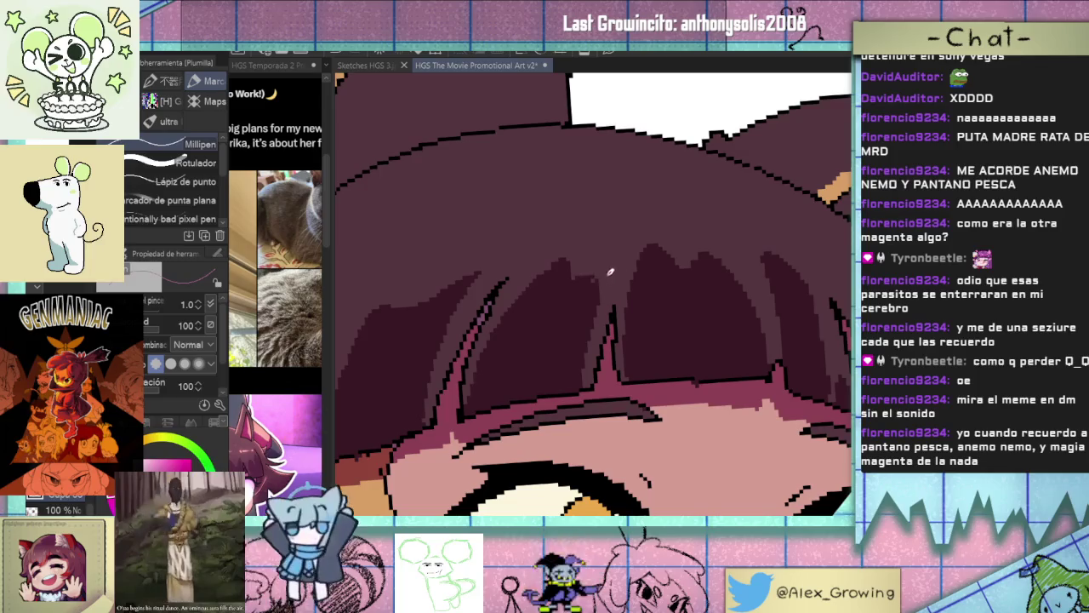
{"action": "scroll", "coordinate": [596, 281], "scroll_direction": "down", "scroll_amount": 3}
{"action": "scroll", "coordinate": [553, 349], "scroll_direction": "down", "scroll_amount": 1}
{"action": "left_click_drag", "start_coordinate": [552, 350], "coordinate": [549, 294]}
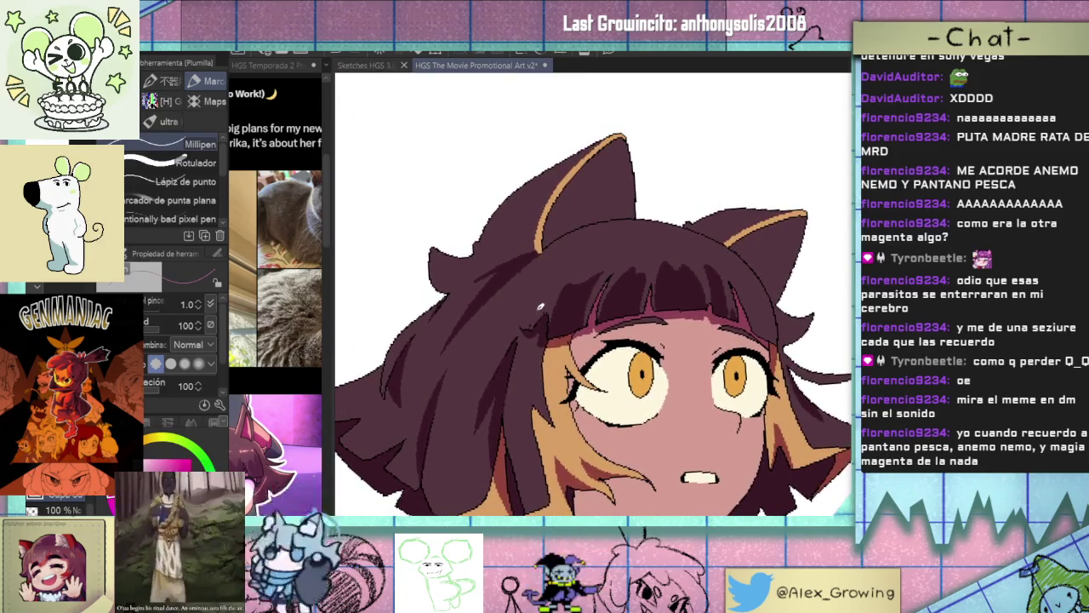
{"action": "scroll", "coordinate": [527, 325], "scroll_direction": "up", "scroll_amount": 2}
{"action": "scroll", "coordinate": [570, 267], "scroll_direction": "up", "scroll_amount": 3}
{"action": "key", "text": "g"}
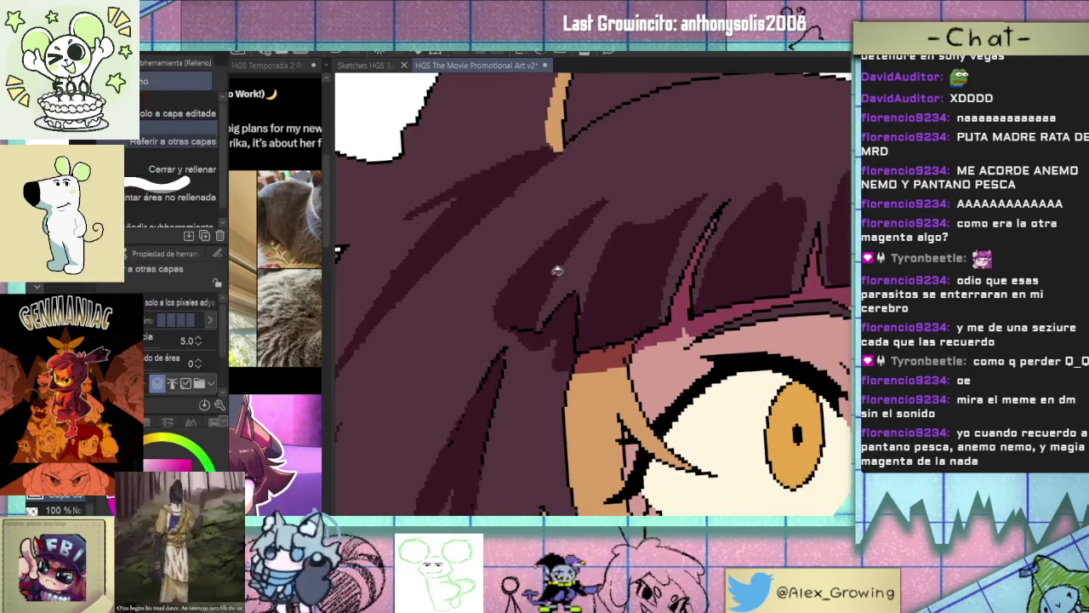
{"action": "key", "text": "ctrl+0"}
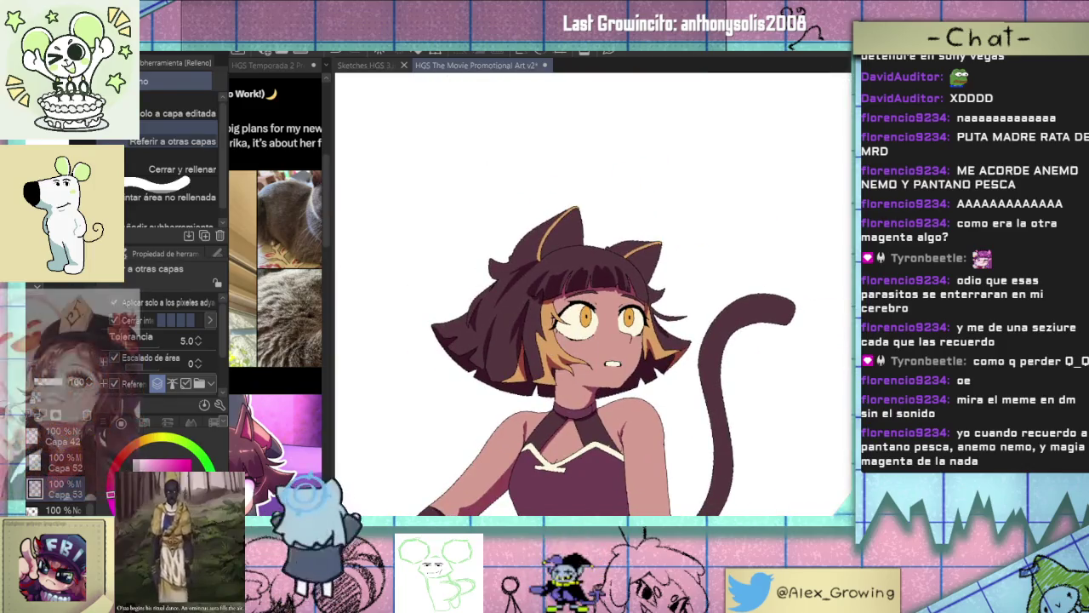
{"action": "key", "text": "p"}
{"action": "scroll", "coordinate": [625, 252], "scroll_direction": "down", "scroll_amount": 2}
{"action": "scroll", "coordinate": [624, 252], "scroll_direction": "up", "scroll_amount": 2}
{"action": "scroll", "coordinate": [625, 252], "scroll_direction": "up", "scroll_amount": 2}
{"action": "left_click_drag", "start_coordinate": [647, 255], "coordinate": [604, 338]}
{"action": "scroll", "coordinate": [605, 338], "scroll_direction": "up", "scroll_amount": 5}
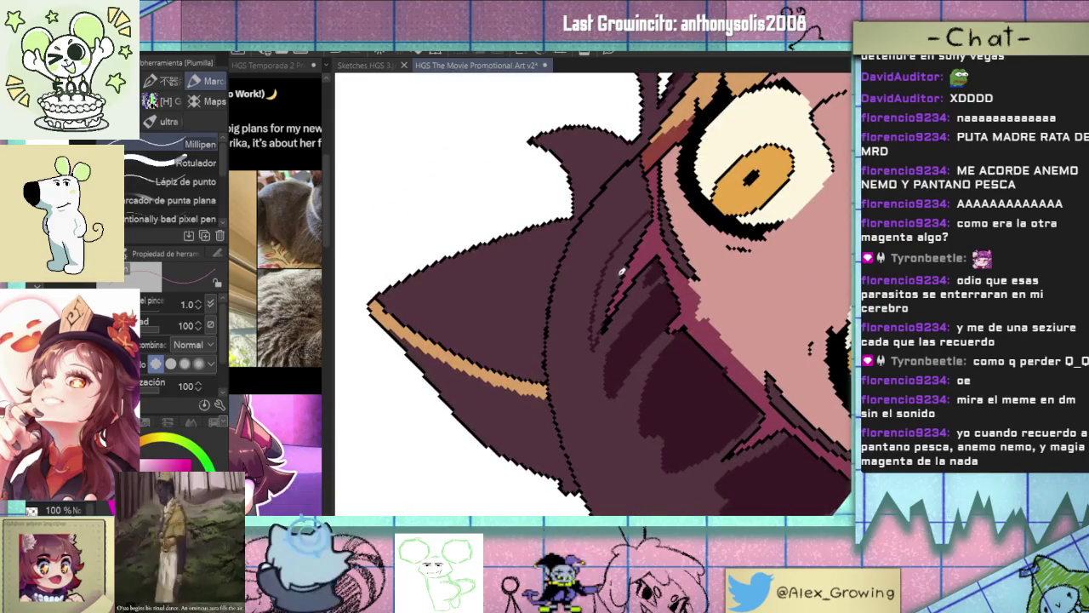
{"action": "key", "text": "g"}
{"action": "scroll", "coordinate": [606, 332], "scroll_direction": "up", "scroll_amount": 2}
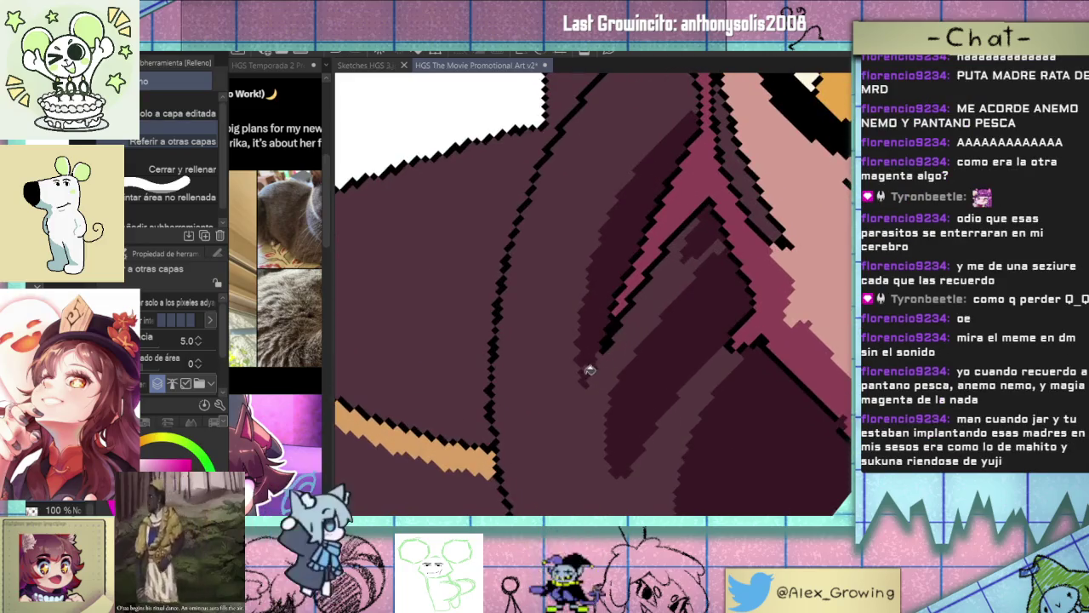
{"action": "scroll", "coordinate": [590, 370], "scroll_direction": "down", "scroll_amount": 2}
{"action": "scroll", "coordinate": [570, 364], "scroll_direction": "down", "scroll_amount": 2}
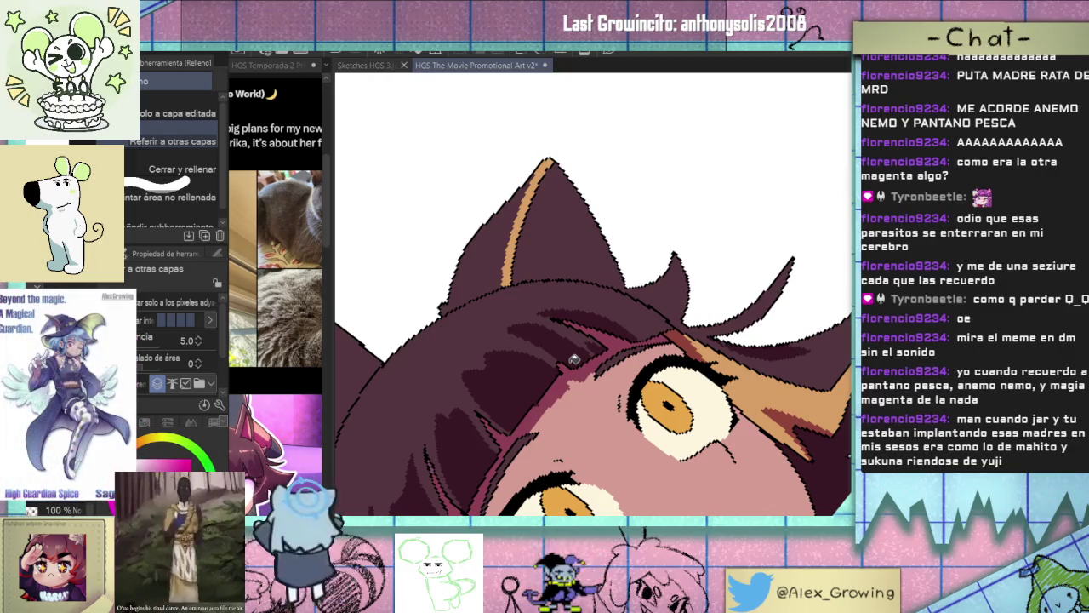
{"action": "key", "text": "p"}
{"action": "scroll", "coordinate": [680, 311], "scroll_direction": "down", "scroll_amount": 3}
{"action": "scroll", "coordinate": [680, 310], "scroll_direction": "down", "scroll_amount": 1}
{"action": "scroll", "coordinate": [677, 307], "scroll_direction": "up", "scroll_amount": 1}
{"action": "key", "text": "g"}
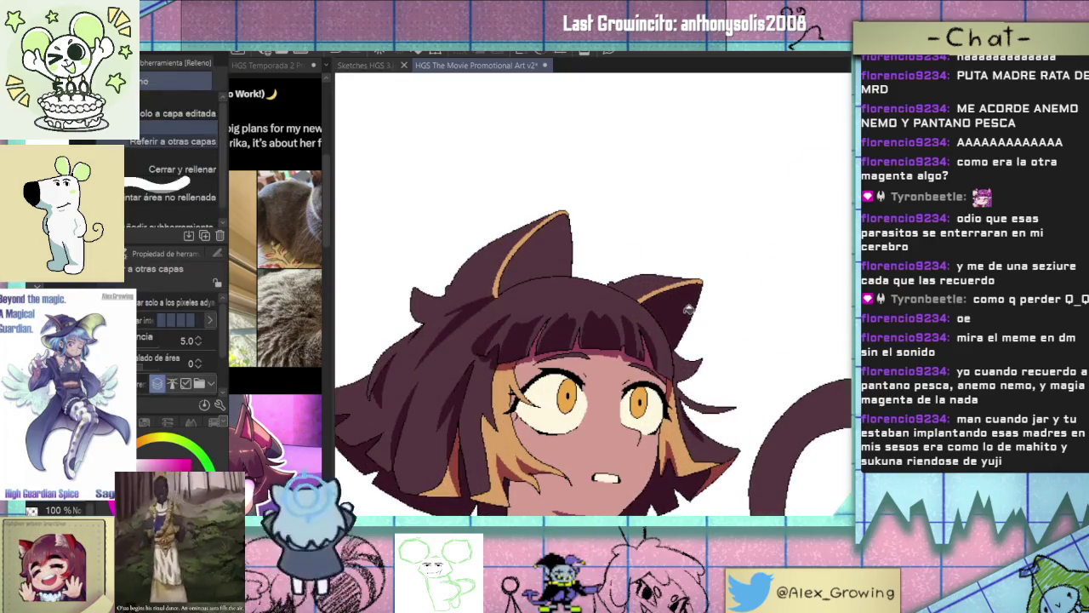
{"action": "scroll", "coordinate": [606, 367], "scroll_direction": "down", "scroll_amount": 3}
{"action": "mouse_move", "coordinate": [657, 353]}
{"action": "left_mouse_down"}
{"action": "mouse_move", "coordinate": [627, 321]}
{"action": "mouse_move", "coordinate": [532, 388]}
{"action": "left_mouse_up"}
{"action": "scroll", "coordinate": [706, 200], "scroll_direction": "up", "scroll_amount": 1}
{"action": "scroll", "coordinate": [706, 200], "scroll_direction": "up", "scroll_amount": 4}
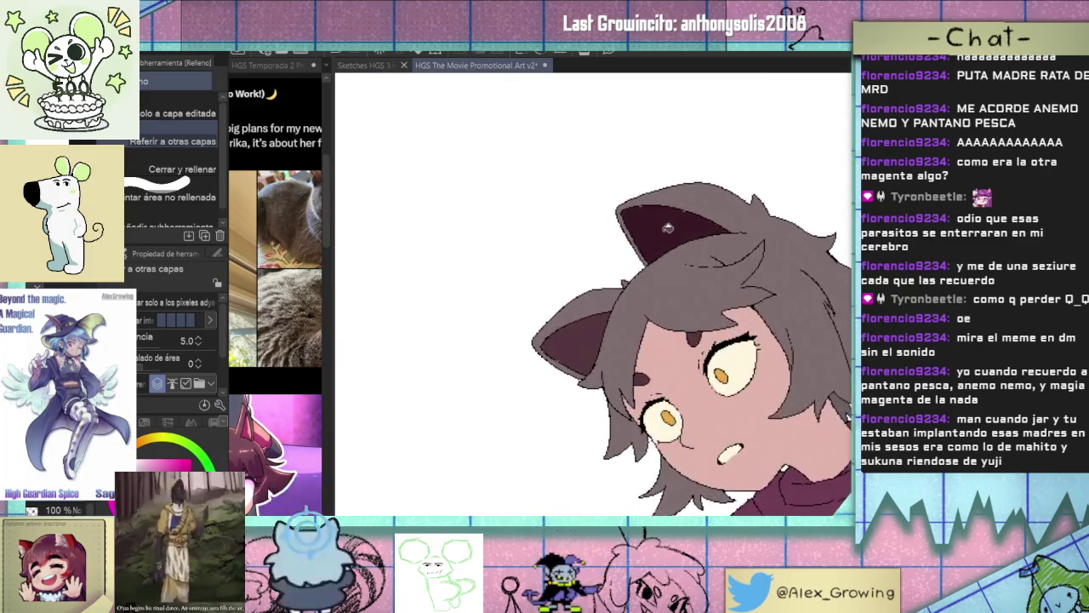
{"action": "scroll", "coordinate": [647, 341], "scroll_direction": "down", "scroll_amount": 3}
{"action": "mouse_move", "coordinate": [596, 358]}
{"action": "left_mouse_down"}
{"action": "mouse_move", "coordinate": [579, 306]}
{"action": "mouse_move", "coordinate": [596, 289]}
{"action": "mouse_move", "coordinate": [650, 297]}
{"action": "left_mouse_up"}
{"action": "key", "text": "p"}
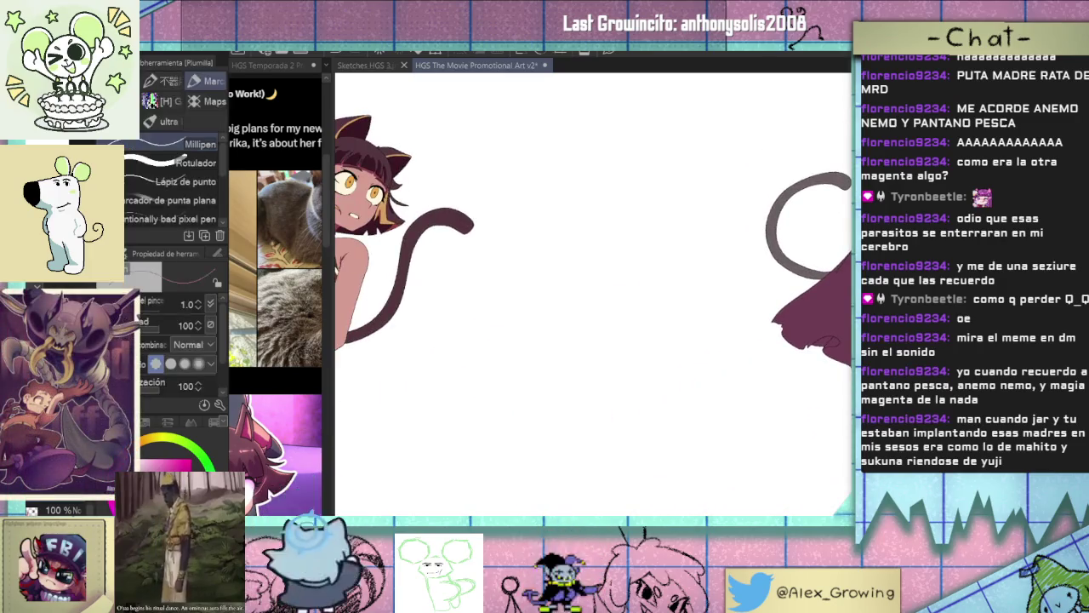
Rotate, centre and zoom the view onto the cat girl's shoulder and chest.
{"action": "left_click_drag", "start_coordinate": [445, 476], "coordinate": [633, 511]}
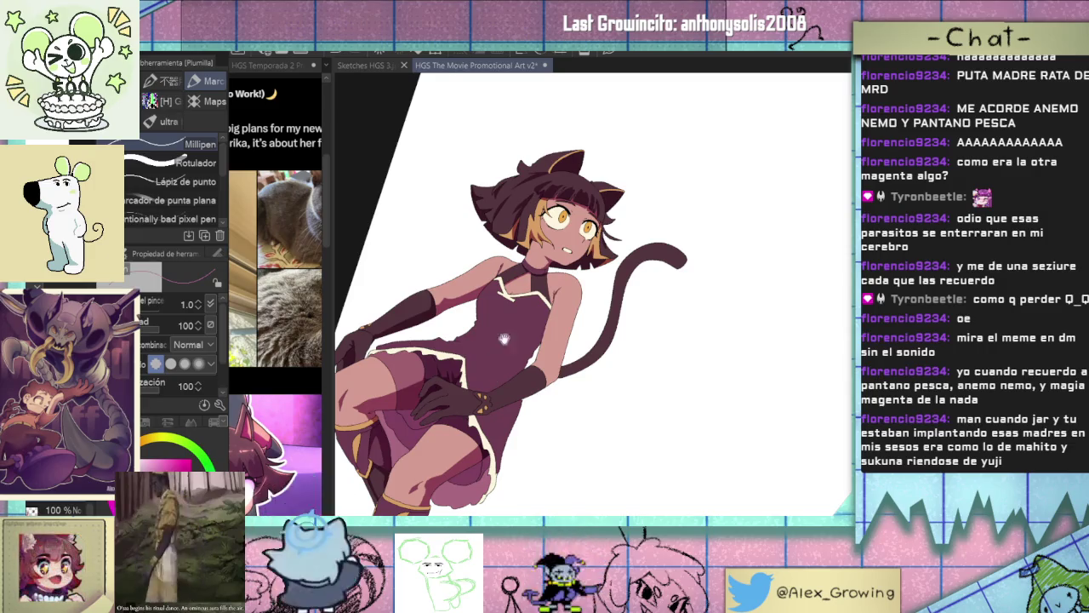
{"action": "scroll", "coordinate": [634, 269], "scroll_direction": "up", "scroll_amount": 1}
{"action": "scroll", "coordinate": [634, 268], "scroll_direction": "up", "scroll_amount": 3}
{"action": "scroll", "coordinate": [633, 270], "scroll_direction": "up", "scroll_amount": 1}
{"action": "scroll", "coordinate": [613, 324], "scroll_direction": "up", "scroll_amount": 2}
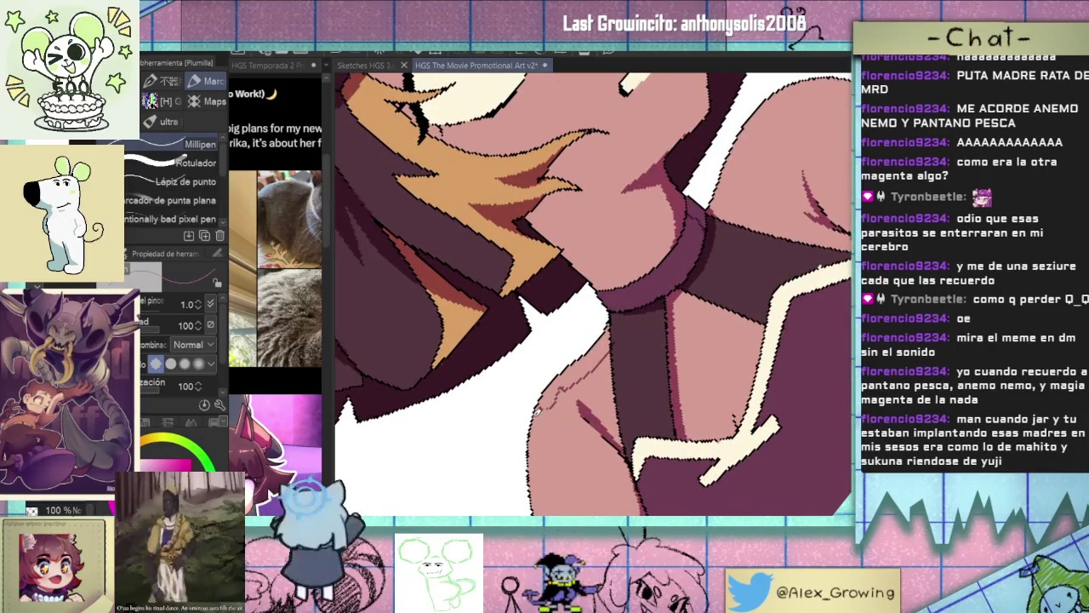
{"action": "scroll", "coordinate": [536, 411], "scroll_direction": "up", "scroll_amount": 2}
{"action": "key", "text": "g"}
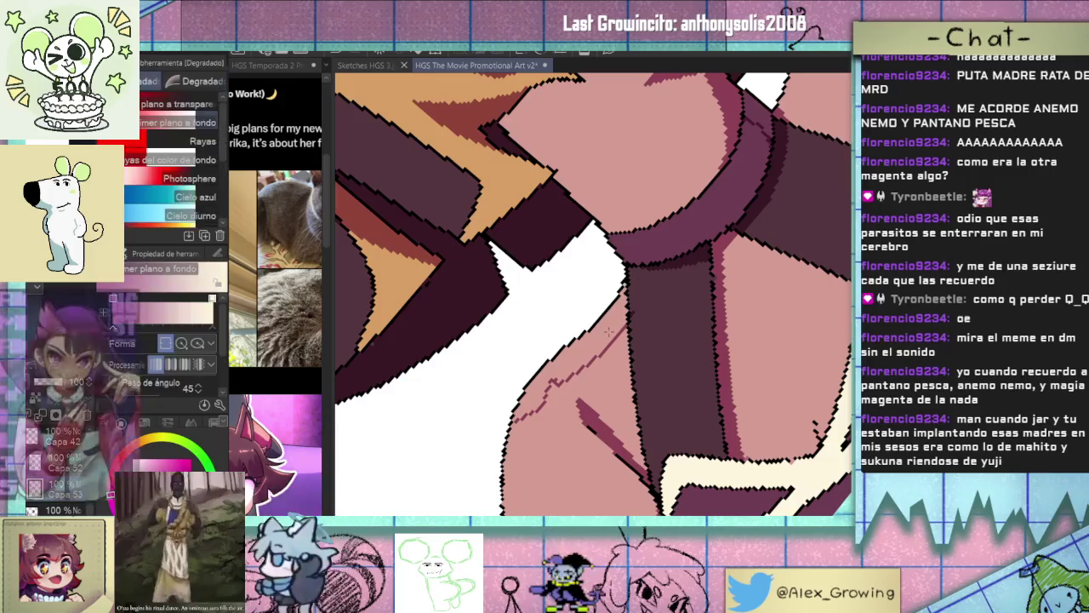
{"action": "key", "text": "g"}
{"action": "scroll", "coordinate": [630, 289], "scroll_direction": "up", "scroll_amount": 2}
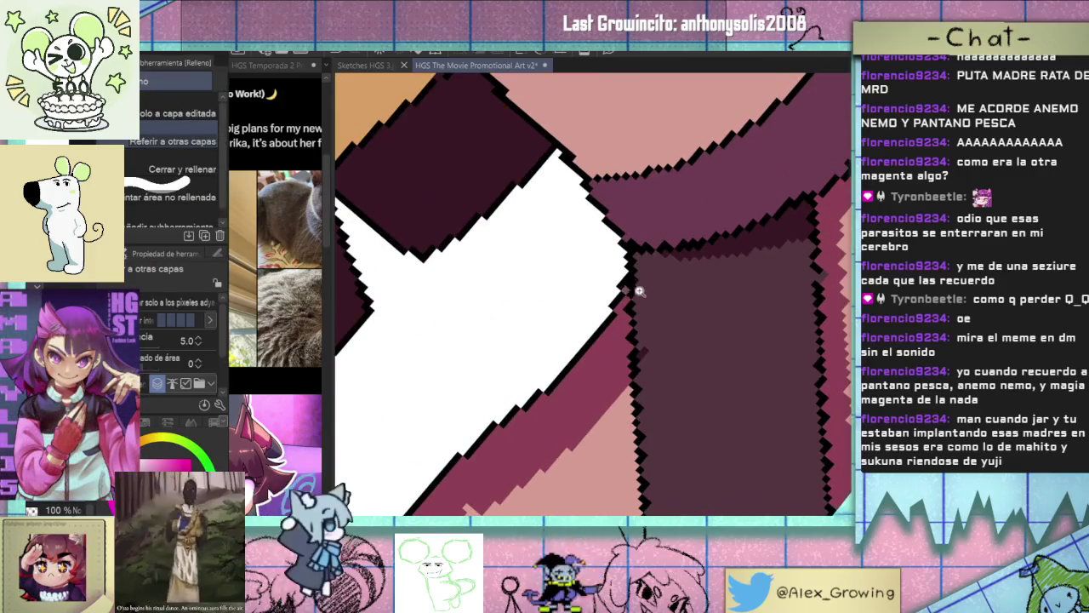
{"action": "scroll", "coordinate": [635, 289], "scroll_direction": "down", "scroll_amount": 5}
{"action": "scroll", "coordinate": [624, 392], "scroll_direction": "down", "scroll_amount": 1}
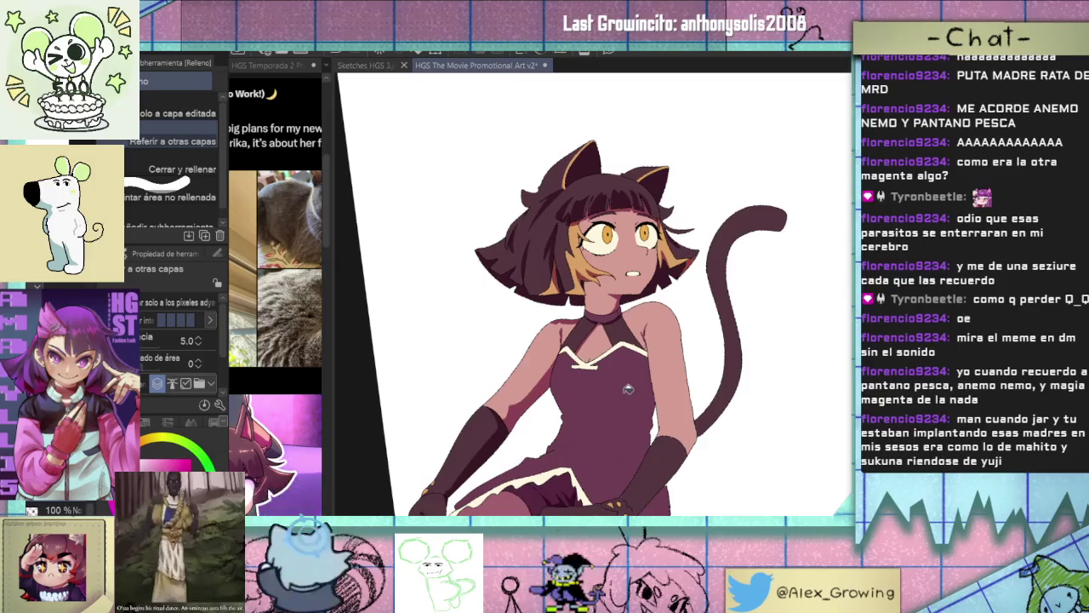
Outline the shoulder shadow with the Pen and flood-fill it mauve with the Fill tool.
{"action": "key", "text": "p"}
{"action": "scroll", "coordinate": [642, 322], "scroll_direction": "up", "scroll_amount": 5}
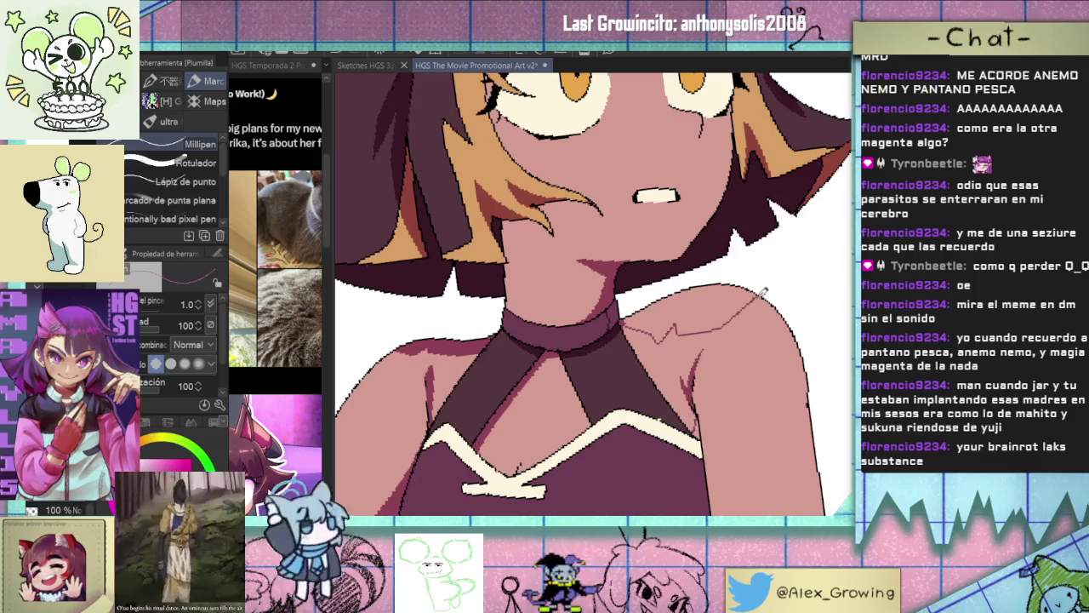
{"action": "key", "text": "g"}
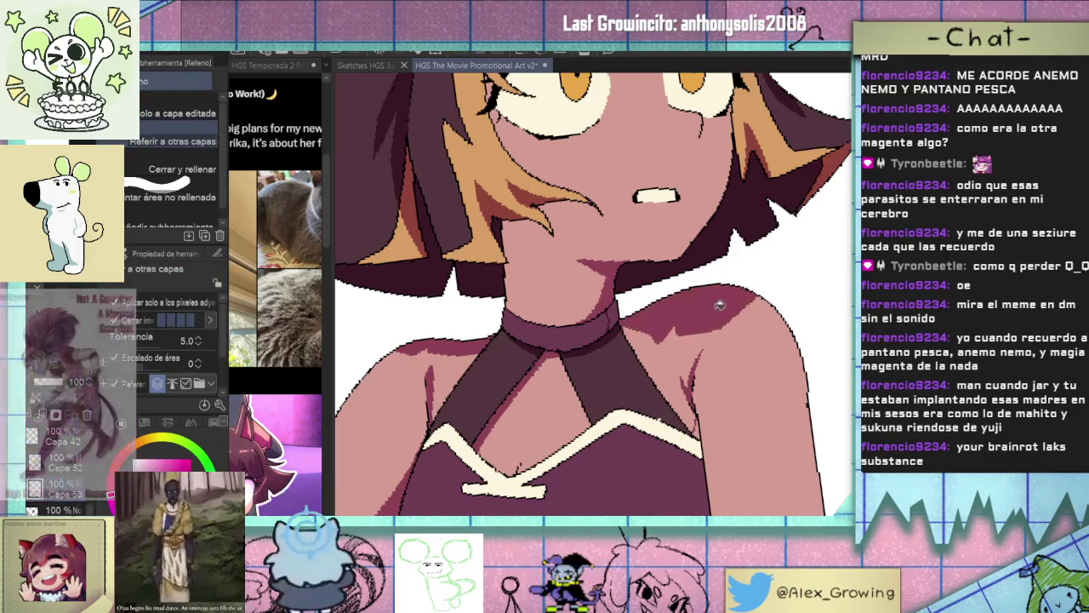
{"action": "scroll", "coordinate": [722, 346], "scroll_direction": "down", "scroll_amount": 5}
{"action": "scroll", "coordinate": [723, 346], "scroll_direction": "down", "scroll_amount": 2}
{"action": "scroll", "coordinate": [681, 345], "scroll_direction": "down", "scroll_amount": 3}
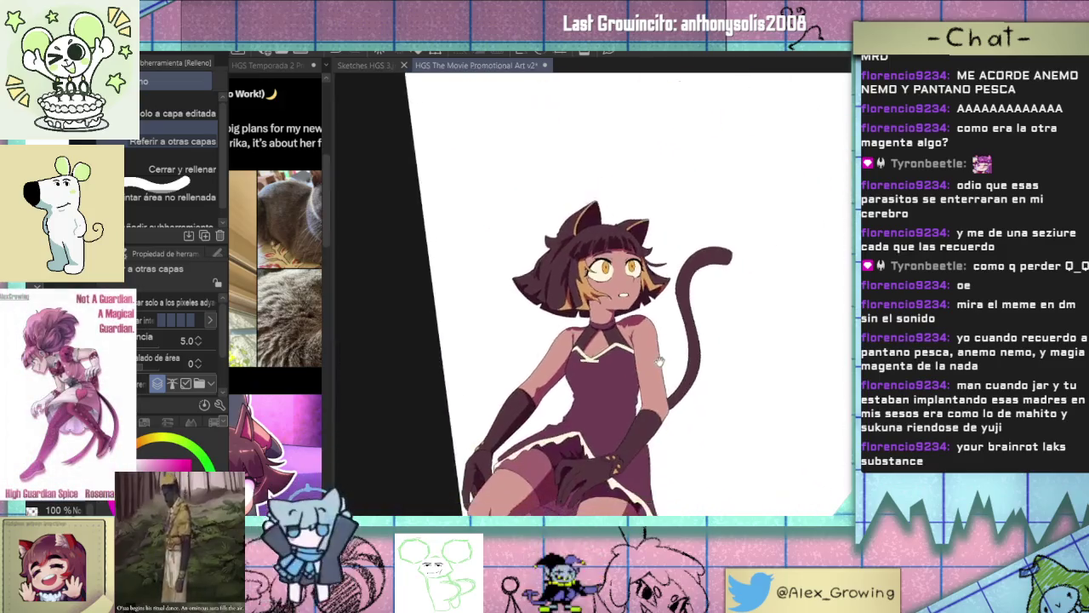
{"action": "scroll", "coordinate": [650, 343], "scroll_direction": "up", "scroll_amount": 4}
{"action": "key", "text": "p"}
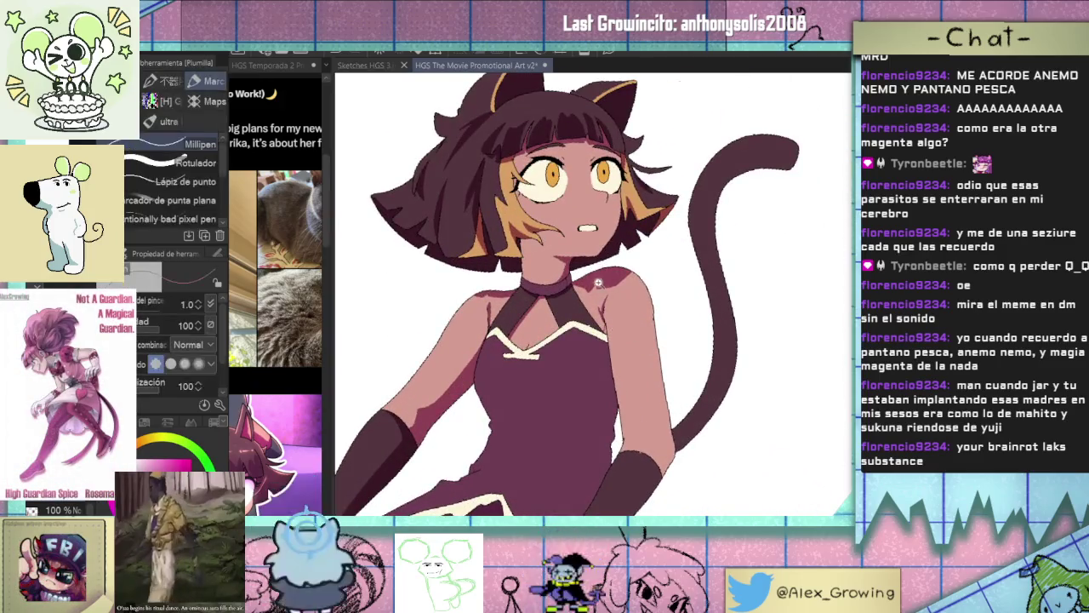
{"action": "scroll", "coordinate": [599, 284], "scroll_direction": "up", "scroll_amount": 5}
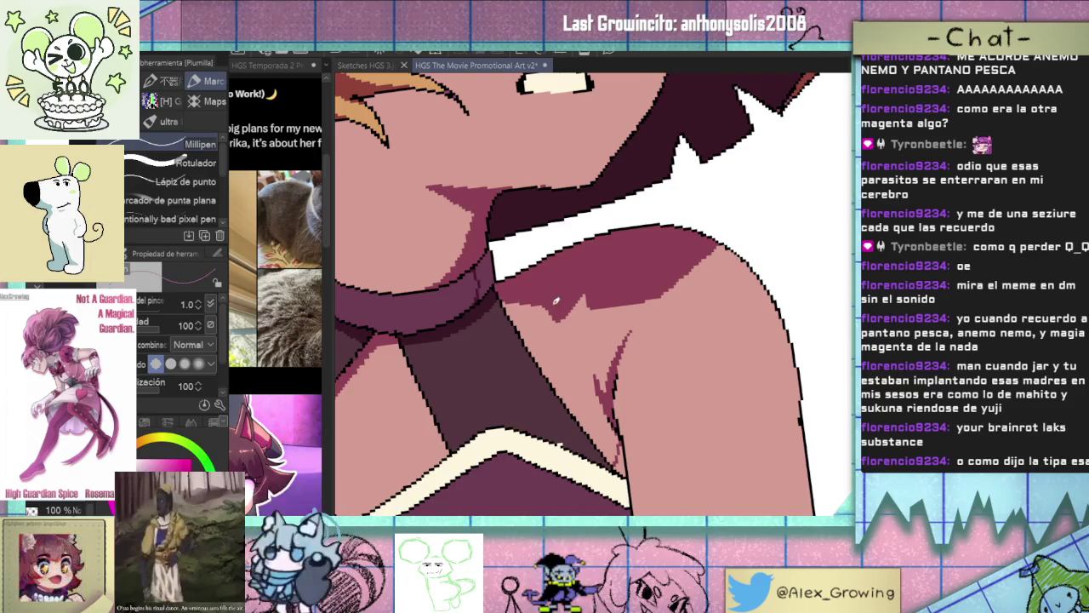
{"action": "scroll", "coordinate": [527, 298], "scroll_direction": "down", "scroll_amount": 2}
{"action": "scroll", "coordinate": [570, 332], "scroll_direction": "down", "scroll_amount": 2}
{"action": "scroll", "coordinate": [533, 314], "scroll_direction": "up", "scroll_amount": 3}
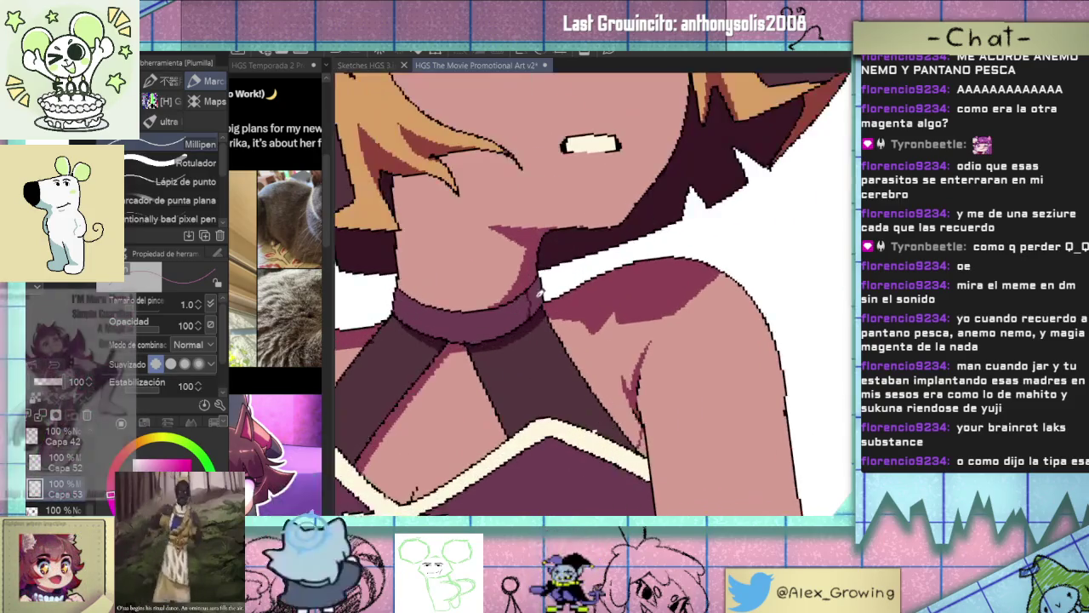
{"action": "key", "text": "g"}
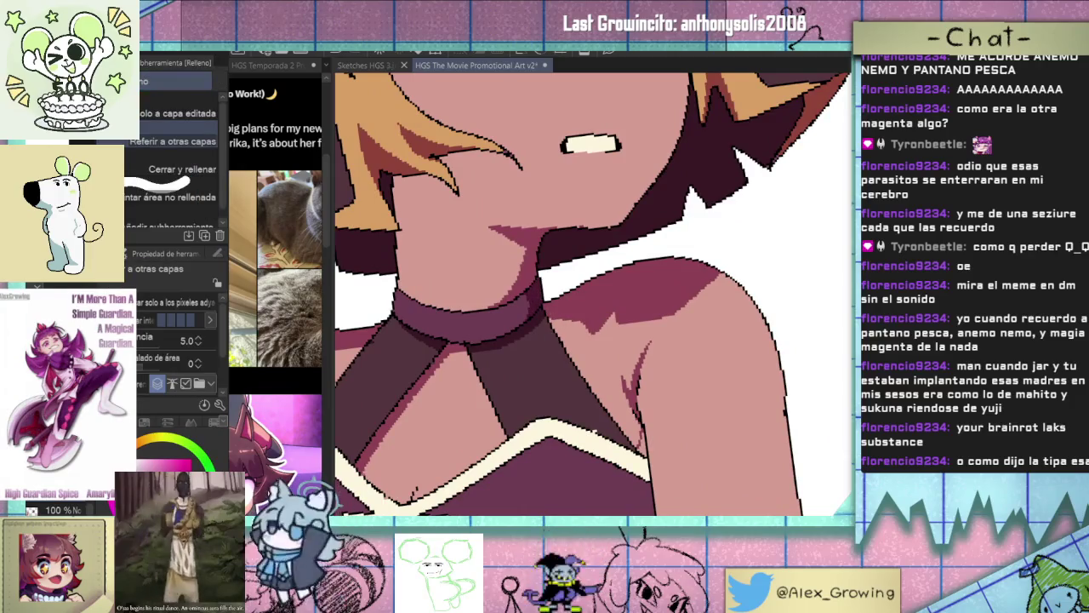
{"action": "key", "text": "p"}
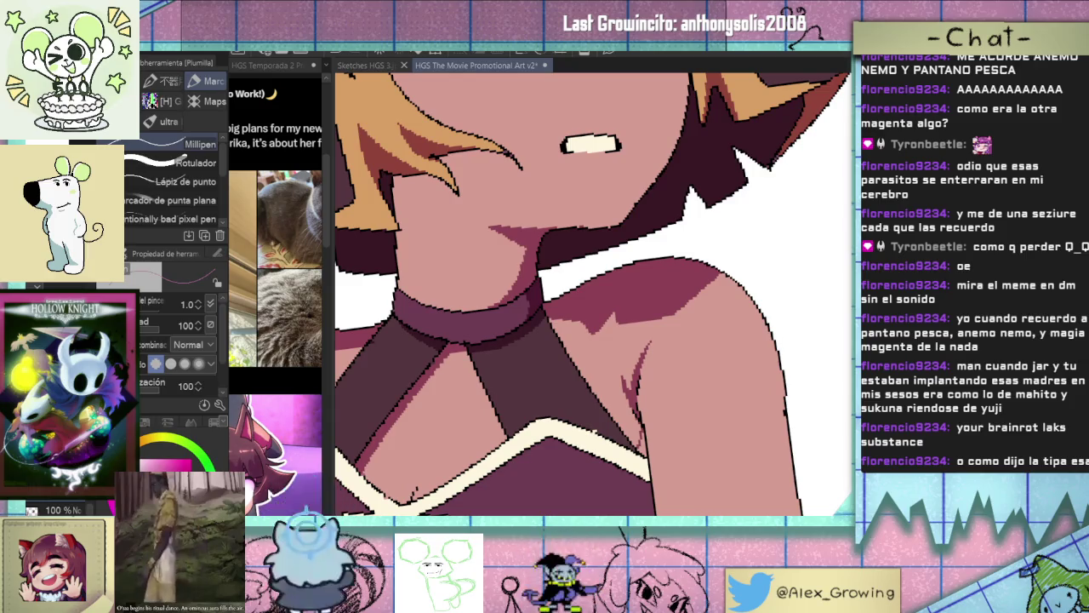
Zoom in to check the jagged mauve shadow along the white zigzag neckline.
{"action": "scroll", "coordinate": [590, 316], "scroll_direction": "up", "scroll_amount": 2}
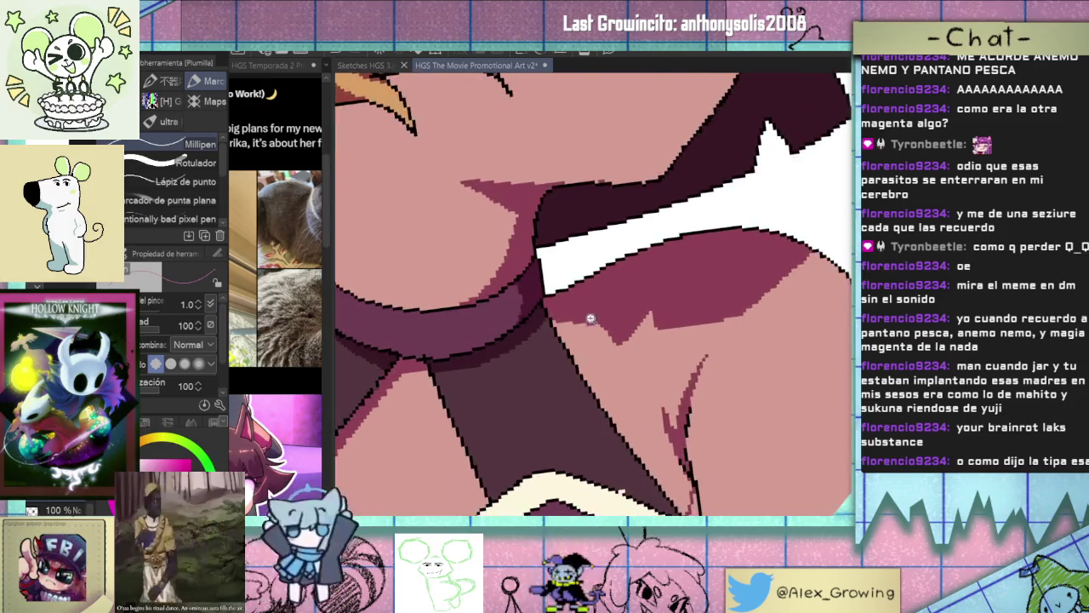
{"action": "left_click", "coordinate": [641, 346]}
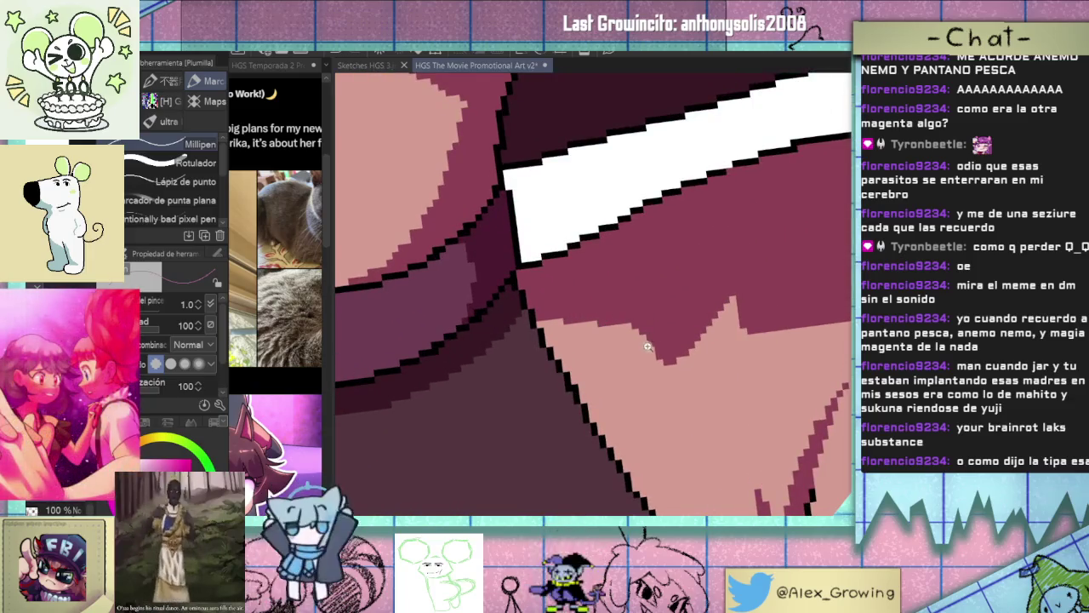
{"action": "scroll", "coordinate": [647, 347], "scroll_direction": "down", "scroll_amount": 1}
{"action": "scroll", "coordinate": [629, 347], "scroll_direction": "up", "scroll_amount": 1}
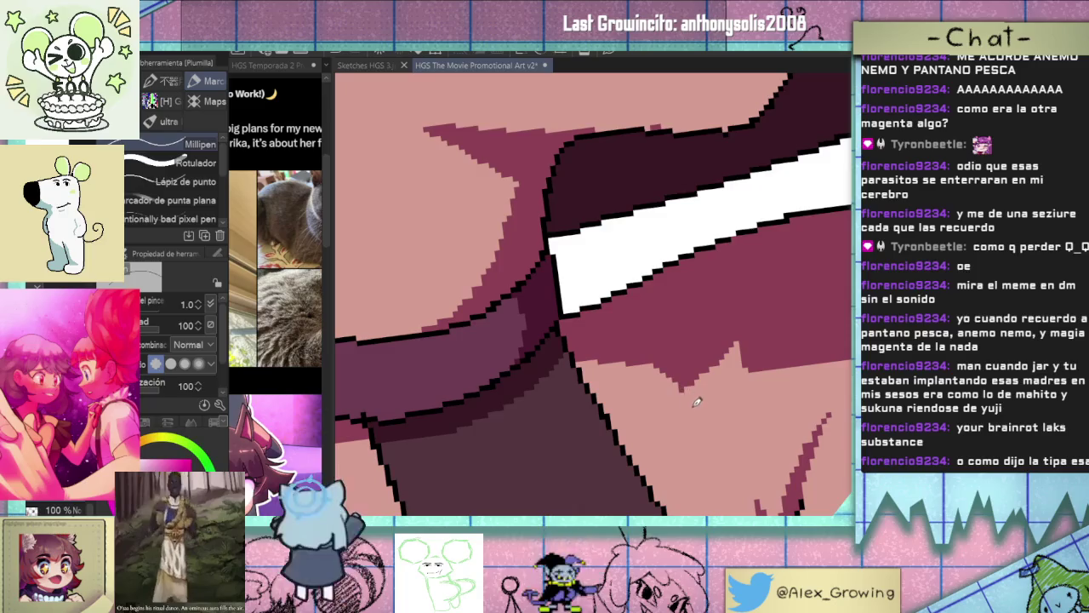
{"action": "scroll", "coordinate": [732, 389], "scroll_direction": "down", "scroll_amount": 1}
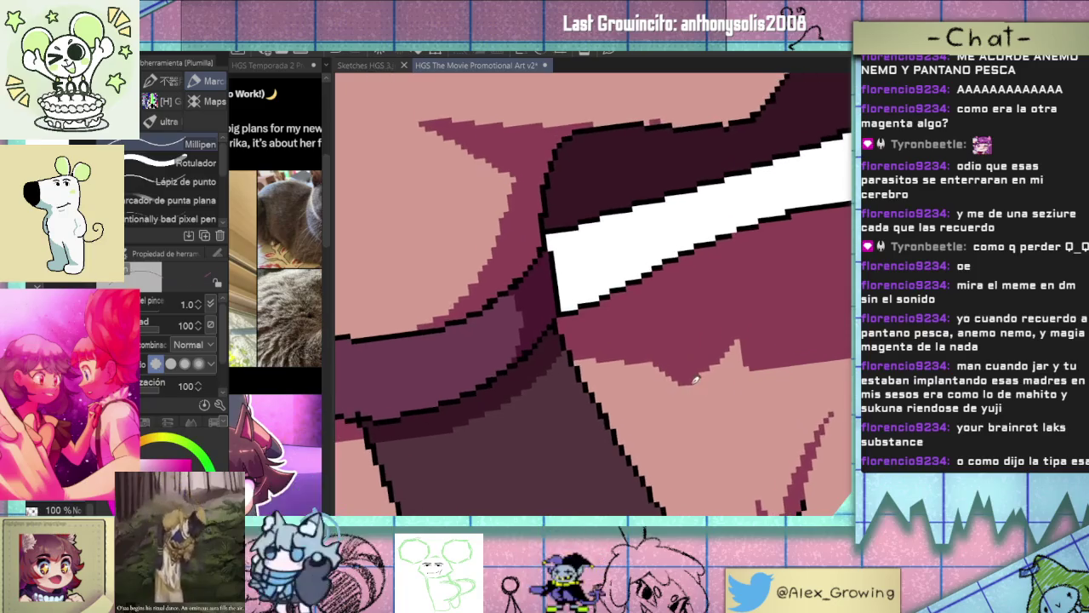
{"action": "scroll", "coordinate": [721, 389], "scroll_direction": "down", "scroll_amount": 5}
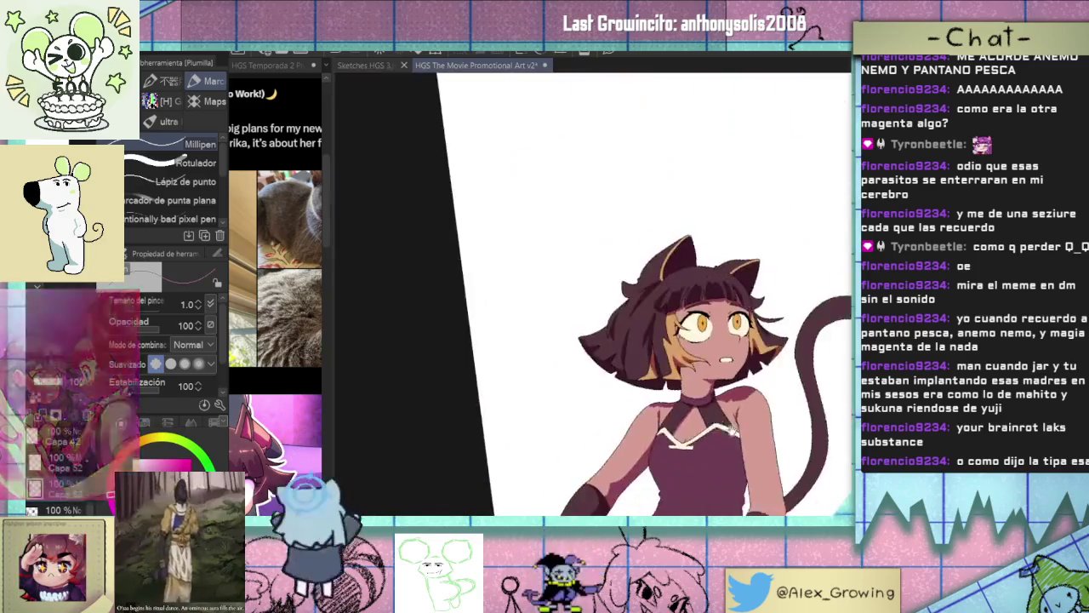
Zoom into the mouth and cover the left end of the teeth with skin-pink pixels.
{"action": "scroll", "coordinate": [657, 337], "scroll_direction": "up", "scroll_amount": 5}
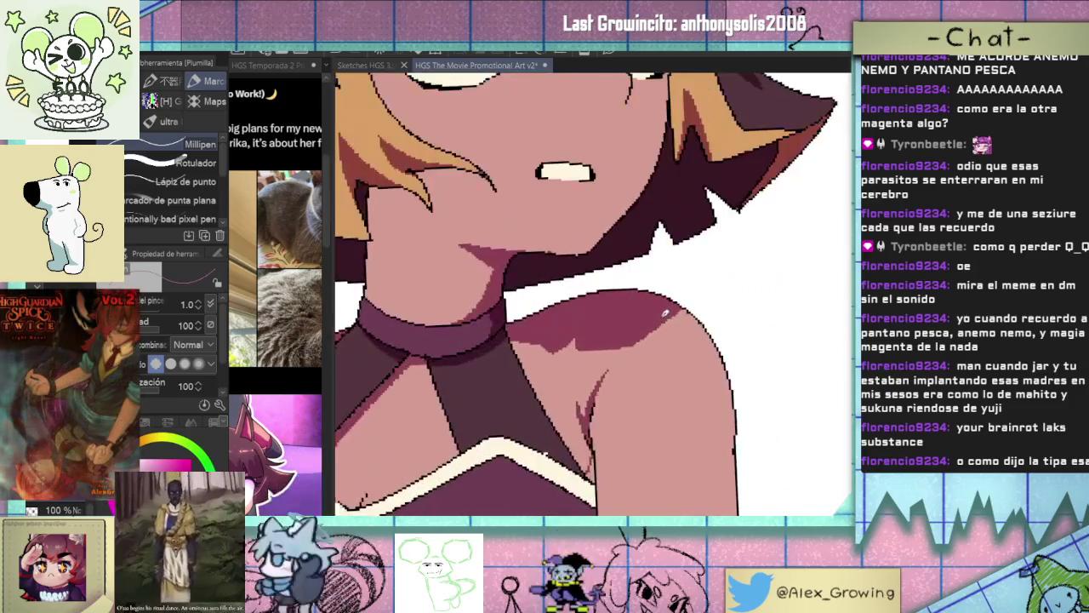
{"action": "key", "text": "g"}
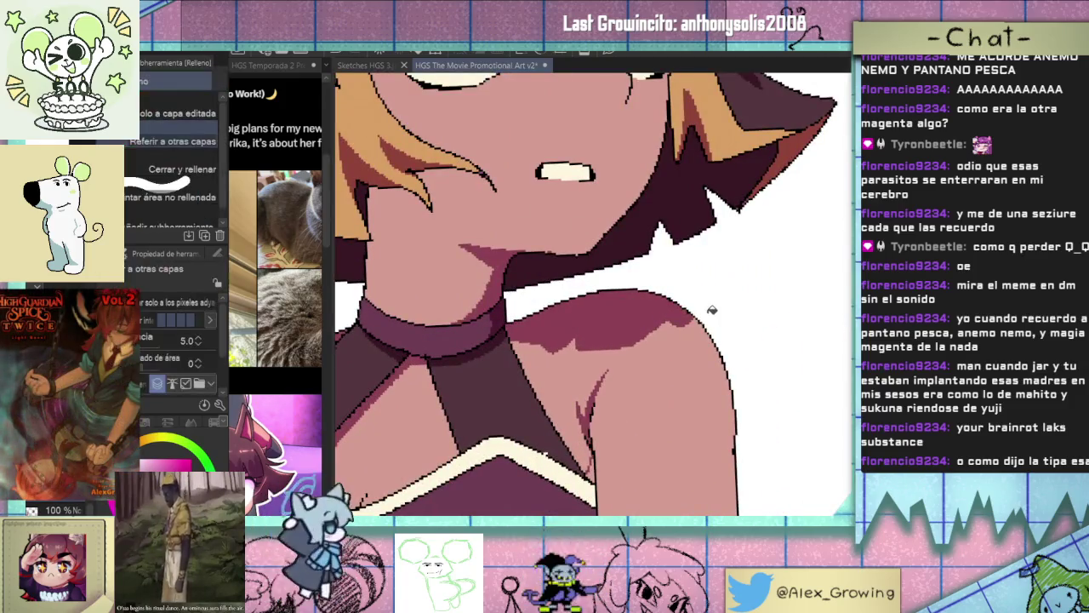
{"action": "key", "text": "p"}
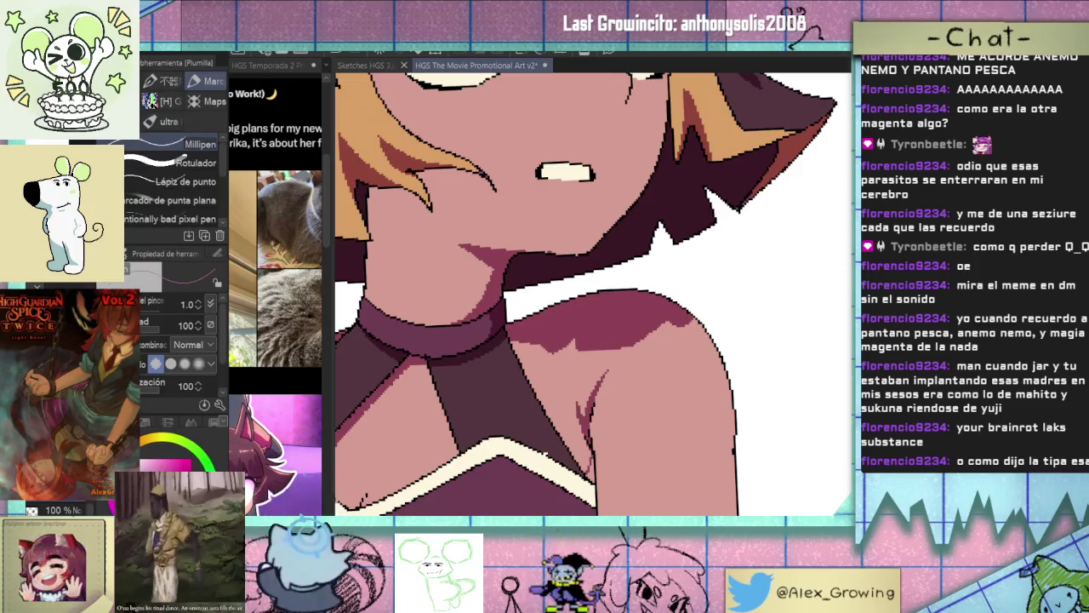
{"action": "scroll", "coordinate": [687, 267], "scroll_direction": "down", "scroll_amount": 3}
{"action": "scroll", "coordinate": [669, 281], "scroll_direction": "up", "scroll_amount": 3}
{"action": "scroll", "coordinate": [659, 281], "scroll_direction": "up", "scroll_amount": 2}
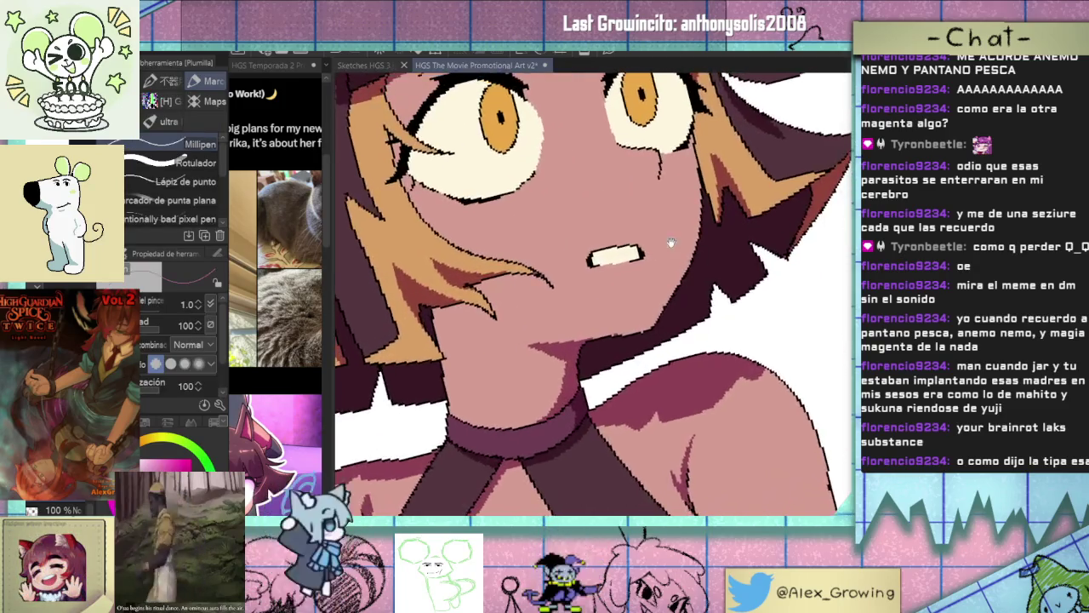
{"action": "scroll", "coordinate": [608, 278], "scroll_direction": "up", "scroll_amount": 3}
{"action": "mouse_move", "coordinate": [594, 293]}
{"action": "left_mouse_down"}
{"action": "mouse_move", "coordinate": [601, 254]}
{"action": "mouse_move", "coordinate": [551, 265]}
{"action": "left_mouse_up"}
Cover the right end of the teeth with skin pink too.
{"action": "left_click_drag", "start_coordinate": [710, 265], "coordinate": [705, 235]}
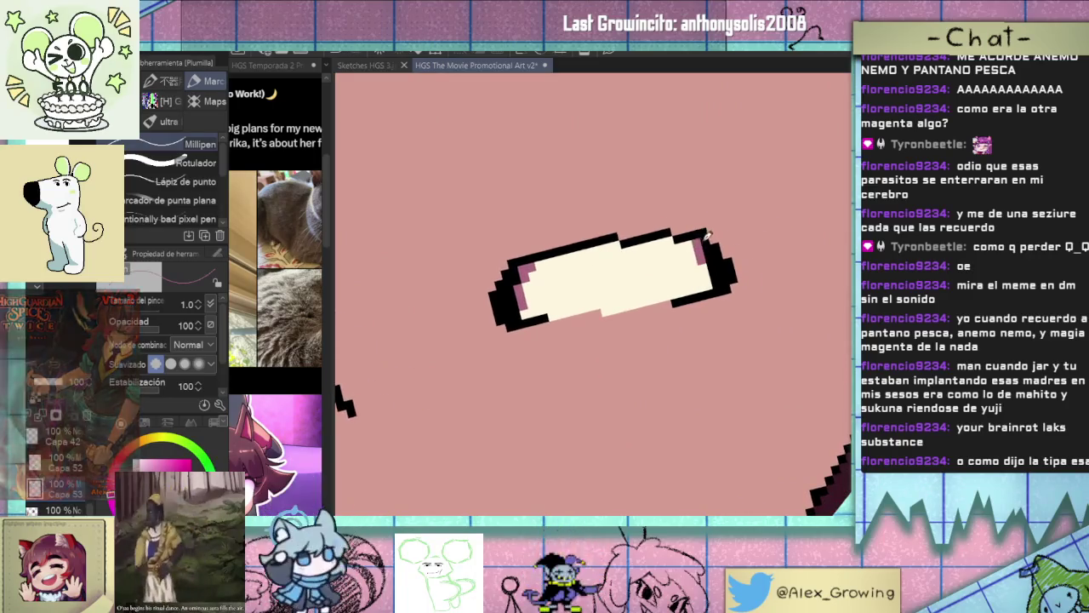
{"action": "scroll", "coordinate": [673, 315], "scroll_direction": "down", "scroll_amount": 3}
{"action": "scroll", "coordinate": [670, 324], "scroll_direction": "down", "scroll_amount": 2}
{"action": "scroll", "coordinate": [670, 326], "scroll_direction": "down", "scroll_amount": 1}
{"action": "scroll", "coordinate": [685, 324], "scroll_direction": "down", "scroll_amount": 2}
{"action": "scroll", "coordinate": [694, 340], "scroll_direction": "up", "scroll_amount": 5}
{"action": "scroll", "coordinate": [681, 241], "scroll_direction": "down", "scroll_amount": 4}
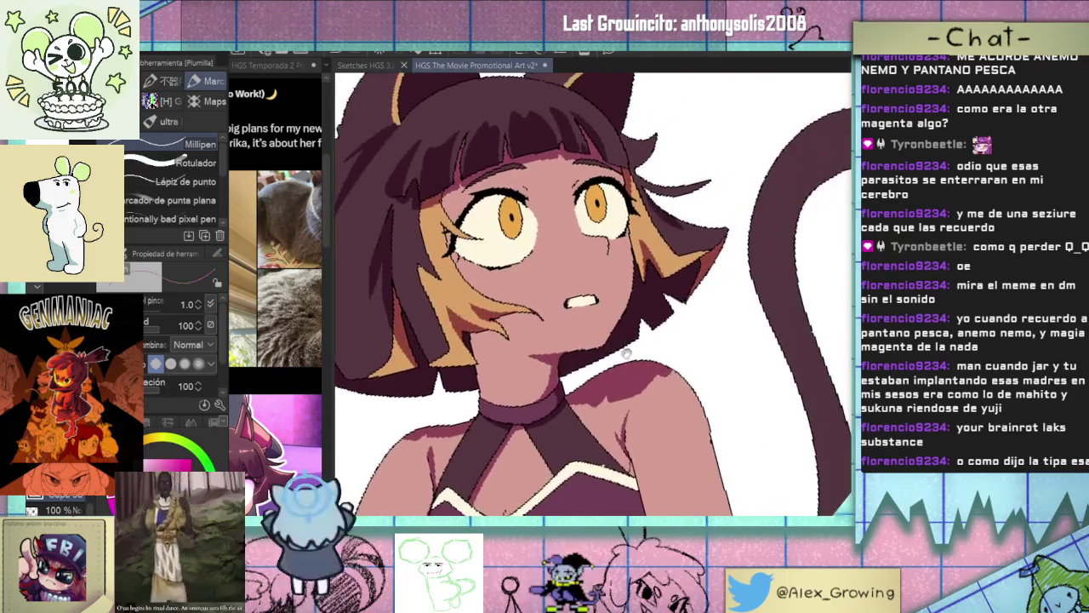
{"action": "scroll", "coordinate": [680, 349], "scroll_direction": "up", "scroll_amount": 1}
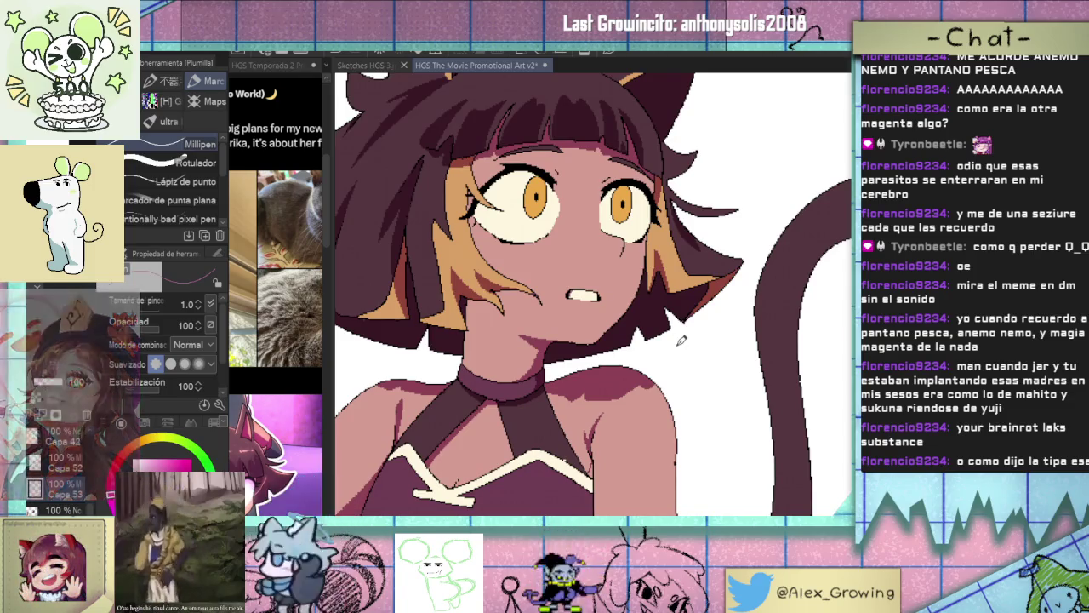
{"action": "scroll", "coordinate": [681, 340], "scroll_direction": "down", "scroll_amount": 3}
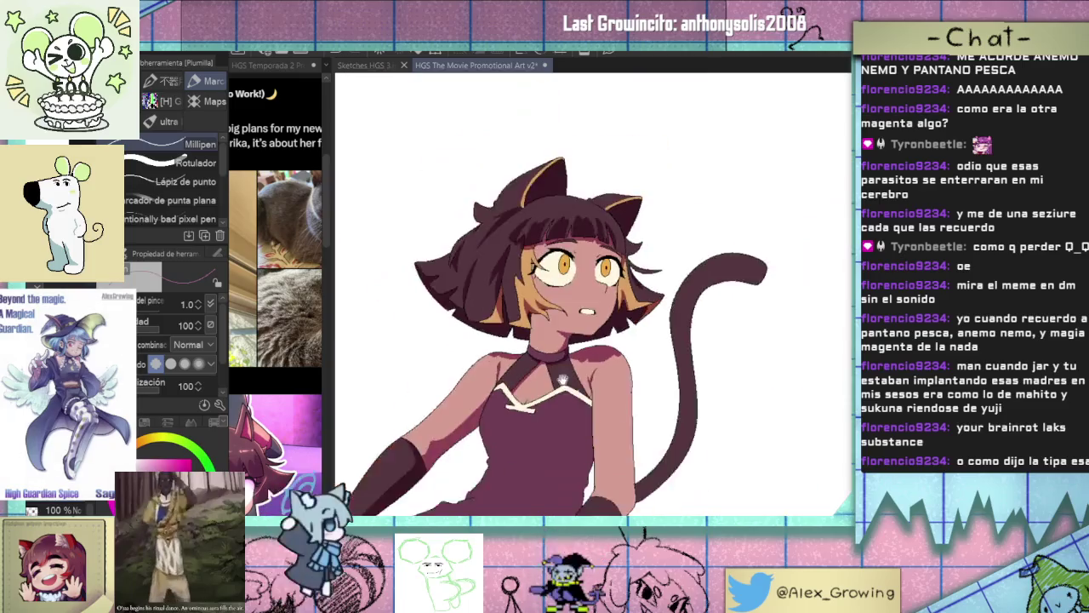
Draw dark shadow boundary lines down the neck beneath the chin.
{"action": "scroll", "coordinate": [594, 302], "scroll_direction": "up", "scroll_amount": 4}
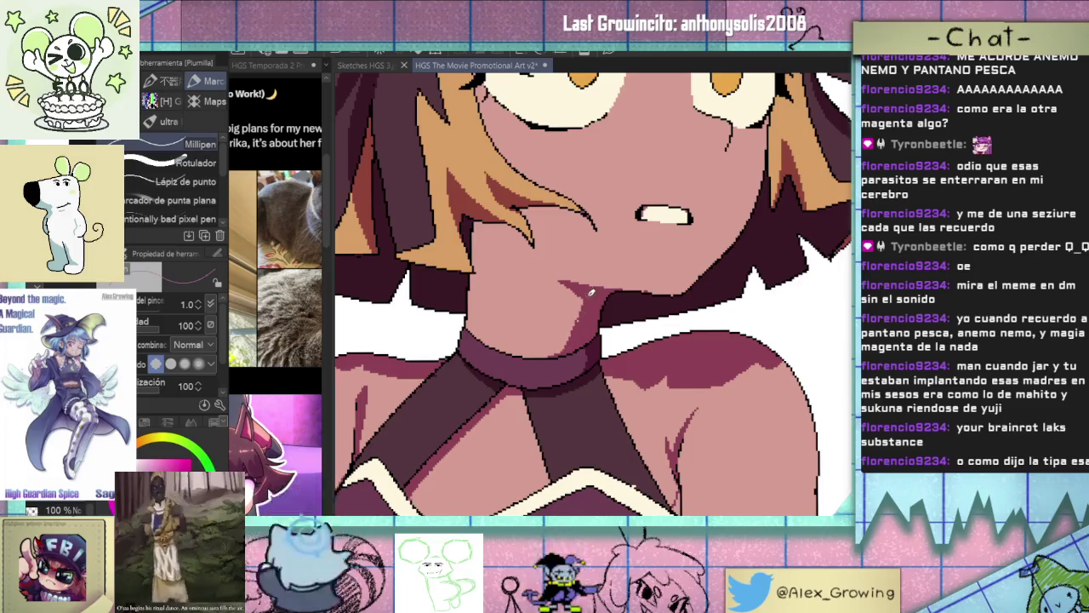
{"action": "scroll", "coordinate": [582, 335], "scroll_direction": "down", "scroll_amount": 5}
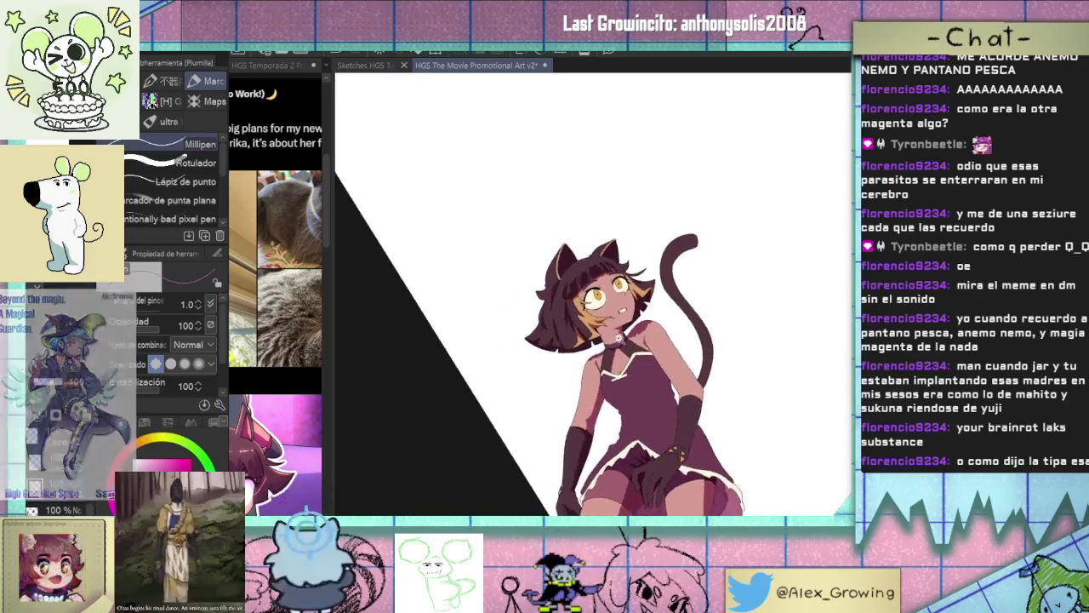
{"action": "scroll", "coordinate": [640, 320], "scroll_direction": "up", "scroll_amount": 5}
{"action": "left_click_drag", "start_coordinate": [640, 308], "coordinate": [586, 376]}
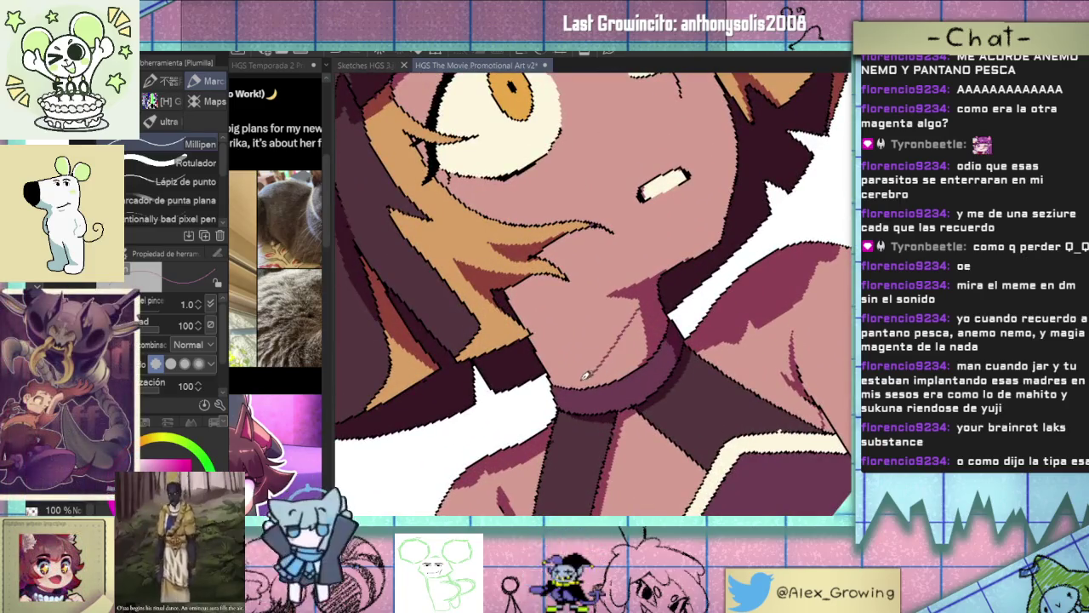
{"action": "key", "text": "ctrl+z"}
{"action": "left_click_drag", "start_coordinate": [640, 298], "coordinate": [587, 385]}
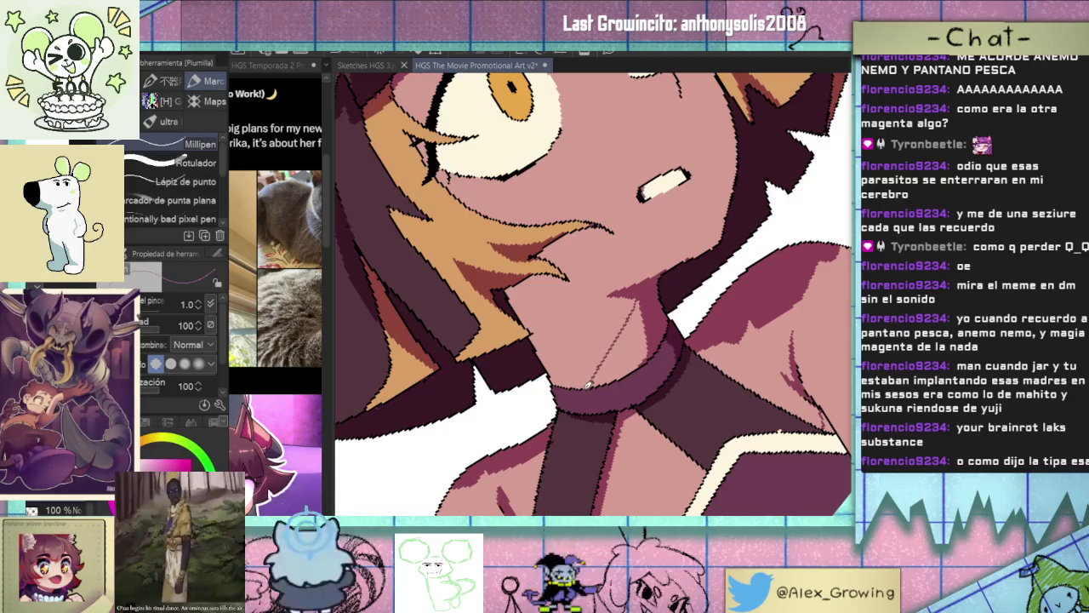
{"action": "left_click_drag", "start_coordinate": [664, 316], "coordinate": [657, 282]}
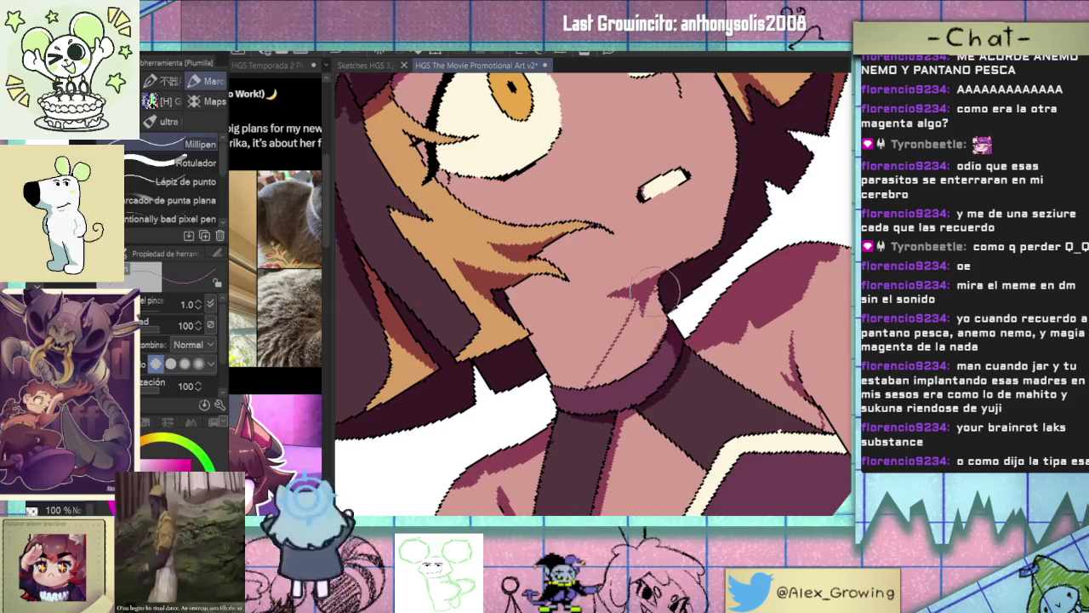
{"action": "left_click_drag", "start_coordinate": [652, 298], "coordinate": [639, 352]}
Add one more neck boundary line on a rotated view and fill the enclosed neck shadow dark.
{"action": "key", "text": "ctrl+0"}
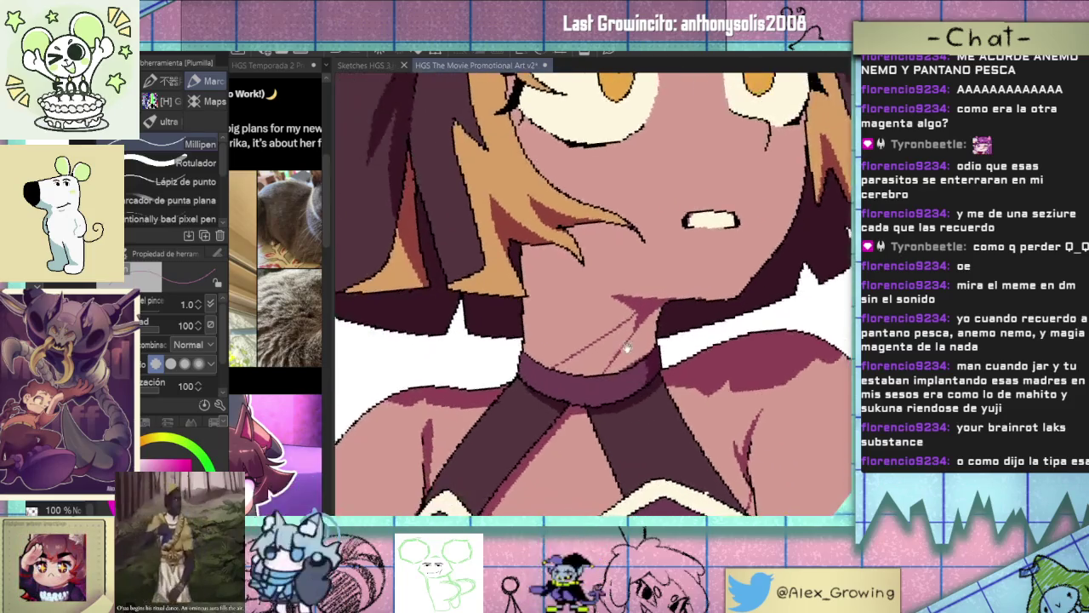
{"action": "scroll", "coordinate": [601, 357], "scroll_direction": "up", "scroll_amount": 2}
{"action": "key", "text": "minus"}
{"action": "key", "text": "minus"}
{"action": "key", "text": "minus"}
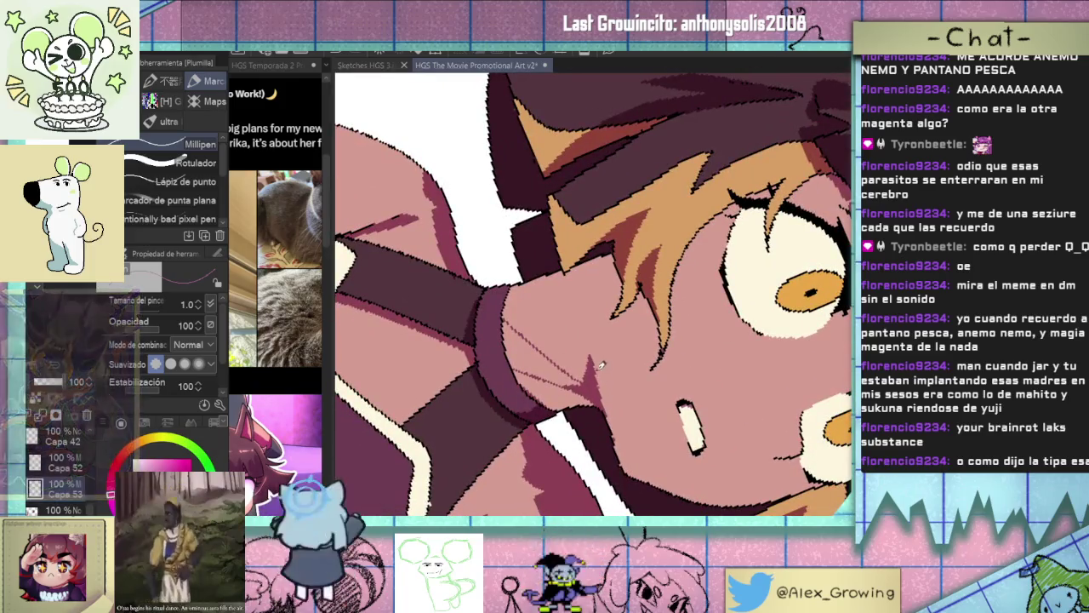
{"action": "left_click_drag", "start_coordinate": [602, 402], "coordinate": [613, 286]}
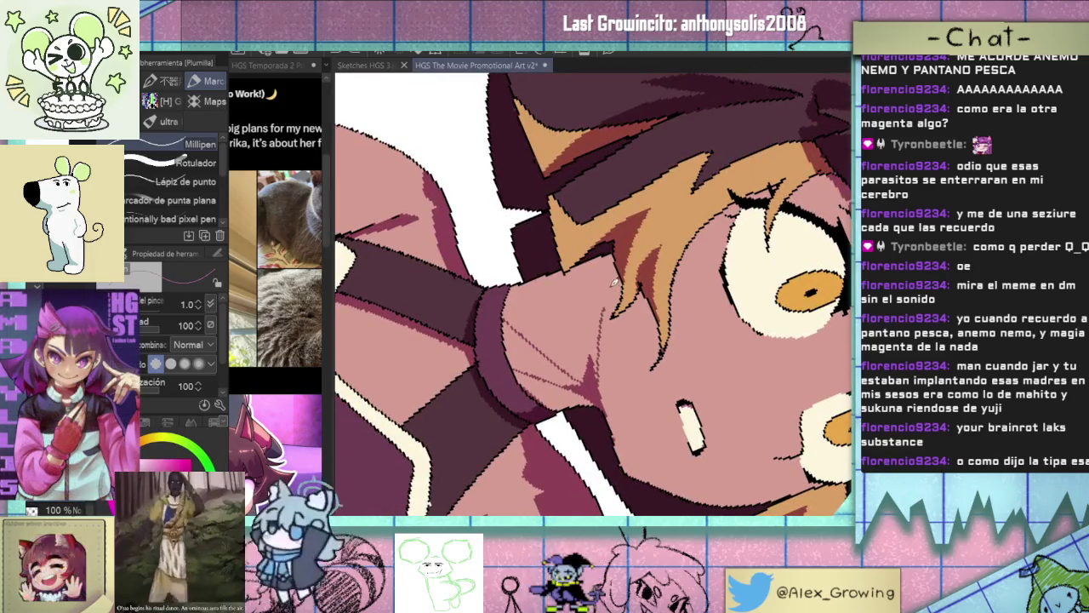
{"action": "key", "text": "minus"}
{"action": "key", "text": "minus"}
{"action": "key", "text": "minus"}
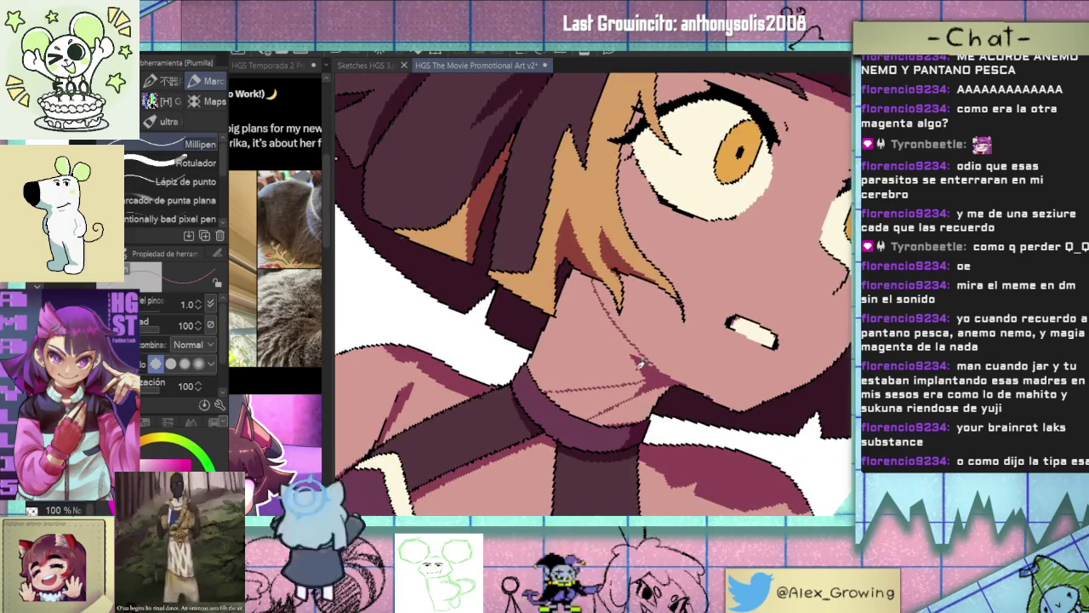
{"action": "key", "text": "g"}
{"action": "key", "text": "ctrl+0"}
{"action": "left_click", "coordinate": [630, 392]}
{"action": "scroll", "coordinate": [676, 322], "scroll_direction": "up", "scroll_amount": 5}
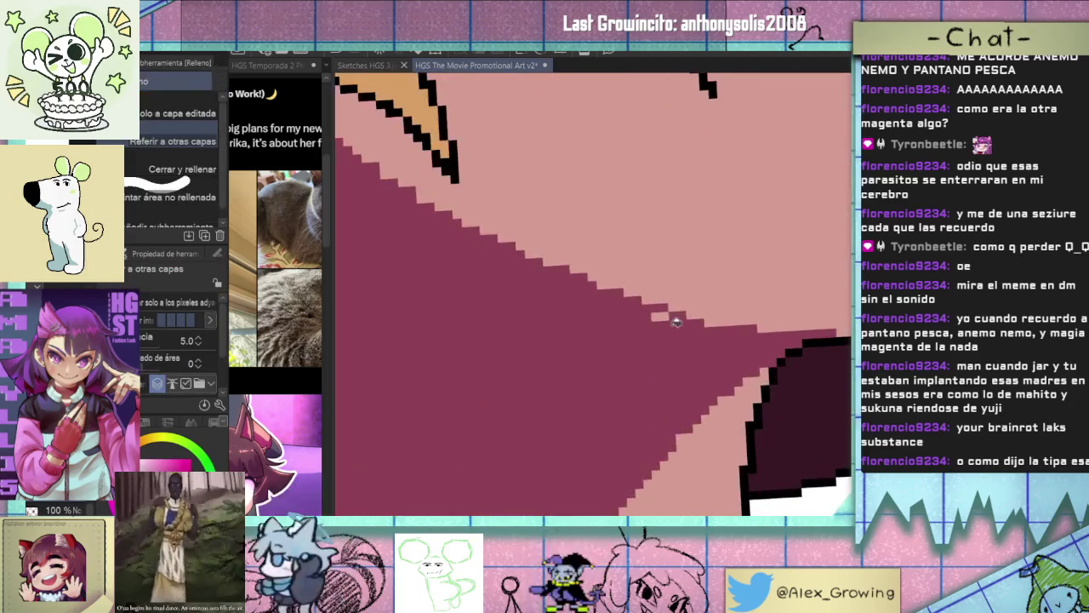
{"action": "scroll", "coordinate": [677, 322], "scroll_direction": "down", "scroll_amount": 4}
{"action": "scroll", "coordinate": [663, 311], "scroll_direction": "down", "scroll_amount": 4}
{"action": "scroll", "coordinate": [646, 292], "scroll_direction": "down", "scroll_amount": 1}
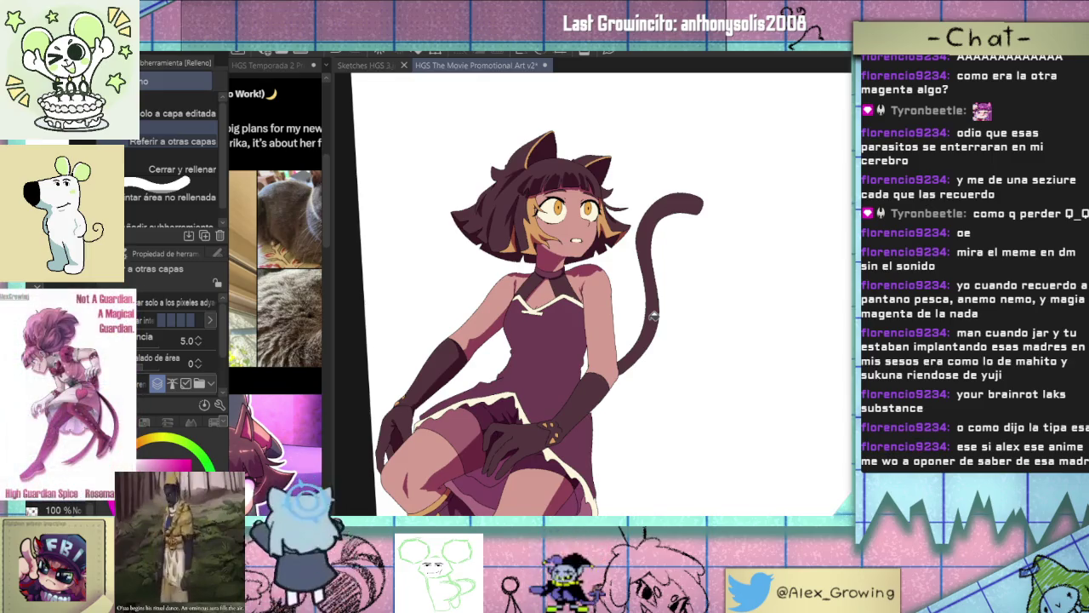
{"action": "key", "text": "p"}
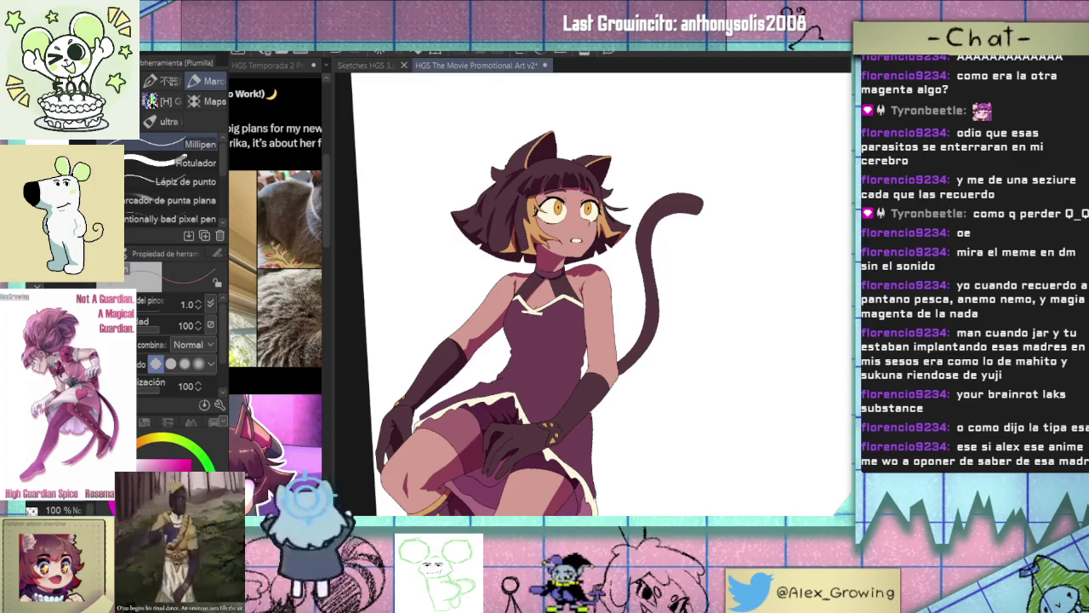
{"action": "scroll", "coordinate": [617, 255], "scroll_direction": "up", "scroll_amount": 2}
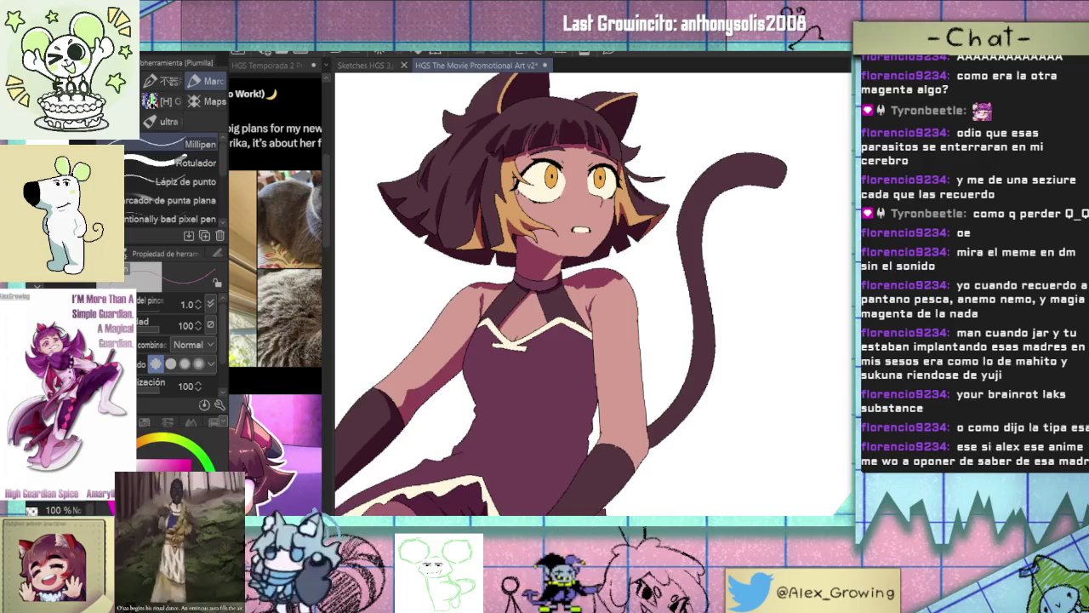
{"action": "left_click", "coordinate": [608, 259]}
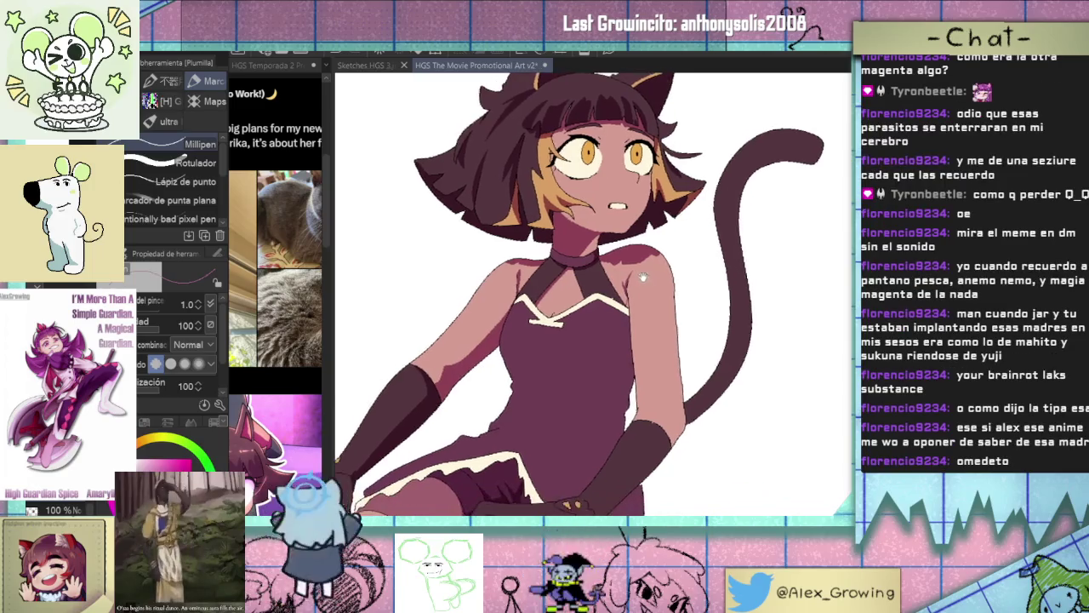
Zoom in on the collar and fill the collar band with a darker shadow tone.
{"action": "left_click", "coordinate": [608, 260]}
{"action": "left_click", "coordinate": [680, 230]}
{"action": "left_click", "coordinate": [618, 281]}
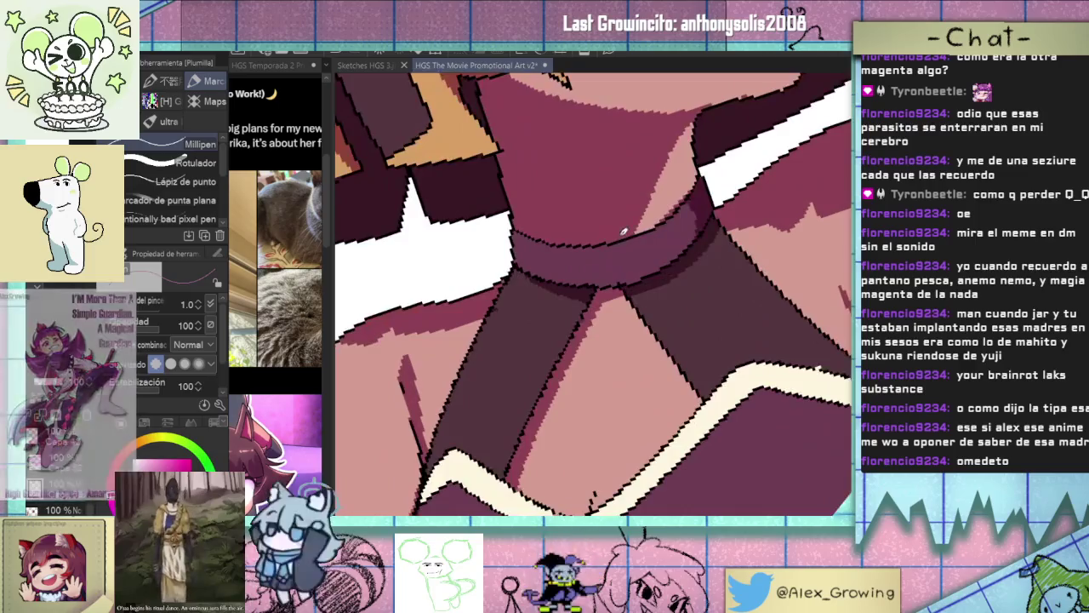
{"action": "key", "text": "g"}
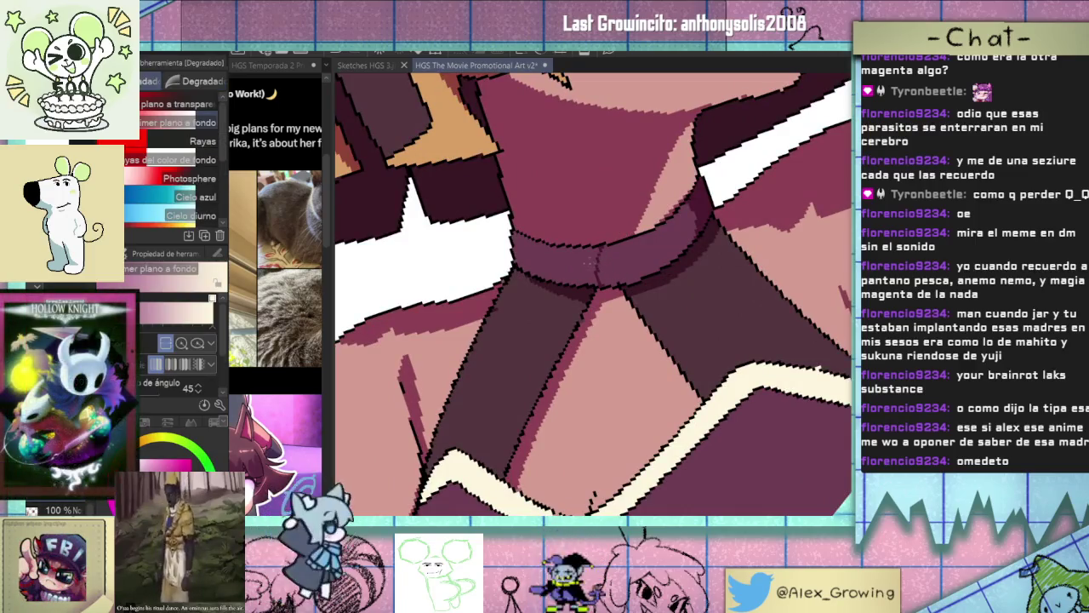
{"action": "left_click", "coordinate": [601, 280]}
{"action": "key", "text": "ctrl+0"}
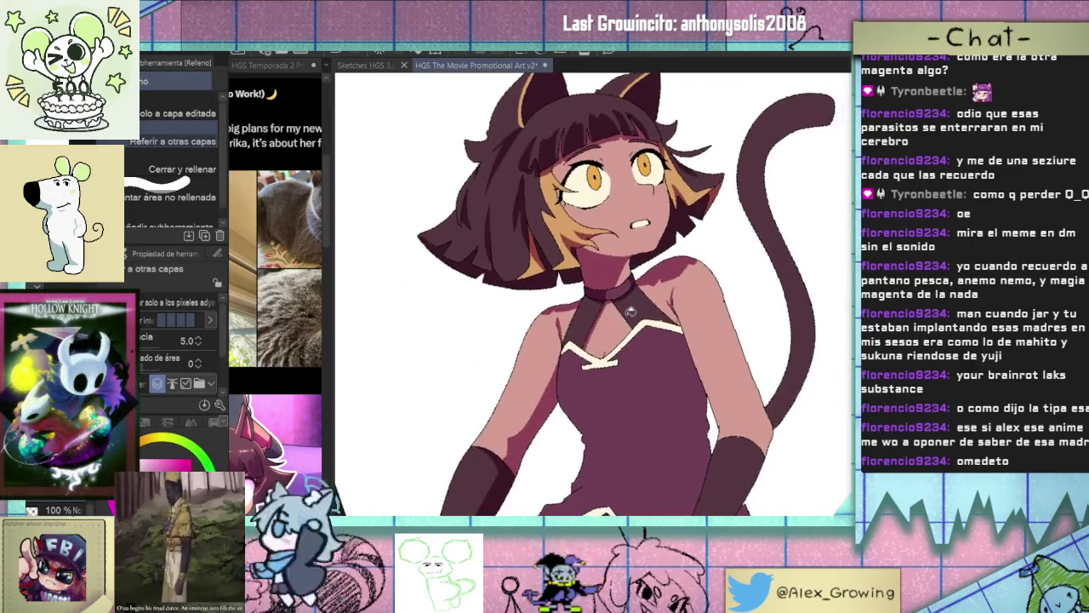
{"action": "key", "text": "p"}
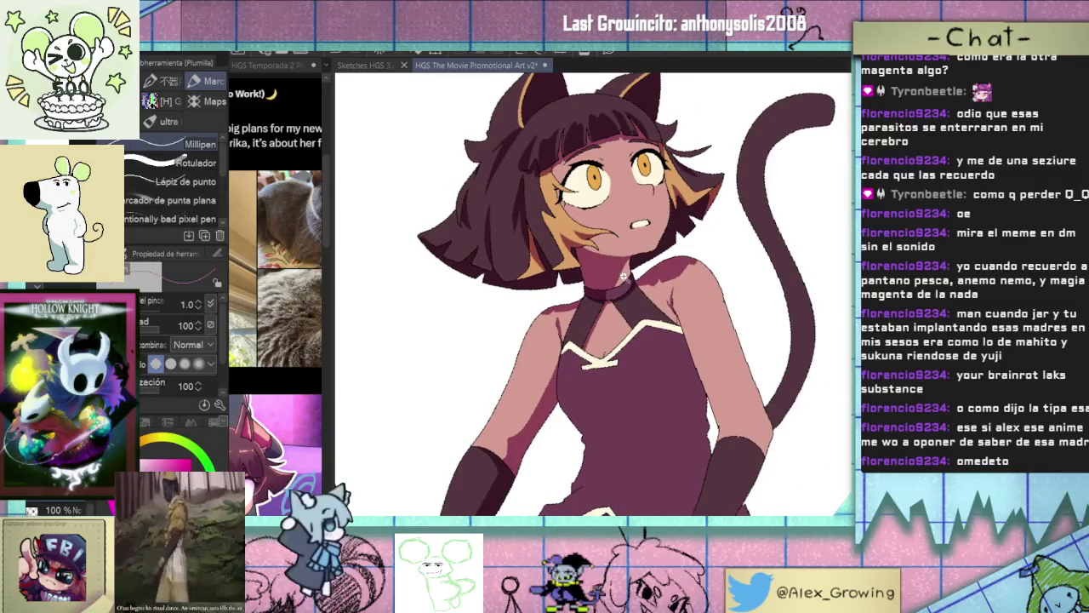
Try darkening a strip of the chest strap, then undo it and return to the pen.
{"action": "scroll", "coordinate": [624, 266], "scroll_direction": "up", "scroll_amount": 5}
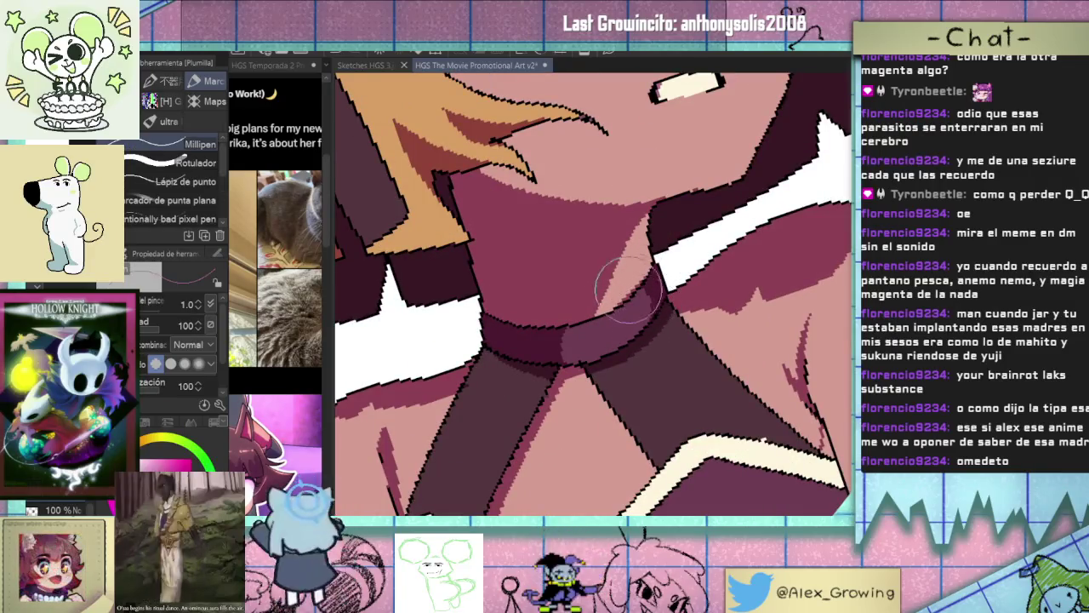
{"action": "scroll", "coordinate": [625, 324], "scroll_direction": "down", "scroll_amount": 5}
{"action": "scroll", "coordinate": [625, 324], "scroll_direction": "down", "scroll_amount": 3}
{"action": "left_click_drag", "start_coordinate": [667, 328], "coordinate": [610, 288]}
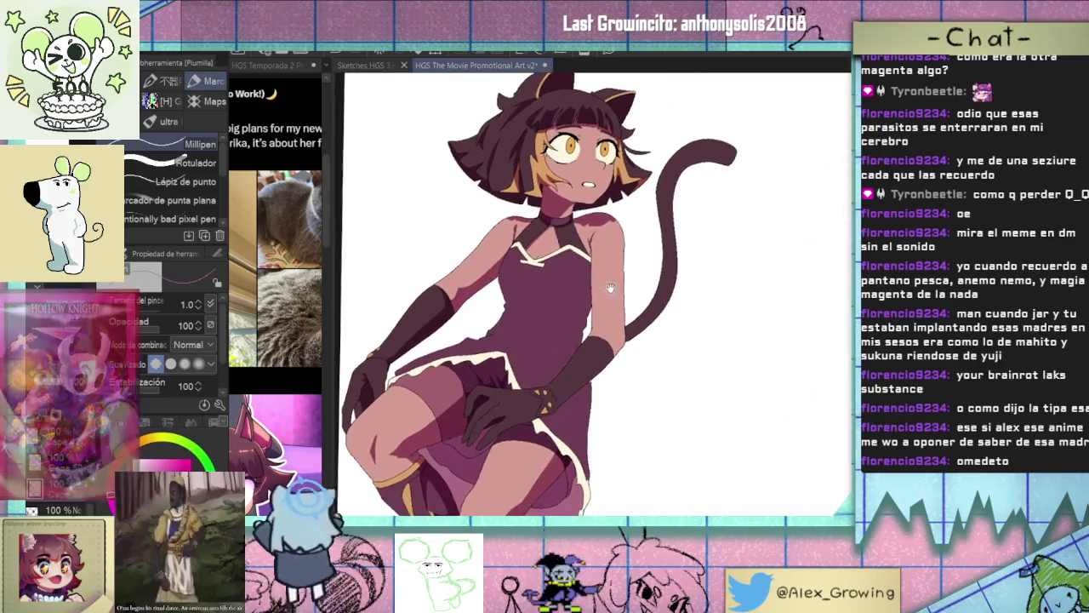
{"action": "scroll", "coordinate": [647, 281], "scroll_direction": "up", "scroll_amount": 2}
{"action": "scroll", "coordinate": [657, 279], "scroll_direction": "up", "scroll_amount": 3}
{"action": "scroll", "coordinate": [657, 278], "scroll_direction": "up", "scroll_amount": 1}
{"action": "scroll", "coordinate": [590, 267], "scroll_direction": "up", "scroll_amount": 2}
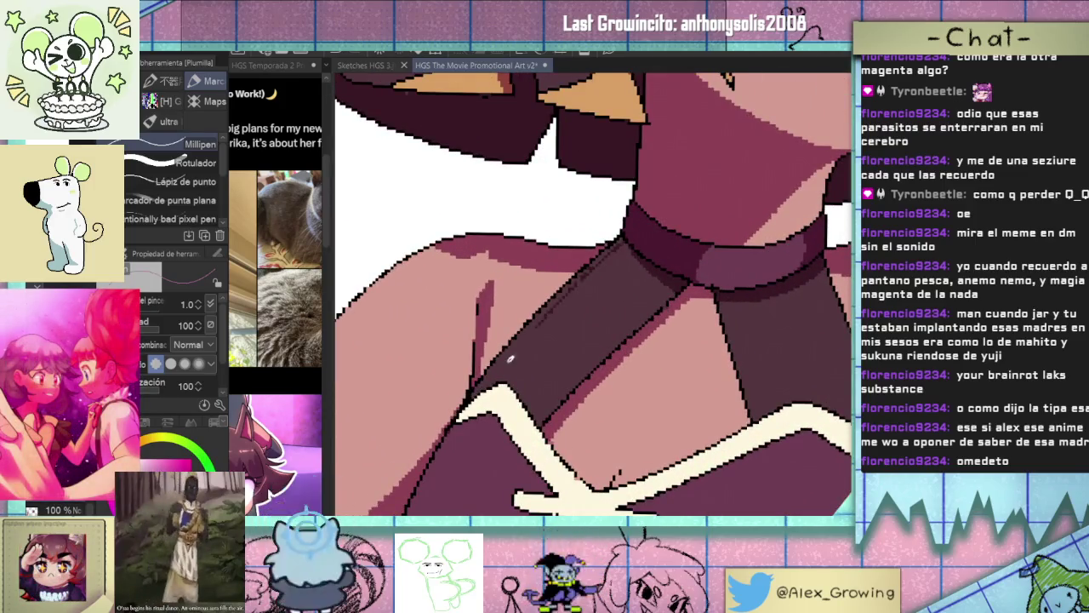
{"action": "key", "text": "g"}
{"action": "left_click", "coordinate": [525, 338]}
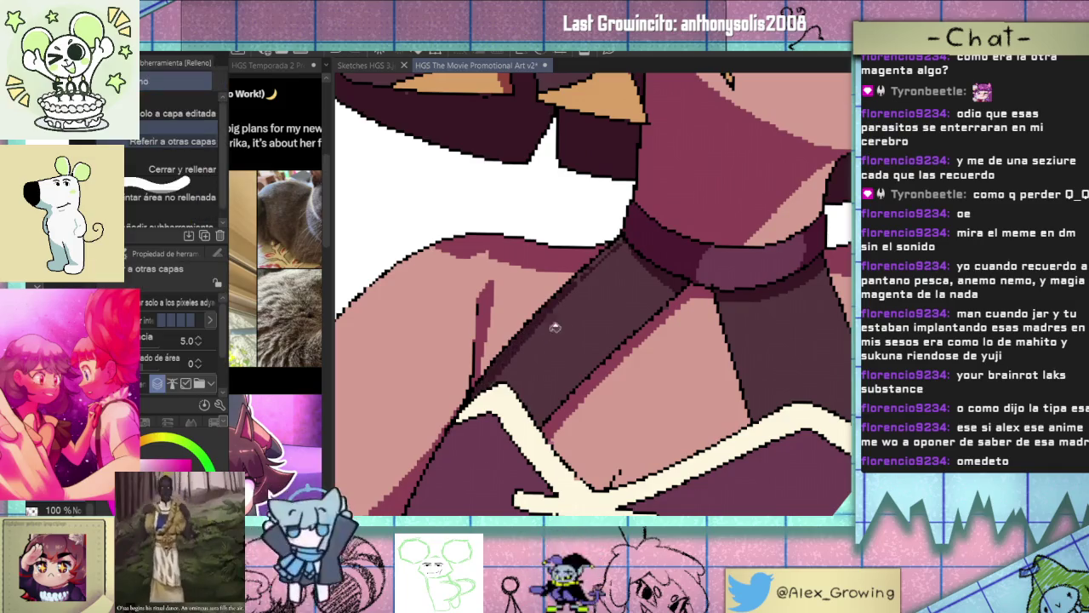
{"action": "left_click", "coordinate": [582, 275]}
{"action": "key", "text": "ctrl+z"}
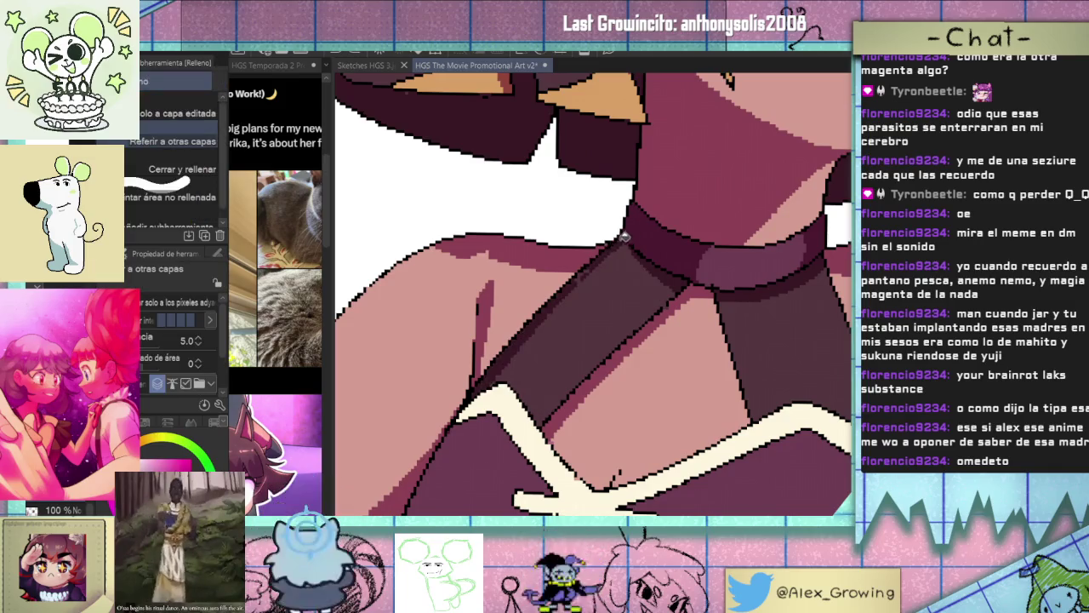
{"action": "key", "text": "p"}
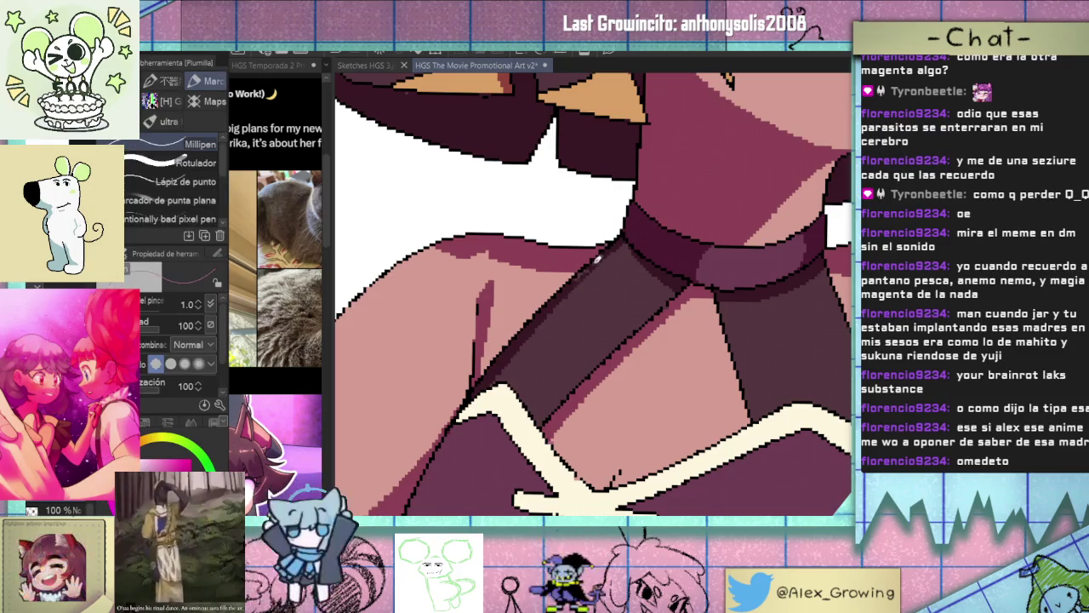
Zoom out and rotate the canvas view slightly counter-clockwise.
{"action": "scroll", "coordinate": [585, 273], "scroll_direction": "down", "scroll_amount": 2}
{"action": "scroll", "coordinate": [582, 289], "scroll_direction": "down", "scroll_amount": 1}
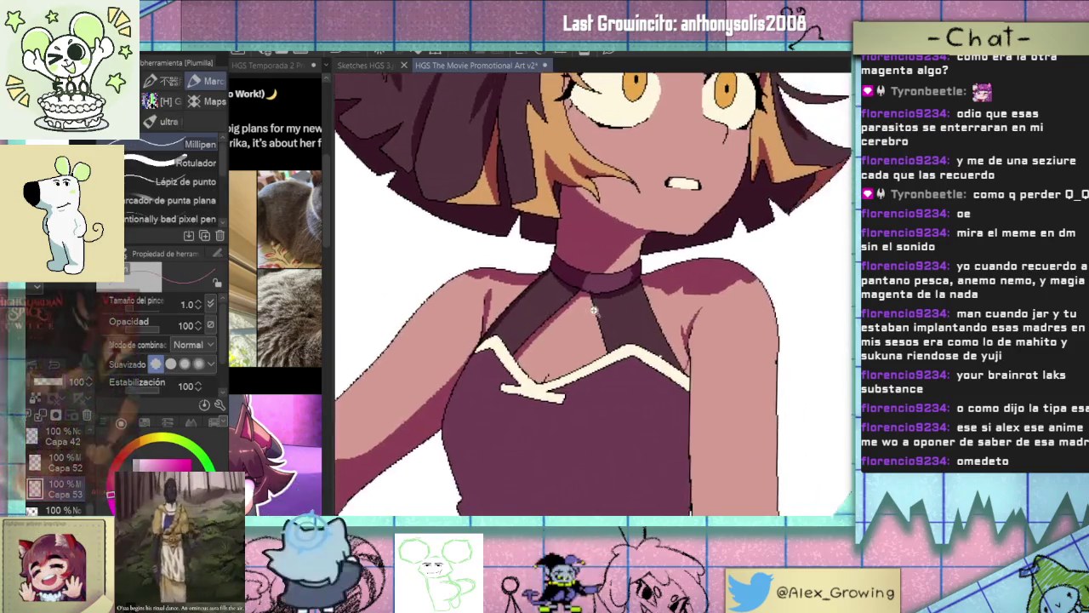
{"action": "scroll", "coordinate": [579, 302], "scroll_direction": "down", "scroll_amount": 1}
{"action": "left_click_drag", "start_coordinate": [678, 283], "coordinate": [666, 271]}
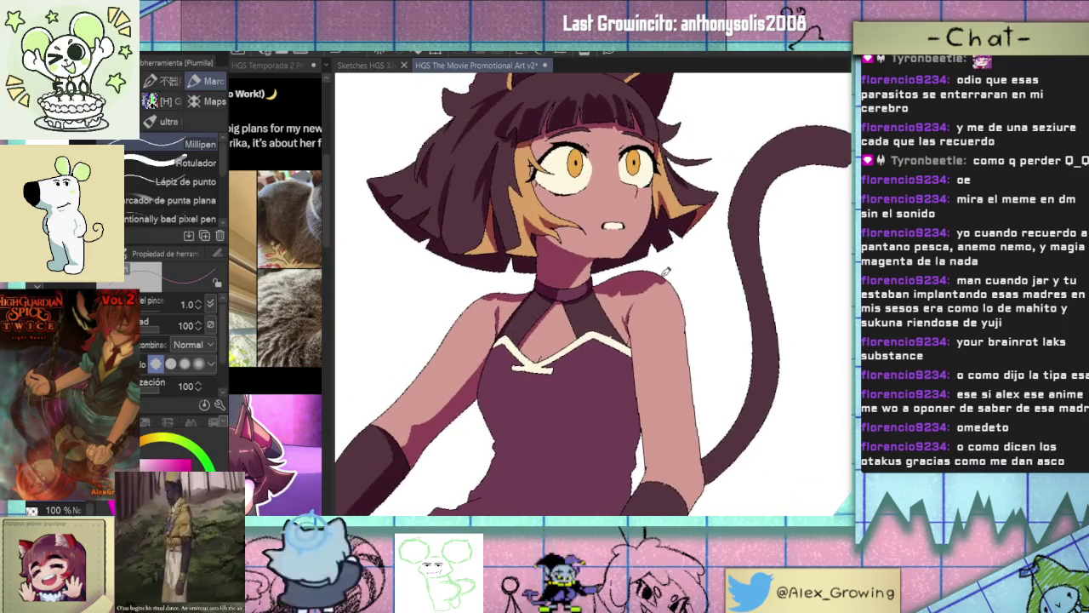
{"action": "scroll", "coordinate": [663, 273], "scroll_direction": "down", "scroll_amount": 2}
{"action": "scroll", "coordinate": [647, 272], "scroll_direction": "up", "scroll_amount": 2}
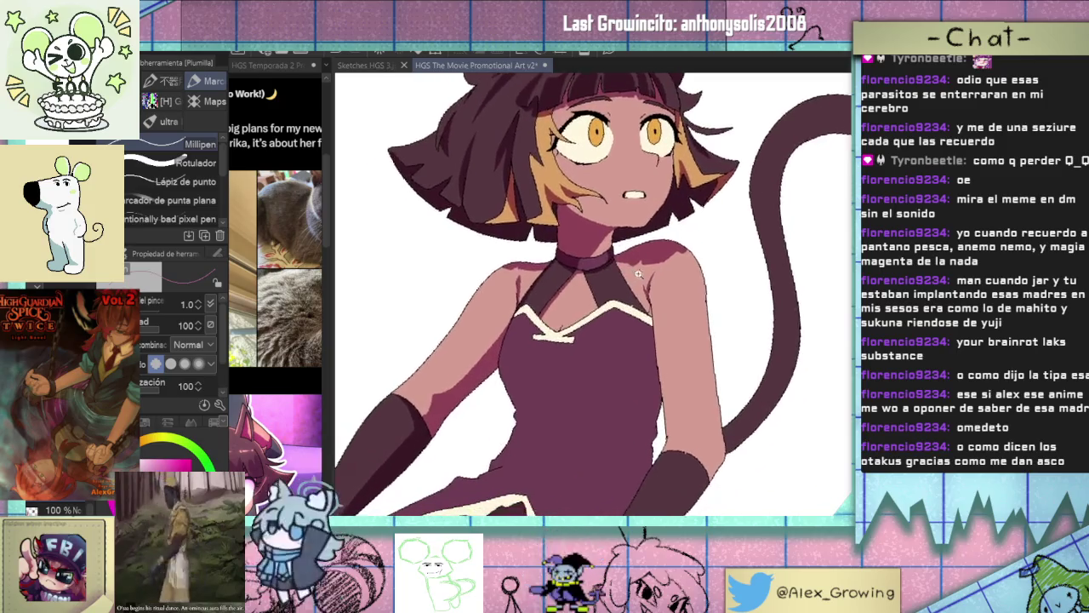
Draw dark fold strokes on the dress just above the cream zigzag trim.
{"action": "scroll", "coordinate": [636, 275], "scroll_direction": "down", "scroll_amount": 2}
{"action": "left_click_drag", "start_coordinate": [636, 274], "coordinate": [640, 273]}
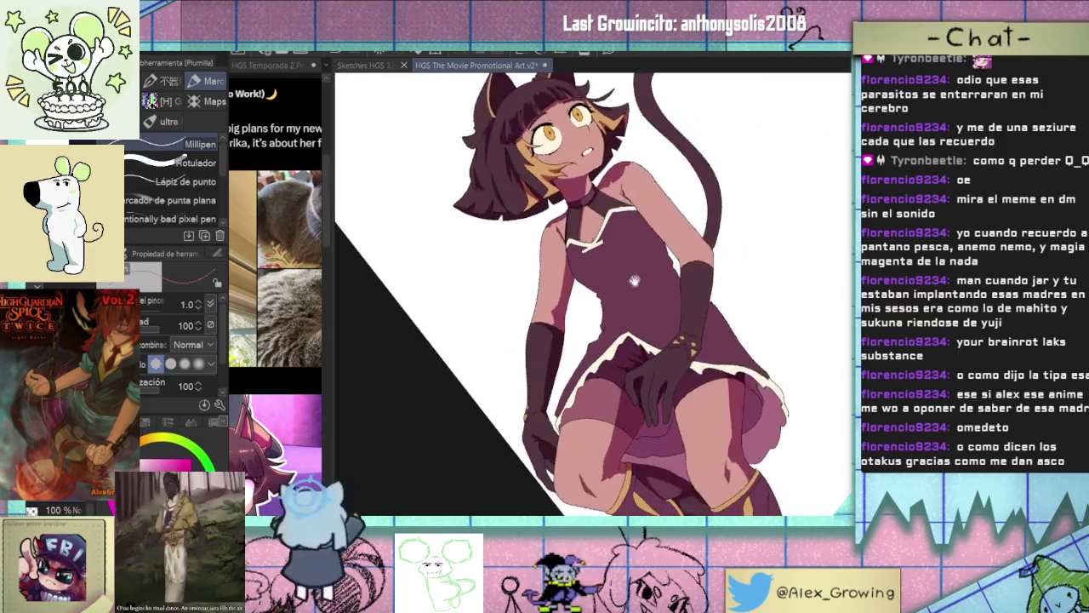
{"action": "scroll", "coordinate": [640, 273], "scroll_direction": "up", "scroll_amount": 2}
{"action": "scroll", "coordinate": [646, 264], "scroll_direction": "down", "scroll_amount": 2}
{"action": "scroll", "coordinate": [729, 200], "scroll_direction": "up", "scroll_amount": 2}
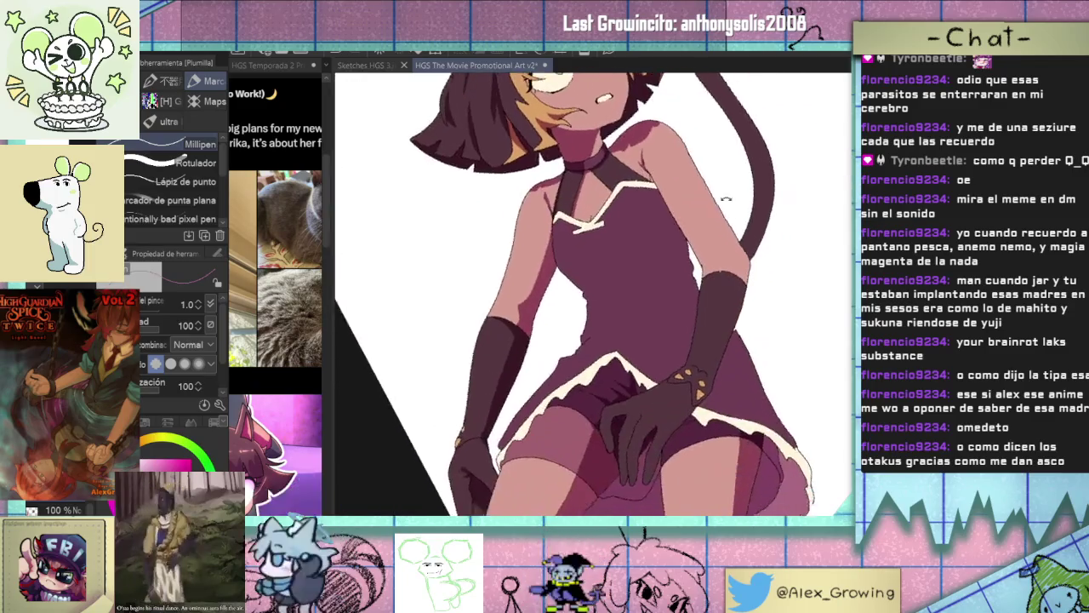
{"action": "scroll", "coordinate": [681, 255], "scroll_direction": "up", "scroll_amount": 2}
{"action": "scroll", "coordinate": [613, 331], "scroll_direction": "up", "scroll_amount": 3}
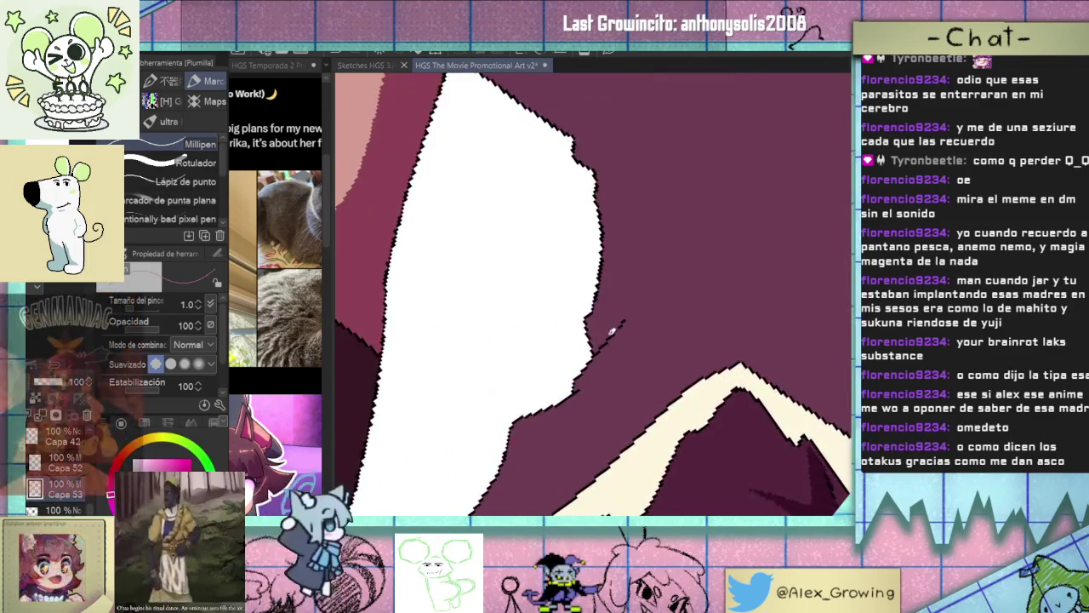
{"action": "left_click_drag", "start_coordinate": [612, 330], "coordinate": [637, 283]}
{"action": "left_click_drag", "start_coordinate": [598, 351], "coordinate": [604, 375]}
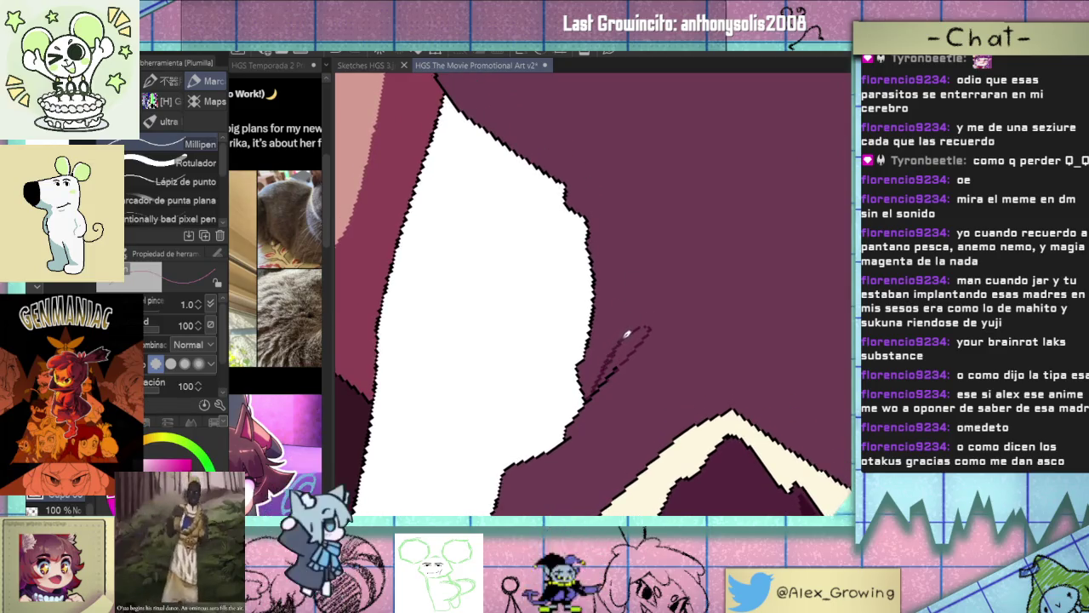
{"action": "mouse_move", "coordinate": [626, 334]}
{"action": "left_mouse_down"}
{"action": "mouse_move", "coordinate": [621, 388]}
{"action": "mouse_move", "coordinate": [629, 373]}
{"action": "left_mouse_up"}
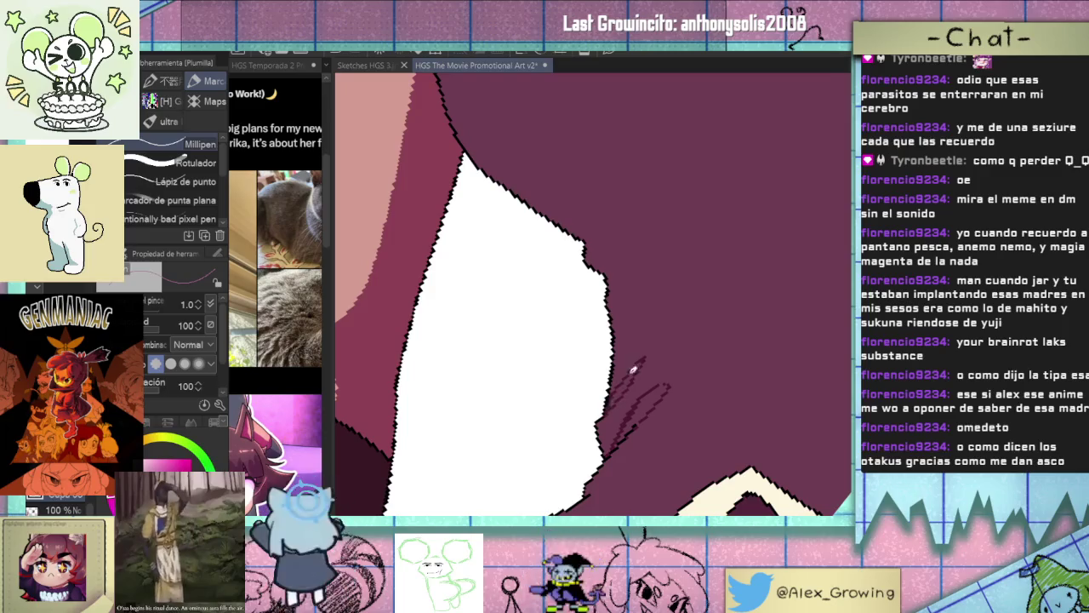
{"action": "left_click_drag", "start_coordinate": [647, 349], "coordinate": [634, 327]}
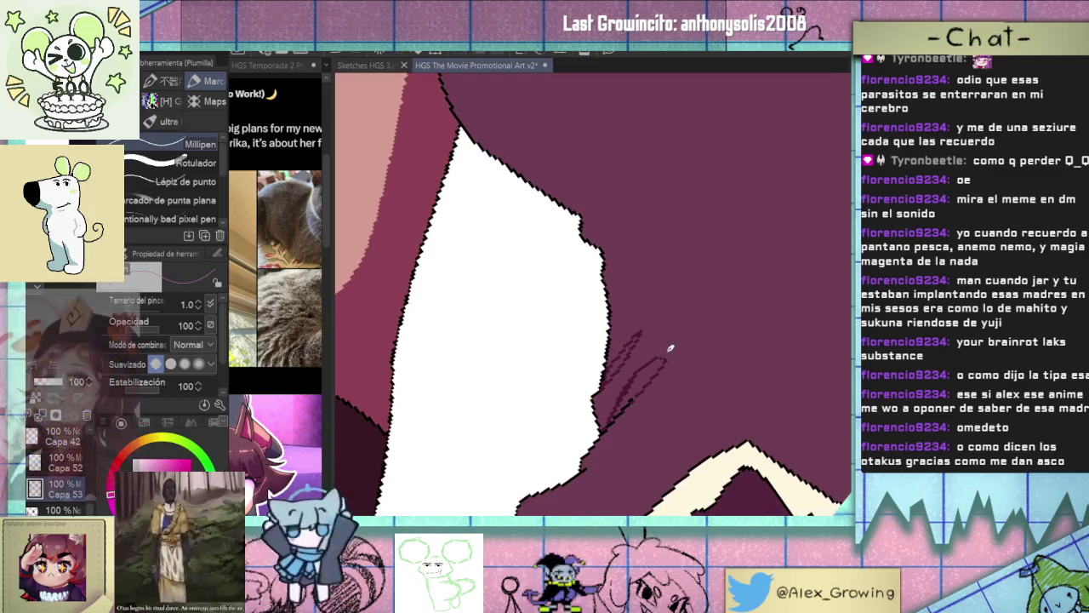
Fill the dress fold shapes with a darker maroon shadow and return to the pen.
{"action": "key", "text": "g"}
{"action": "left_click", "coordinate": [634, 383]}
{"action": "scroll", "coordinate": [634, 374], "scroll_direction": "up", "scroll_amount": 2}
{"action": "scroll", "coordinate": [637, 366], "scroll_direction": "up", "scroll_amount": 2}
{"action": "scroll", "coordinate": [639, 354], "scroll_direction": "down", "scroll_amount": 2}
{"action": "scroll", "coordinate": [640, 354], "scroll_direction": "down", "scroll_amount": 1}
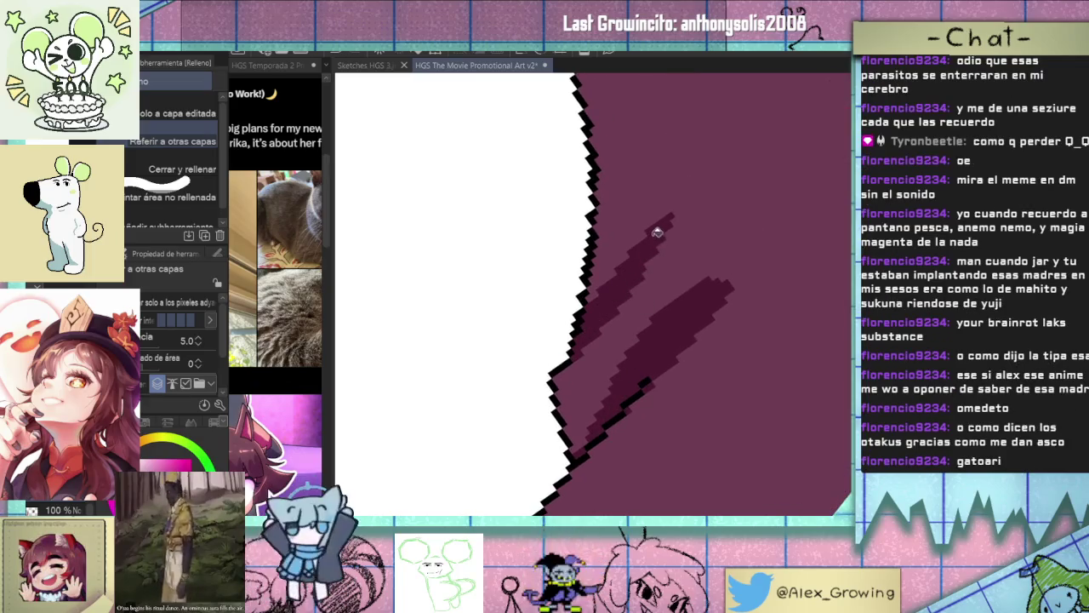
{"action": "scroll", "coordinate": [647, 289], "scroll_direction": "down", "scroll_amount": 3}
{"action": "key", "text": "p"}
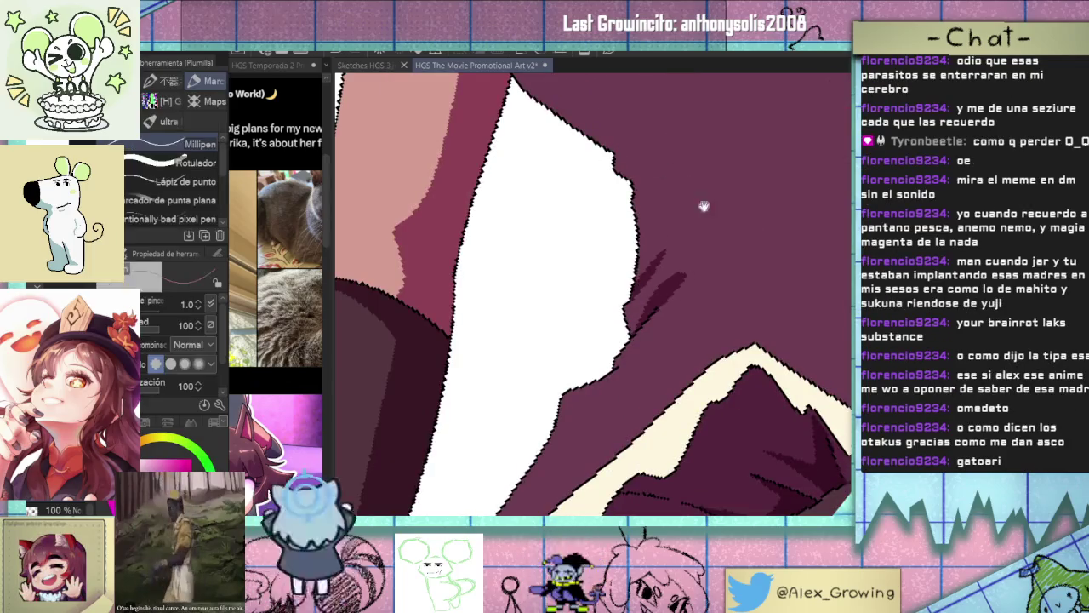
{"action": "scroll", "coordinate": [623, 183], "scroll_direction": "down", "scroll_amount": 2}
{"action": "scroll", "coordinate": [656, 409], "scroll_direction": "down", "scroll_amount": 2}
{"action": "scroll", "coordinate": [618, 339], "scroll_direction": "down", "scroll_amount": 2}
{"action": "scroll", "coordinate": [618, 338], "scroll_direction": "up", "scroll_amount": 1}
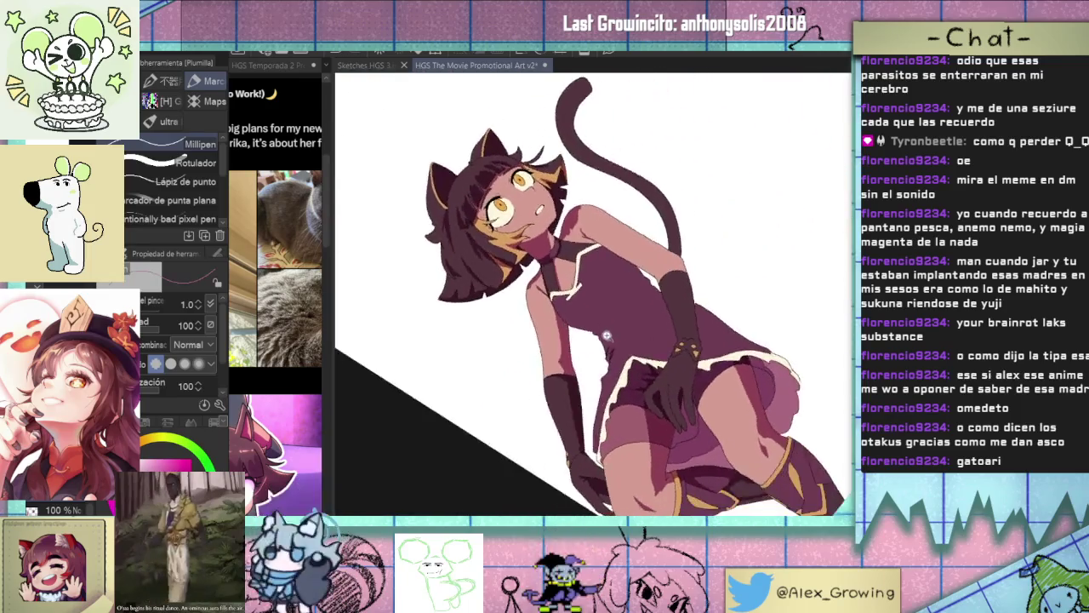
Draw thin dark fold lines across the purple dress.
{"action": "scroll", "coordinate": [616, 341], "scroll_direction": "up", "scroll_amount": 3}
{"action": "scroll", "coordinate": [613, 349], "scroll_direction": "up", "scroll_amount": 1}
{"action": "scroll", "coordinate": [610, 358], "scroll_direction": "up", "scroll_amount": 1}
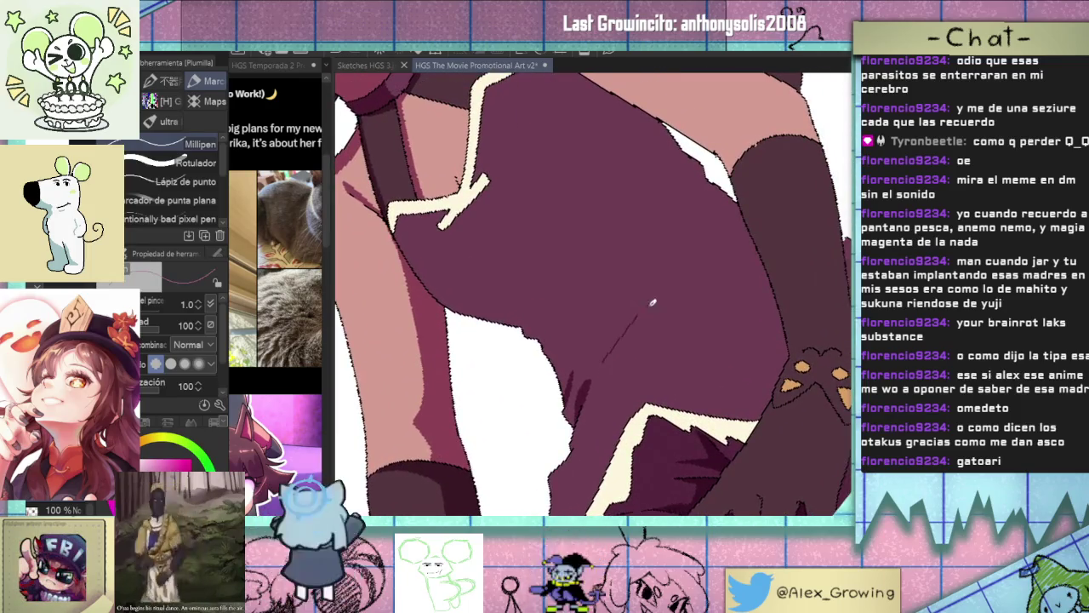
{"action": "left_click_drag", "start_coordinate": [746, 263], "coordinate": [672, 289]}
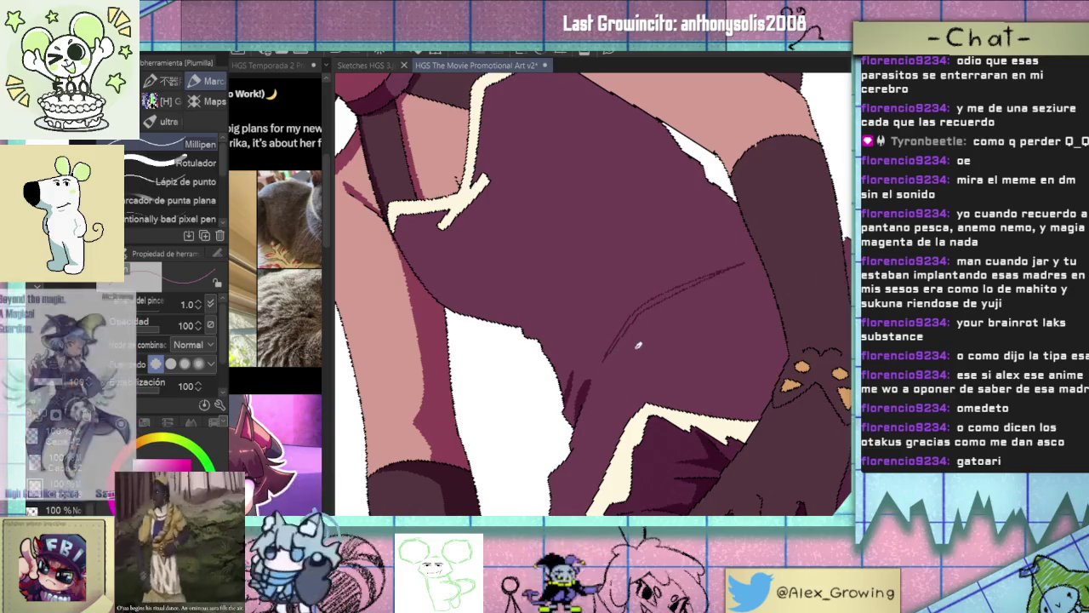
{"action": "key", "text": "ctrl+z"}
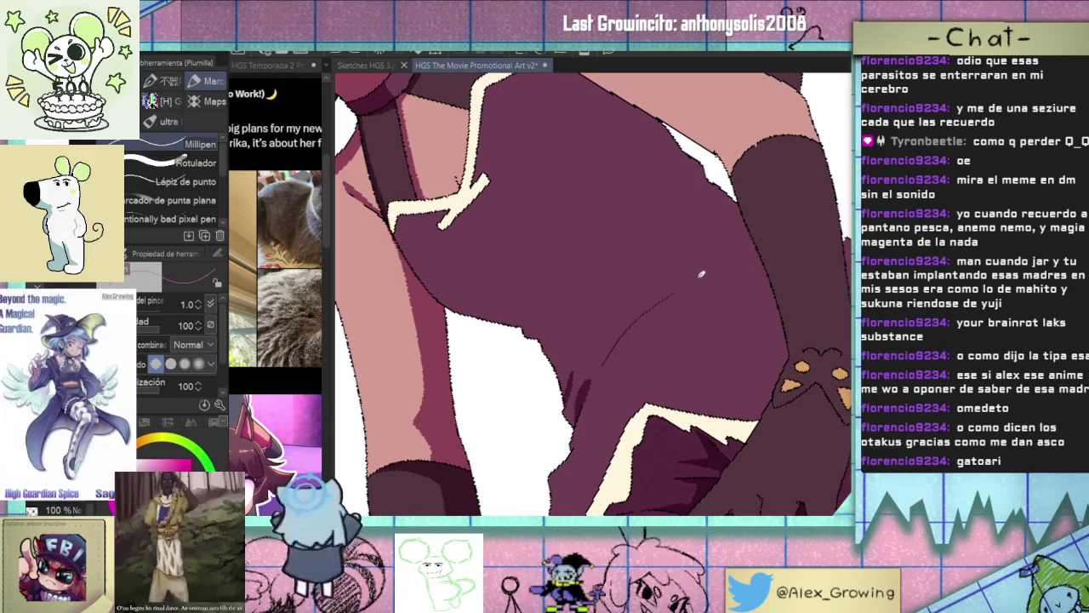
{"action": "left_click_drag", "start_coordinate": [700, 274], "coordinate": [672, 294]}
{"action": "left_click_drag", "start_coordinate": [725, 262], "coordinate": [607, 358]}
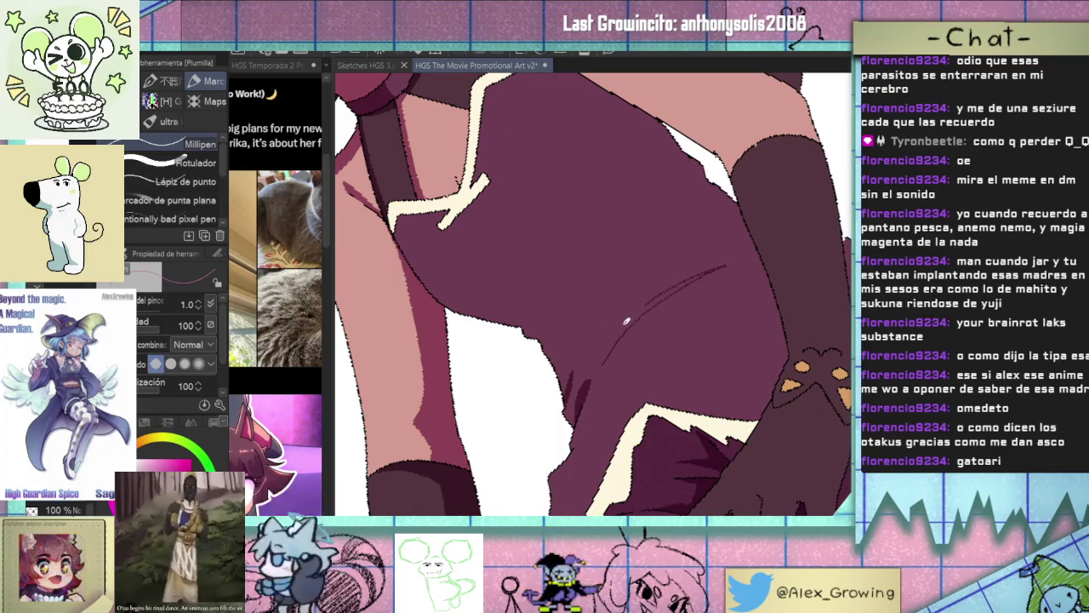
Clear the thin strokes and redraw the dress fold lines at pen size 2.0.
{"action": "key", "text": "bracketright"}
{"action": "key", "text": "ctrl+z"}
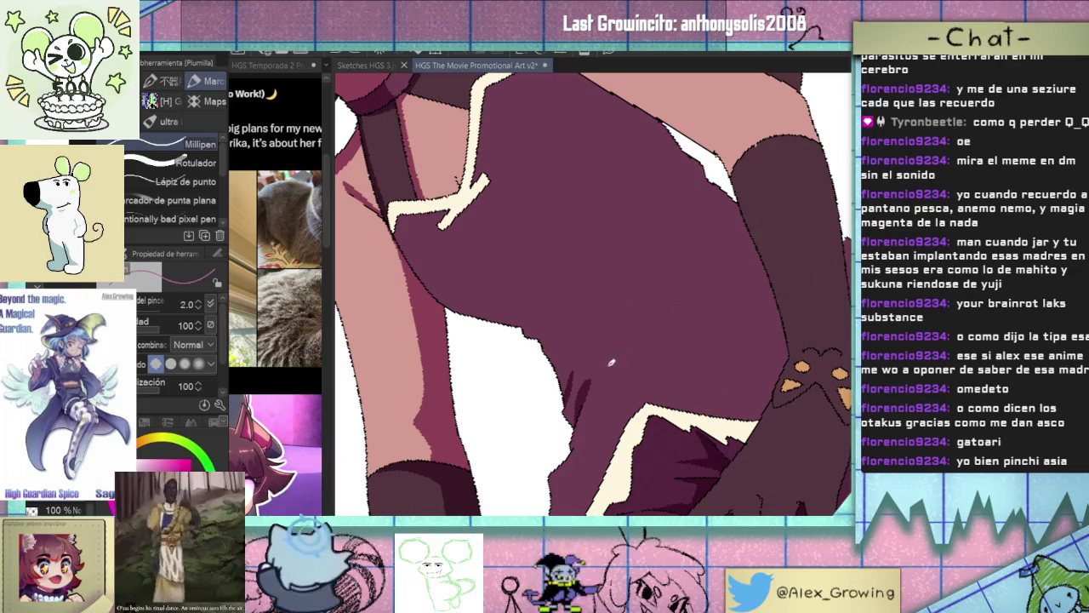
{"action": "key", "text": "ctrl+z"}
{"action": "left_click_drag", "start_coordinate": [722, 286], "coordinate": [606, 359]}
{"action": "mouse_move", "coordinate": [633, 322]}
{"action": "left_mouse_down"}
{"action": "mouse_move", "coordinate": [620, 348]}
{"action": "mouse_move", "coordinate": [673, 307]}
{"action": "left_mouse_up"}
Draw a dark shading line along the girl's upper arm.
{"action": "scroll", "coordinate": [696, 291], "scroll_direction": "up", "scroll_amount": 5}
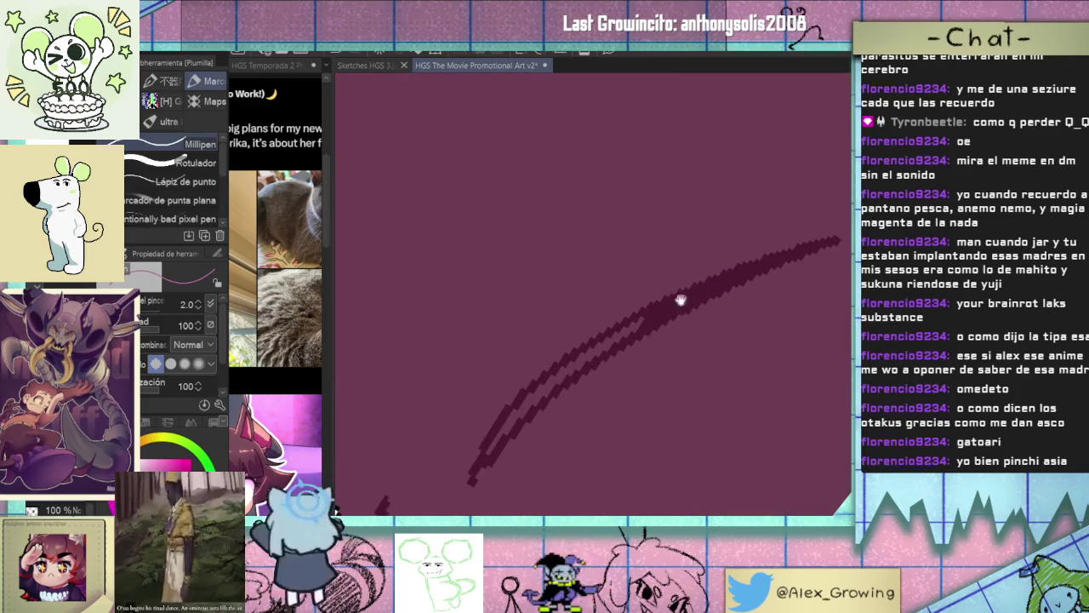
{"action": "scroll", "coordinate": [688, 293], "scroll_direction": "down", "scroll_amount": 2}
{"action": "scroll", "coordinate": [669, 312], "scroll_direction": "down", "scroll_amount": 5}
{"action": "scroll", "coordinate": [697, 357], "scroll_direction": "up", "scroll_amount": 2}
{"action": "left_click_drag", "start_coordinate": [608, 451], "coordinate": [647, 320]}
{"action": "scroll", "coordinate": [626, 400], "scroll_direction": "up", "scroll_amount": 2}
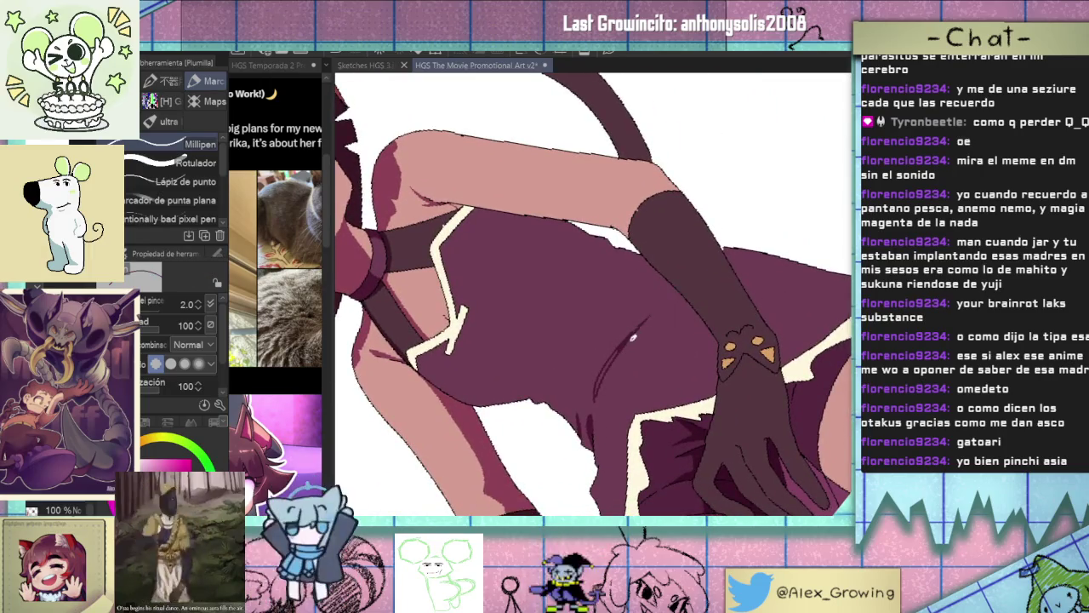
{"action": "mouse_move", "coordinate": [690, 302]}
{"action": "left_mouse_down"}
{"action": "mouse_move", "coordinate": [683, 389]}
{"action": "mouse_move", "coordinate": [673, 391]}
{"action": "left_mouse_up"}
{"action": "scroll", "coordinate": [671, 391], "scroll_direction": "up", "scroll_amount": 3}
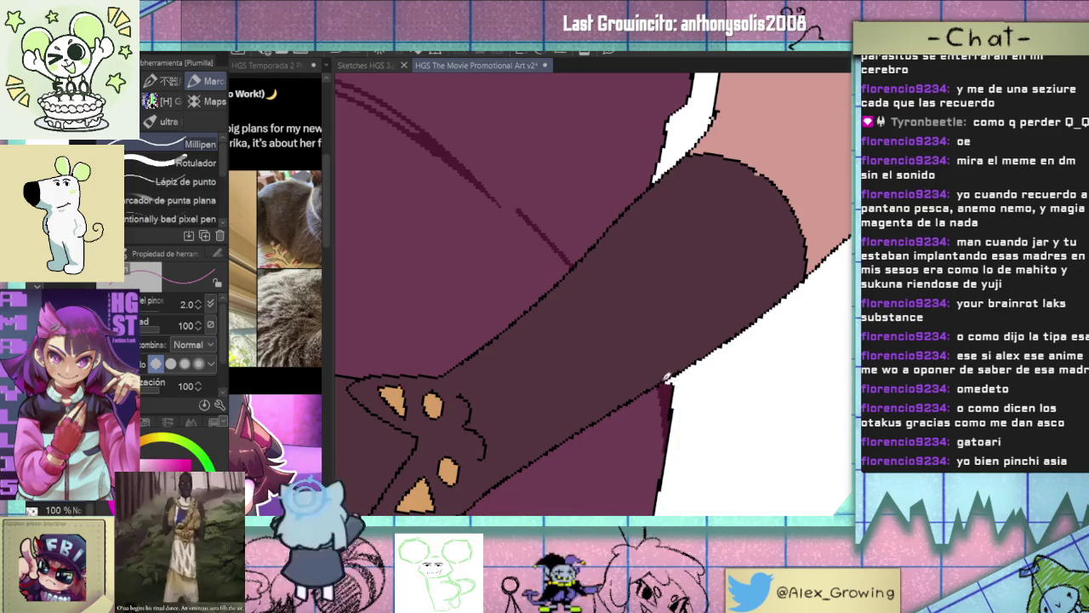
{"action": "scroll", "coordinate": [666, 382], "scroll_direction": "down", "scroll_amount": 2}
{"action": "scroll", "coordinate": [666, 374], "scroll_direction": "down", "scroll_amount": 1}
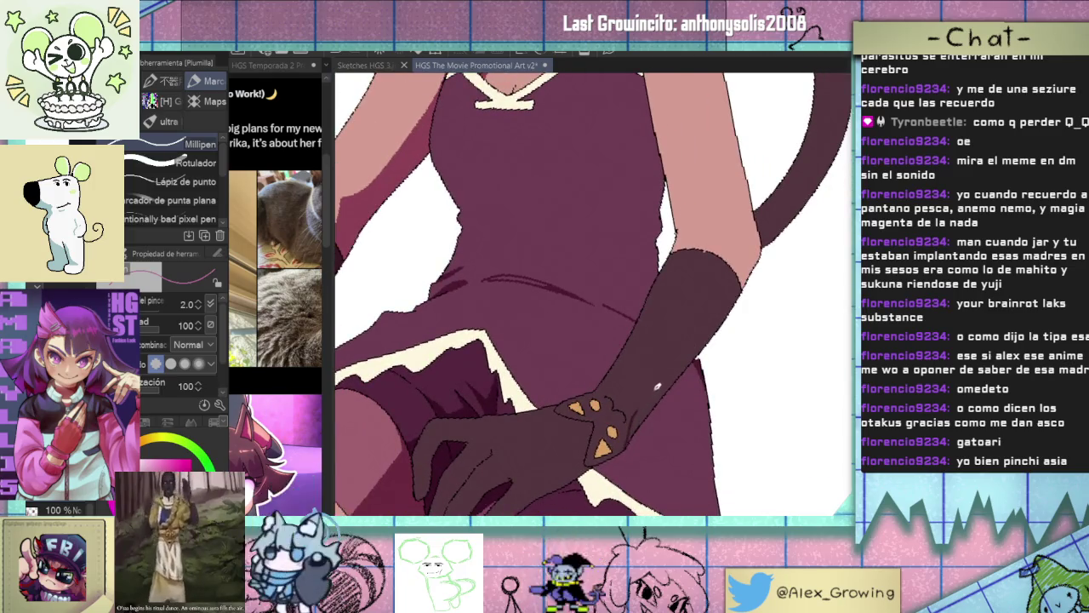
{"action": "left_click_drag", "start_coordinate": [744, 254], "coordinate": [586, 417]}
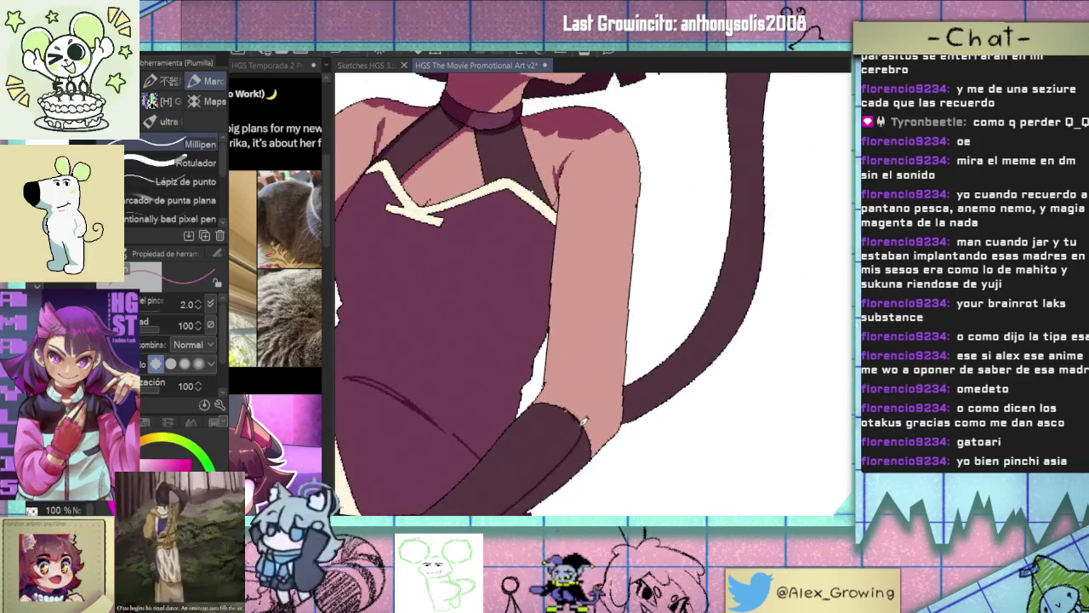
{"action": "left_click_drag", "start_coordinate": [588, 423], "coordinate": [593, 378]}
{"action": "mouse_move", "coordinate": [613, 305]}
{"action": "left_mouse_down"}
{"action": "mouse_move", "coordinate": [628, 204]}
{"action": "mouse_move", "coordinate": [643, 227]}
{"action": "mouse_move", "coordinate": [645, 308]}
{"action": "left_mouse_up"}
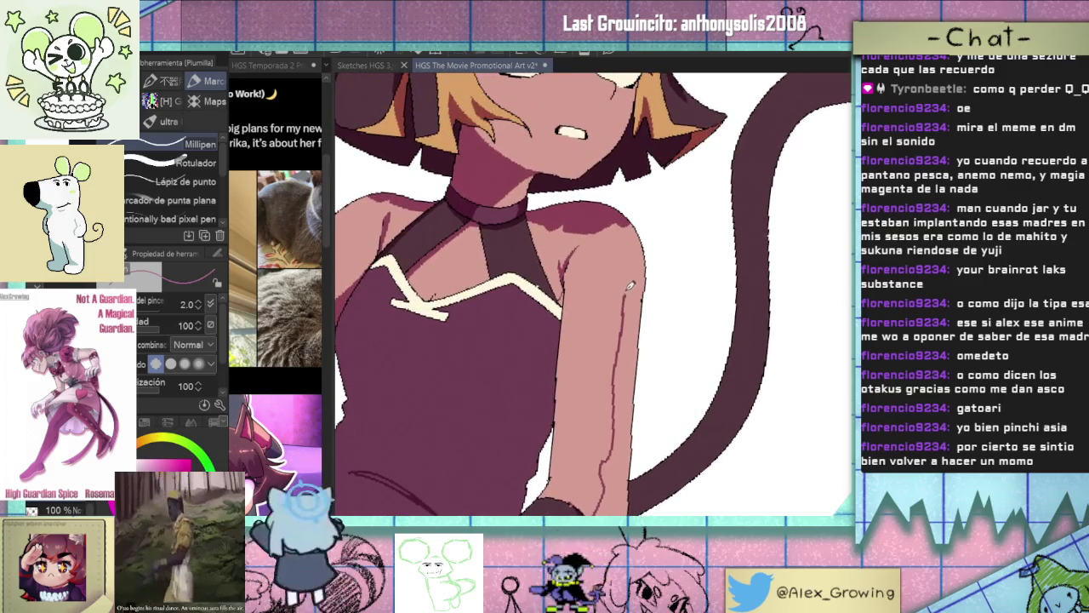
{"action": "scroll", "coordinate": [648, 263], "scroll_direction": "down", "scroll_amount": 5}
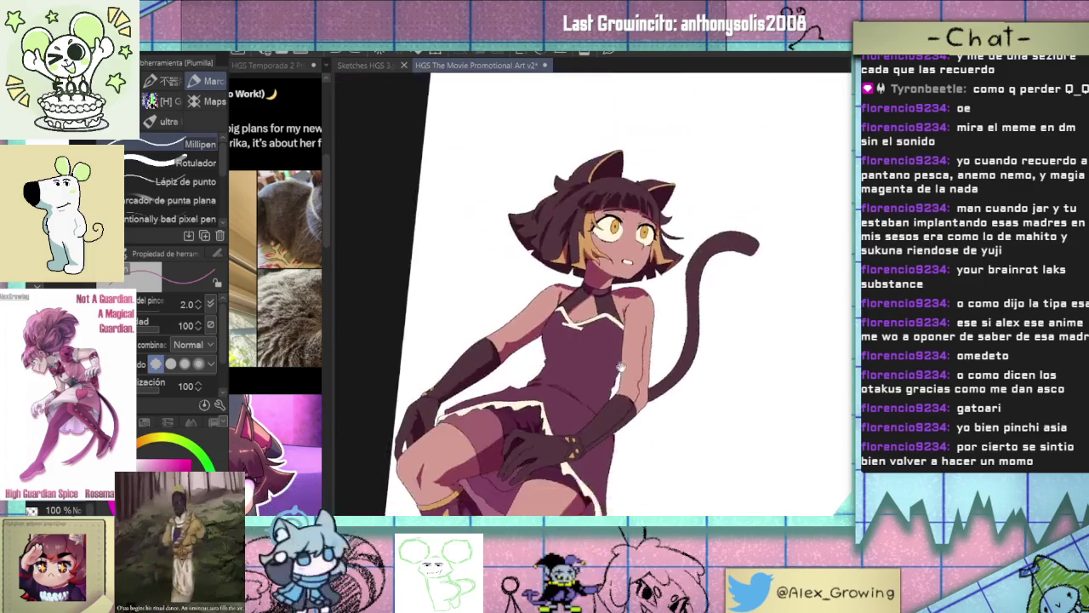
Add a small dark crease mark along the glove's edge.
{"action": "scroll", "coordinate": [640, 398], "scroll_direction": "up", "scroll_amount": 2}
{"action": "scroll", "coordinate": [641, 397], "scroll_direction": "up", "scroll_amount": 3}
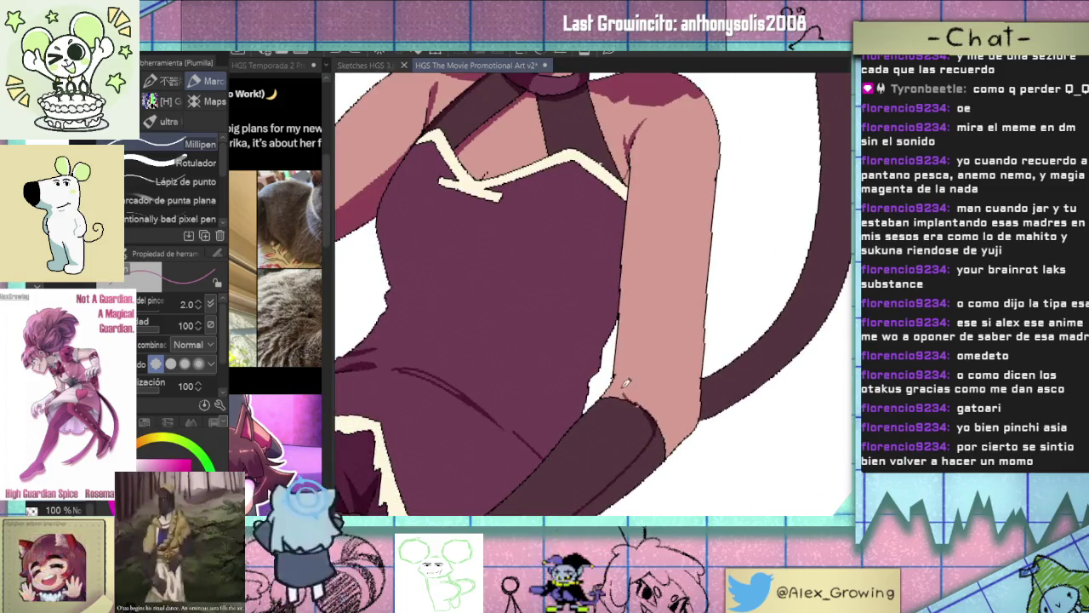
{"action": "left_click_drag", "start_coordinate": [640, 397], "coordinate": [649, 321]}
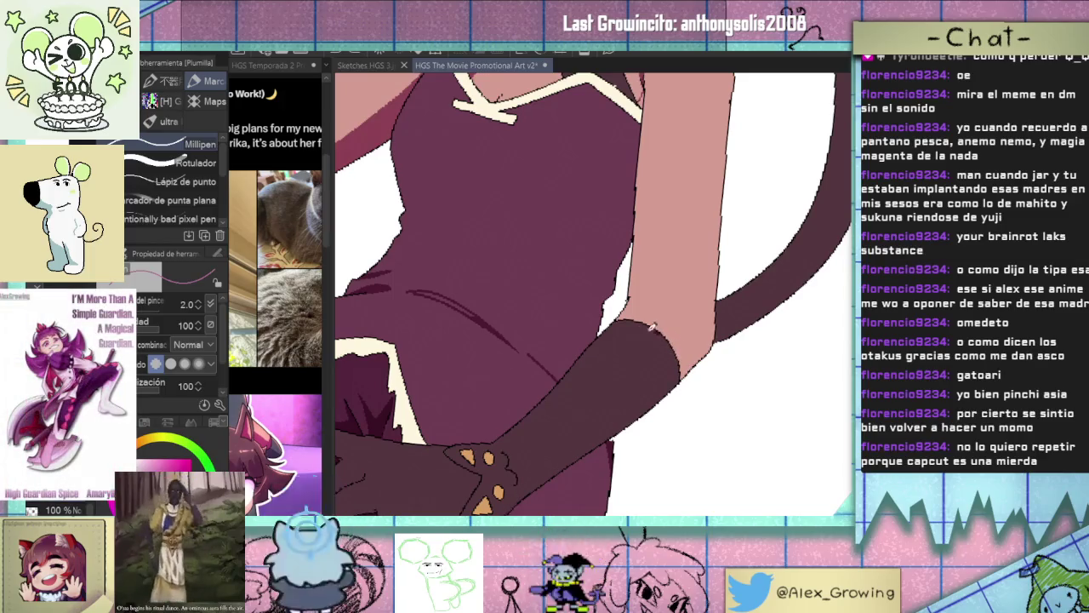
{"action": "left_click_drag", "start_coordinate": [619, 333], "coordinate": [594, 363]}
{"action": "left_click_drag", "start_coordinate": [512, 438], "coordinate": [494, 444]}
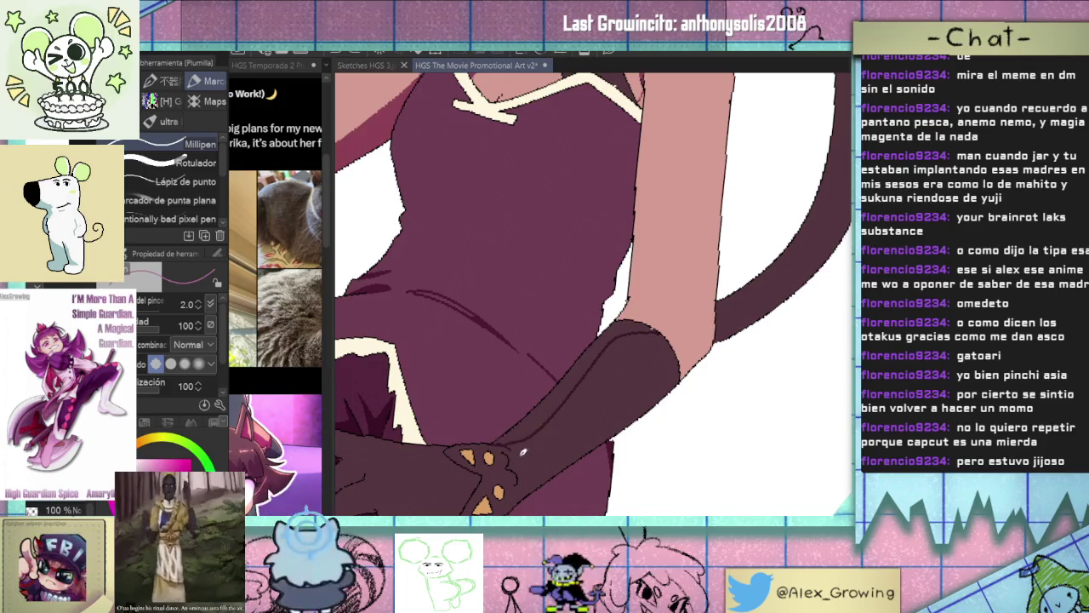
{"action": "scroll", "coordinate": [513, 452], "scroll_direction": "up", "scroll_amount": 2}
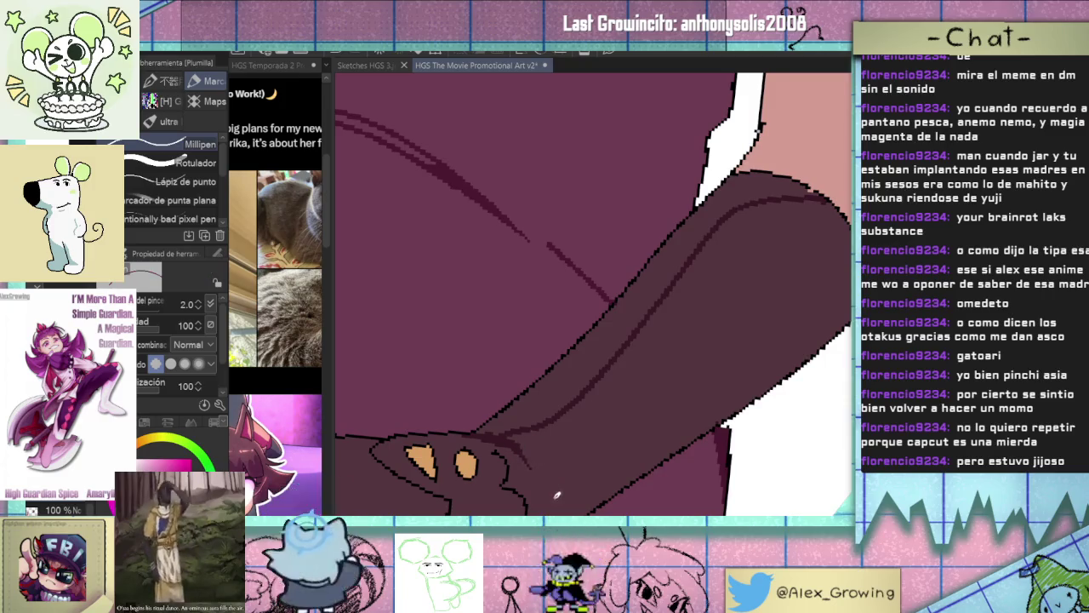
{"action": "left_click_drag", "start_coordinate": [547, 487], "coordinate": [553, 429]}
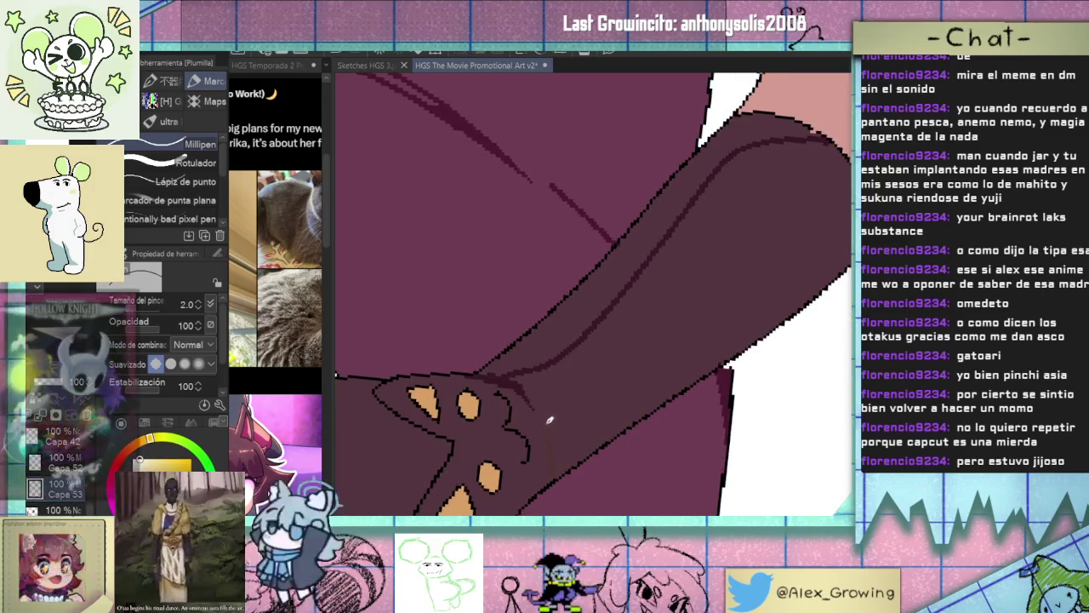
Swap to the pink skin colour and touch up the short stroke on the glove.
{"action": "key", "text": "x"}
{"action": "left_click_drag", "start_coordinate": [549, 469], "coordinate": [556, 400]}
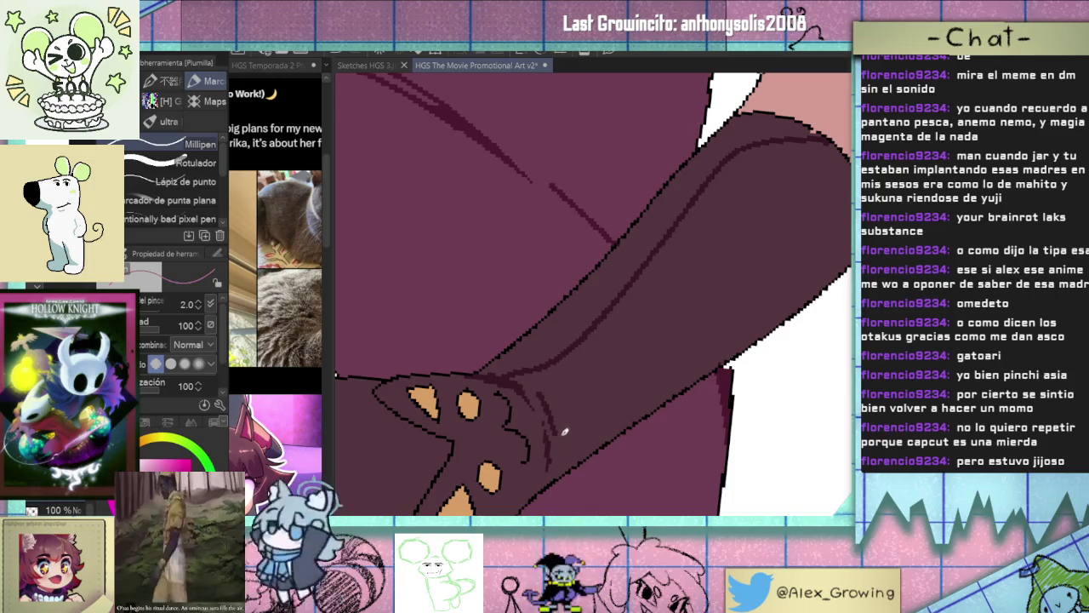
{"action": "scroll", "coordinate": [596, 391], "scroll_direction": "down", "scroll_amount": 3}
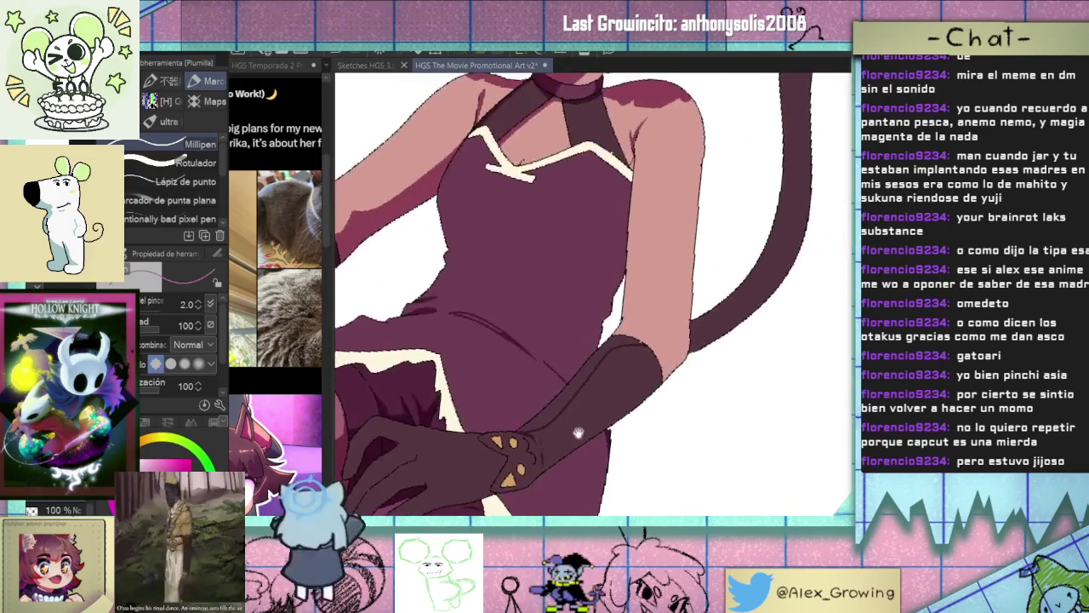
{"action": "scroll", "coordinate": [624, 383], "scroll_direction": "down", "scroll_amount": 1}
{"action": "scroll", "coordinate": [624, 383], "scroll_direction": "up", "scroll_amount": 2}
{"action": "scroll", "coordinate": [634, 379], "scroll_direction": "up", "scroll_amount": 1}
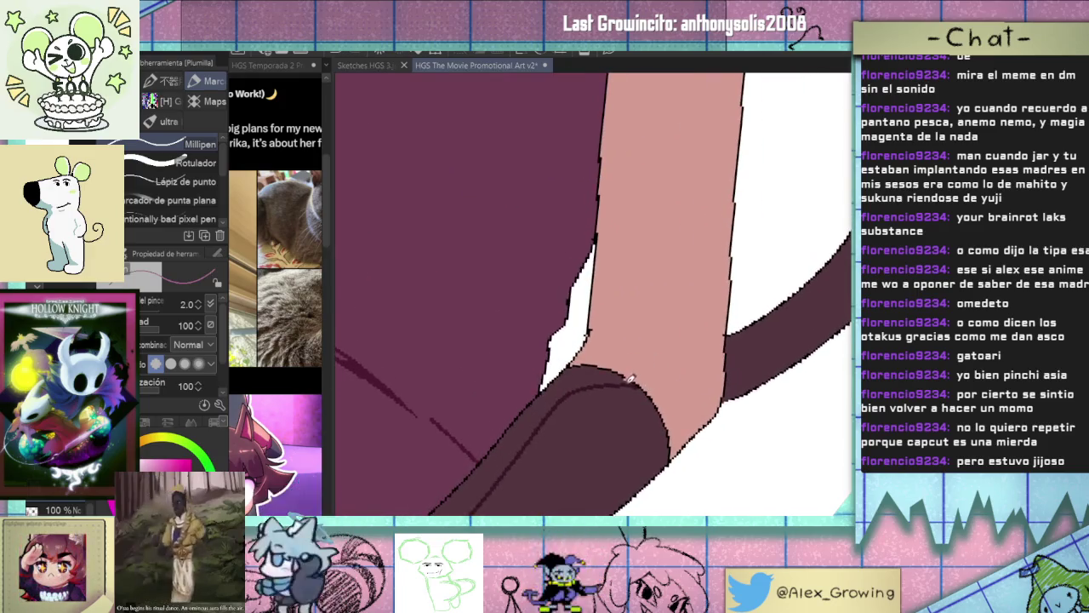
Draw short dark lines and a long shading line running up the pink arm.
{"action": "left_click_drag", "start_coordinate": [633, 363], "coordinate": [642, 398]}
{"action": "mouse_move", "coordinate": [607, 396]}
{"action": "left_mouse_down"}
{"action": "mouse_move", "coordinate": [632, 318]}
{"action": "mouse_move", "coordinate": [602, 422]}
{"action": "left_mouse_up"}
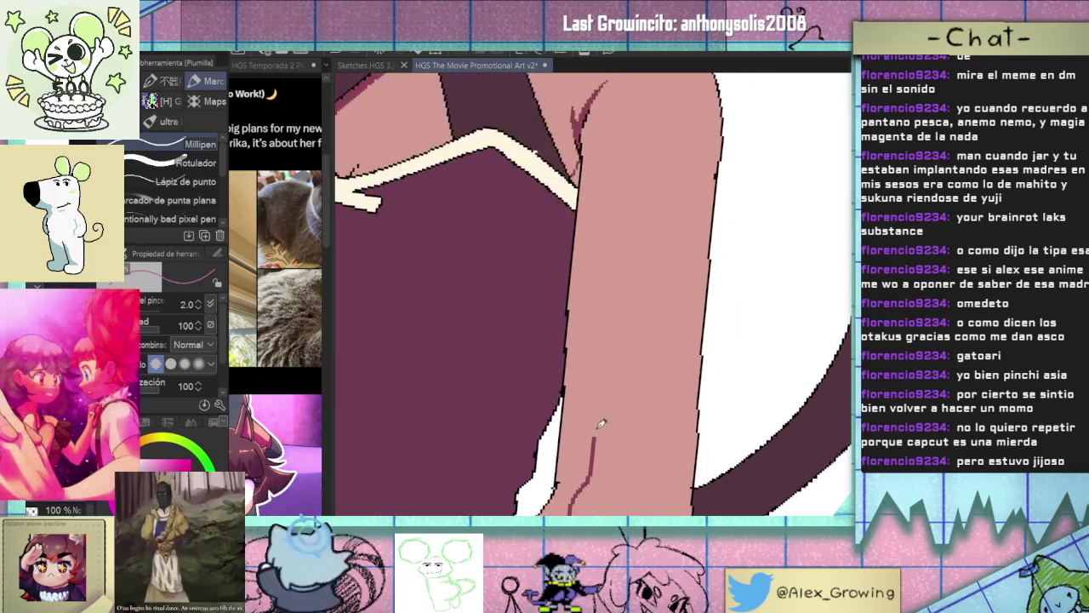
{"action": "left_click_drag", "start_coordinate": [602, 363], "coordinate": [602, 82]}
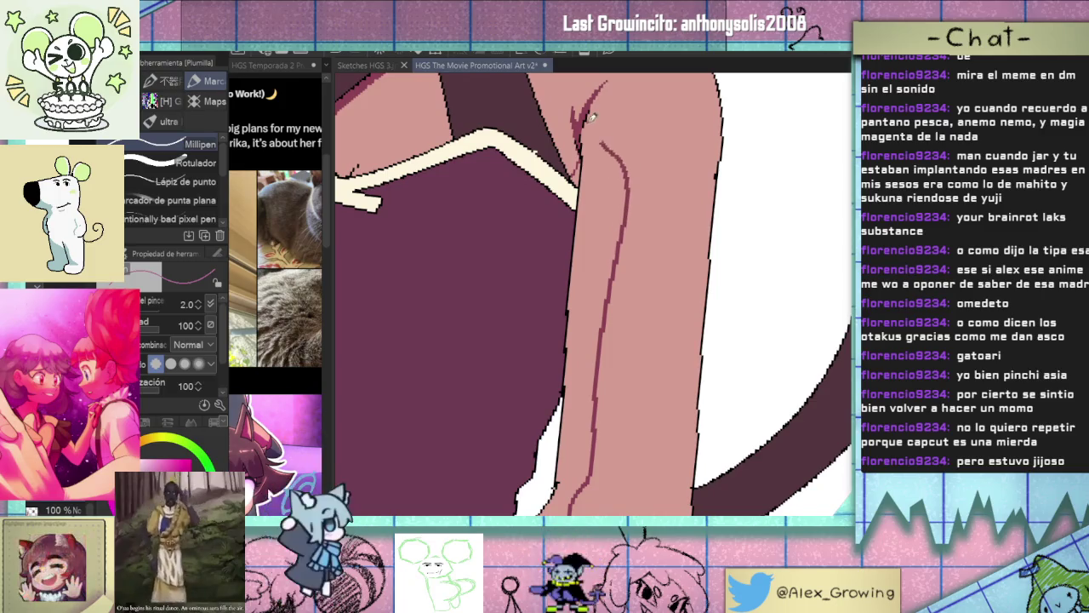
{"action": "scroll", "coordinate": [602, 82], "scroll_direction": "down", "scroll_amount": 5}
{"action": "scroll", "coordinate": [598, 203], "scroll_direction": "up", "scroll_amount": 5}
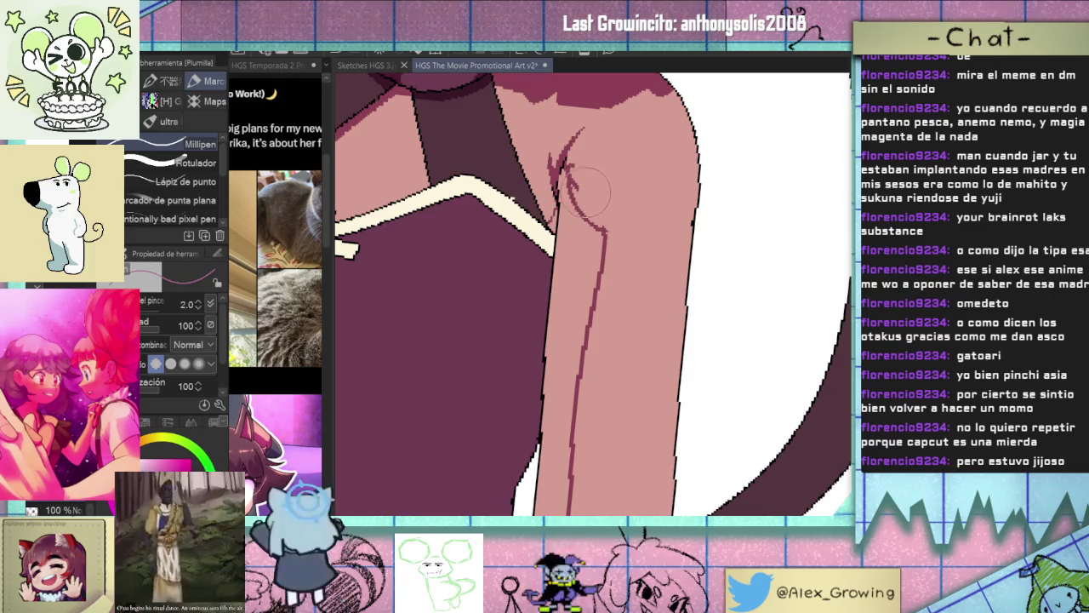
{"action": "key", "text": "g"}
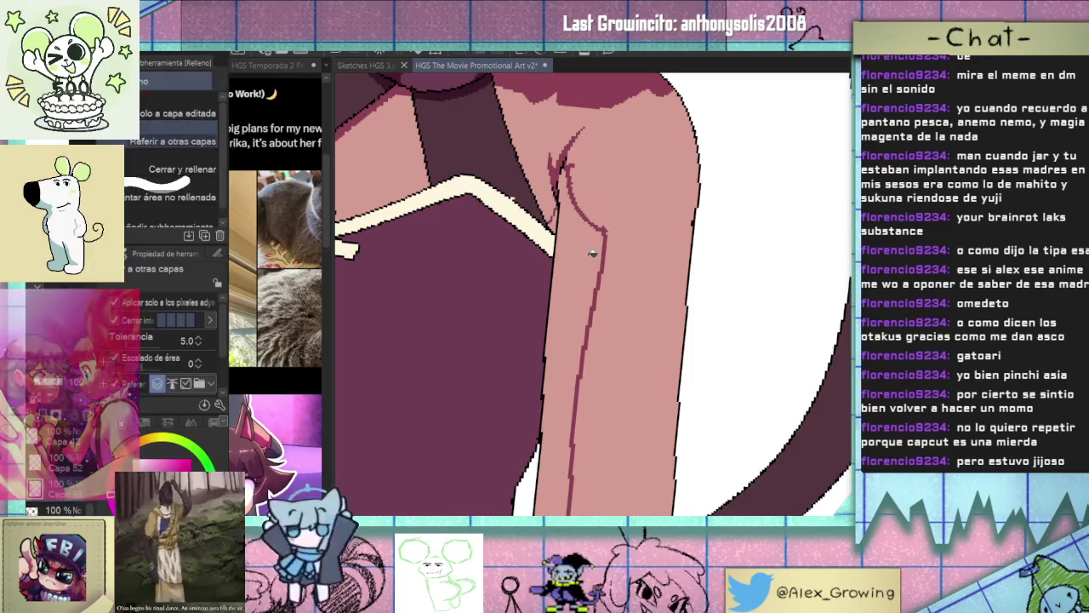
{"action": "scroll", "coordinate": [593, 249], "scroll_direction": "down", "scroll_amount": 5}
{"action": "scroll", "coordinate": [537, 397], "scroll_direction": "up", "scroll_amount": 2}
{"action": "scroll", "coordinate": [537, 397], "scroll_direction": "down", "scroll_amount": 3}
{"action": "scroll", "coordinate": [639, 336], "scroll_direction": "down", "scroll_amount": 2}
{"action": "left_click_drag", "start_coordinate": [639, 335], "coordinate": [631, 327]}
Fill the small gap beside the gloved hand with the dark colour.
{"action": "key", "text": "p"}
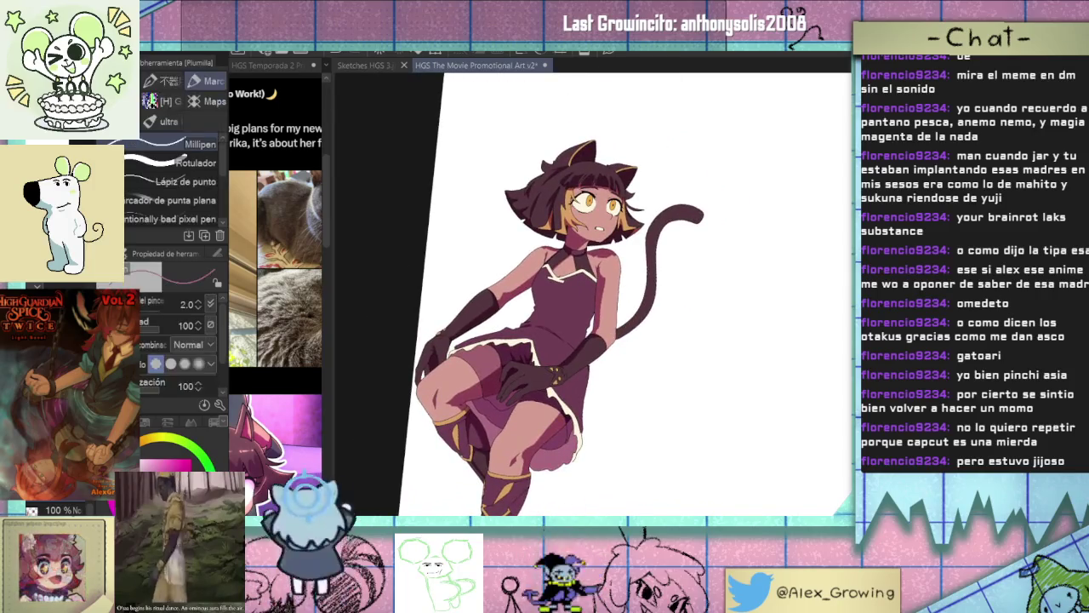
{"action": "scroll", "coordinate": [434, 371], "scroll_direction": "up", "scroll_amount": 2}
{"action": "scroll", "coordinate": [438, 371], "scroll_direction": "up", "scroll_amount": 3}
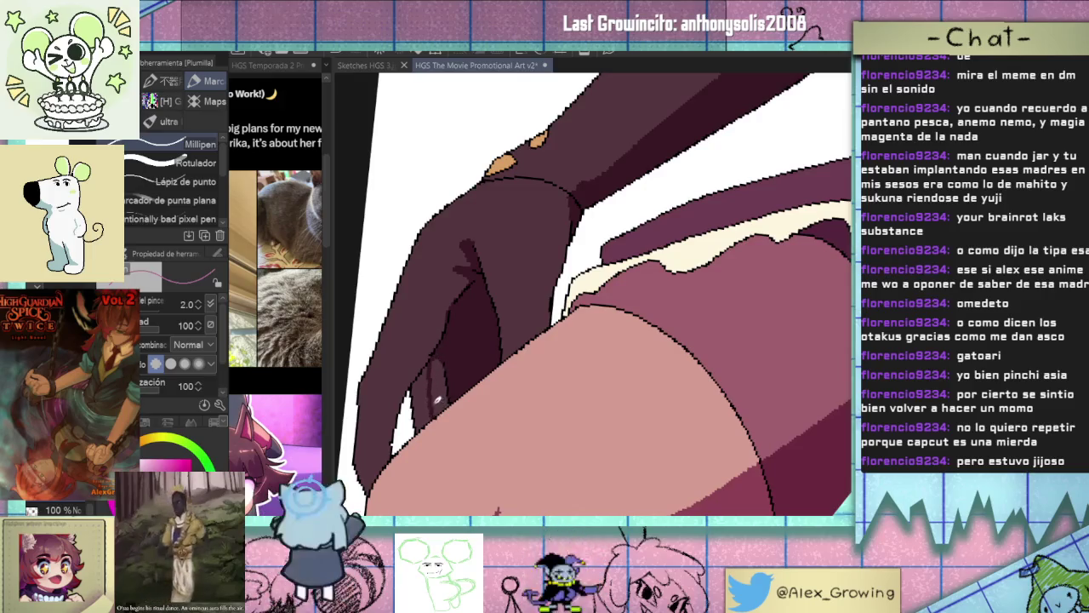
{"action": "key", "text": "g"}
{"action": "left_click", "coordinate": [431, 400]}
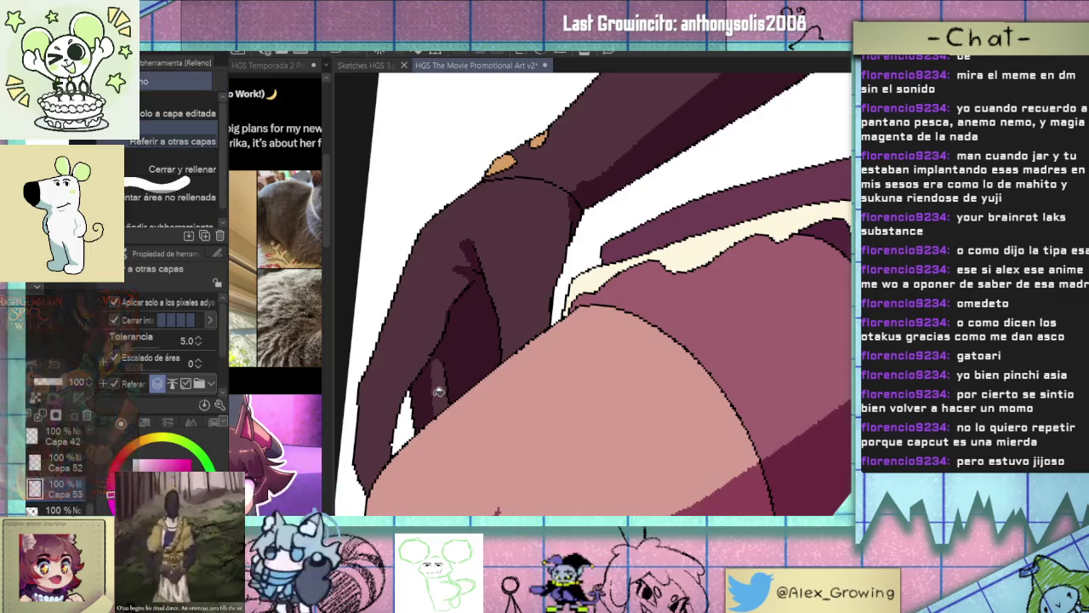
{"action": "key", "text": "p"}
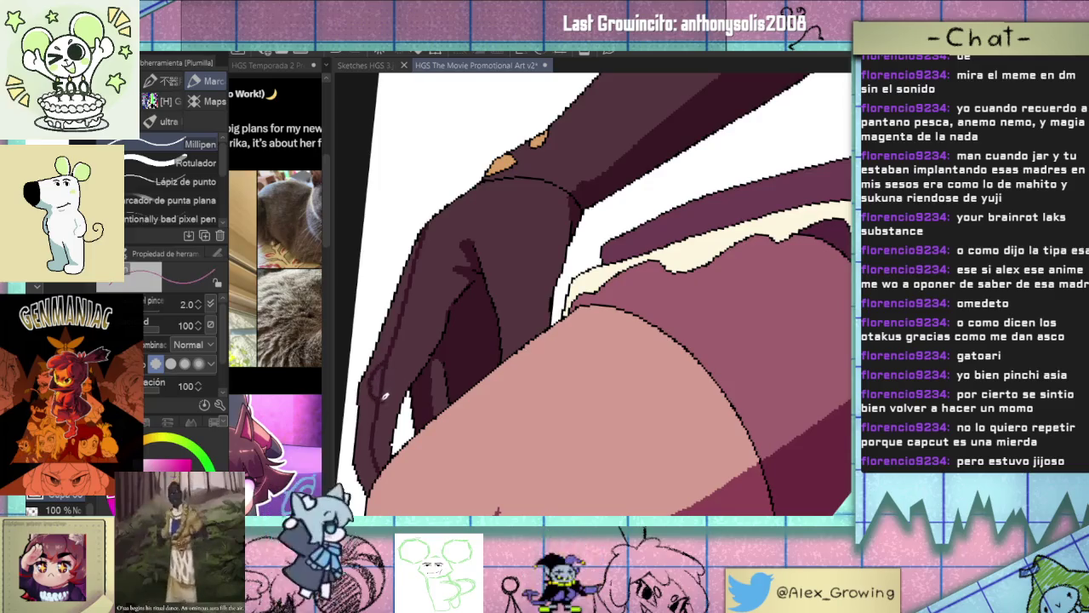
Try the soft ink-wash brush, return to the pixel pen, and zoom toward the knee band and boot.
{"action": "key", "text": "b"}
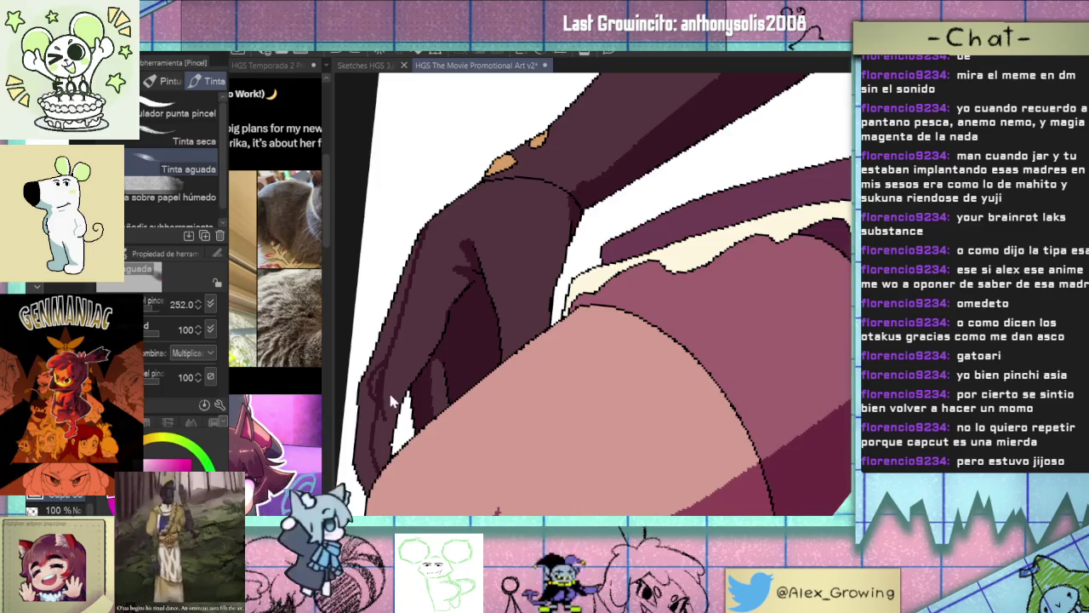
{"action": "key", "text": "p"}
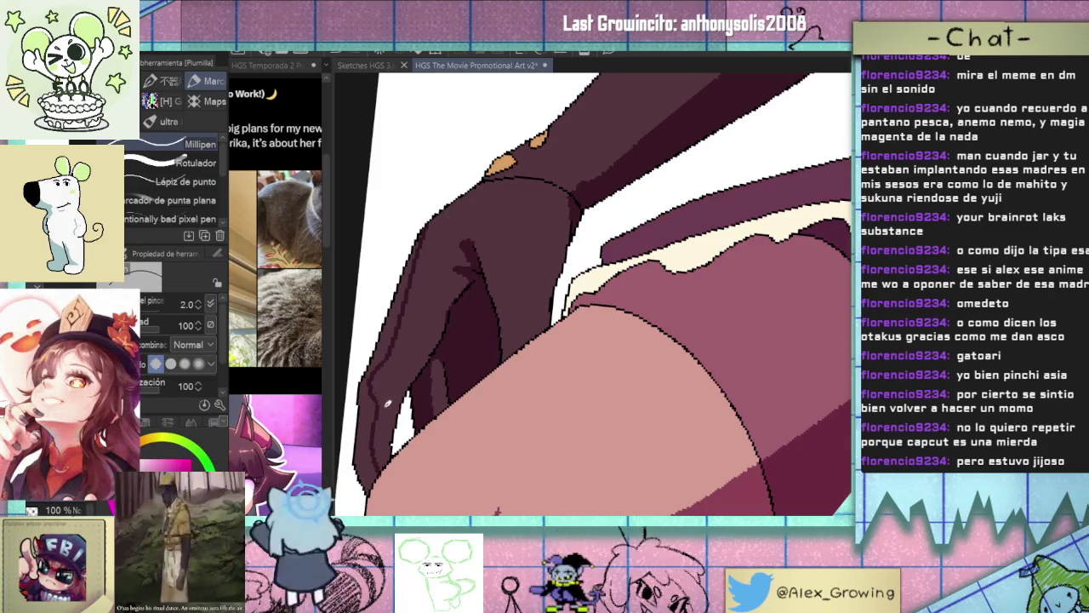
{"action": "key", "text": "g"}
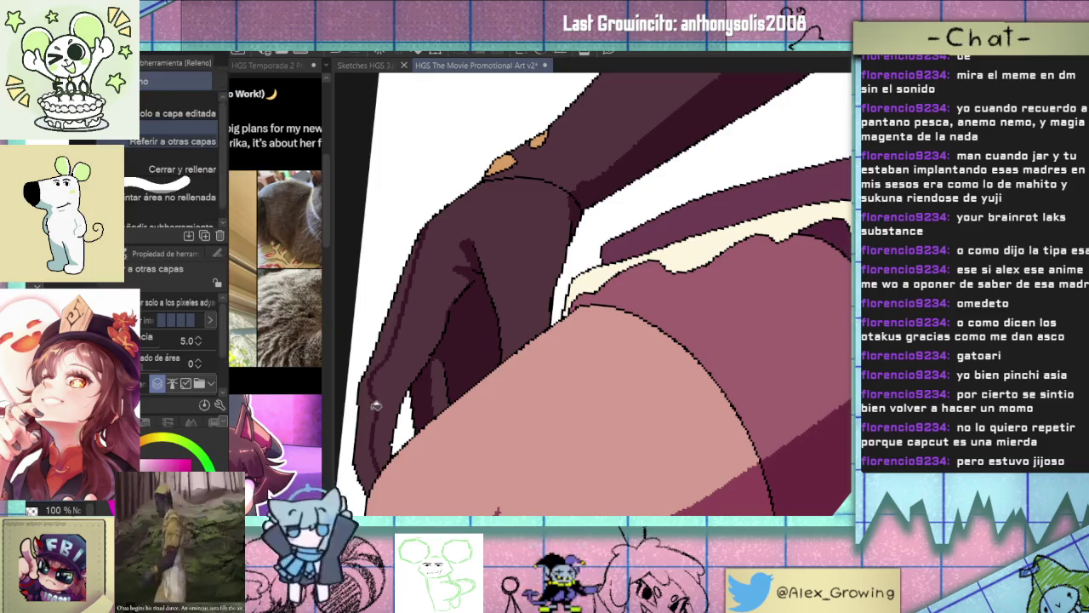
{"action": "scroll", "coordinate": [477, 357], "scroll_direction": "up", "scroll_amount": 5}
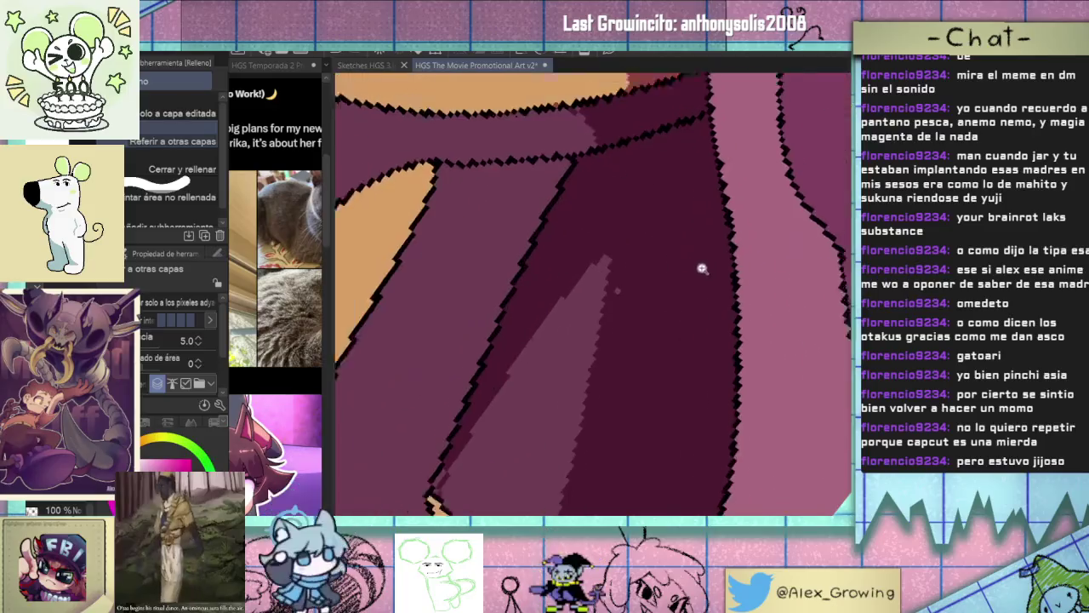
{"action": "scroll", "coordinate": [618, 287], "scroll_direction": "down", "scroll_amount": 2}
{"action": "scroll", "coordinate": [593, 320], "scroll_direction": "down", "scroll_amount": 3}
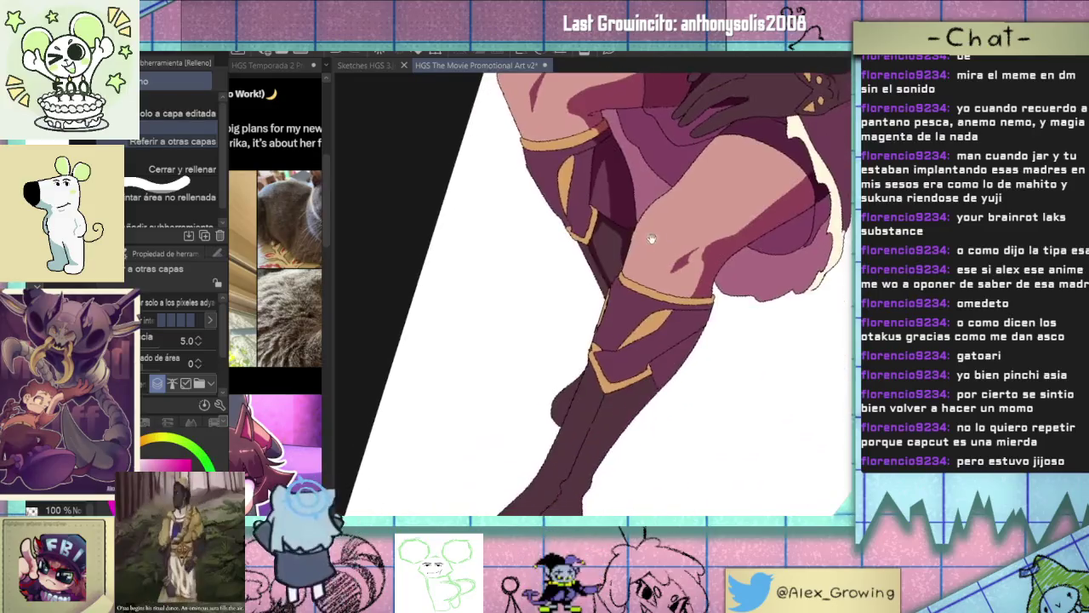
{"action": "key", "text": "p"}
{"action": "scroll", "coordinate": [616, 308], "scroll_direction": "up", "scroll_amount": 2}
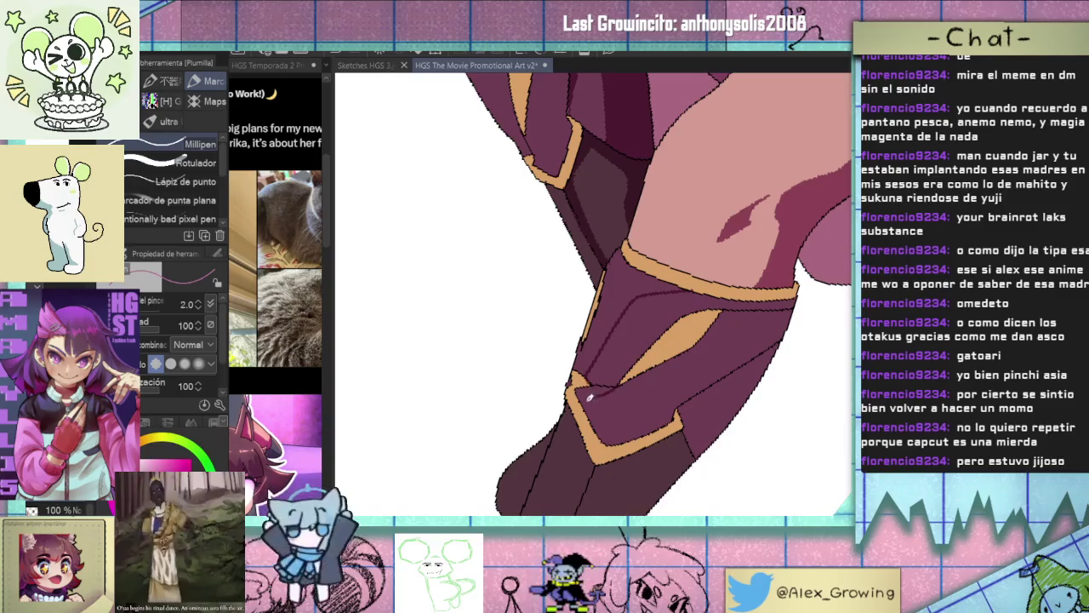
Pan down to the boot's toe and draw a dark maroon fold line down the boot front.
{"action": "left_click_drag", "start_coordinate": [596, 420], "coordinate": [630, 362]}
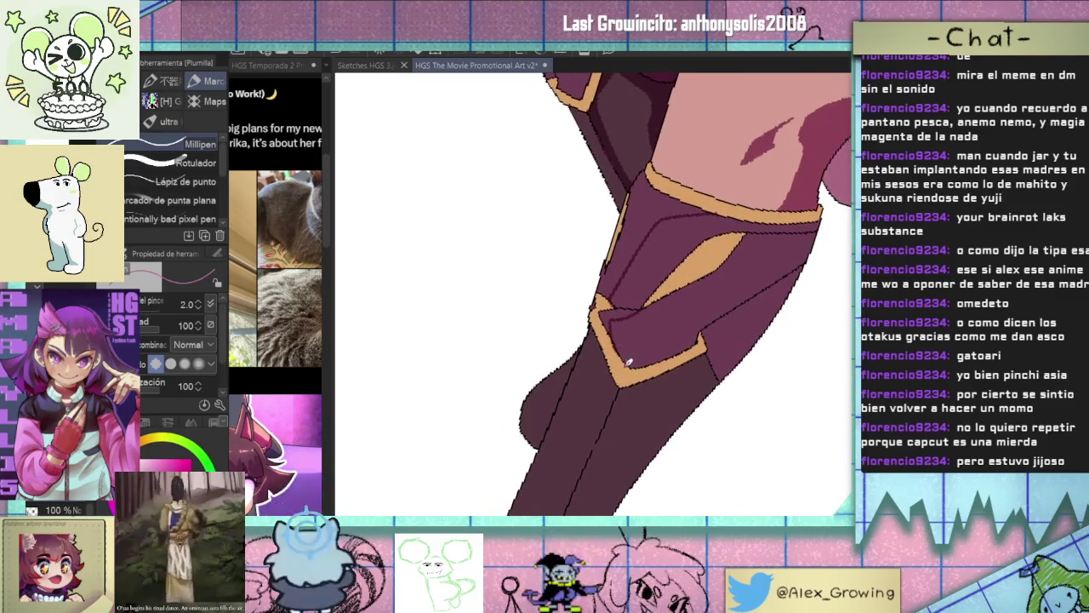
{"action": "scroll", "coordinate": [603, 310], "scroll_direction": "up", "scroll_amount": 1}
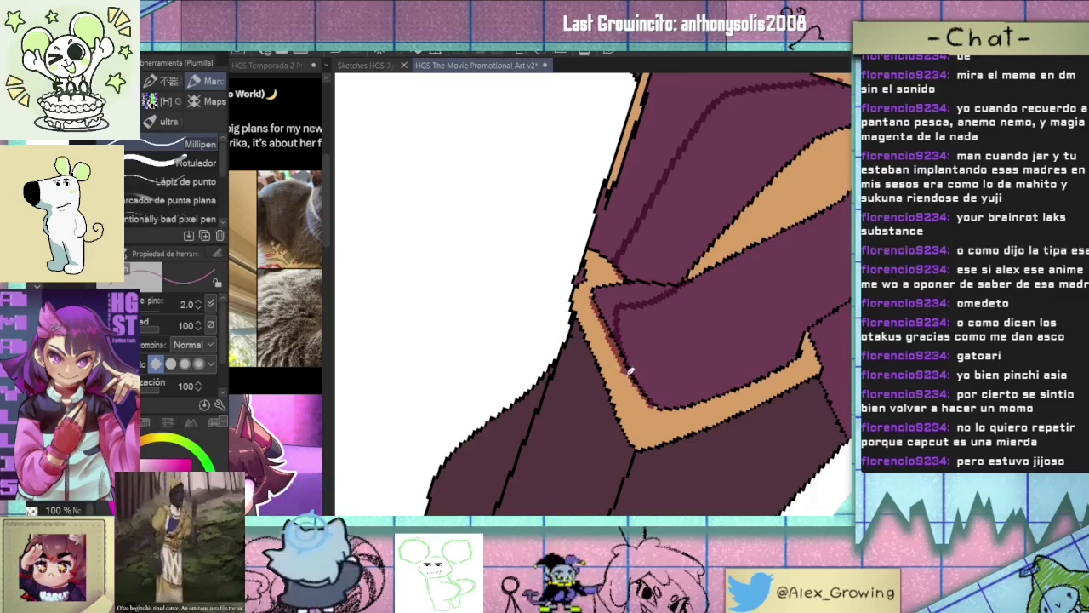
{"action": "scroll", "coordinate": [641, 388], "scroll_direction": "down", "scroll_amount": 1}
{"action": "scroll", "coordinate": [634, 362], "scroll_direction": "down", "scroll_amount": 1}
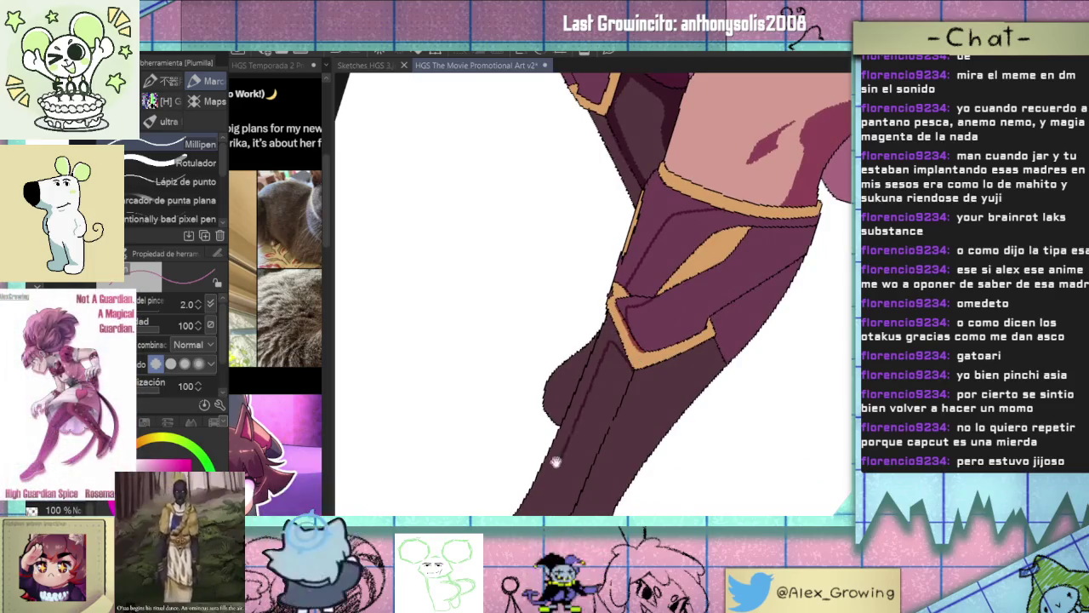
{"action": "left_click_drag", "start_coordinate": [631, 351], "coordinate": [686, 264]}
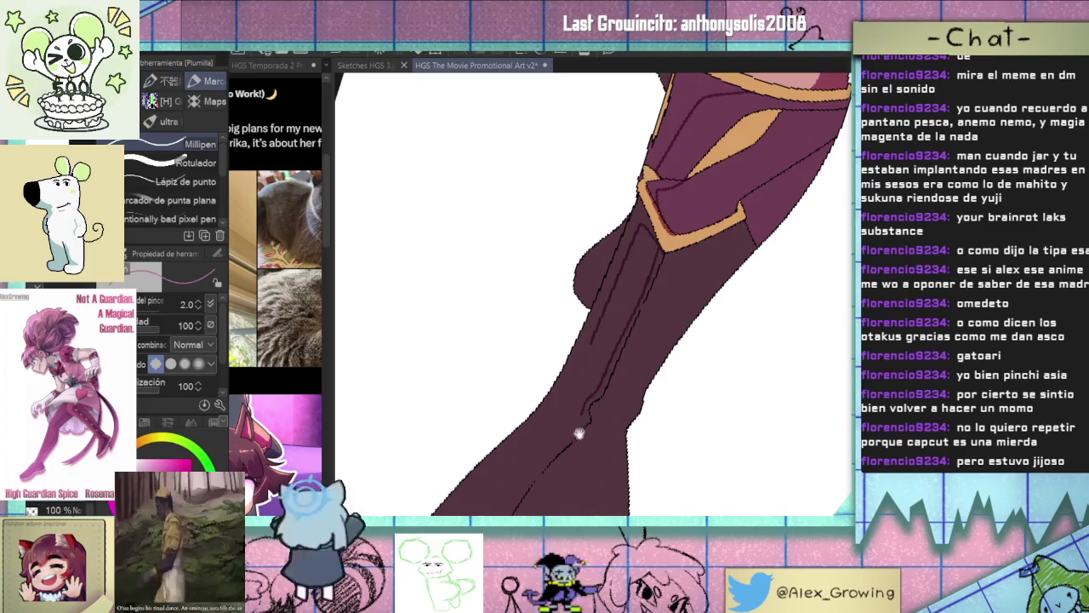
{"action": "left_click_drag", "start_coordinate": [579, 431], "coordinate": [677, 291]}
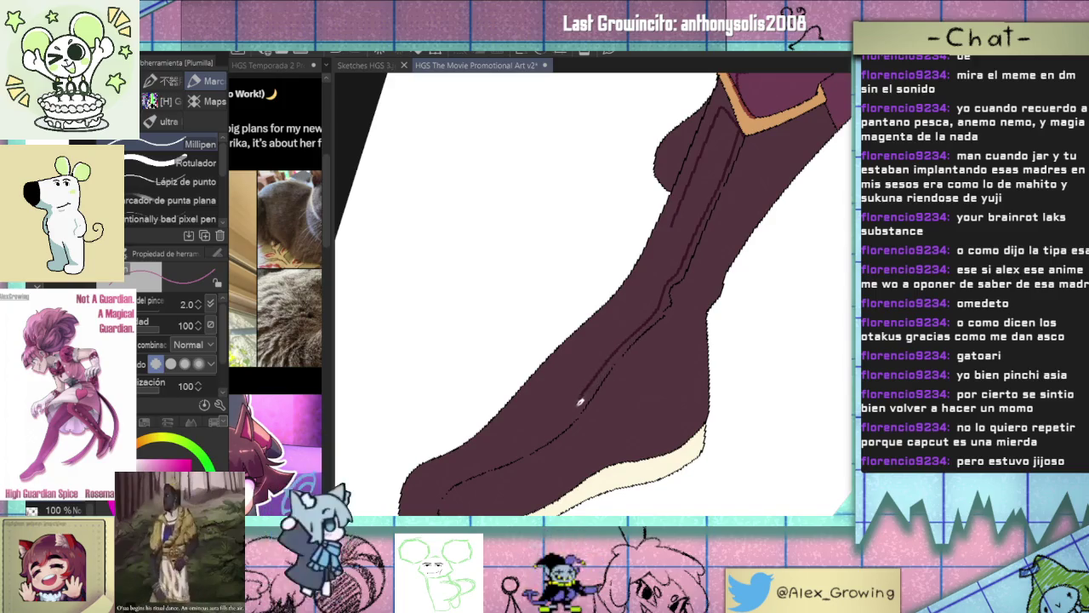
{"action": "left_click_drag", "start_coordinate": [579, 400], "coordinate": [436, 496]}
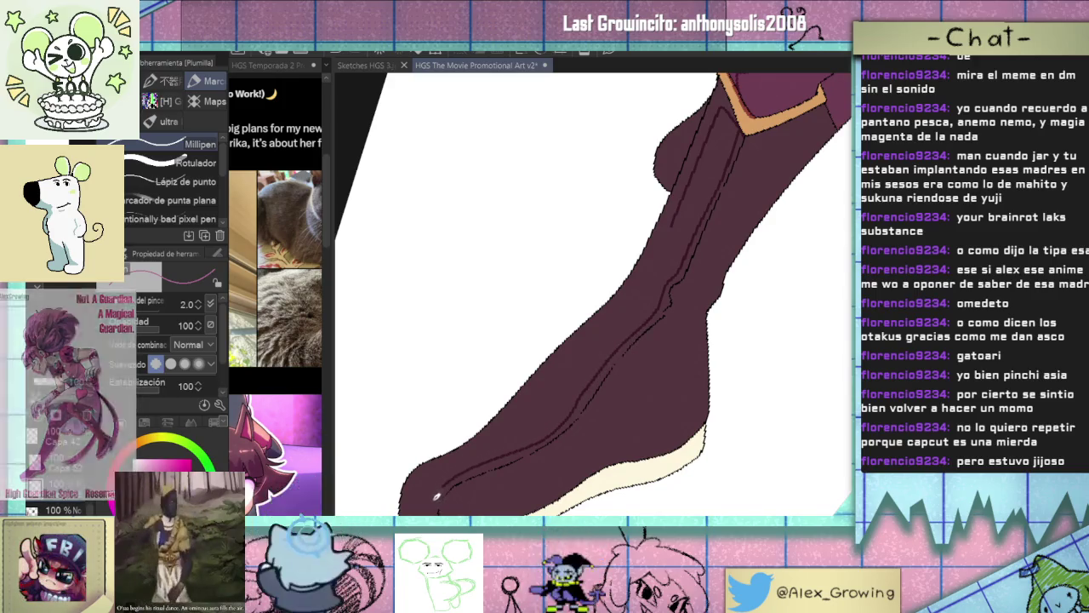
{"action": "key", "text": "g"}
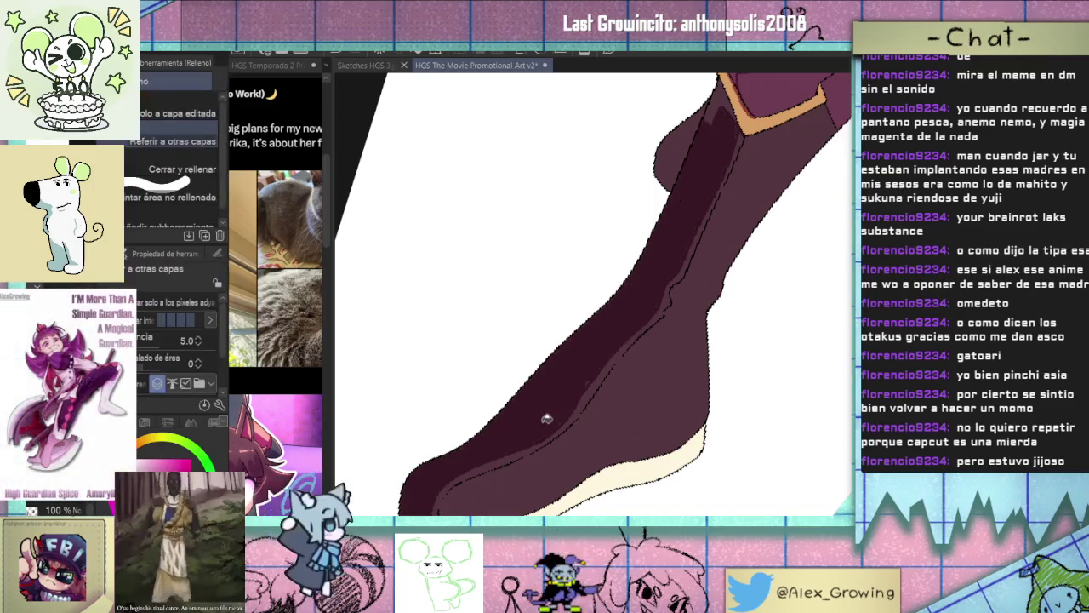
{"action": "left_click_drag", "start_coordinate": [548, 418], "coordinate": [622, 291]}
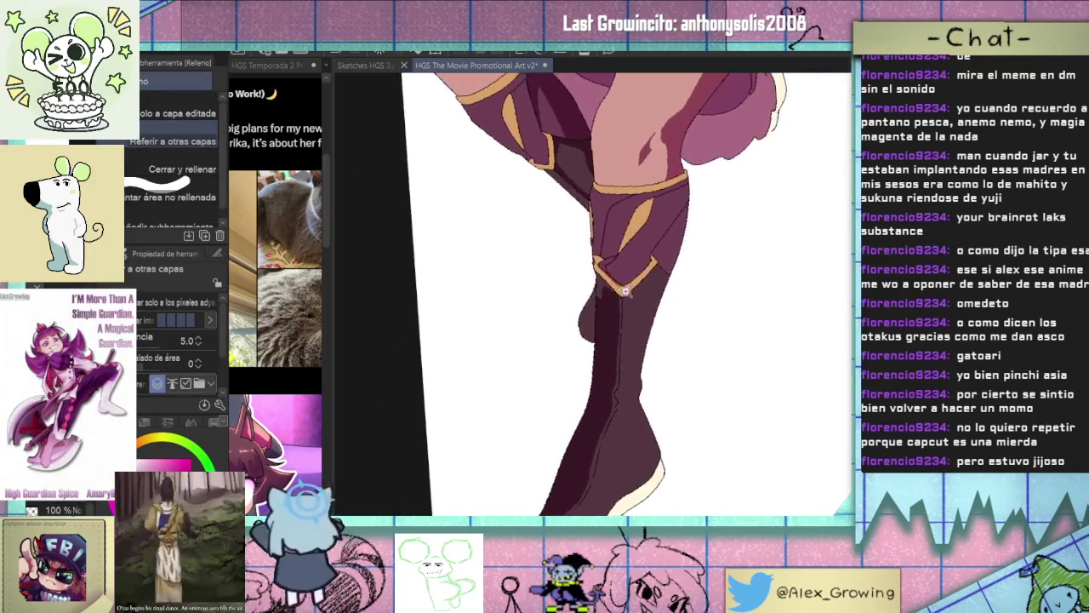
Zoom and rotate around the legs to review both boots and their dark shadow strips.
{"action": "scroll", "coordinate": [622, 291], "scroll_direction": "up", "scroll_amount": 1}
{"action": "scroll", "coordinate": [627, 357], "scroll_direction": "up", "scroll_amount": 1}
{"action": "scroll", "coordinate": [630, 351], "scroll_direction": "up", "scroll_amount": 1}
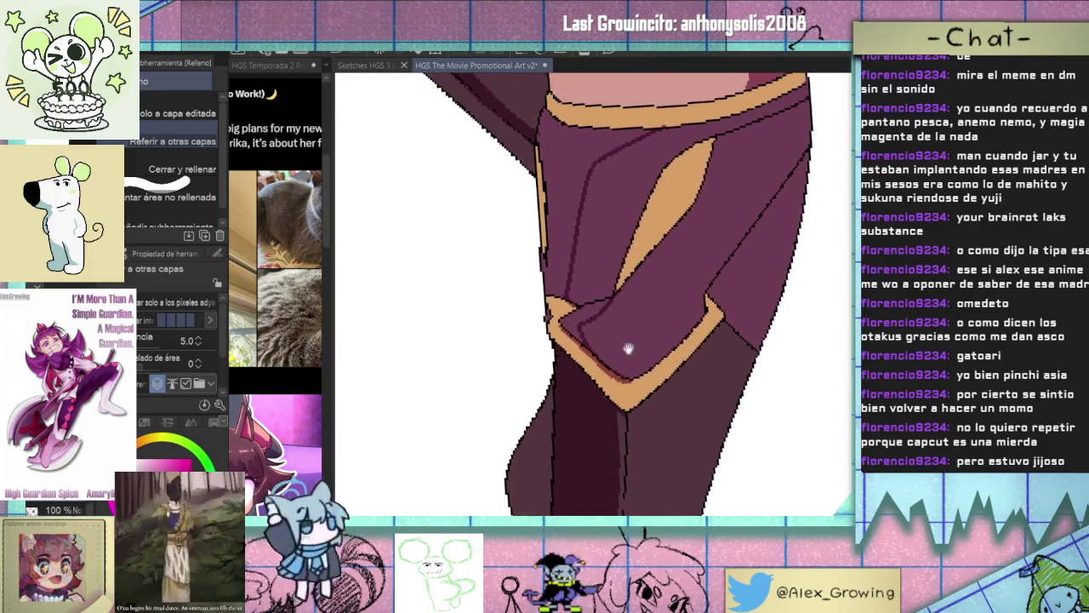
{"action": "scroll", "coordinate": [631, 351], "scroll_direction": "up", "scroll_amount": 2}
{"action": "scroll", "coordinate": [599, 349], "scroll_direction": "up", "scroll_amount": 1}
{"action": "scroll", "coordinate": [599, 349], "scroll_direction": "up", "scroll_amount": 1}
{"action": "scroll", "coordinate": [570, 352], "scroll_direction": "down", "scroll_amount": 5}
{"action": "scroll", "coordinate": [567, 399], "scroll_direction": "up", "scroll_amount": 2}
{"action": "scroll", "coordinate": [657, 388], "scroll_direction": "up", "scroll_amount": 1}
{"action": "scroll", "coordinate": [630, 333], "scroll_direction": "up", "scroll_amount": 1}
{"action": "scroll", "coordinate": [629, 334], "scroll_direction": "up", "scroll_amount": 1}
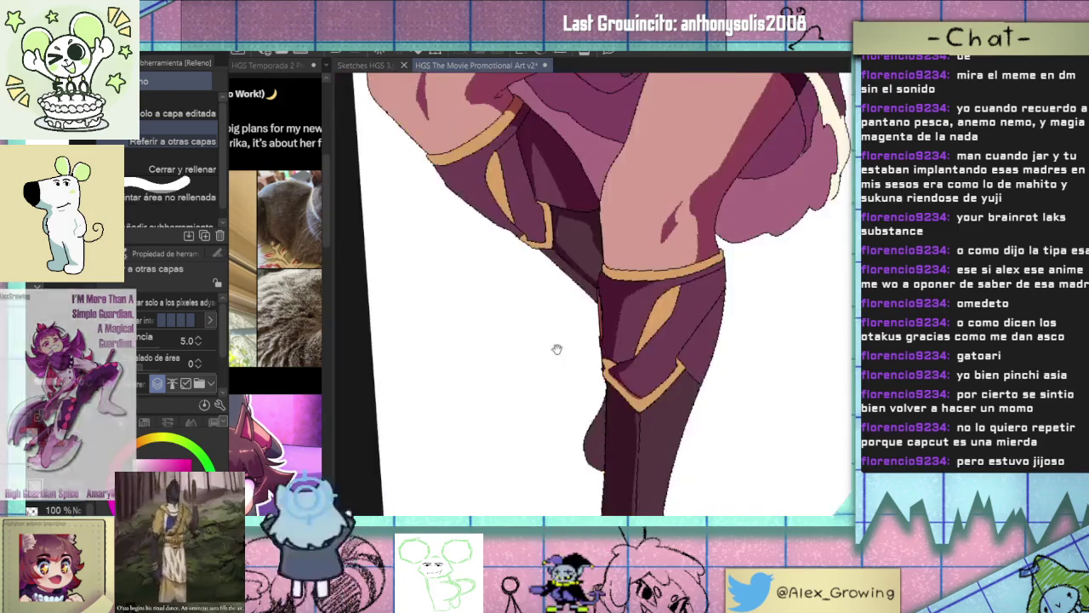
{"action": "scroll", "coordinate": [554, 348], "scroll_direction": "down", "scroll_amount": 3}
{"action": "scroll", "coordinate": [592, 362], "scroll_direction": "up", "scroll_amount": 1}
{"action": "scroll", "coordinate": [592, 362], "scroll_direction": "down", "scroll_amount": 3}
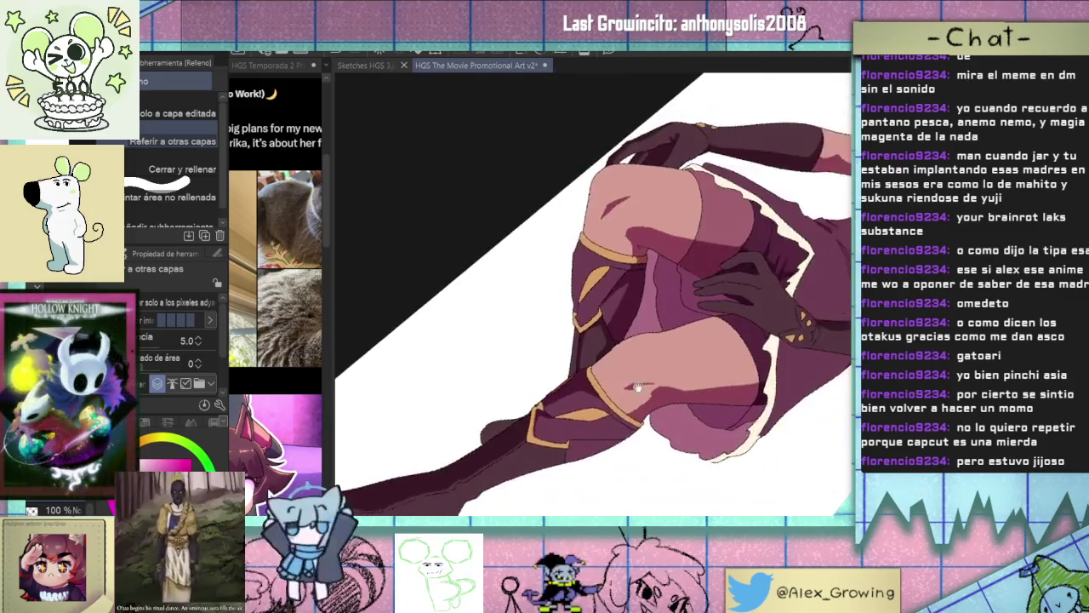
{"action": "left_click_drag", "start_coordinate": [592, 362], "coordinate": [570, 327]}
{"action": "scroll", "coordinate": [596, 357], "scroll_direction": "down", "scroll_amount": 3}
{"action": "scroll", "coordinate": [630, 425], "scroll_direction": "up", "scroll_amount": 3}
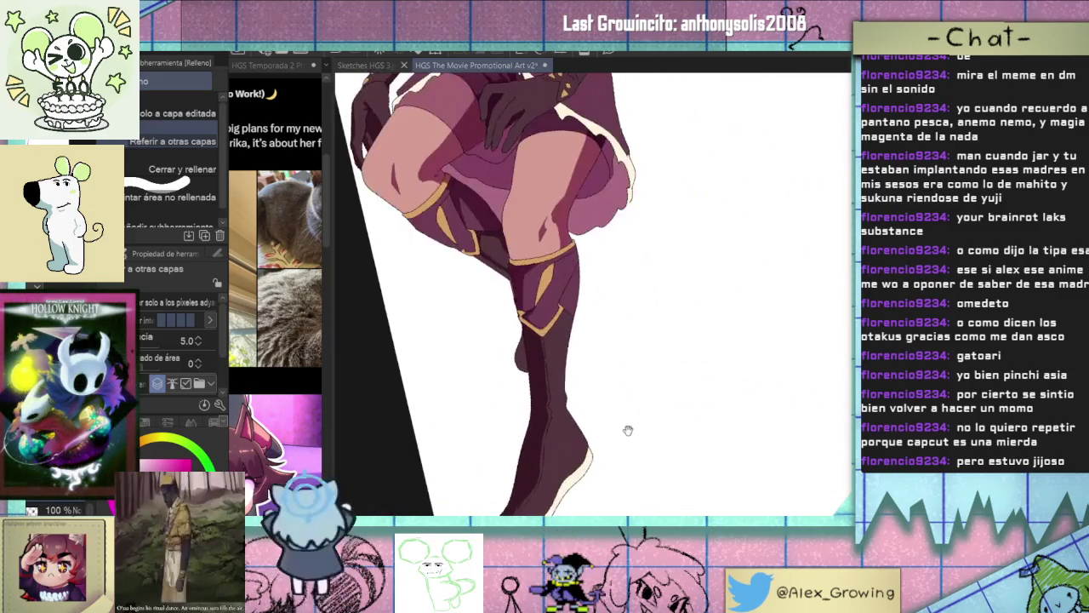
{"action": "scroll", "coordinate": [635, 418], "scroll_direction": "down", "scroll_amount": 1}
{"action": "scroll", "coordinate": [635, 418], "scroll_direction": "up", "scroll_amount": 1}
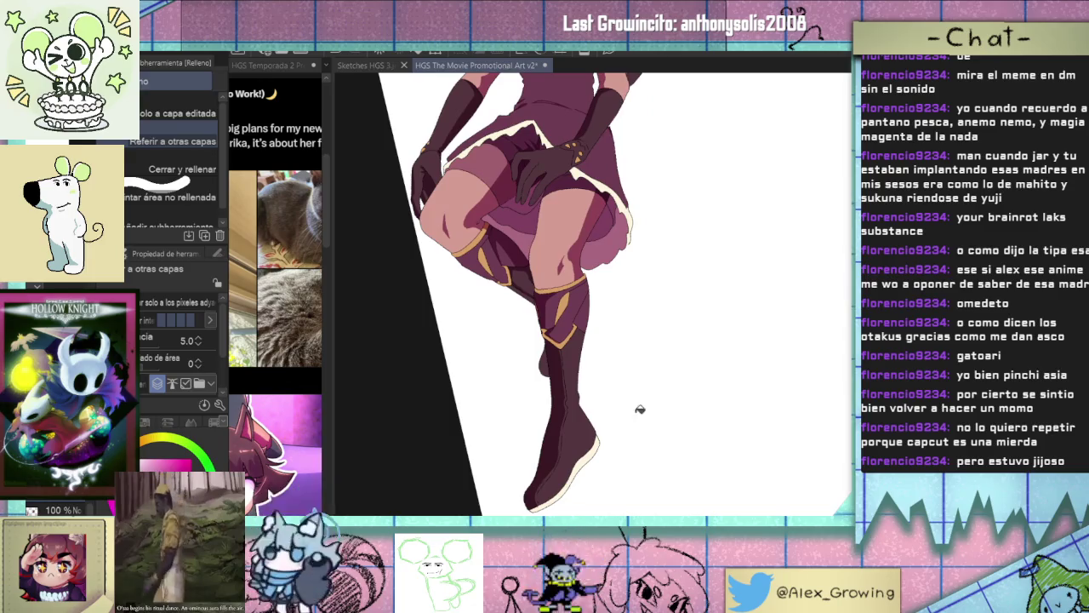
Zoom into the torso and the dress hem beside the gloved hand with the pixel pen ready.
{"action": "key", "text": "p"}
{"action": "scroll", "coordinate": [538, 360], "scroll_direction": "up", "scroll_amount": 1}
{"action": "key", "text": "g"}
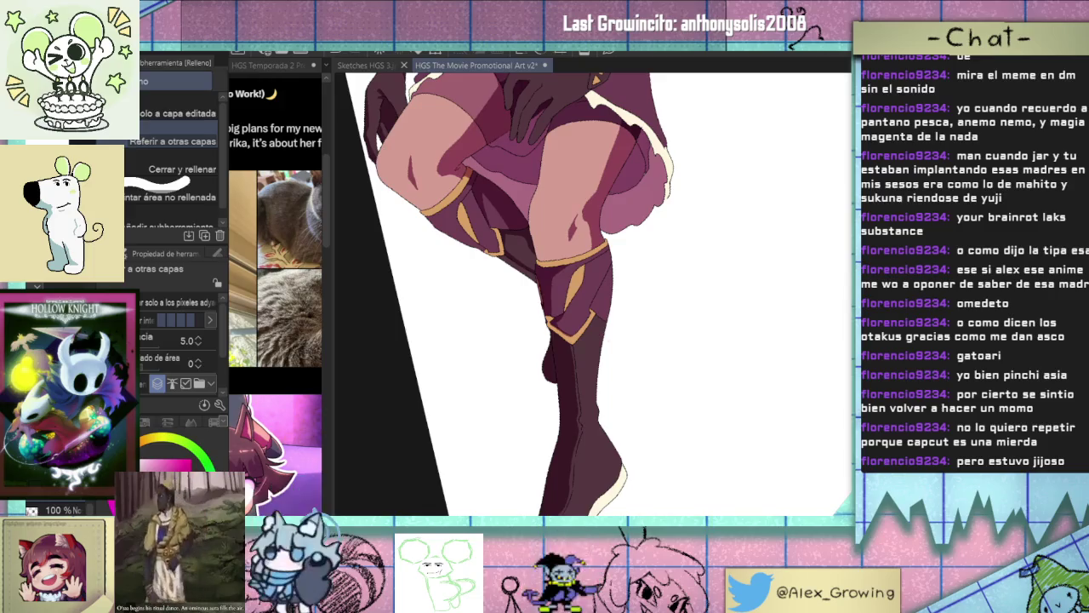
{"action": "key", "text": "p"}
{"action": "scroll", "coordinate": [608, 332], "scroll_direction": "up", "scroll_amount": 5}
{"action": "scroll", "coordinate": [610, 319], "scroll_direction": "up", "scroll_amount": 2}
{"action": "scroll", "coordinate": [609, 318], "scroll_direction": "up", "scroll_amount": 2}
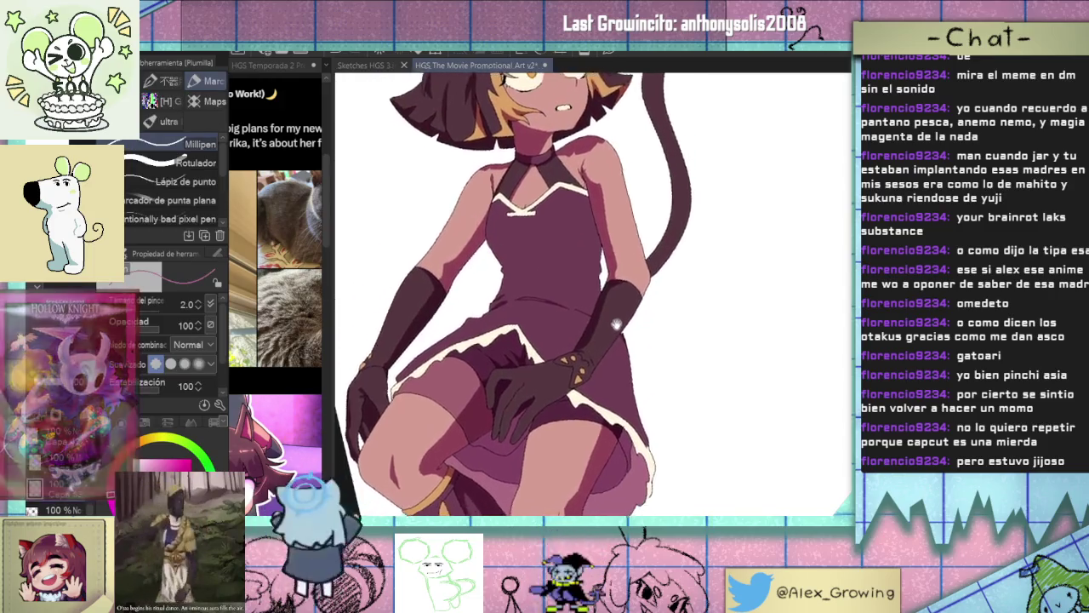
{"action": "scroll", "coordinate": [566, 302], "scroll_direction": "up", "scroll_amount": 5}
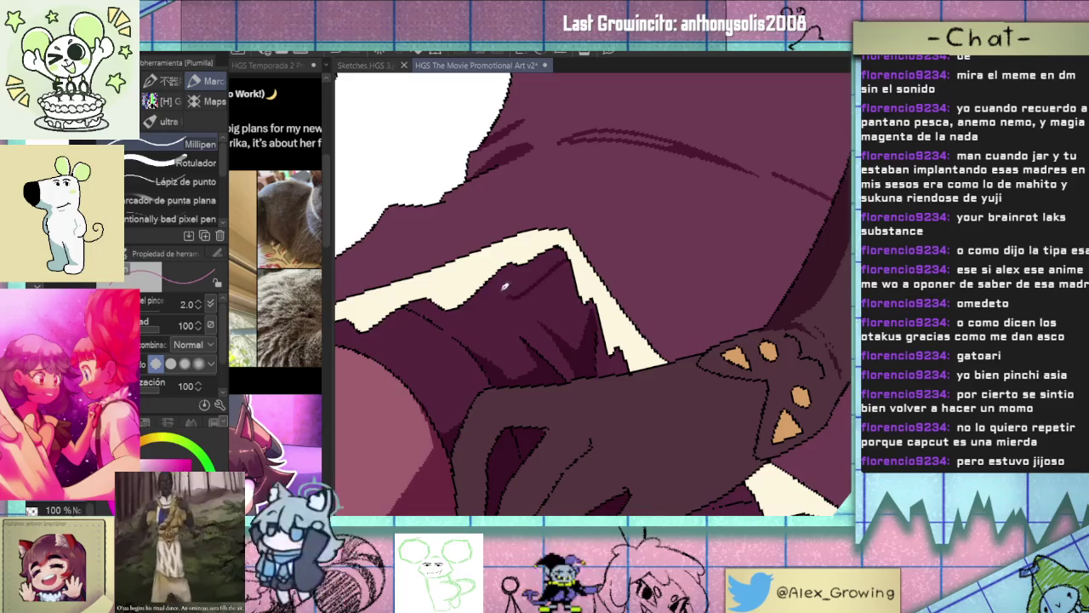
Outline a shadow along the cream hem trim and move the view to where the hem meets the thigh.
{"action": "left_click_drag", "start_coordinate": [492, 270], "coordinate": [564, 280]}
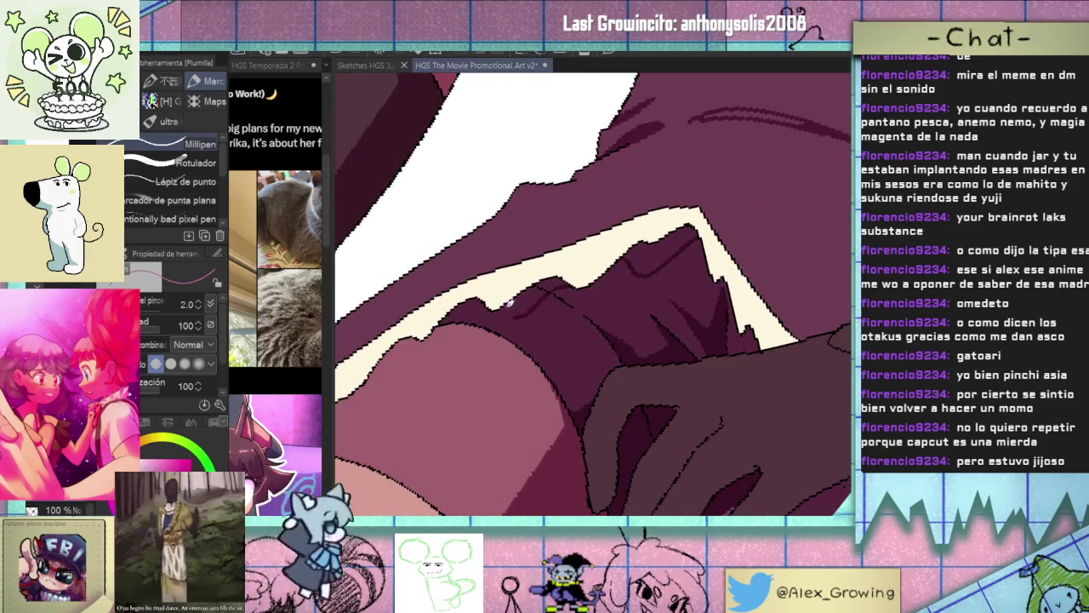
{"action": "left_click_drag", "start_coordinate": [482, 300], "coordinate": [464, 317]}
{"action": "left_click_drag", "start_coordinate": [405, 358], "coordinate": [537, 272]}
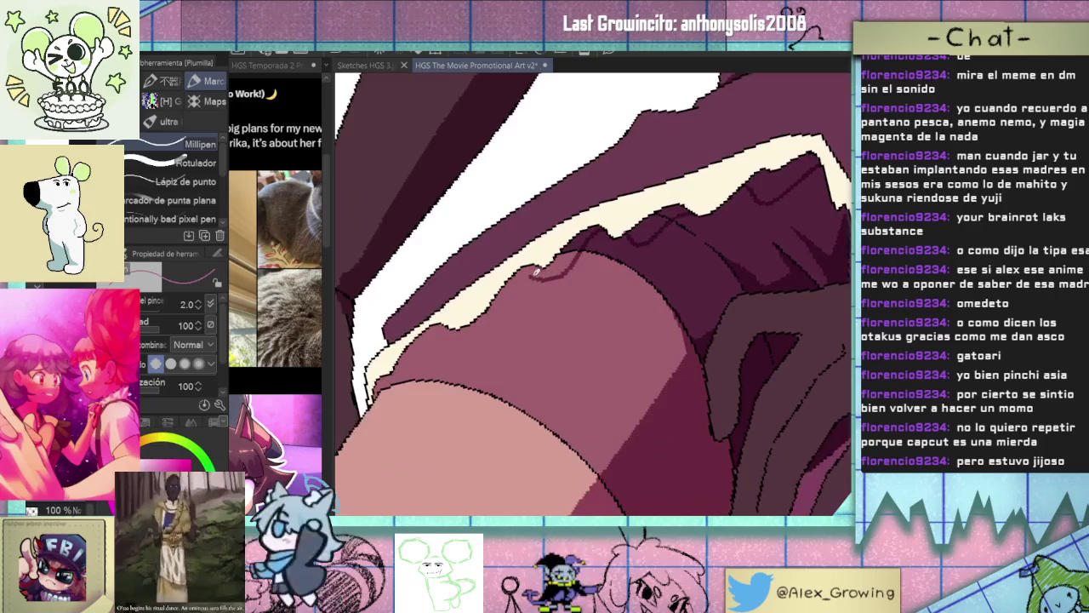
{"action": "left_click_drag", "start_coordinate": [412, 357], "coordinate": [584, 216]}
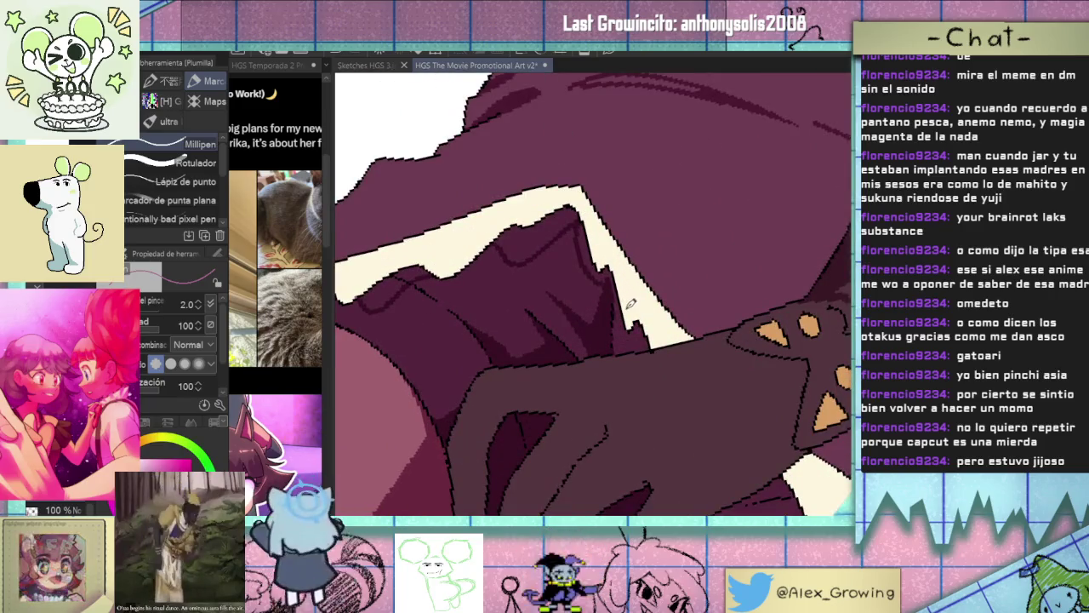
Bucket-fill the thin band under the cream trim with dark maroon, then zoom out.
{"action": "key", "text": "g"}
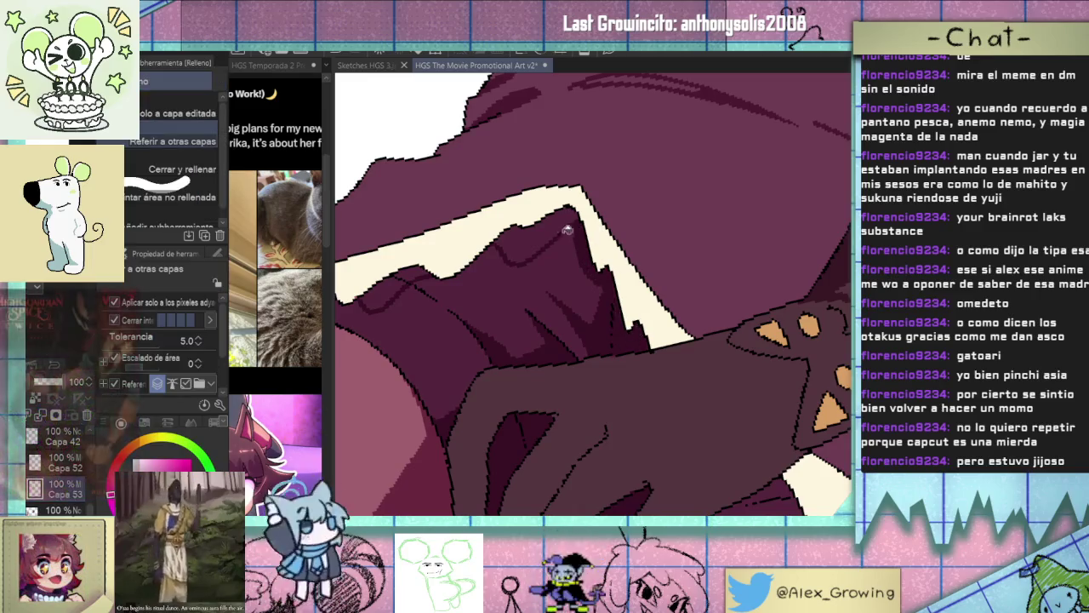
{"action": "scroll", "coordinate": [496, 227], "scroll_direction": "up", "scroll_amount": 2}
{"action": "scroll", "coordinate": [558, 272], "scroll_direction": "up", "scroll_amount": 2}
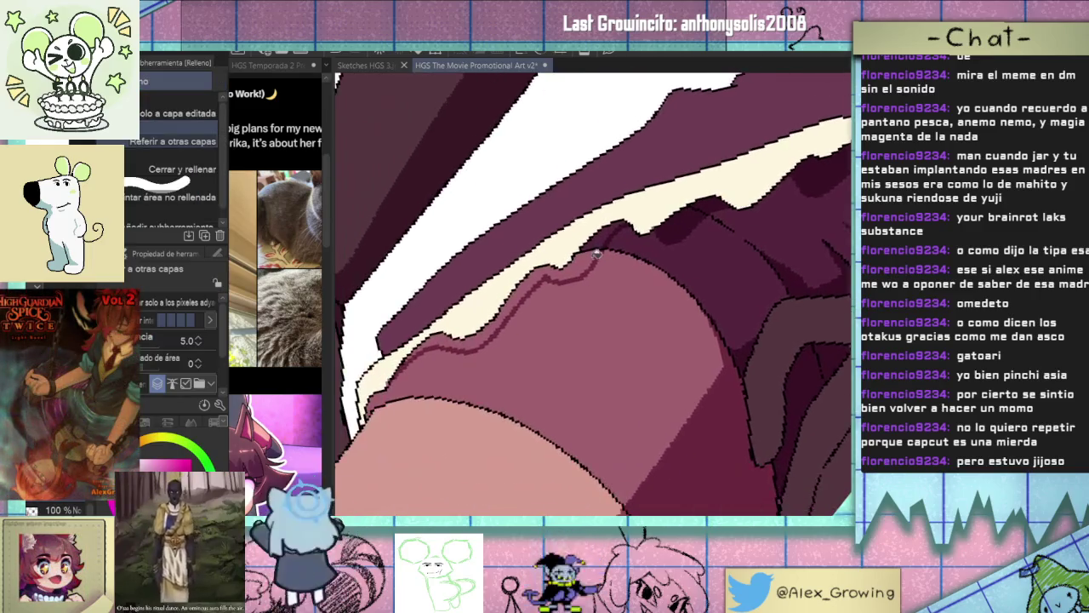
{"action": "left_click", "coordinate": [579, 264]}
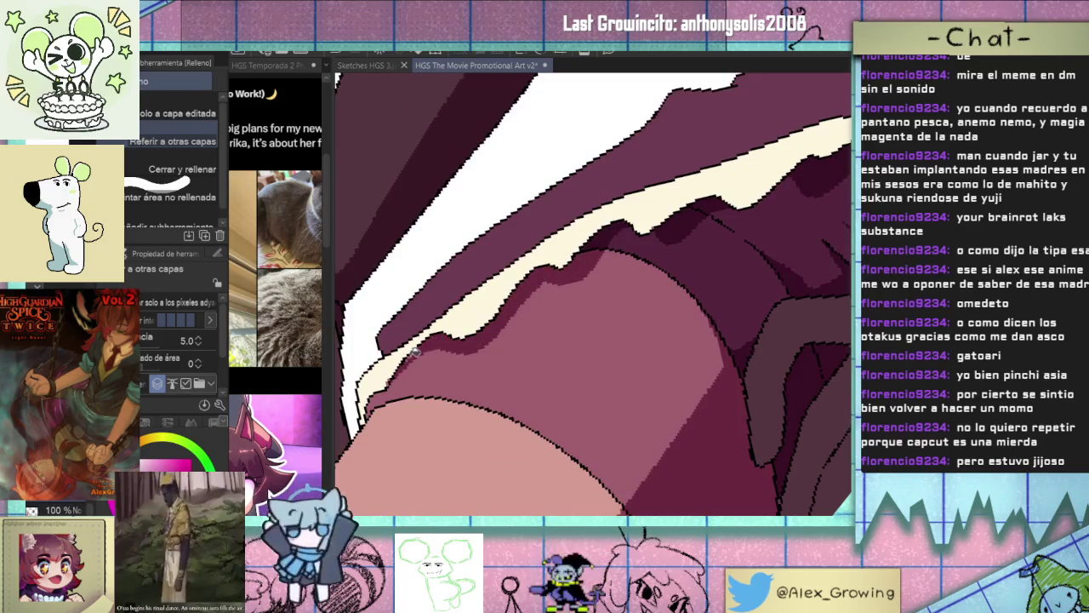
{"action": "scroll", "coordinate": [411, 358], "scroll_direction": "up", "scroll_amount": 2}
{"action": "scroll", "coordinate": [412, 358], "scroll_direction": "up", "scroll_amount": 2}
{"action": "scroll", "coordinate": [511, 366], "scroll_direction": "down", "scroll_amount": 5}
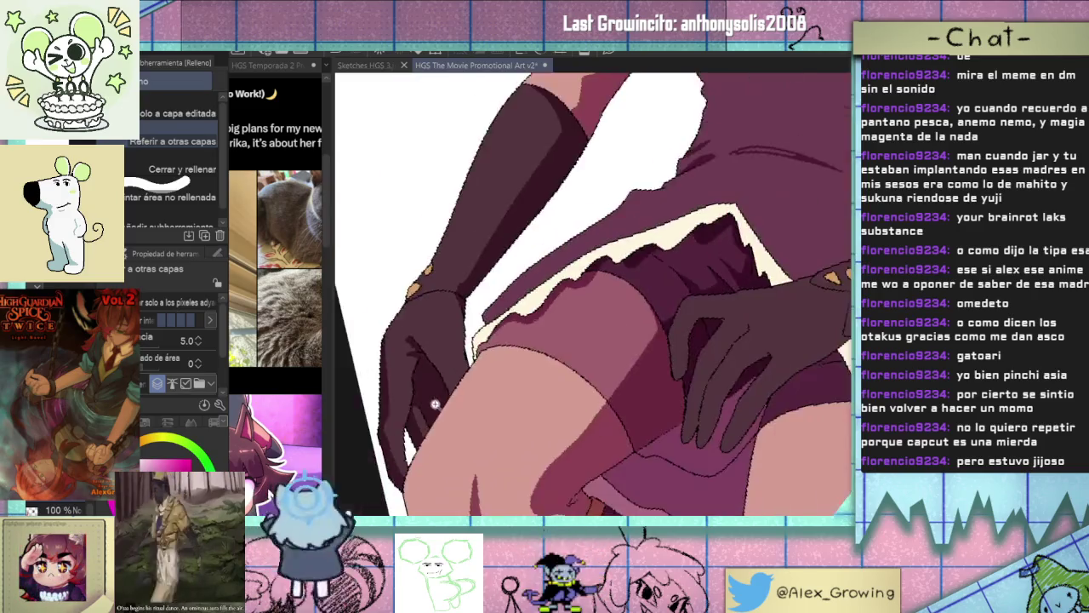
{"action": "scroll", "coordinate": [610, 386], "scroll_direction": "down", "scroll_amount": 2}
{"action": "scroll", "coordinate": [609, 386], "scroll_direction": "down", "scroll_amount": 2}
{"action": "scroll", "coordinate": [625, 324], "scroll_direction": "down", "scroll_amount": 2}
{"action": "scroll", "coordinate": [656, 332], "scroll_direction": "down", "scroll_amount": 1}
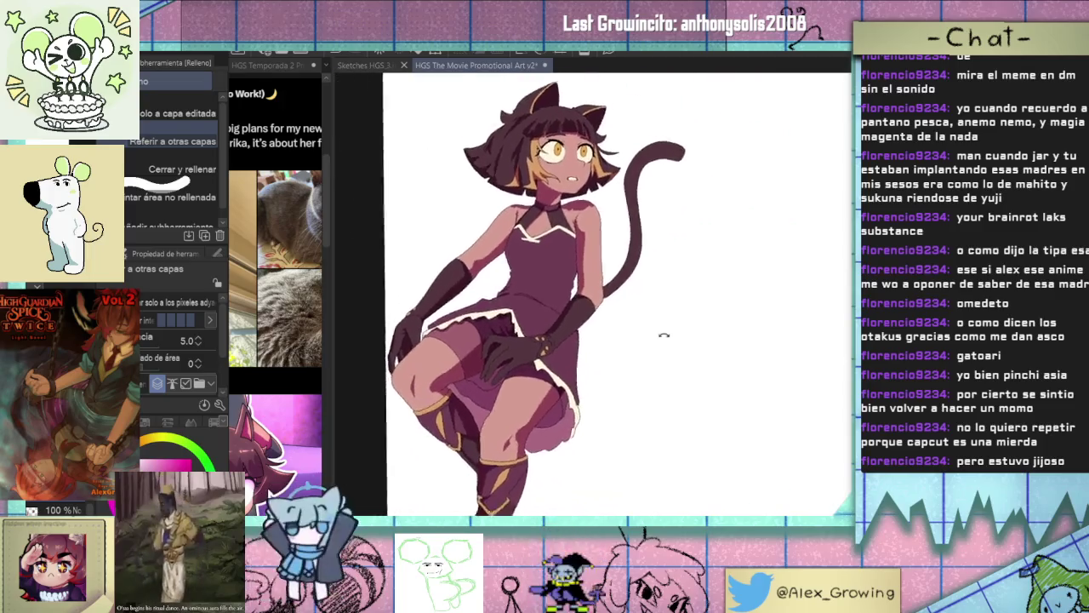
Draw a first dark maroon fold stroke across the dress torso.
{"action": "scroll", "coordinate": [596, 272], "scroll_direction": "up", "scroll_amount": 5}
{"action": "scroll", "coordinate": [531, 284], "scroll_direction": "down", "scroll_amount": 2}
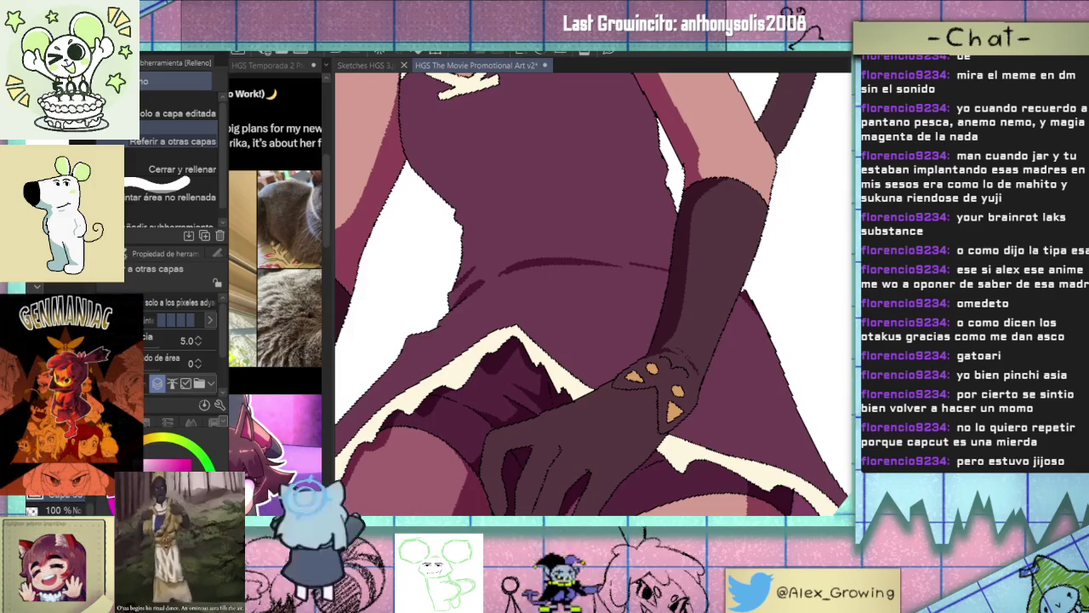
{"action": "key", "text": "p"}
{"action": "scroll", "coordinate": [498, 341], "scroll_direction": "up", "scroll_amount": 3}
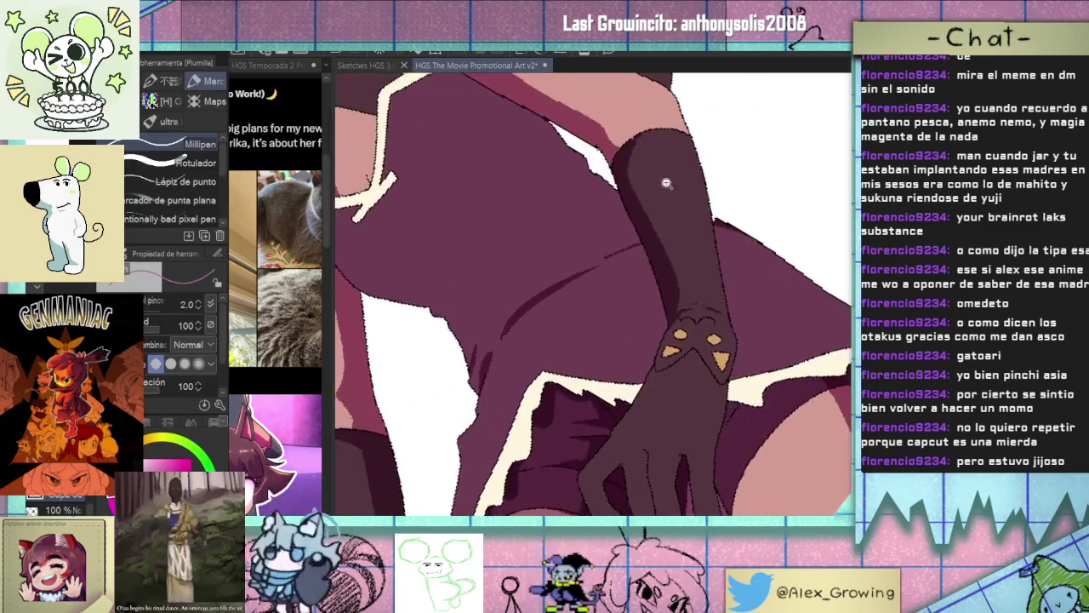
{"action": "scroll", "coordinate": [499, 352], "scroll_direction": "down", "scroll_amount": 3}
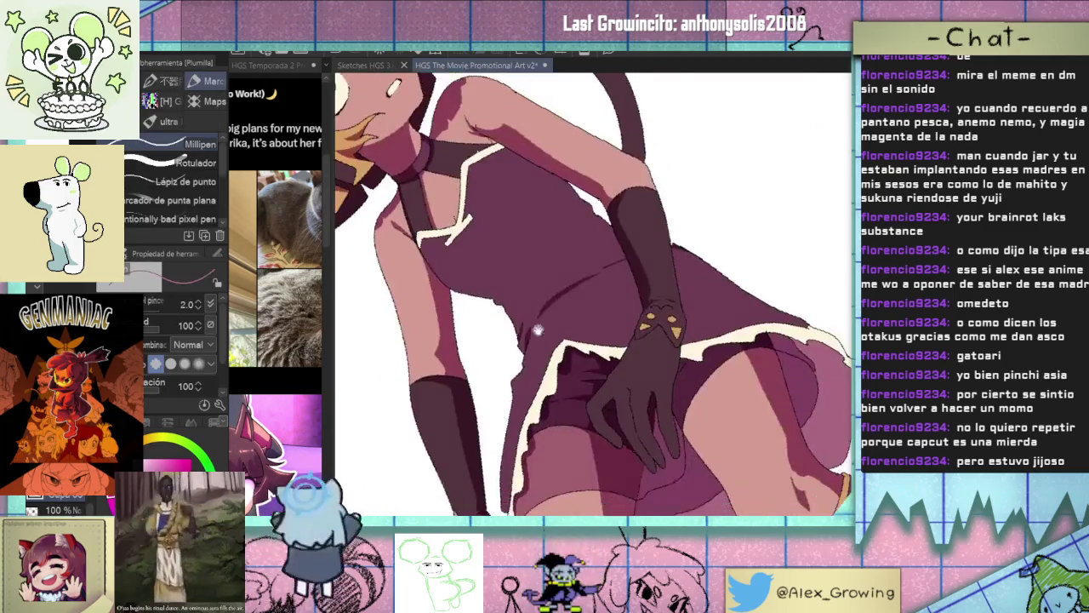
{"action": "scroll", "coordinate": [560, 316], "scroll_direction": "up", "scroll_amount": 3}
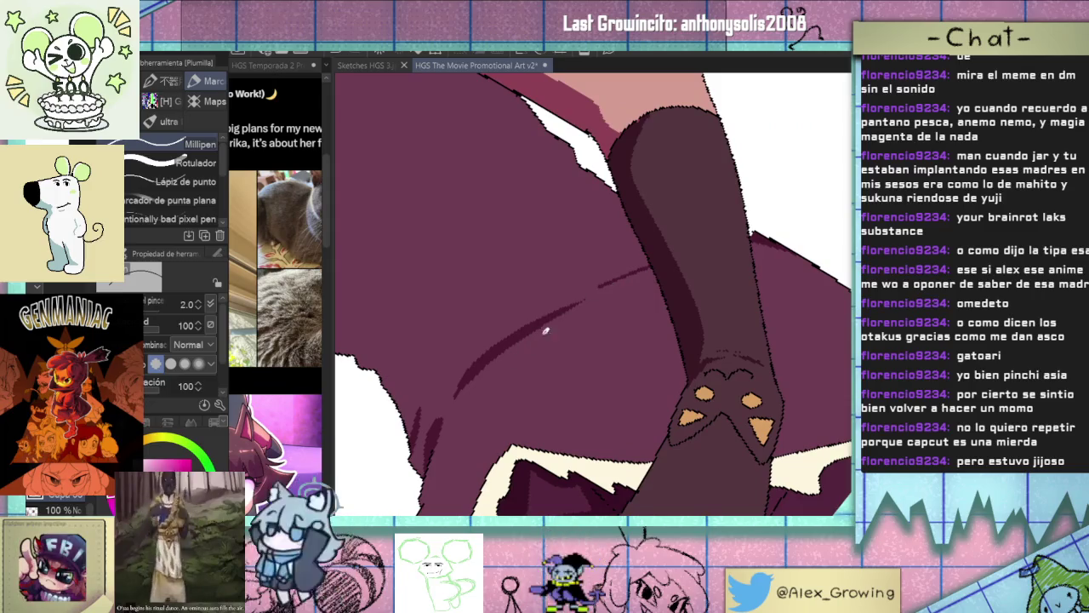
{"action": "scroll", "coordinate": [639, 264], "scroll_direction": "down", "scroll_amount": 3}
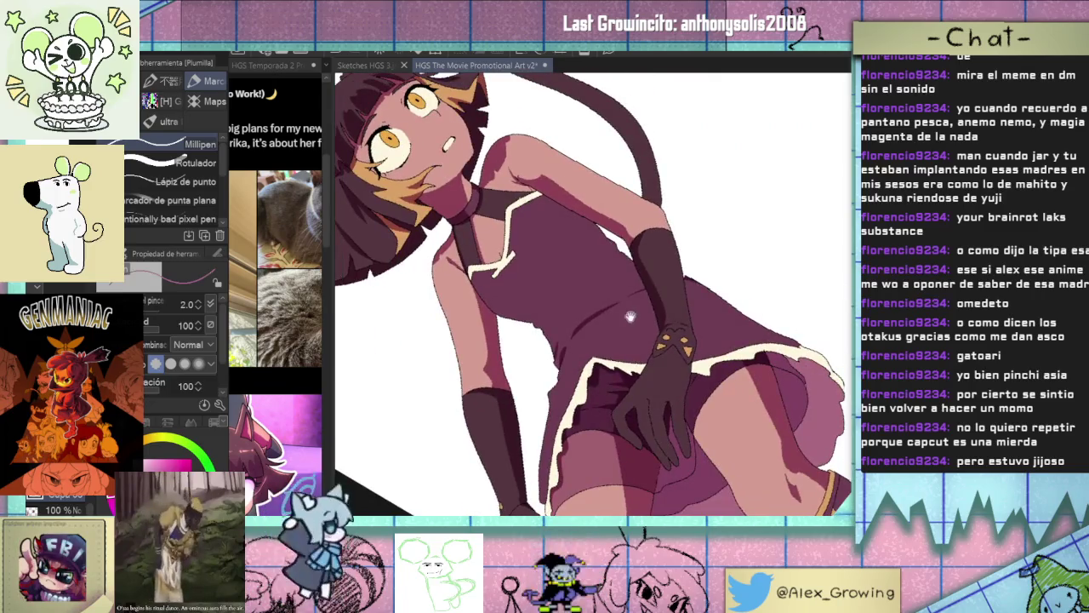
{"action": "scroll", "coordinate": [628, 289], "scroll_direction": "up", "scroll_amount": 3}
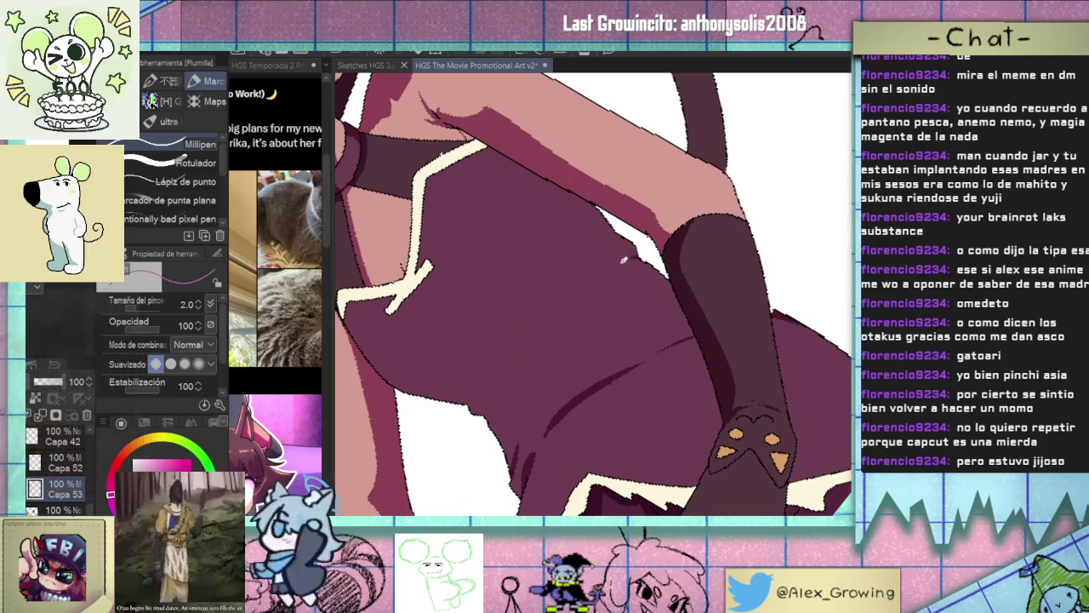
{"action": "mouse_move", "coordinate": [642, 246]}
{"action": "left_mouse_down"}
{"action": "mouse_move", "coordinate": [580, 290]}
{"action": "mouse_move", "coordinate": [632, 263]}
{"action": "left_mouse_up"}
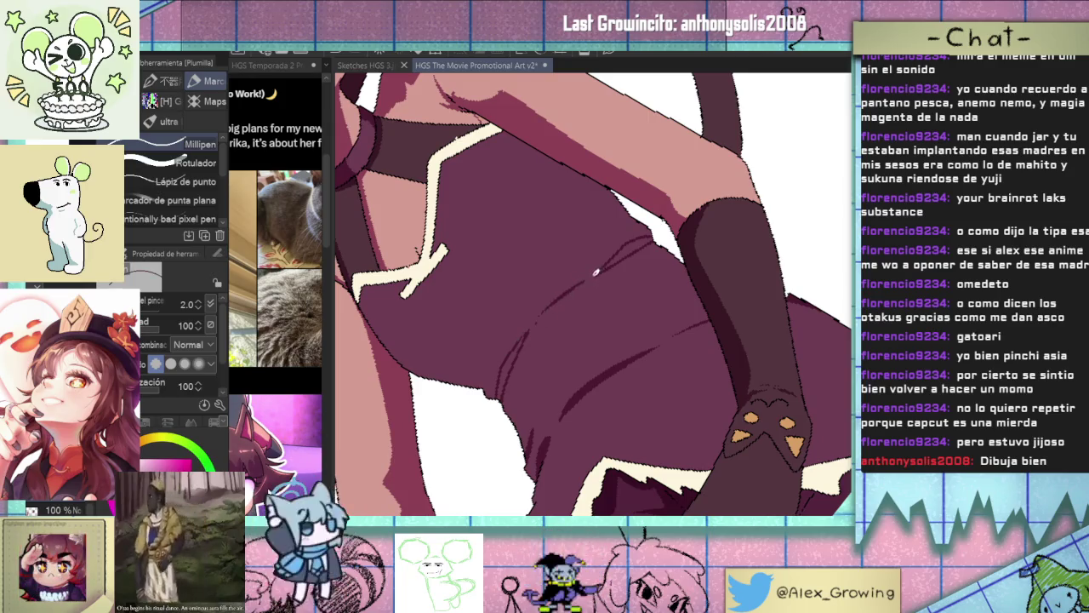
Reset the view and rotate the canvas to angle the dress torso.
{"action": "key", "text": "ctrl+0"}
{"action": "scroll", "coordinate": [596, 273], "scroll_direction": "up", "scroll_amount": 3}
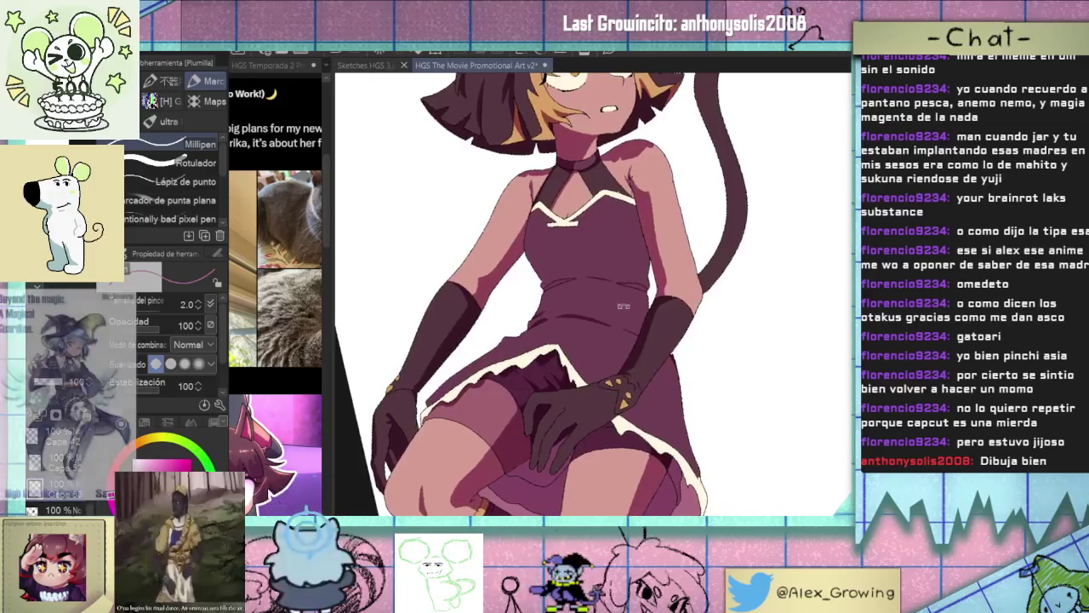
{"action": "left_click_drag", "start_coordinate": [632, 236], "coordinate": [685, 255]}
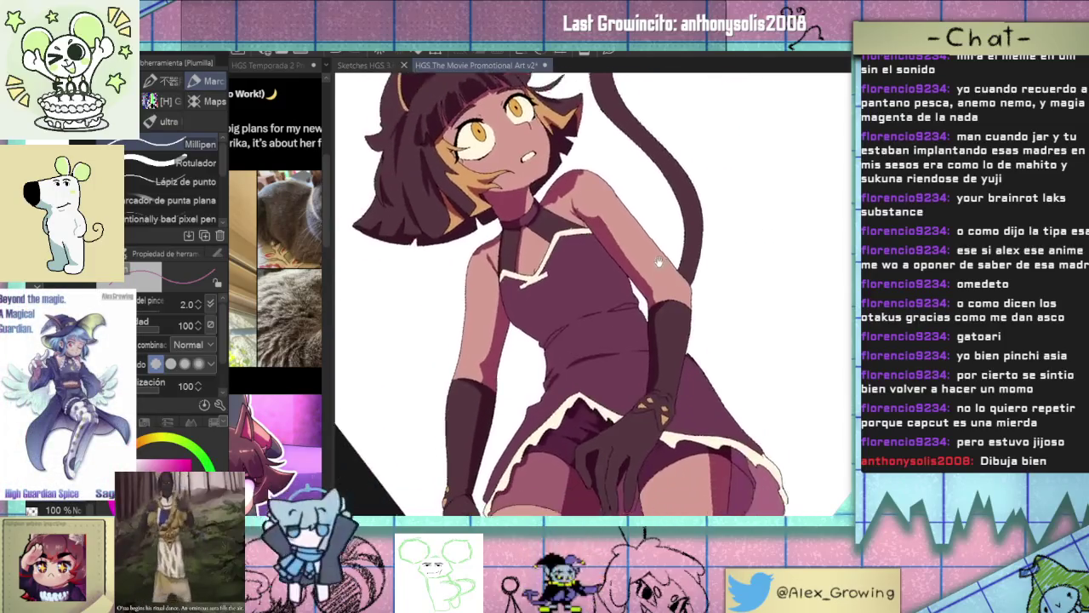
{"action": "scroll", "coordinate": [673, 254], "scroll_direction": "up", "scroll_amount": 5}
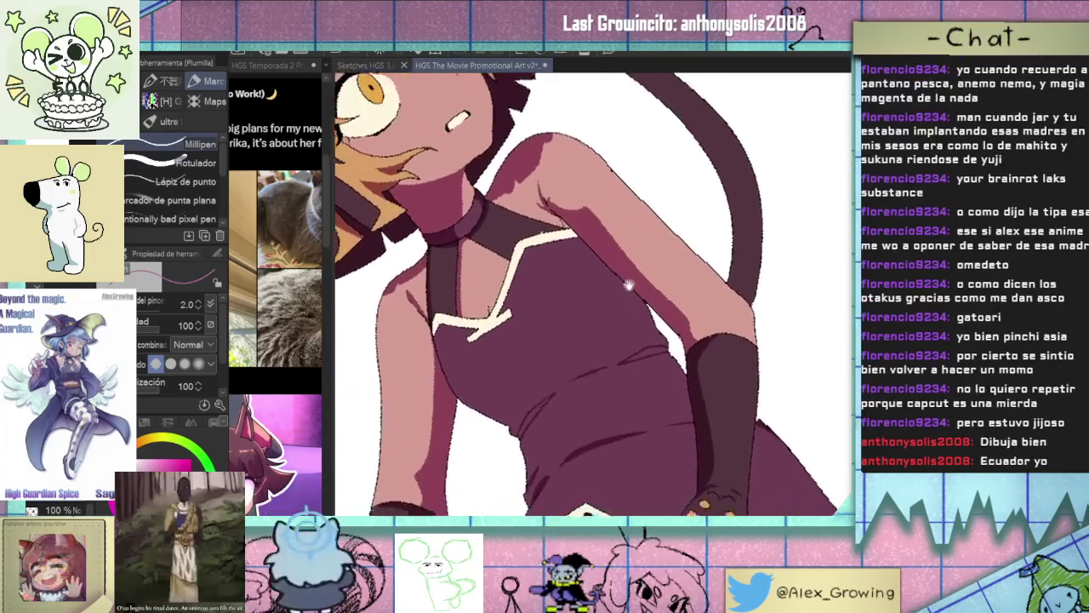
{"action": "left_click_drag", "start_coordinate": [659, 252], "coordinate": [630, 273]}
{"action": "scroll", "coordinate": [624, 278], "scroll_direction": "up", "scroll_amount": 4}
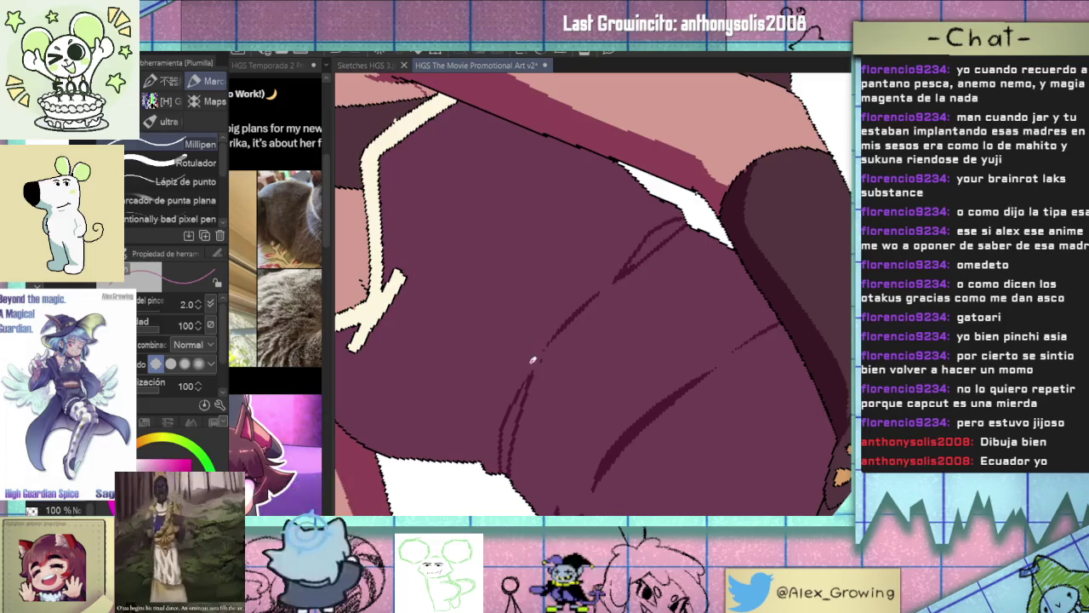
{"action": "key", "text": "g"}
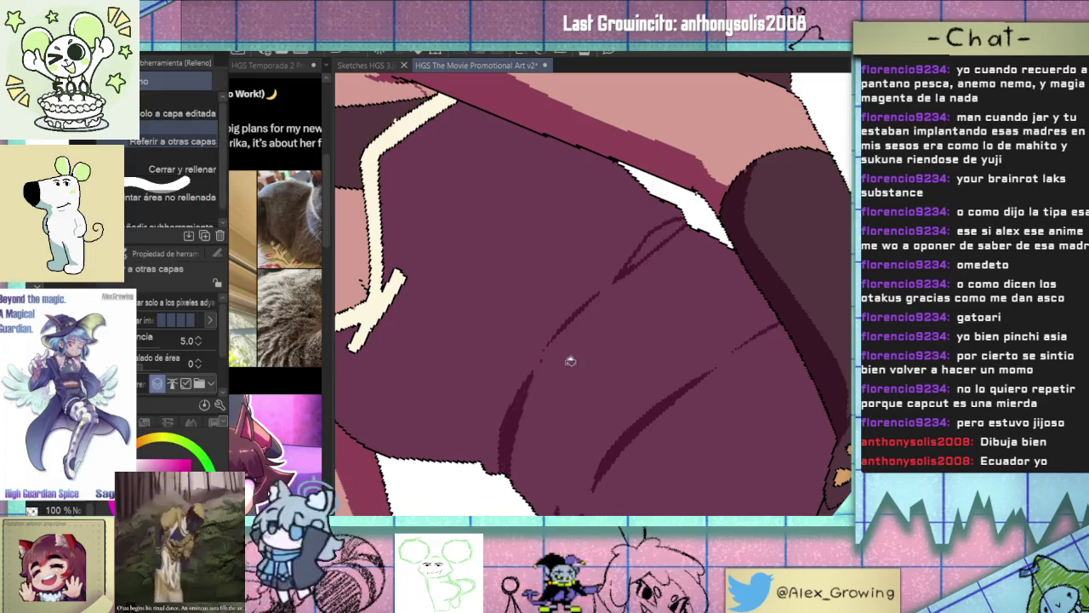
{"action": "left_click_drag", "start_coordinate": [559, 365], "coordinate": [600, 285]}
{"action": "key", "text": "p"}
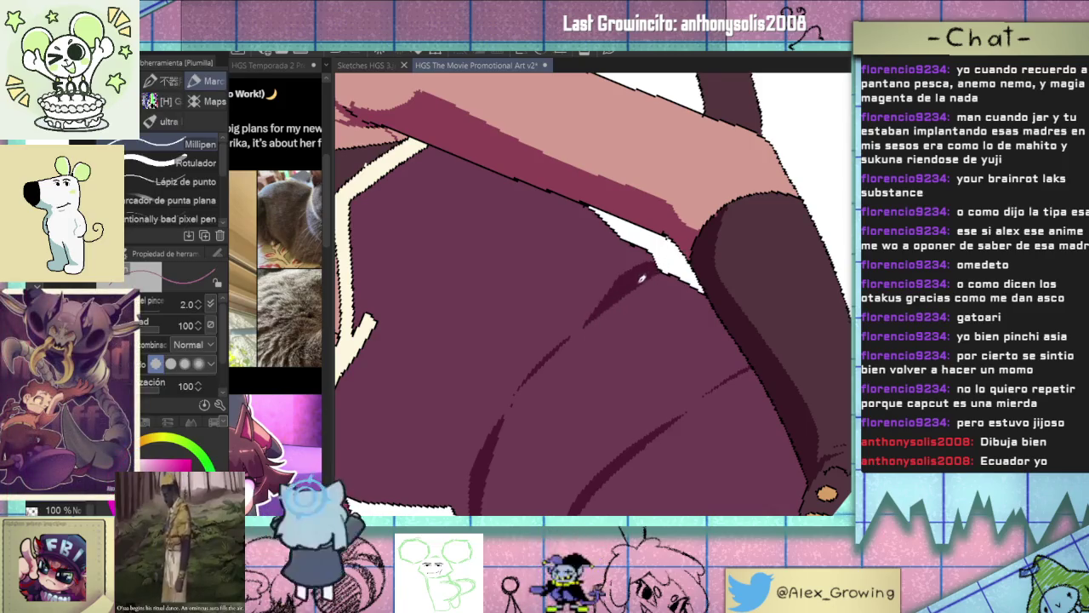
Turn the view upright to check the face and dress, then reset to the whole character.
{"action": "scroll", "coordinate": [681, 262], "scroll_direction": "down", "scroll_amount": 5}
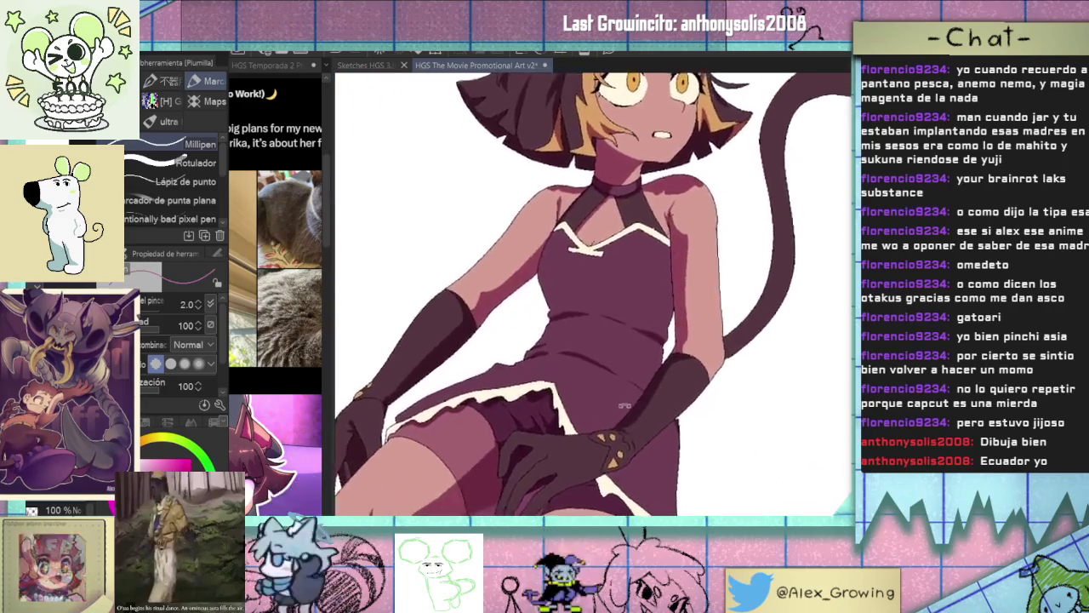
{"action": "scroll", "coordinate": [684, 256], "scroll_direction": "up", "scroll_amount": 5}
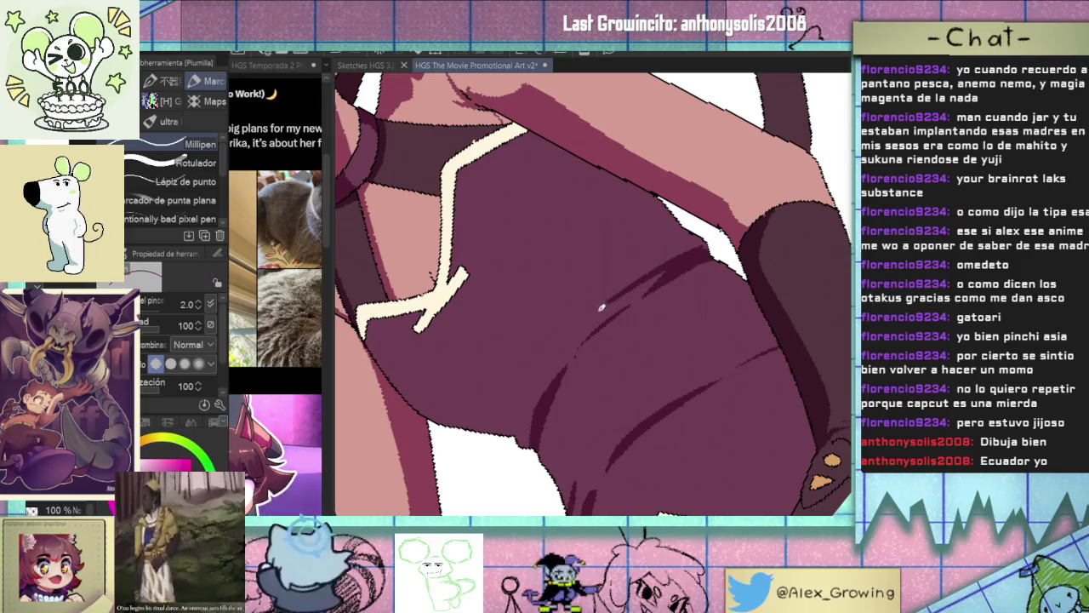
{"action": "scroll", "coordinate": [655, 293], "scroll_direction": "down", "scroll_amount": 3}
{"action": "mouse_move", "coordinate": [655, 293]}
{"action": "left_mouse_down"}
{"action": "mouse_move", "coordinate": [695, 358]}
{"action": "mouse_move", "coordinate": [559, 374]}
{"action": "left_mouse_up"}
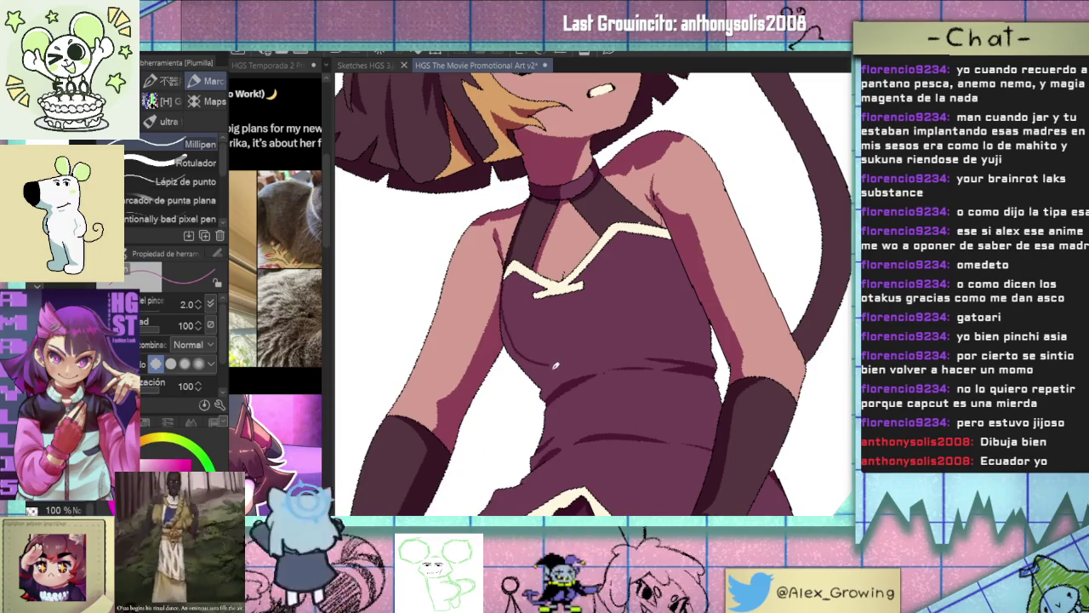
{"action": "mouse_move", "coordinate": [624, 354]}
{"action": "left_mouse_down"}
{"action": "mouse_move", "coordinate": [579, 403]}
{"action": "mouse_move", "coordinate": [536, 287]}
{"action": "left_mouse_up"}
{"action": "key", "text": "g"}
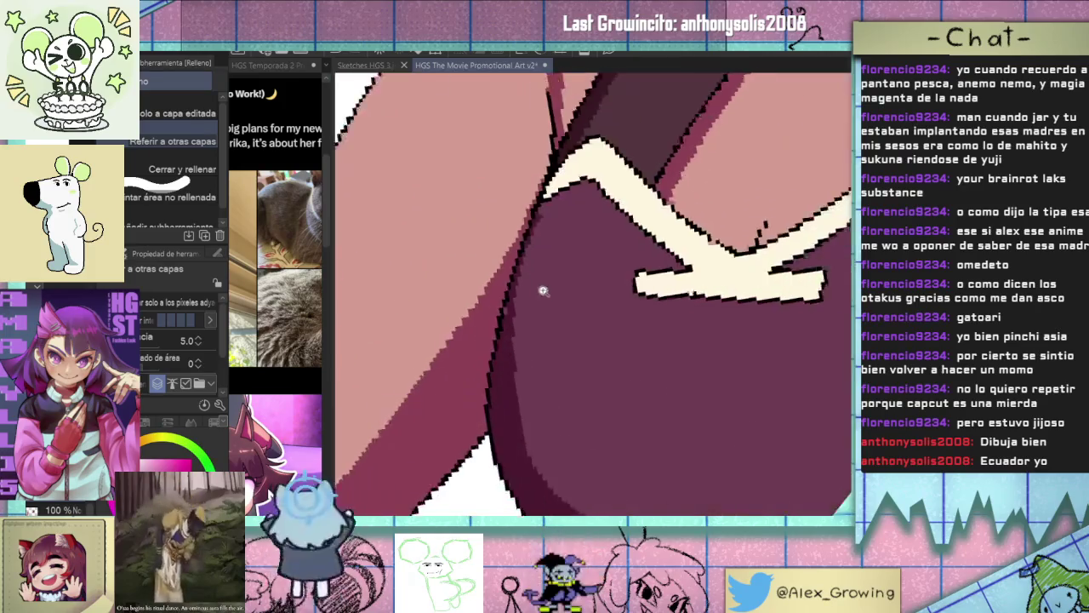
{"action": "key", "text": "ctrl+0"}
{"action": "left_click_drag", "start_coordinate": [450, 430], "coordinate": [634, 399]}
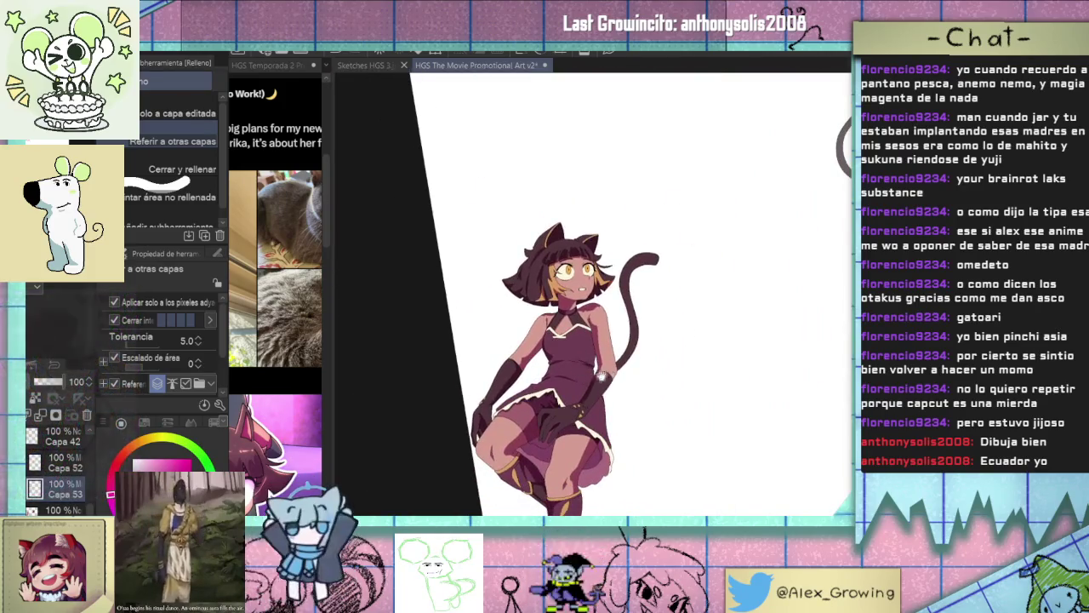
{"action": "key", "text": "p"}
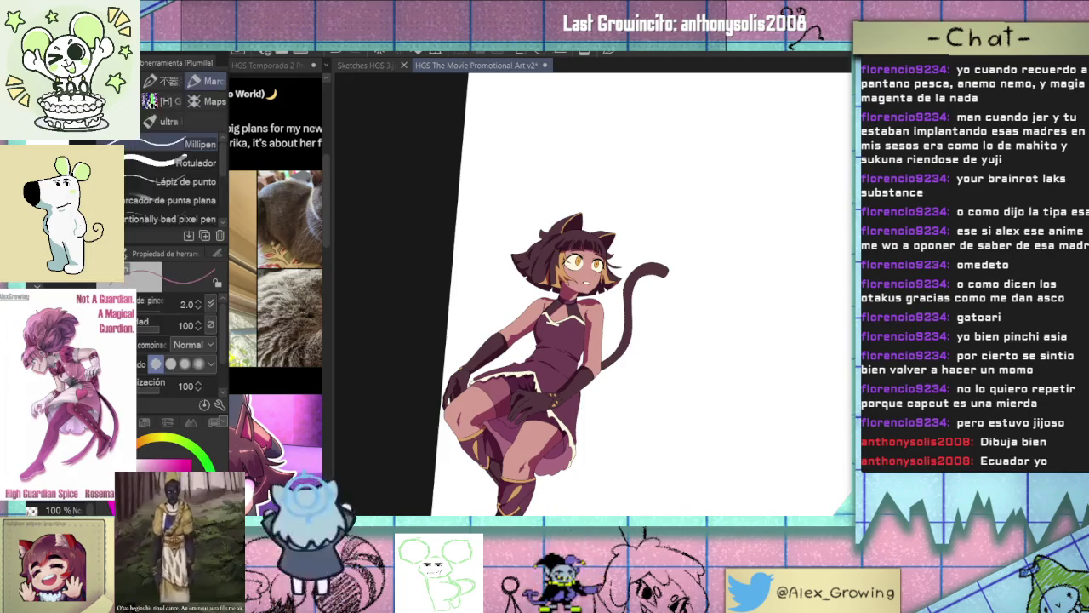
Tilt the view onto the skirt and draw a dark fold line across it, redrawing after undos.
{"action": "left_click_drag", "start_coordinate": [682, 391], "coordinate": [647, 366]}
{"action": "scroll", "coordinate": [626, 354], "scroll_direction": "up", "scroll_amount": 3}
{"action": "scroll", "coordinate": [626, 354], "scroll_direction": "up", "scroll_amount": 3}
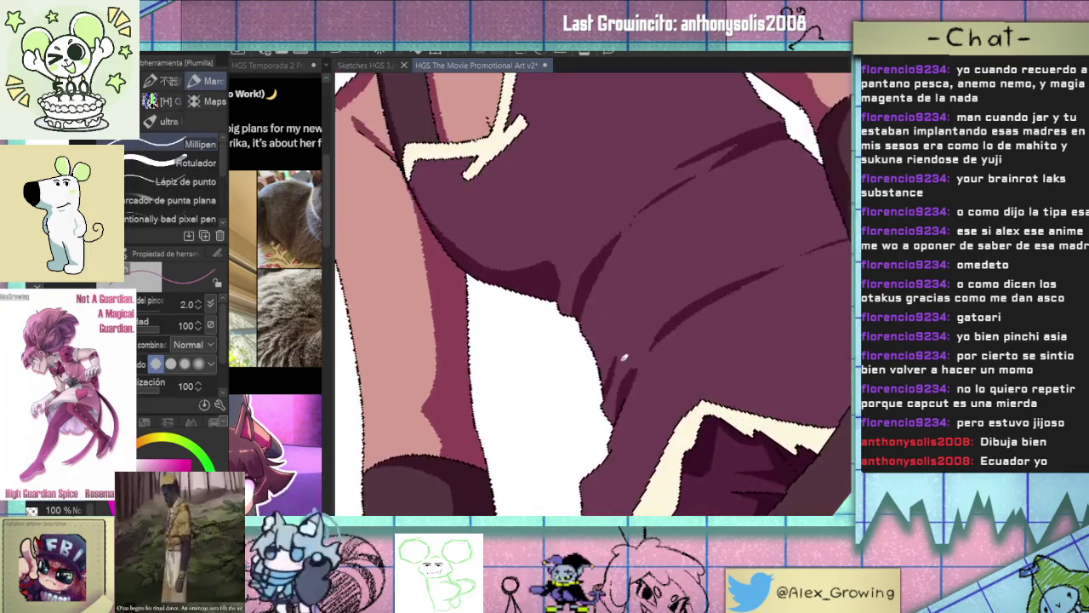
{"action": "left_click_drag", "start_coordinate": [642, 322], "coordinate": [598, 329]}
{"action": "left_click_drag", "start_coordinate": [673, 322], "coordinate": [625, 324]}
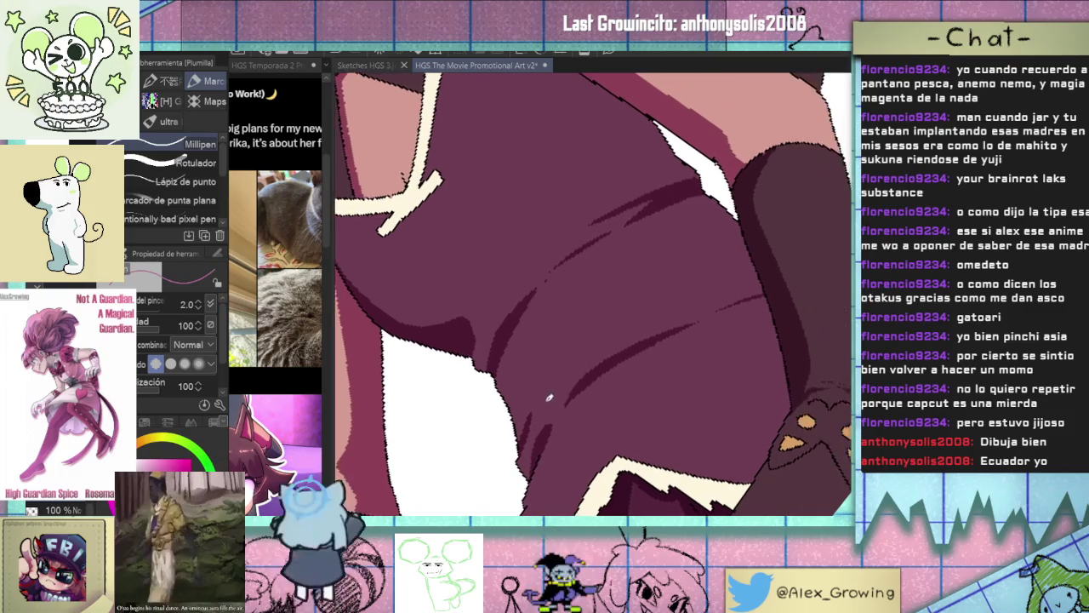
{"action": "key", "text": "ctrl+z"}
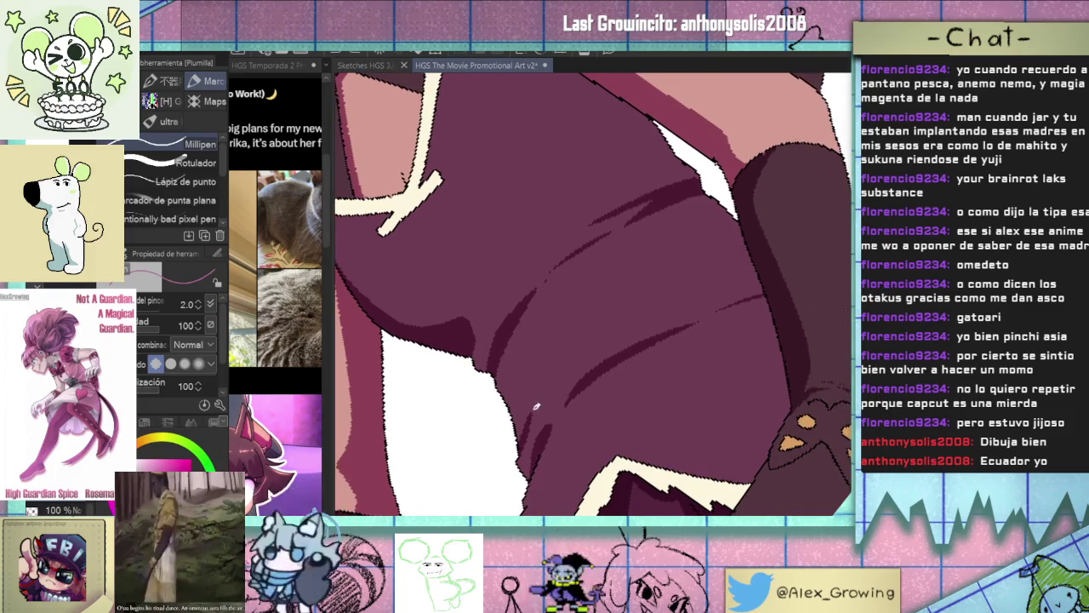
{"action": "mouse_move", "coordinate": [660, 307]}
{"action": "left_mouse_down"}
{"action": "mouse_move", "coordinate": [596, 332]}
{"action": "mouse_move", "coordinate": [710, 273]}
{"action": "left_mouse_up"}
{"action": "key", "text": "ctrl+z"}
{"action": "left_click_drag", "start_coordinate": [563, 340], "coordinate": [747, 283]}
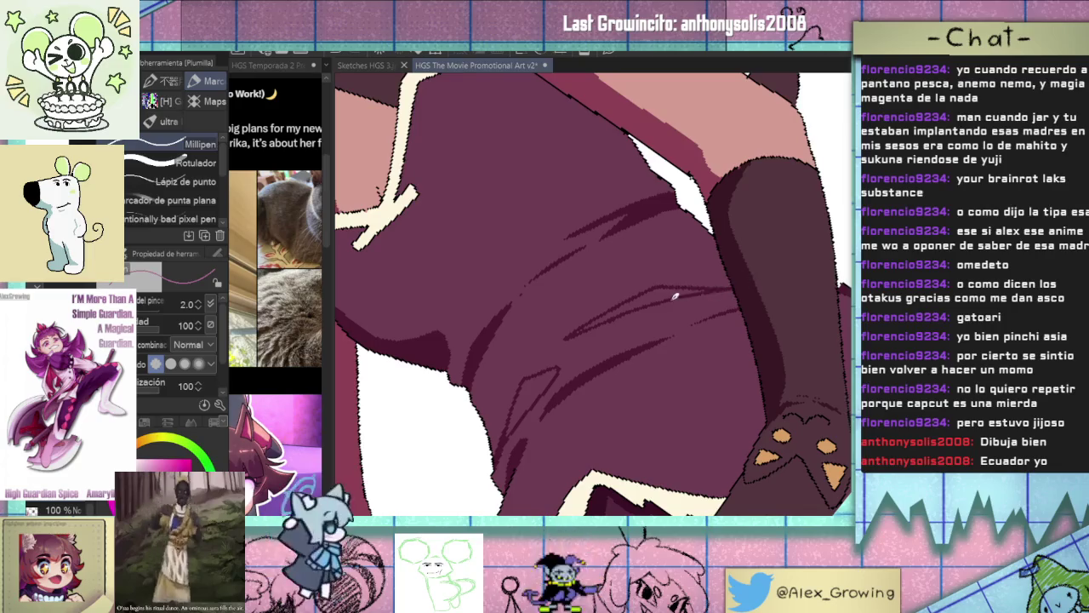
Fill a small gap in the skirt shading with dark maroon.
{"action": "key", "text": "g"}
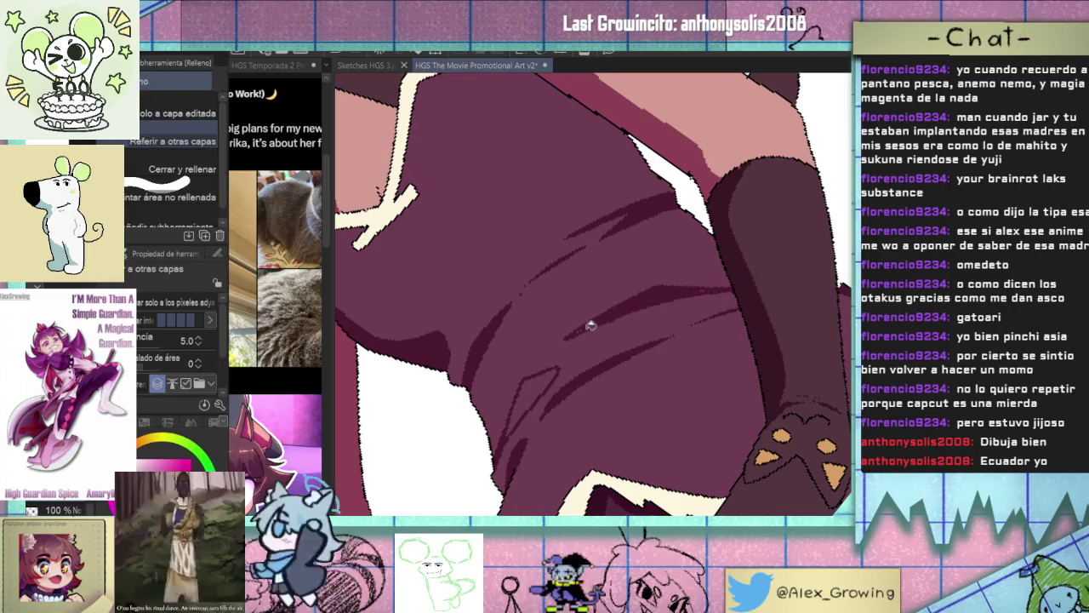
{"action": "left_click", "coordinate": [539, 384]}
{"action": "scroll", "coordinate": [556, 401], "scroll_direction": "down", "scroll_amount": 5}
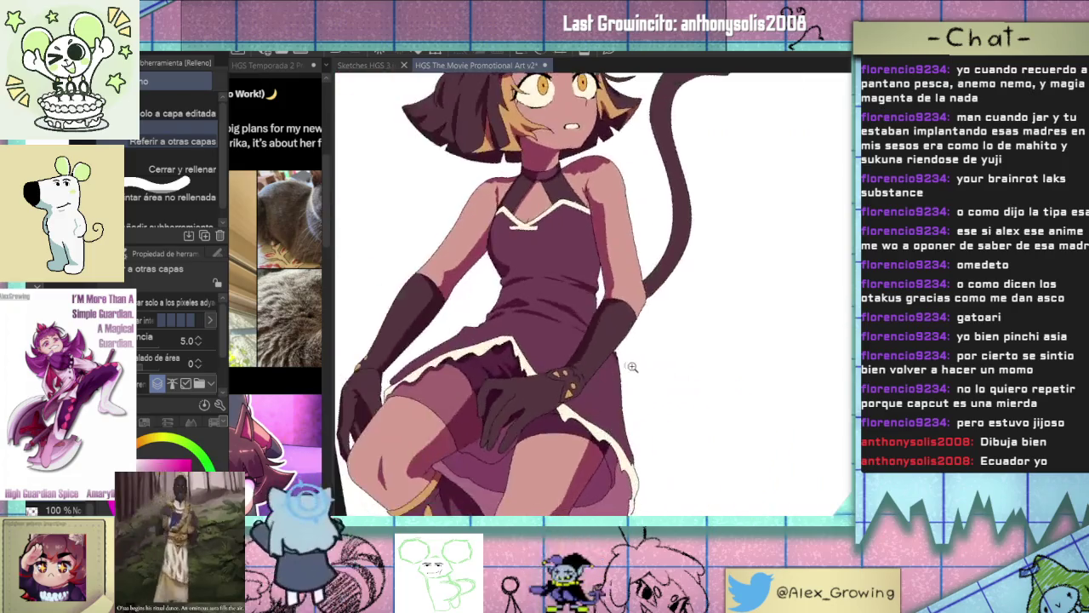
{"action": "left_click_drag", "start_coordinate": [556, 402], "coordinate": [690, 343]}
Add dark diagonal fold strokes down the skirt.
{"action": "key", "text": "p"}
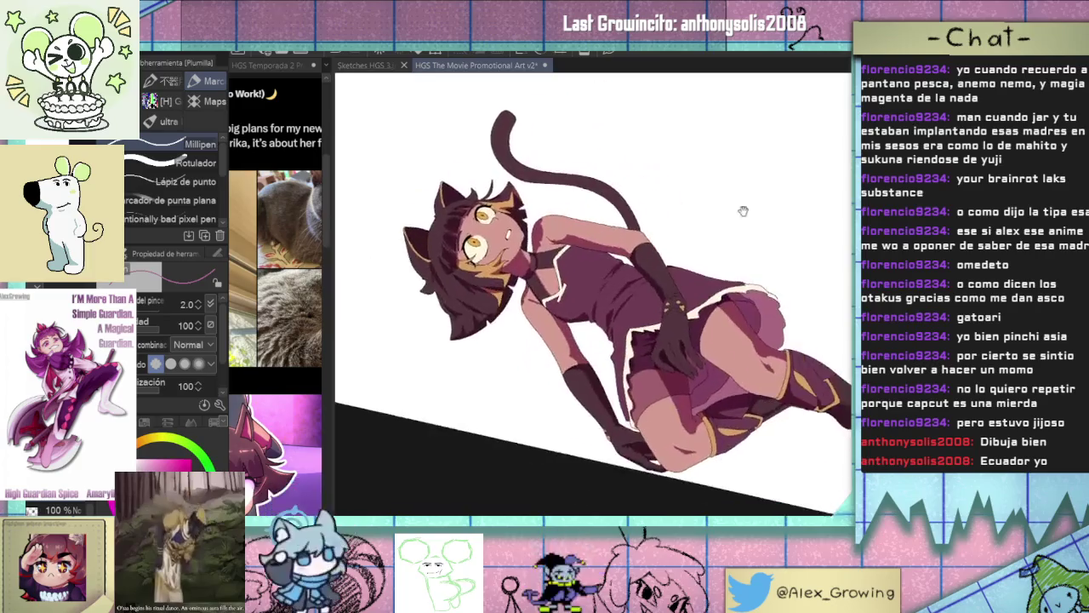
{"action": "scroll", "coordinate": [675, 250], "scroll_direction": "up", "scroll_amount": 6}
{"action": "left_click_drag", "start_coordinate": [677, 247], "coordinate": [567, 364]}
{"action": "left_click_drag", "start_coordinate": [606, 312], "coordinate": [586, 338]}
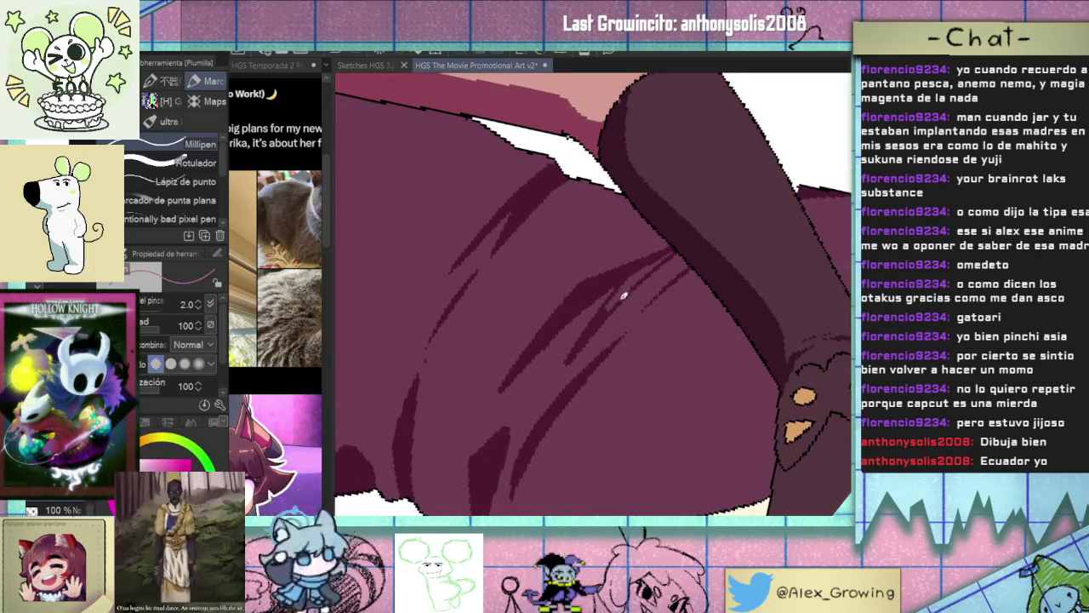
{"action": "key", "text": "g"}
{"action": "scroll", "coordinate": [670, 254], "scroll_direction": "down", "scroll_amount": 6}
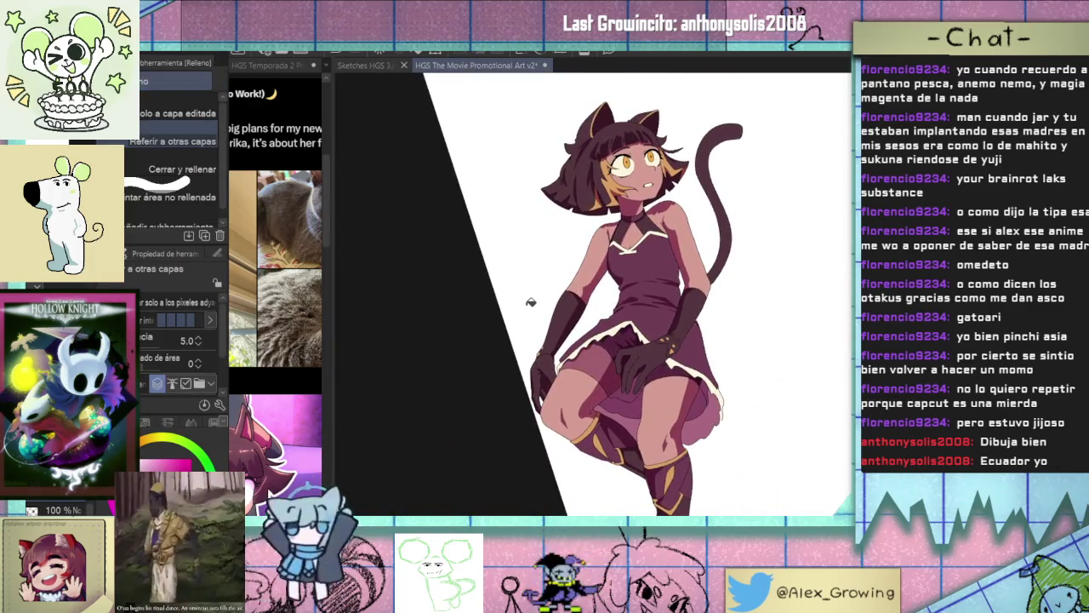
{"action": "key", "text": "p"}
{"action": "scroll", "coordinate": [585, 337], "scroll_direction": "up", "scroll_amount": 6}
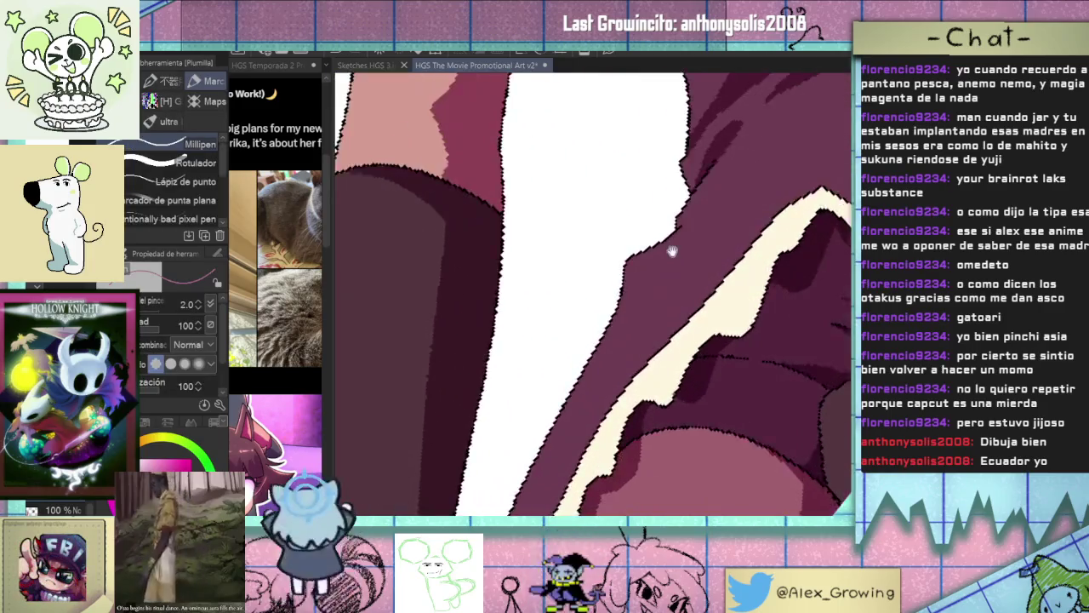
Draw thin dark fold strokes along the purple skirt edge below the gloved hand.
{"action": "left_click_drag", "start_coordinate": [673, 249], "coordinate": [626, 268]}
{"action": "mouse_move", "coordinate": [669, 237]}
{"action": "left_mouse_down"}
{"action": "mouse_move", "coordinate": [640, 260]}
{"action": "mouse_move", "coordinate": [618, 319]}
{"action": "left_mouse_up"}
{"action": "left_click_drag", "start_coordinate": [620, 254], "coordinate": [602, 305]}
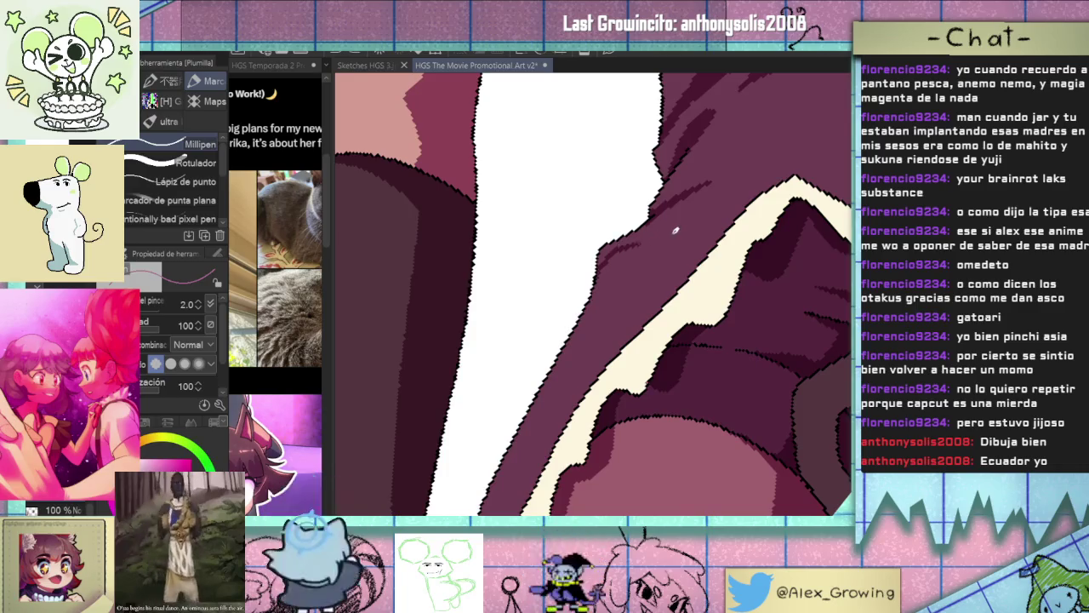
{"action": "scroll", "coordinate": [614, 347], "scroll_direction": "down", "scroll_amount": 5}
{"action": "left_click_drag", "start_coordinate": [615, 347], "coordinate": [605, 295]}
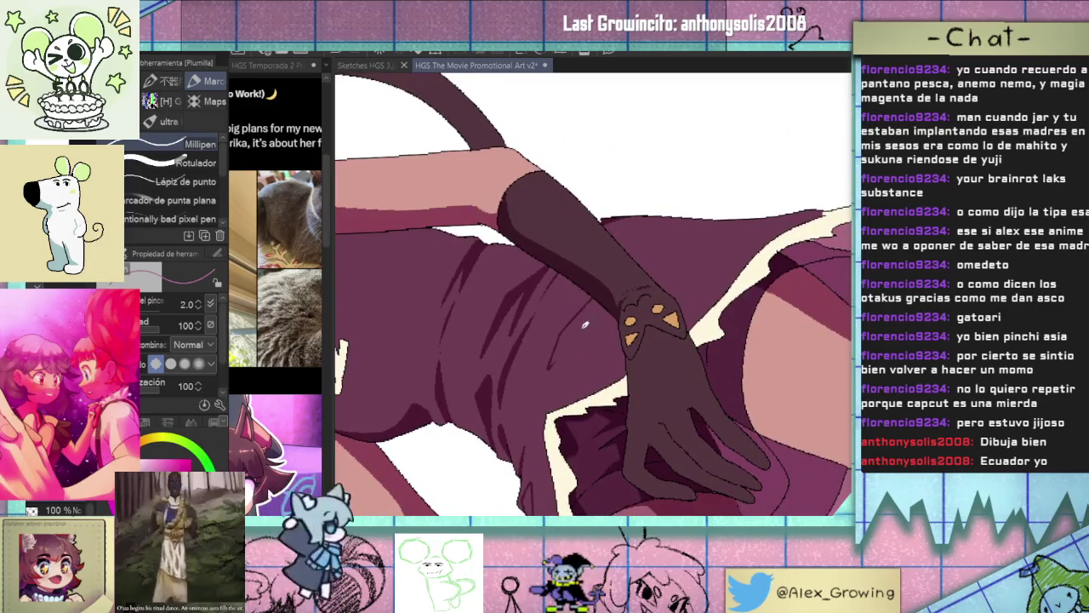
{"action": "left_click_drag", "start_coordinate": [635, 349], "coordinate": [532, 385]}
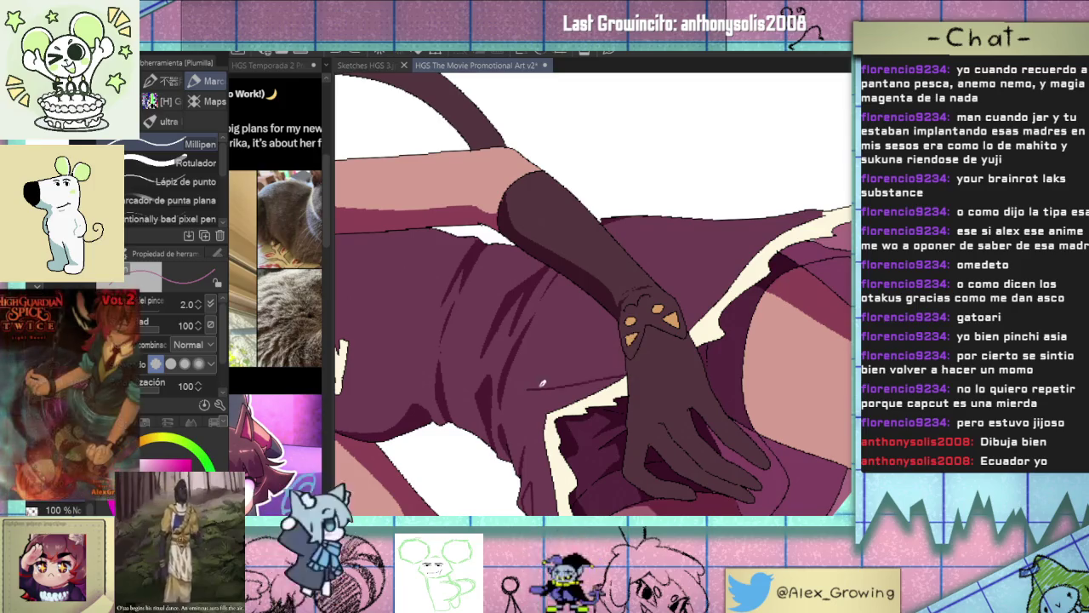
Zoom and rotate the canvas counter-clockwise to inspect the new skirt fold line.
{"action": "scroll", "coordinate": [626, 358], "scroll_direction": "up", "scroll_amount": 2}
{"action": "scroll", "coordinate": [562, 385], "scroll_direction": "up", "scroll_amount": 2}
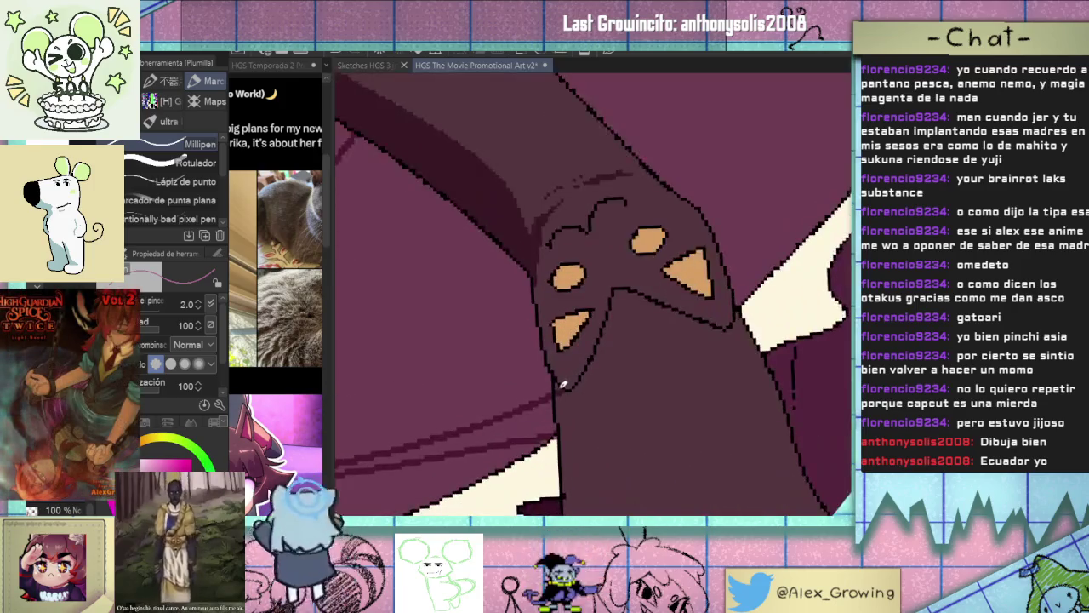
{"action": "scroll", "coordinate": [570, 395], "scroll_direction": "down", "scroll_amount": 2}
{"action": "scroll", "coordinate": [588, 375], "scroll_direction": "down", "scroll_amount": 1}
{"action": "scroll", "coordinate": [604, 340], "scroll_direction": "up", "scroll_amount": 1}
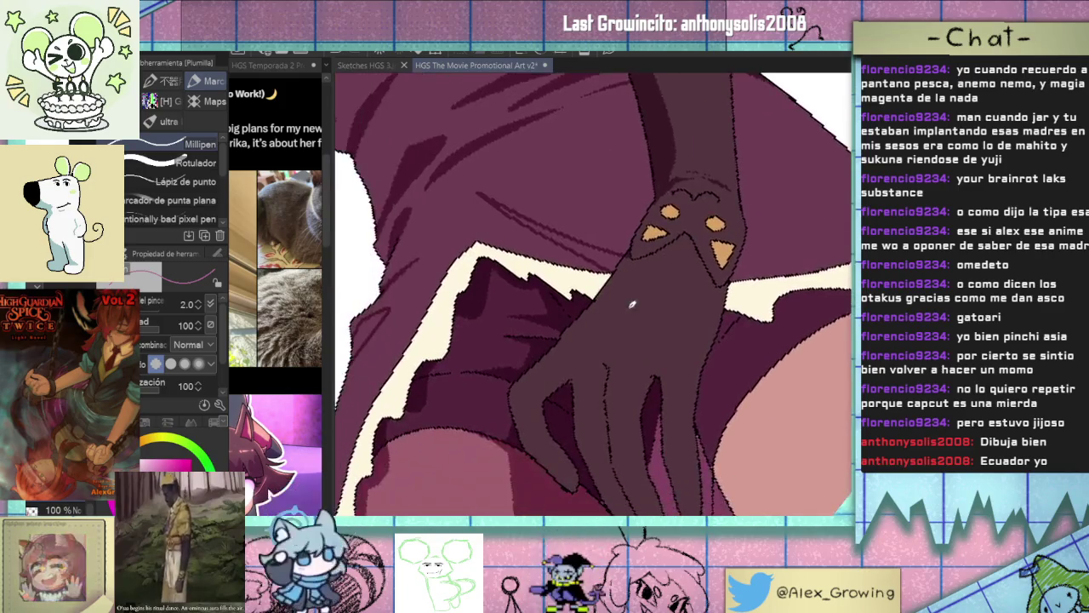
{"action": "scroll", "coordinate": [621, 313], "scroll_direction": "down", "scroll_amount": 1}
{"action": "scroll", "coordinate": [613, 298], "scroll_direction": "down", "scroll_amount": 1}
{"action": "key", "text": "minus"}
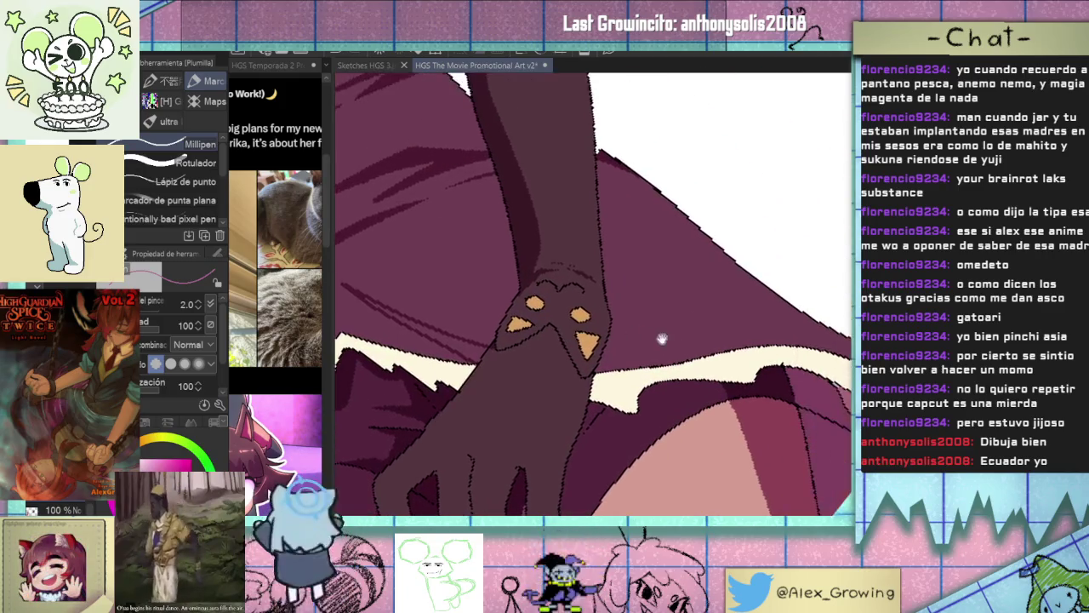
{"action": "key", "text": "minus"}
{"action": "key", "text": "minus"}
{"action": "key", "text": "minus"}
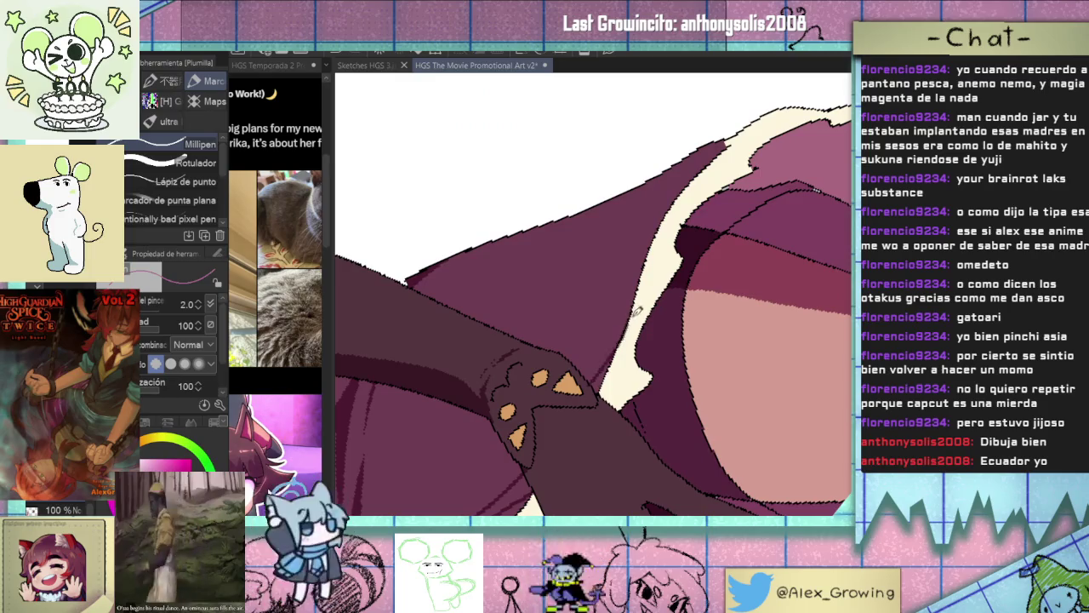
Toggle between the Fill tool and Plumilla pen while turning the view upright toward the hips.
{"action": "key", "text": "g"}
{"action": "scroll", "coordinate": [609, 383], "scroll_direction": "up", "scroll_amount": 1}
{"action": "scroll", "coordinate": [613, 391], "scroll_direction": "down", "scroll_amount": 1}
{"action": "scroll", "coordinate": [620, 401], "scroll_direction": "down", "scroll_amount": 3}
{"action": "scroll", "coordinate": [596, 357], "scroll_direction": "up", "scroll_amount": 1}
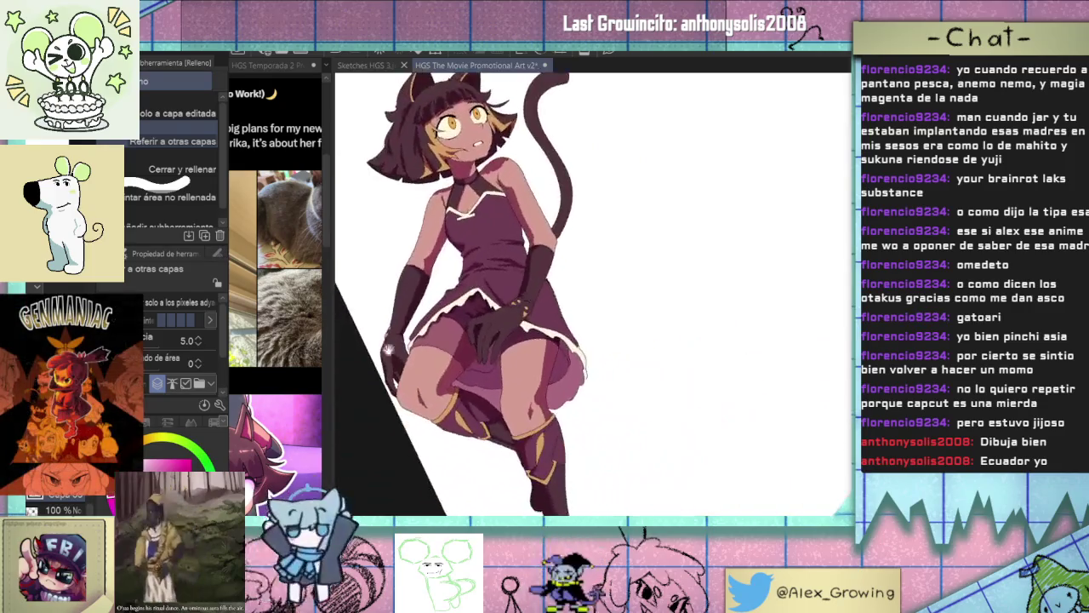
{"action": "scroll", "coordinate": [587, 340], "scroll_direction": "up", "scroll_amount": 1}
{"action": "scroll", "coordinate": [573, 243], "scroll_direction": "up", "scroll_amount": 1}
{"action": "scroll", "coordinate": [572, 244], "scroll_direction": "up", "scroll_amount": 1}
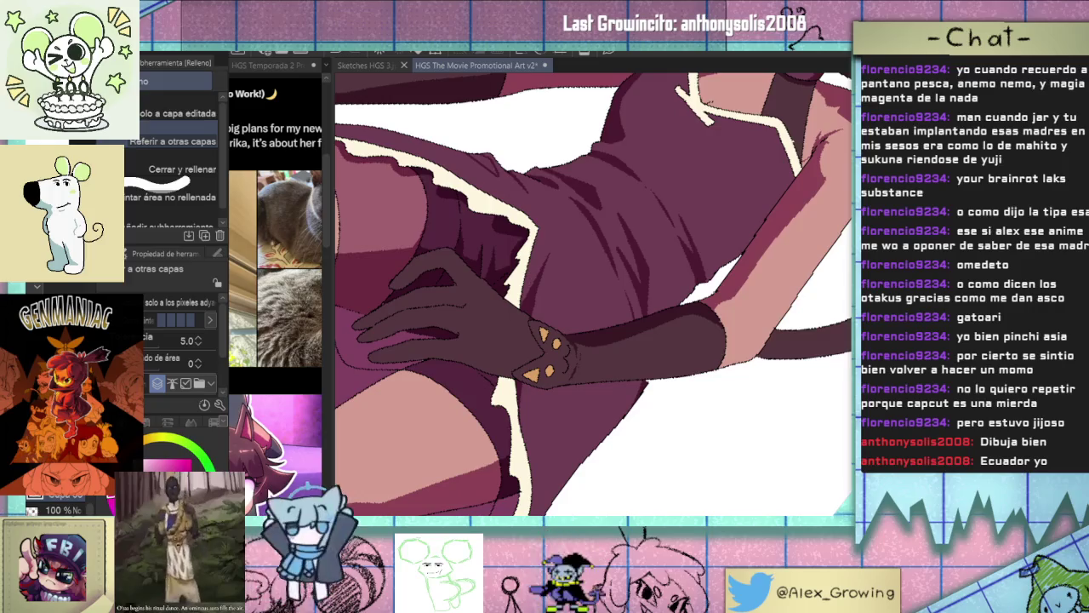
{"action": "key", "text": "p"}
{"action": "left_click_drag", "start_coordinate": [579, 229], "coordinate": [546, 326]}
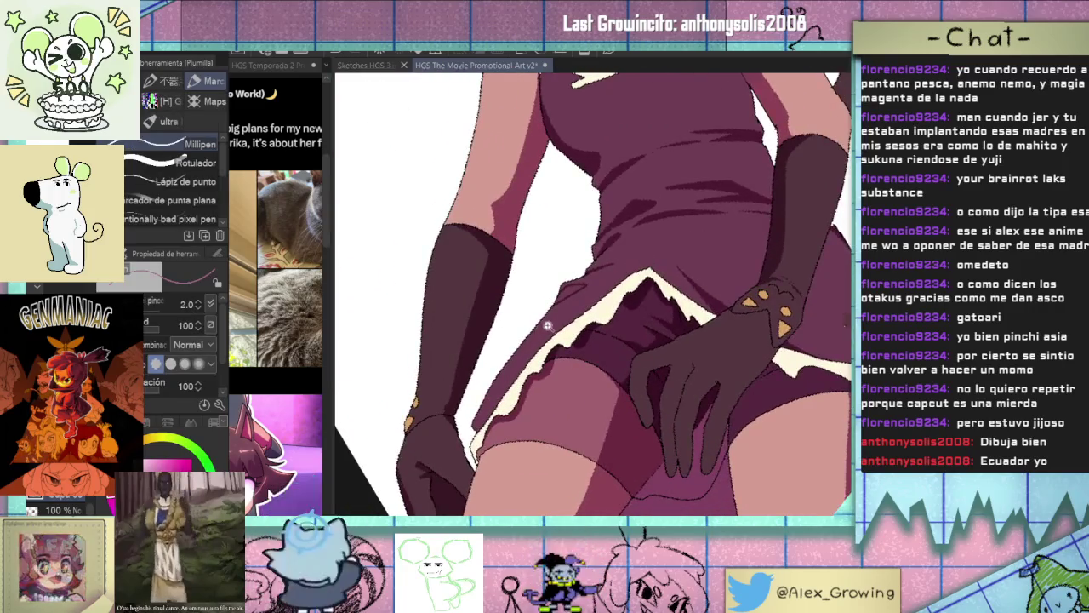
{"action": "scroll", "coordinate": [546, 326], "scroll_direction": "up", "scroll_amount": 1}
{"action": "key", "text": "g"}
{"action": "scroll", "coordinate": [587, 281], "scroll_direction": "down", "scroll_amount": 3}
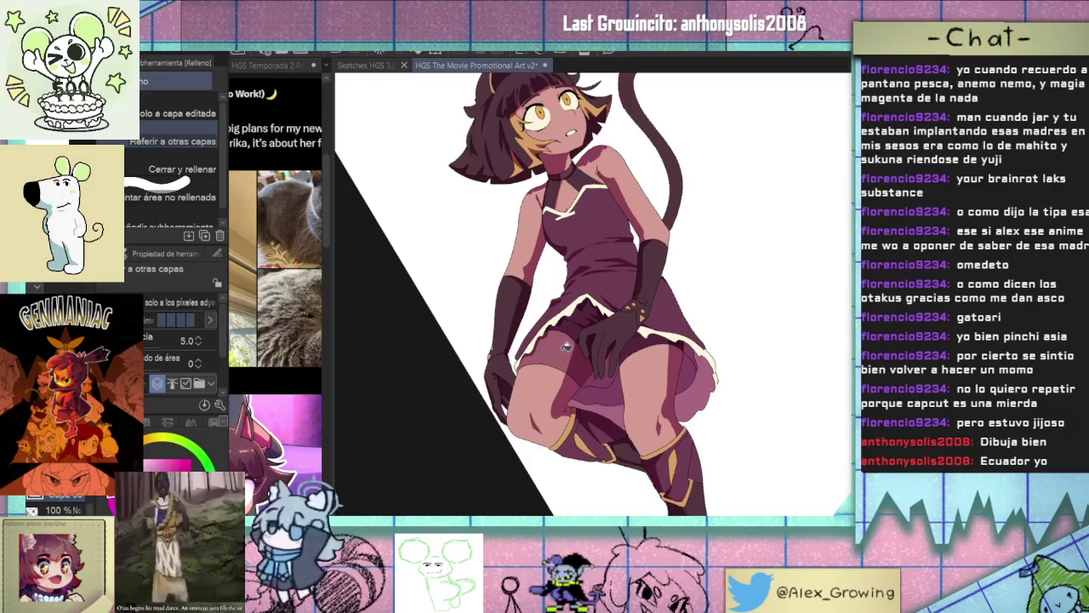
{"action": "key", "text": "p"}
Rotate, zoom and pan the view onto the hips and torso, selecting the painting brush group.
{"action": "left_click_drag", "start_coordinate": [587, 281], "coordinate": [699, 338]}
{"action": "scroll", "coordinate": [699, 338], "scroll_direction": "up", "scroll_amount": 2}
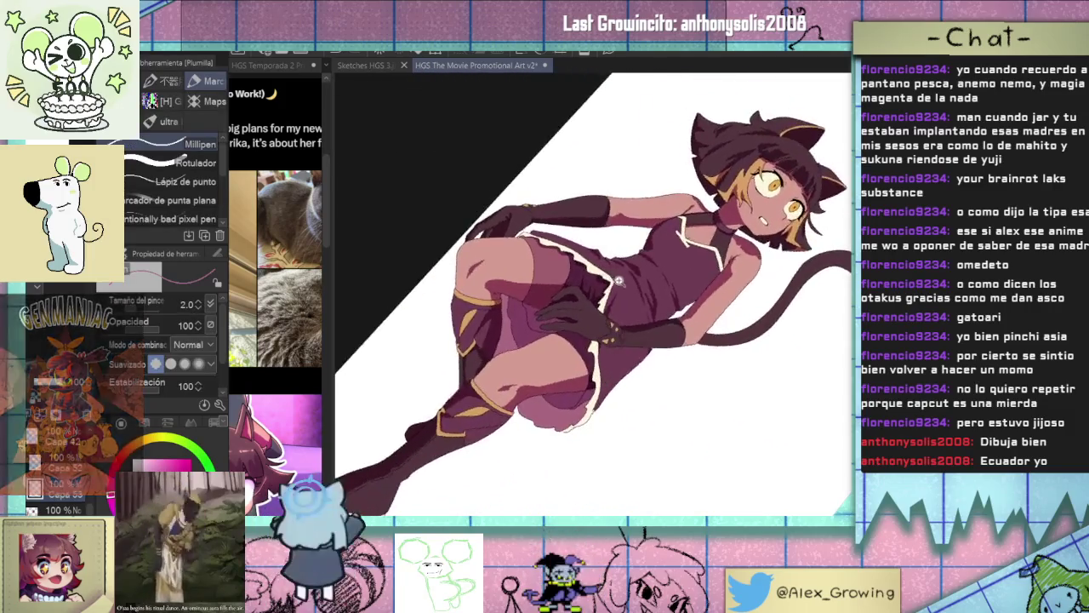
{"action": "scroll", "coordinate": [638, 279], "scroll_direction": "up", "scroll_amount": 2}
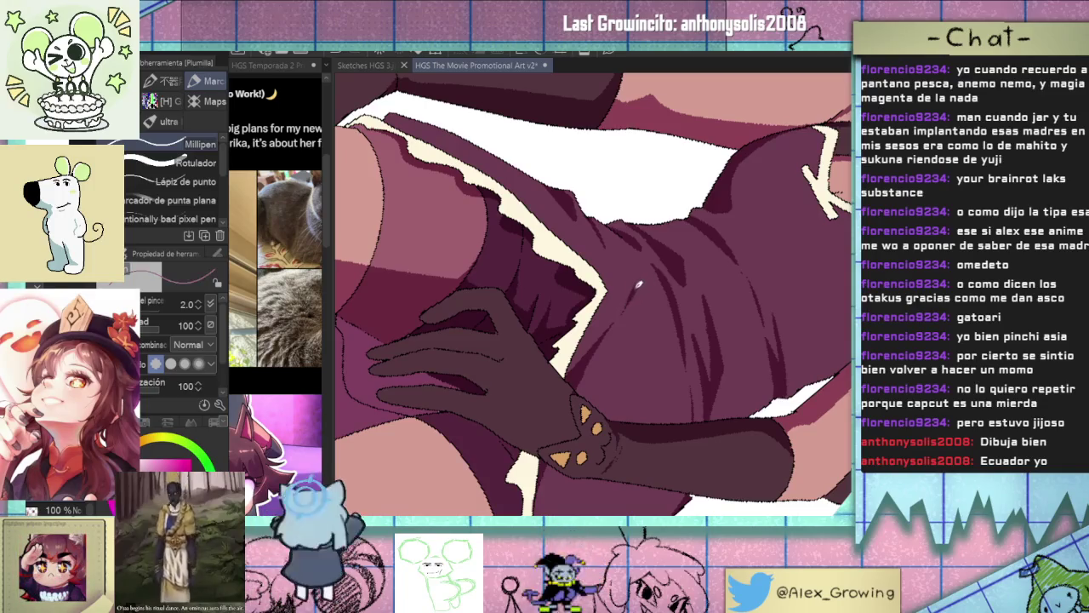
{"action": "scroll", "coordinate": [580, 330], "scroll_direction": "up", "scroll_amount": 3}
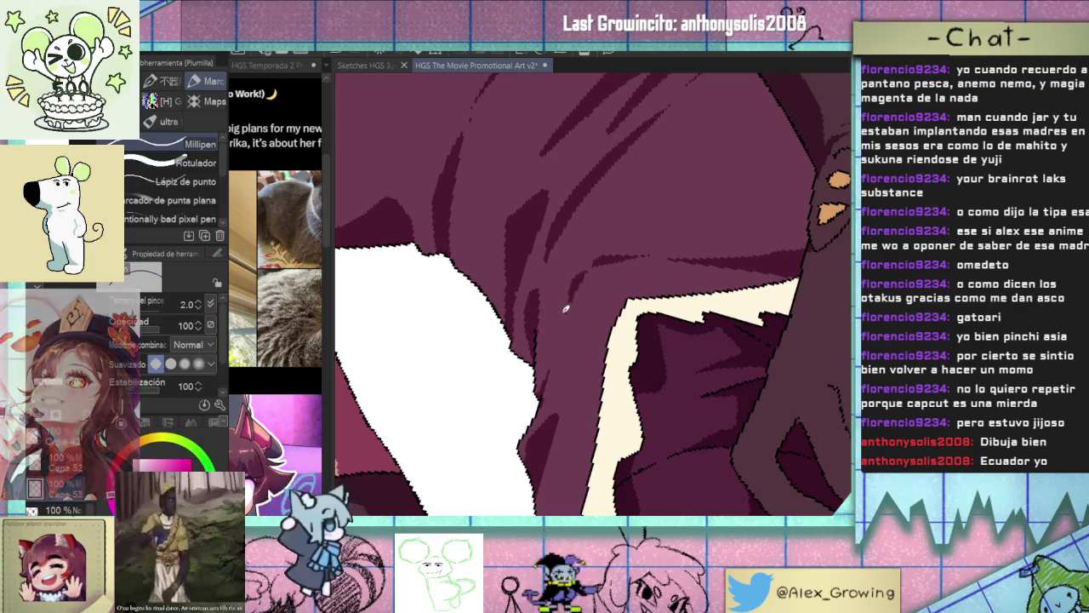
{"action": "scroll", "coordinate": [601, 419], "scroll_direction": "down", "scroll_amount": 5}
{"action": "scroll", "coordinate": [600, 419], "scroll_direction": "down", "scroll_amount": 2}
{"action": "scroll", "coordinate": [630, 400], "scroll_direction": "down", "scroll_amount": 2}
{"action": "scroll", "coordinate": [664, 383], "scroll_direction": "down", "scroll_amount": 1}
{"action": "scroll", "coordinate": [651, 323], "scroll_direction": "up", "scroll_amount": 2}
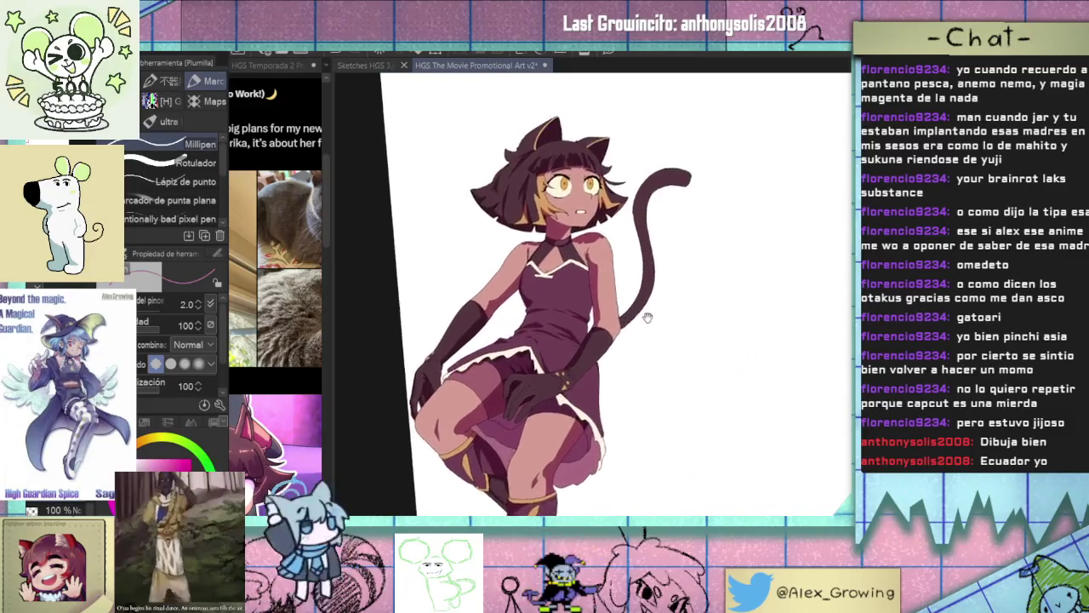
{"action": "scroll", "coordinate": [638, 328], "scroll_direction": "up", "scroll_amount": 1}
{"action": "scroll", "coordinate": [621, 349], "scroll_direction": "up", "scroll_amount": 1}
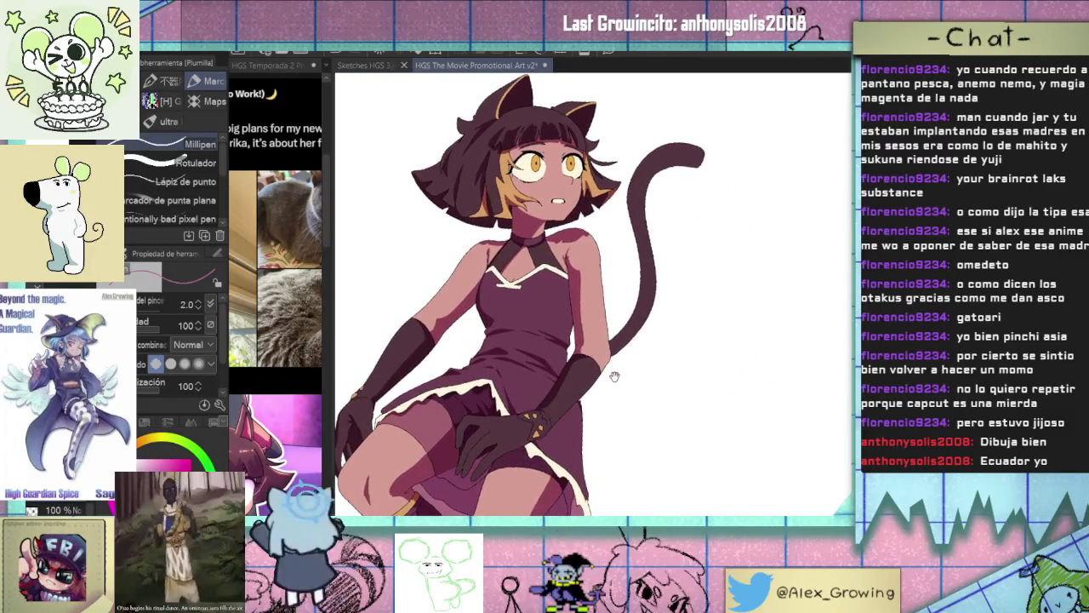
{"action": "left_click_drag", "start_coordinate": [614, 374], "coordinate": [643, 343]}
{"action": "scroll", "coordinate": [645, 359], "scroll_direction": "down", "scroll_amount": 2}
{"action": "scroll", "coordinate": [630, 336], "scroll_direction": "down", "scroll_amount": 1}
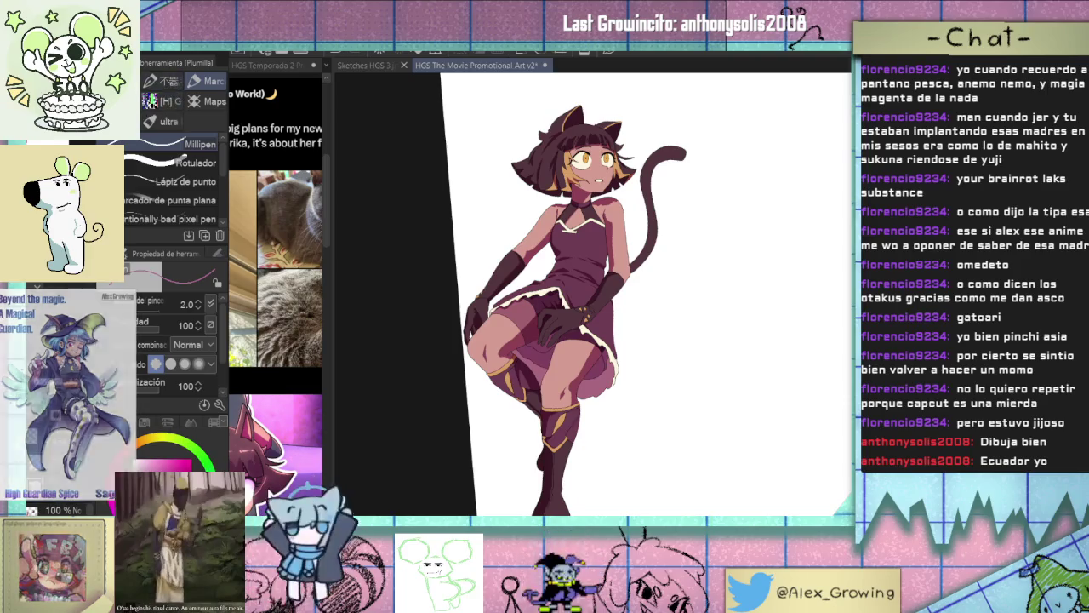
{"action": "left_click", "coordinate": [170, 83]}
Paint soft light shading down the dress torso with a size 34.3 Soft Coloring brush.
{"action": "left_click_drag", "start_coordinate": [690, 199], "coordinate": [569, 237]}
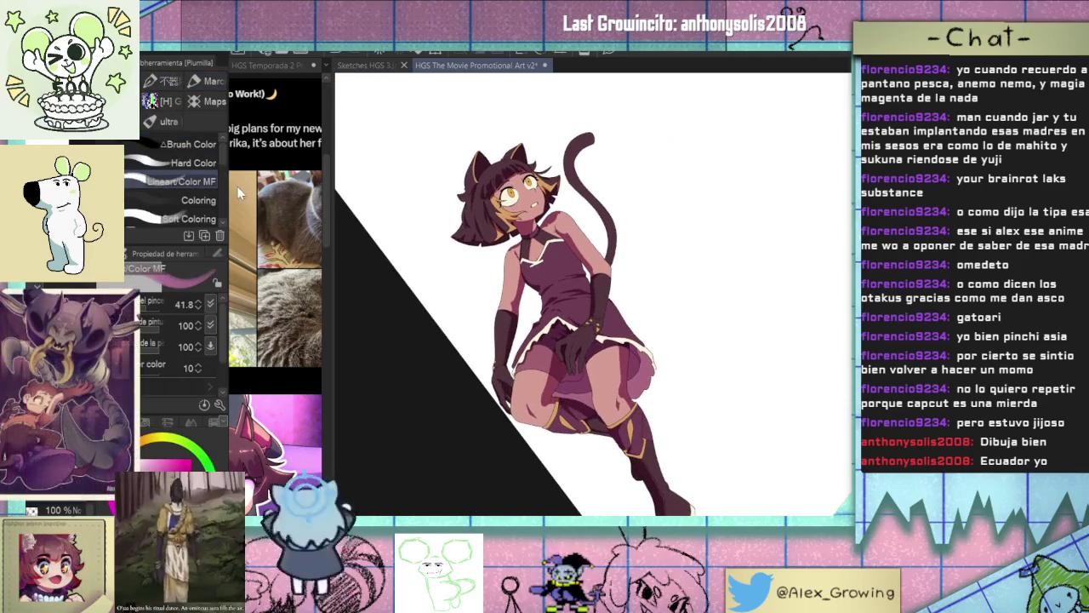
{"action": "scroll", "coordinate": [549, 293], "scroll_direction": "up", "scroll_amount": 5}
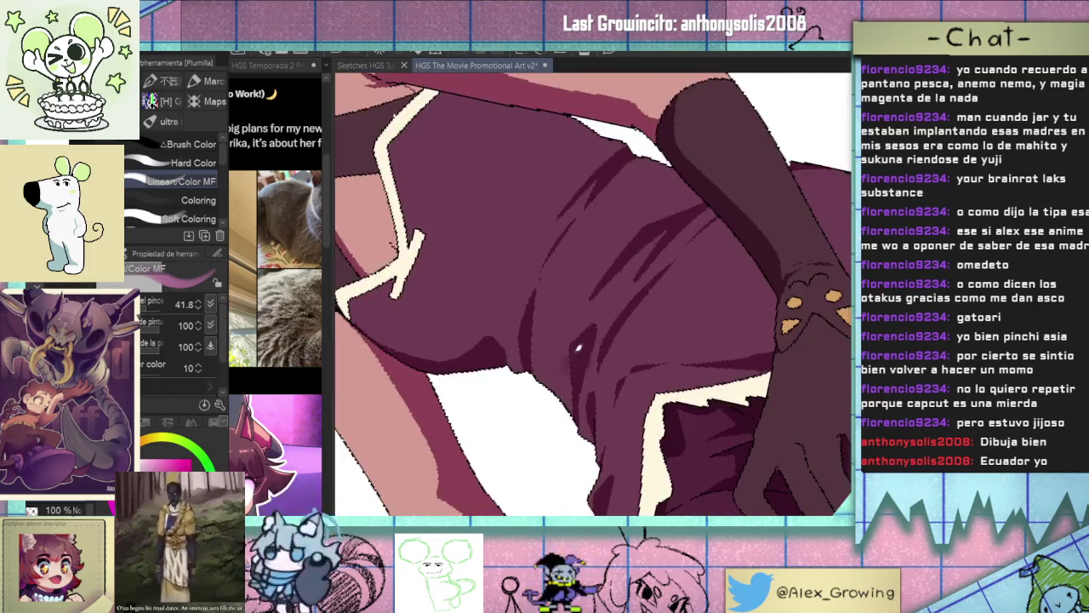
{"action": "mouse_move", "coordinate": [630, 283]}
{"action": "left_mouse_down"}
{"action": "mouse_move", "coordinate": [651, 253]}
{"action": "mouse_move", "coordinate": [626, 277]}
{"action": "left_mouse_up"}
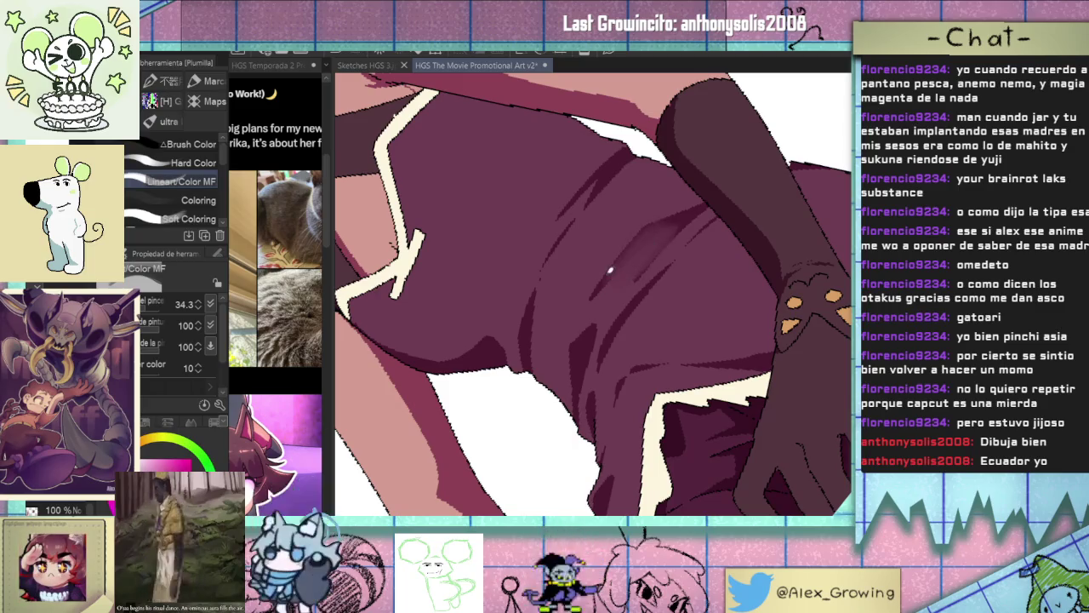
{"action": "left_click", "coordinate": [186, 218]}
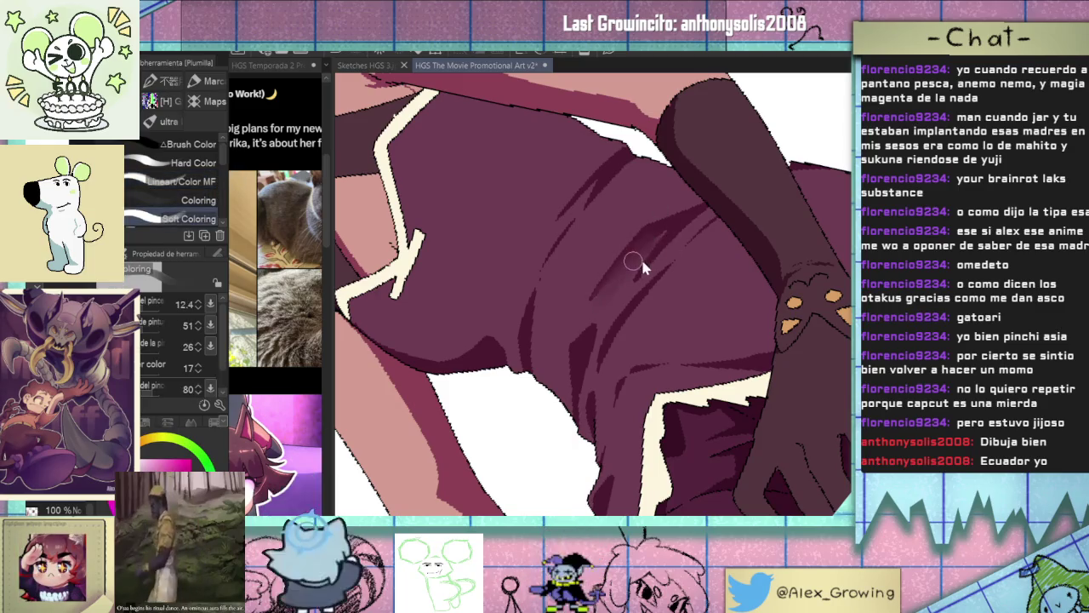
{"action": "left_click_drag", "start_coordinate": [641, 264], "coordinate": [628, 280]}
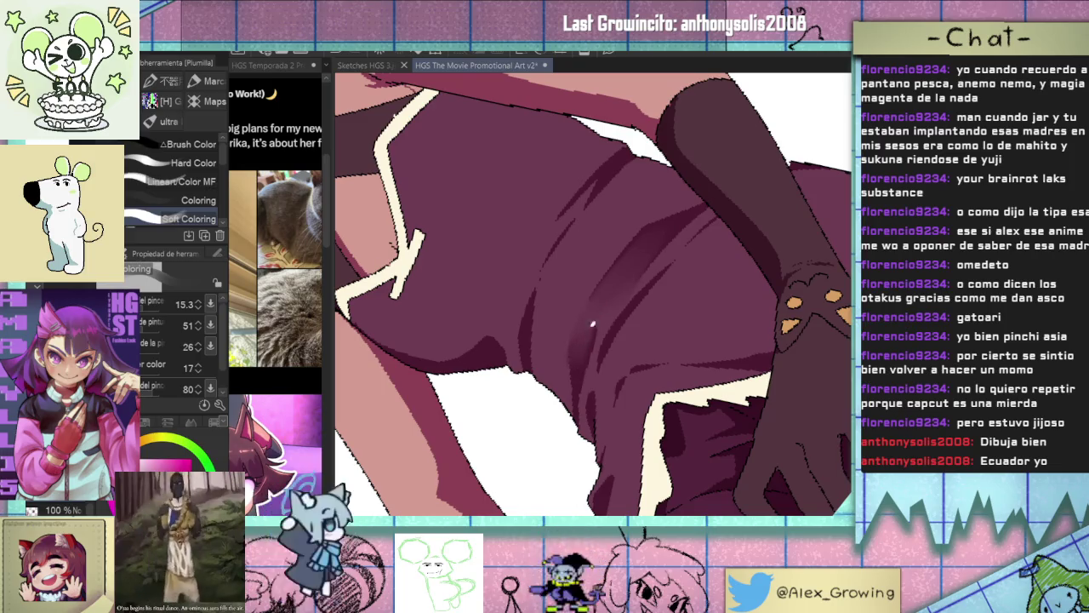
Pick a pink colour and darken the light pink highlight on the dress torso.
{"action": "scroll", "coordinate": [578, 416], "scroll_direction": "down", "scroll_amount": 5}
{"action": "left_click_drag", "start_coordinate": [596, 366], "coordinate": [623, 358]}
{"action": "scroll", "coordinate": [622, 357], "scroll_direction": "up", "scroll_amount": 3}
{"action": "scroll", "coordinate": [545, 430], "scroll_direction": "up", "scroll_amount": 2}
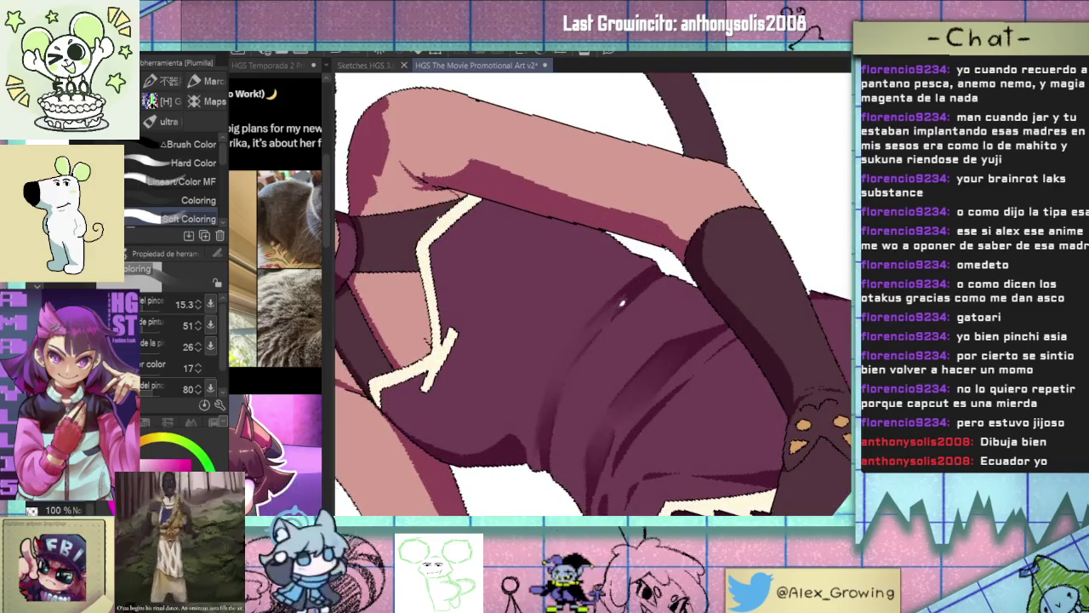
{"action": "left_click", "coordinate": [543, 429], "text": "alt"}
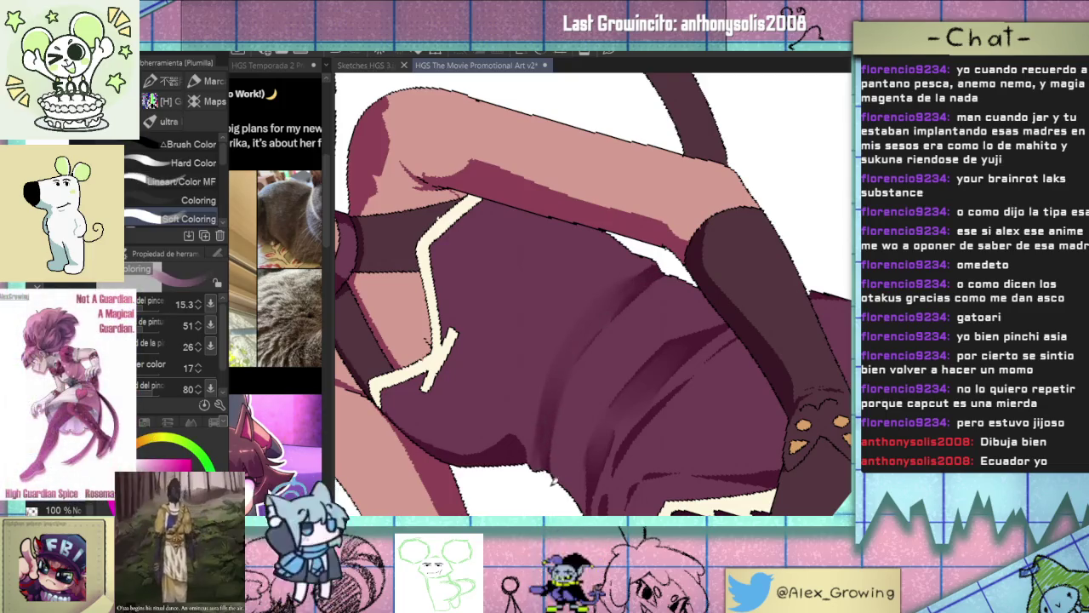
{"action": "scroll", "coordinate": [641, 364], "scroll_direction": "down", "scroll_amount": 2}
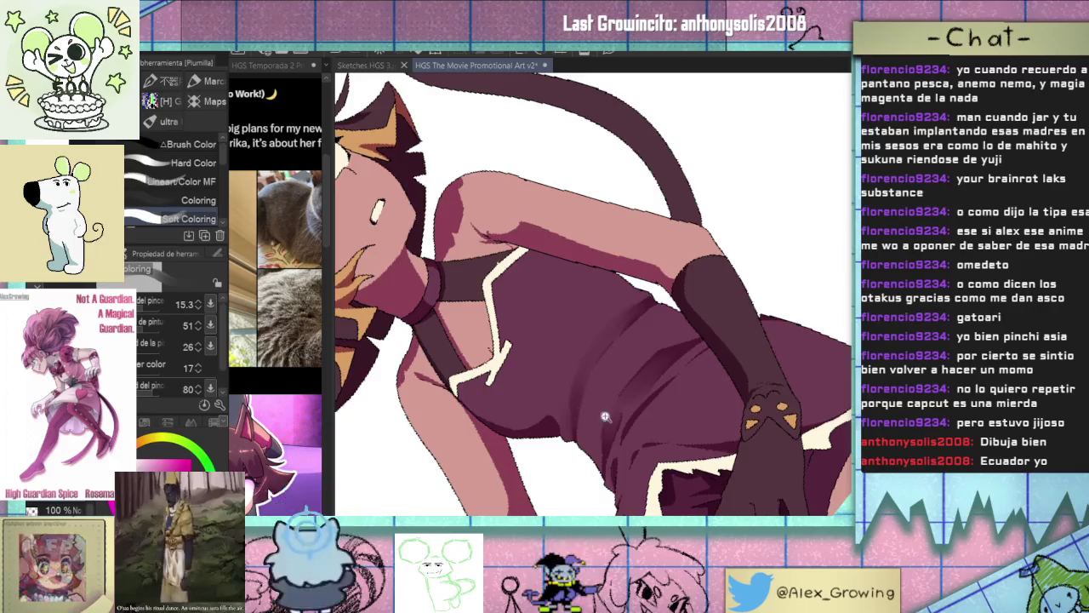
{"action": "left_click_drag", "start_coordinate": [572, 417], "coordinate": [656, 352]}
{"action": "scroll", "coordinate": [670, 394], "scroll_direction": "up", "scroll_amount": 2}
{"action": "left_click_drag", "start_coordinate": [670, 395], "coordinate": [596, 323]}
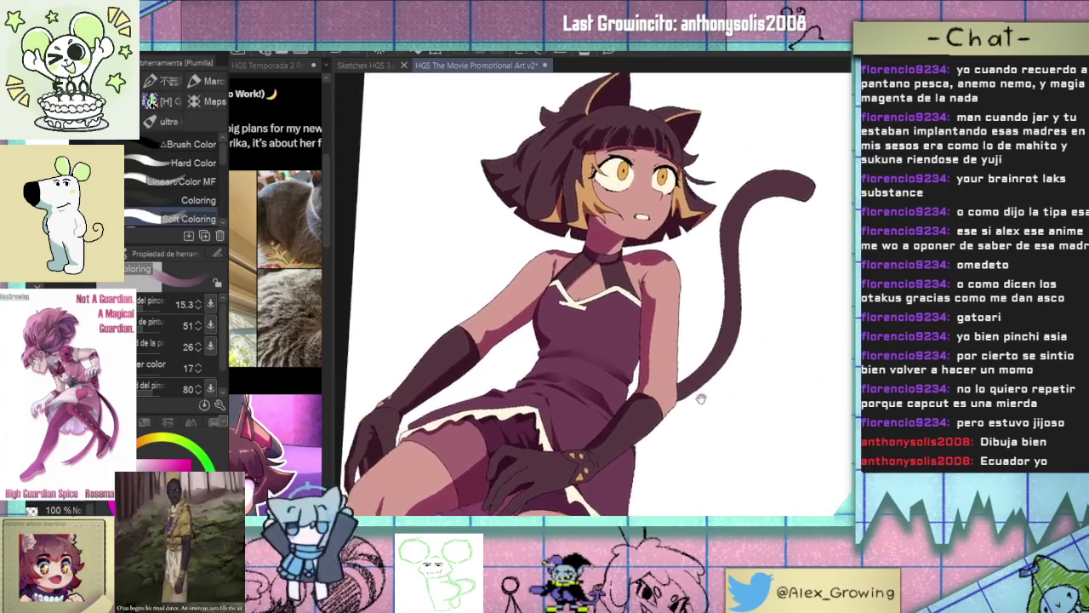
{"action": "scroll", "coordinate": [553, 269], "scroll_direction": "up", "scroll_amount": 4}
{"action": "left_click_drag", "start_coordinate": [562, 248], "coordinate": [547, 269]}
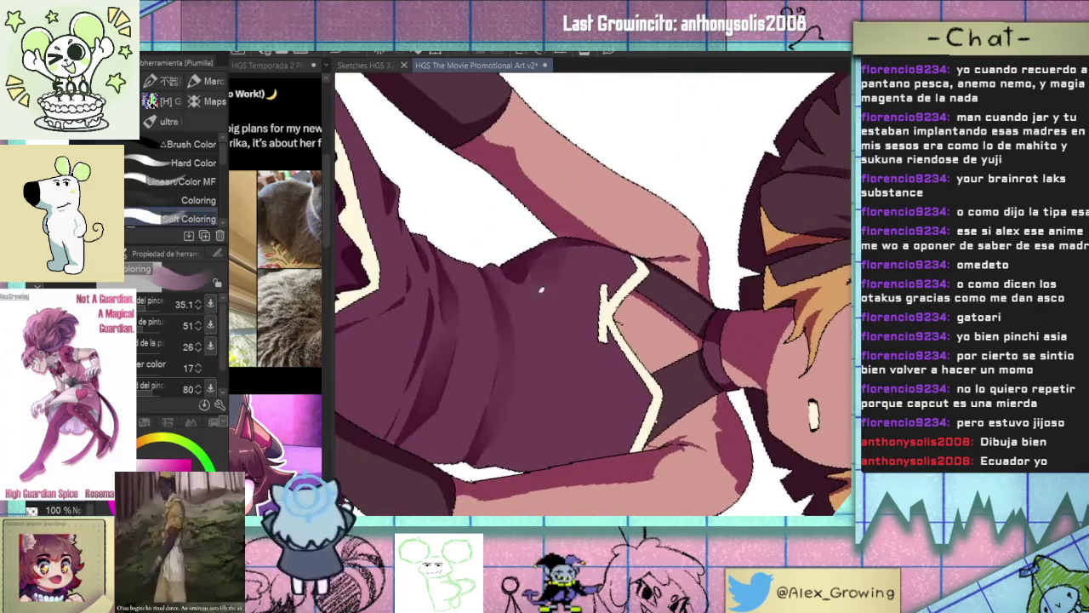
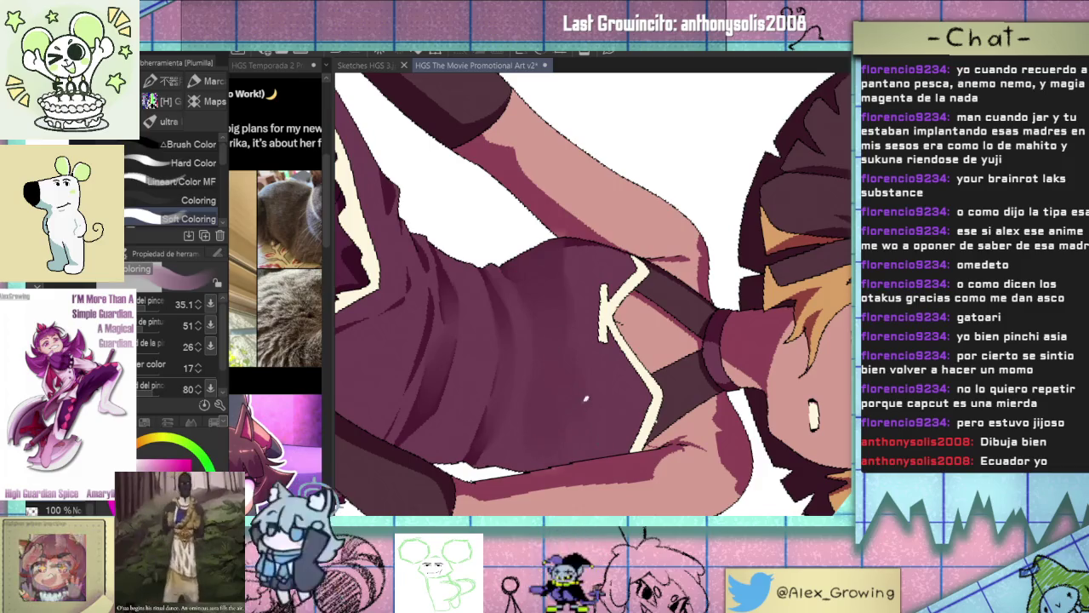
Zoom out to the whole character, then rotate and frame the dress and gloved hand.
{"action": "key", "text": "ctrl+0"}
{"action": "mouse_move", "coordinate": [705, 248]}
{"action": "left_mouse_down"}
{"action": "mouse_move", "coordinate": [702, 353]}
{"action": "mouse_move", "coordinate": [598, 348]}
{"action": "left_mouse_up"}
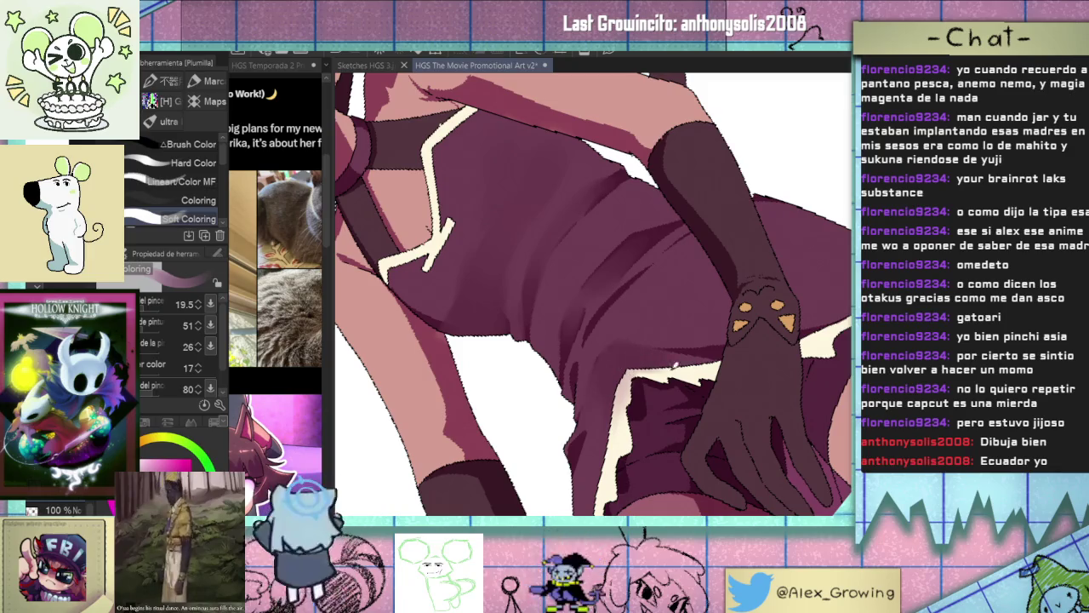
{"action": "left_click_drag", "start_coordinate": [613, 410], "coordinate": [629, 319]}
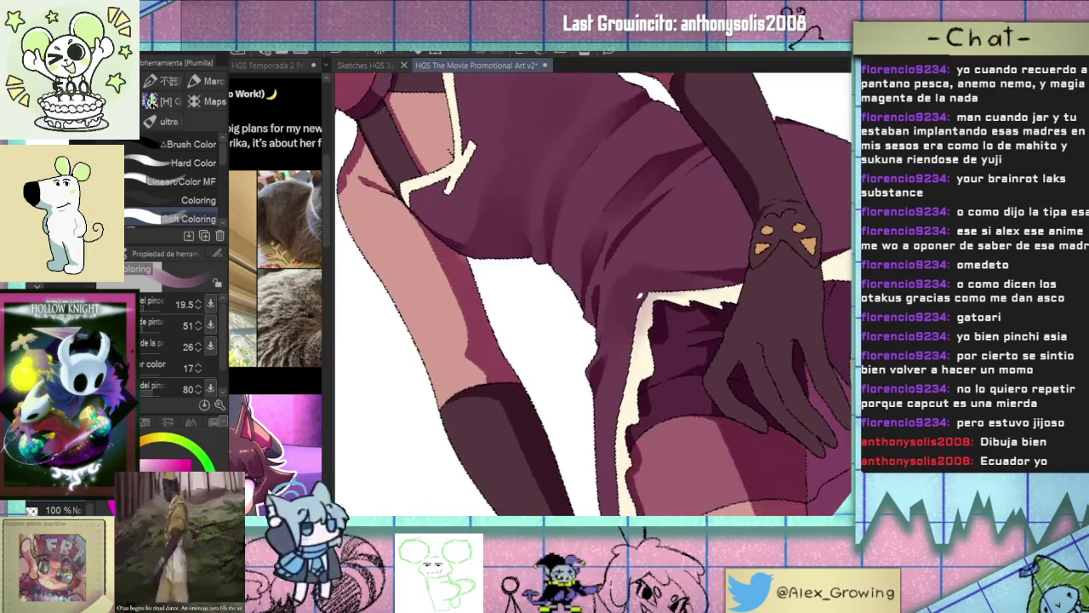
{"action": "scroll", "coordinate": [651, 365], "scroll_direction": "down", "scroll_amount": 5}
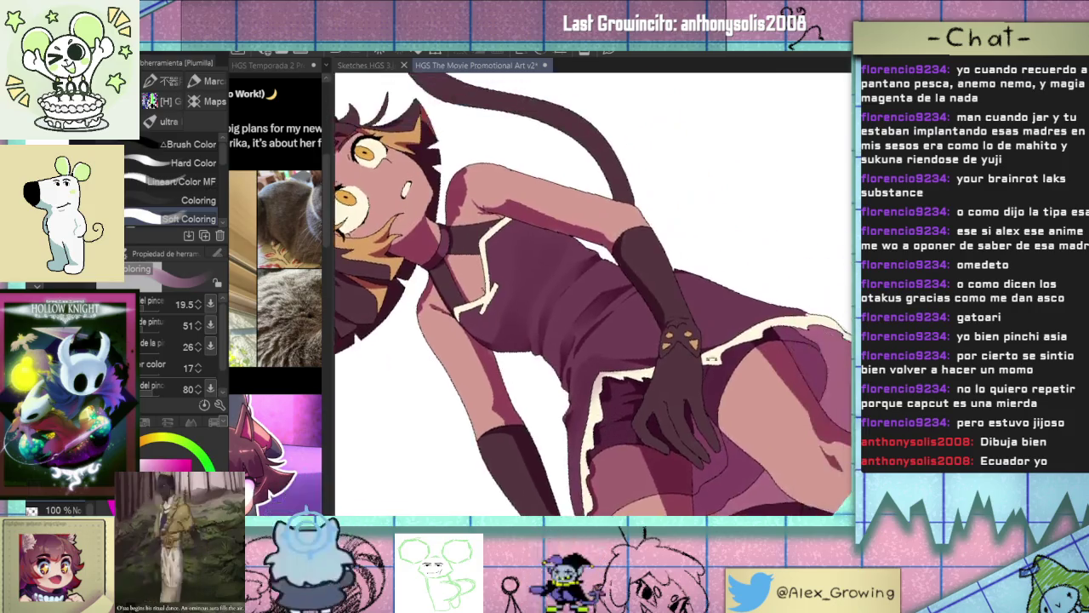
{"action": "scroll", "coordinate": [596, 341], "scroll_direction": "up", "scroll_amount": 5}
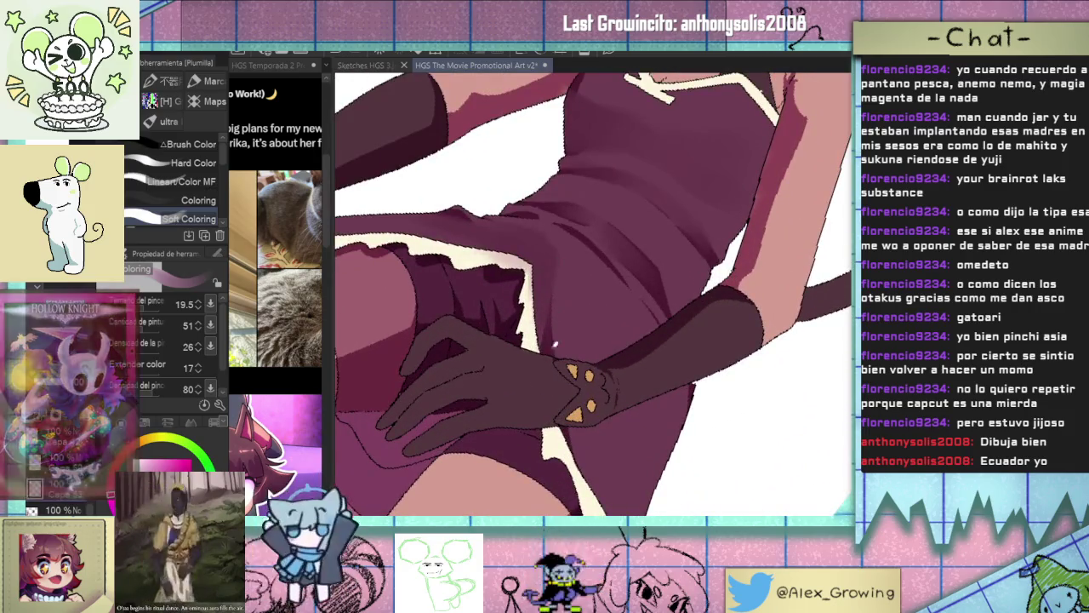
{"action": "scroll", "coordinate": [565, 418], "scroll_direction": "down", "scroll_amount": 5}
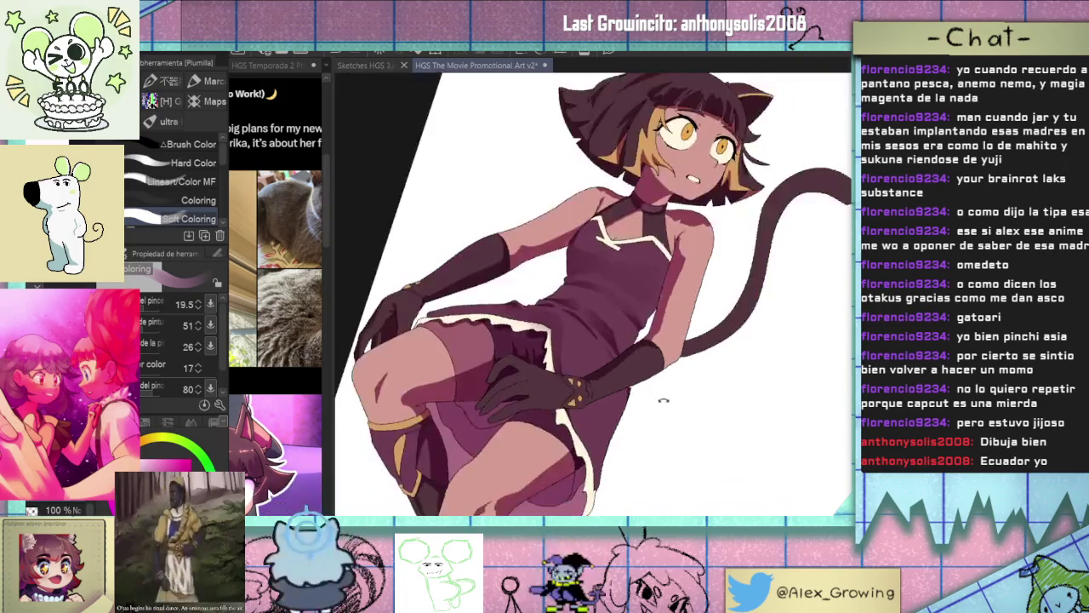
{"action": "scroll", "coordinate": [681, 375], "scroll_direction": "up", "scroll_amount": 2}
{"action": "scroll", "coordinate": [681, 382], "scroll_direction": "up", "scroll_amount": 1}
{"action": "scroll", "coordinate": [573, 347], "scroll_direction": "up", "scroll_amount": 2}
{"action": "scroll", "coordinate": [572, 347], "scroll_direction": "up", "scroll_amount": 2}
Resize the brush to about 38.3, then to about 12.9, while framing the torso.
{"action": "key", "text": "bracketleft"}
{"action": "key", "text": "bracketleft"}
{"action": "key", "text": "bracketleft"}
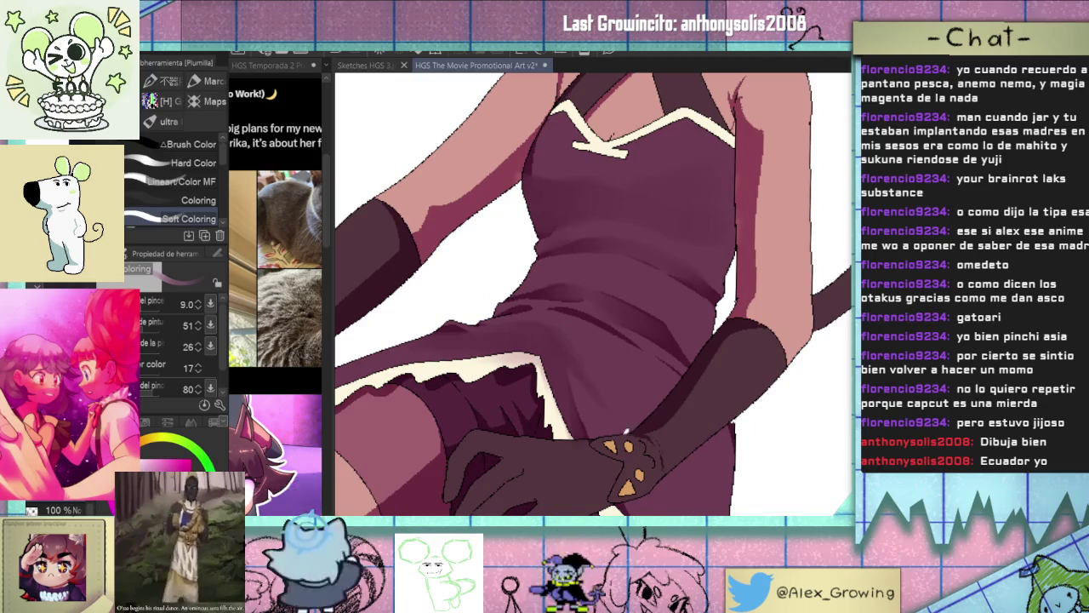
{"action": "key", "text": "bracketright"}
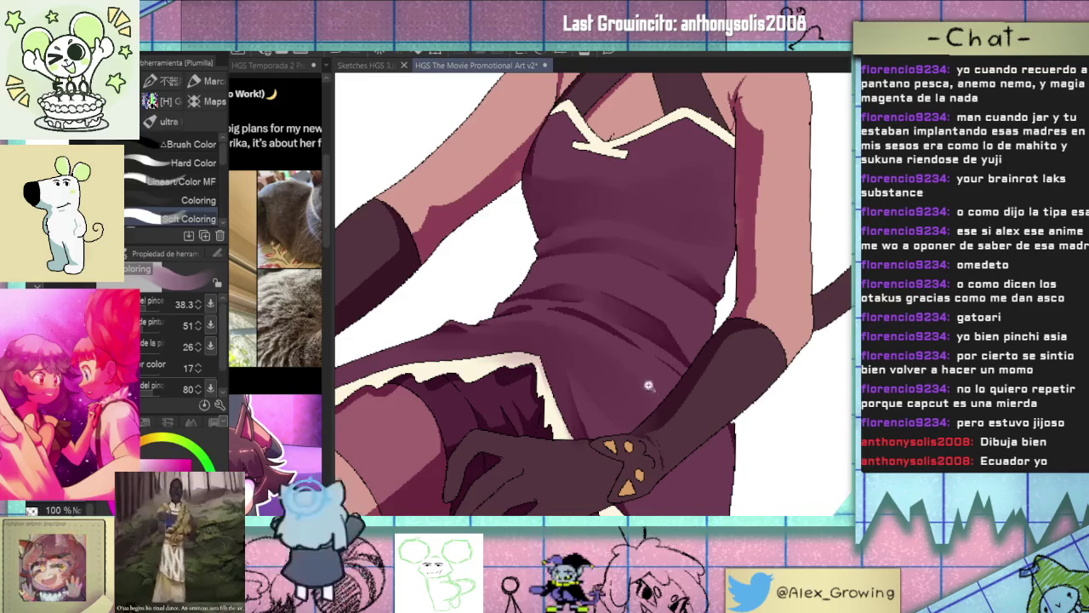
{"action": "scroll", "coordinate": [640, 376], "scroll_direction": "down", "scroll_amount": 2}
{"action": "scroll", "coordinate": [672, 353], "scroll_direction": "down", "scroll_amount": 2}
{"action": "scroll", "coordinate": [621, 378], "scroll_direction": "up", "scroll_amount": 2}
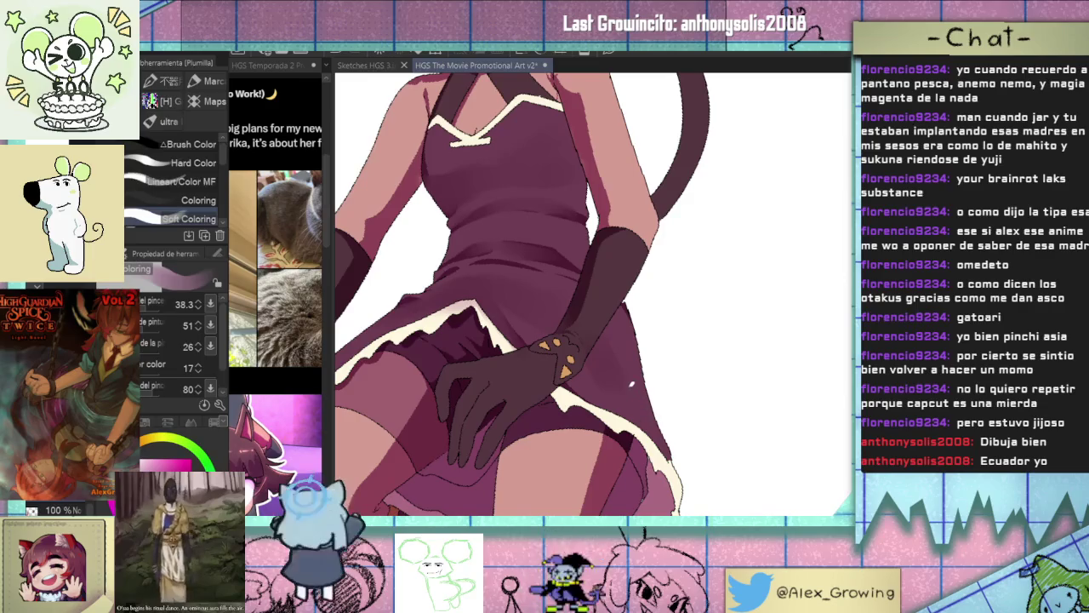
{"action": "scroll", "coordinate": [645, 338], "scroll_direction": "down", "scroll_amount": 1}
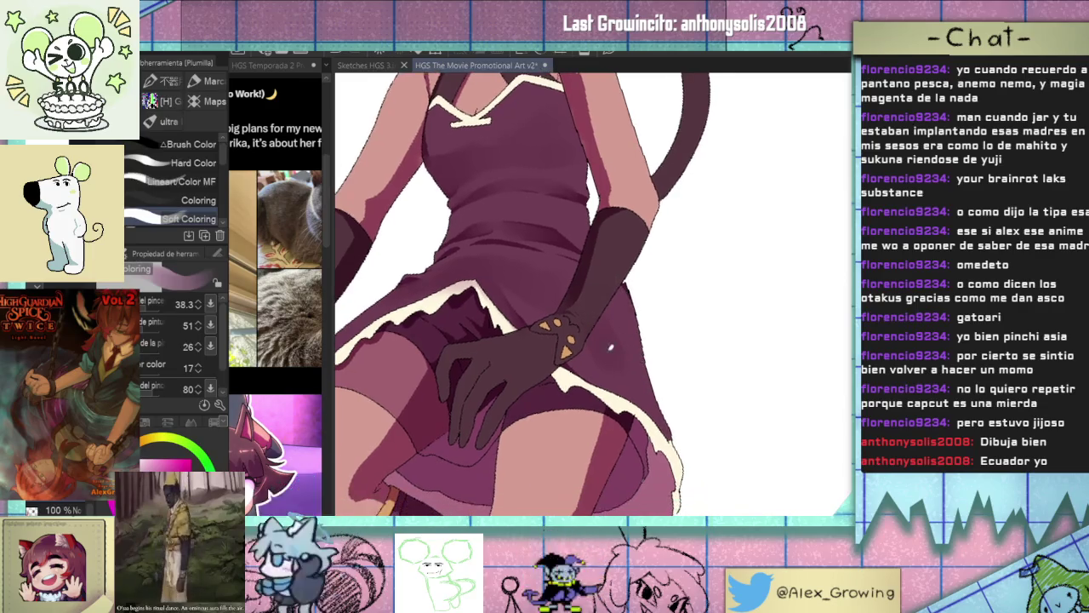
{"action": "scroll", "coordinate": [686, 409], "scroll_direction": "down", "scroll_amount": 2}
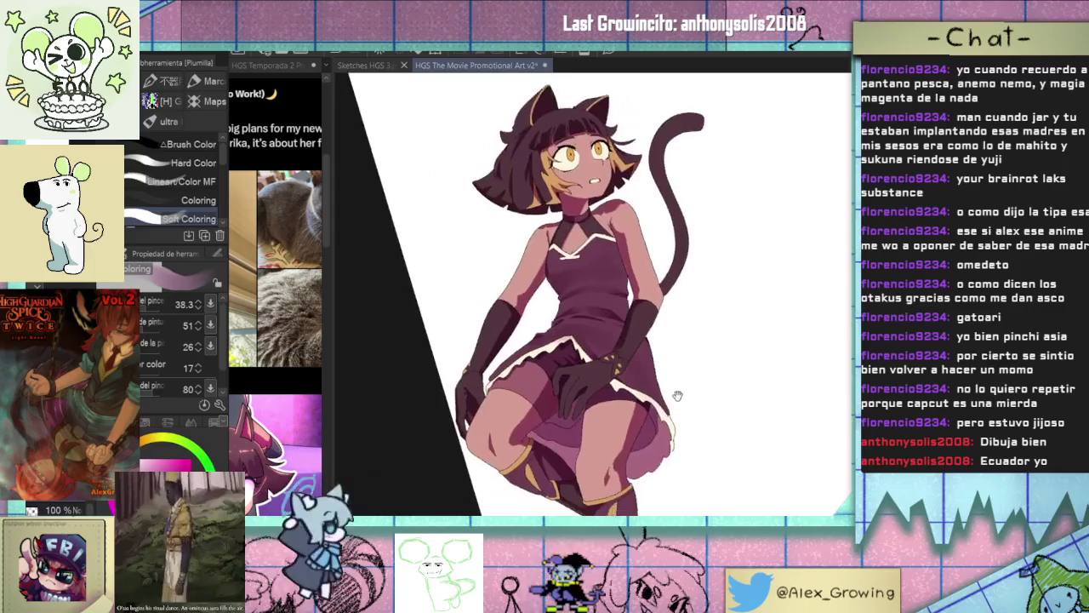
{"action": "left_click_drag", "start_coordinate": [674, 395], "coordinate": [651, 306]}
{"action": "scroll", "coordinate": [652, 293], "scroll_direction": "up", "scroll_amount": 3}
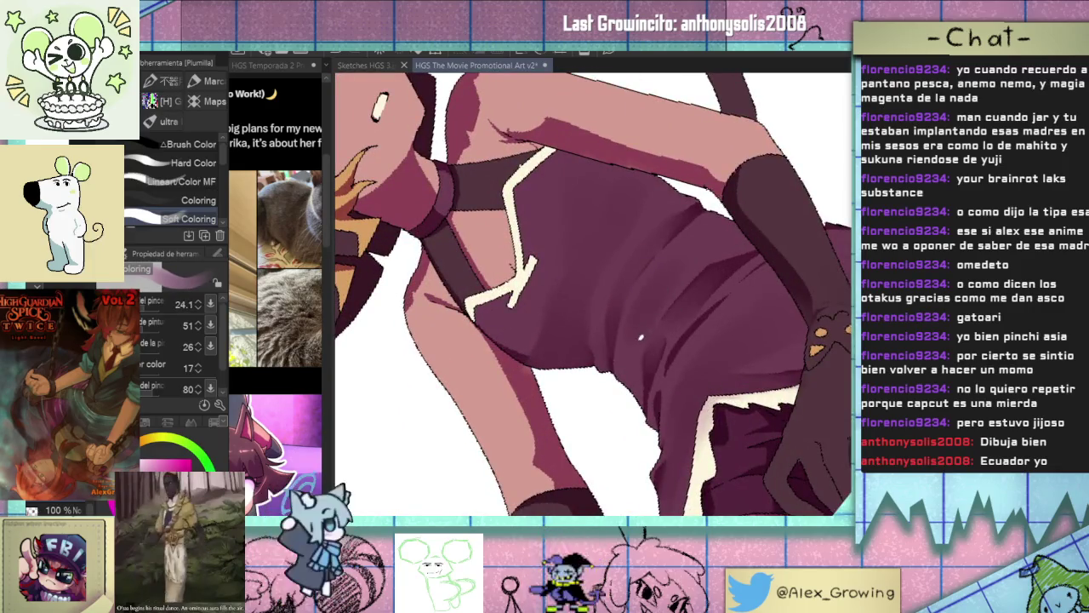
{"action": "left_click_drag", "start_coordinate": [683, 264], "coordinate": [641, 298]}
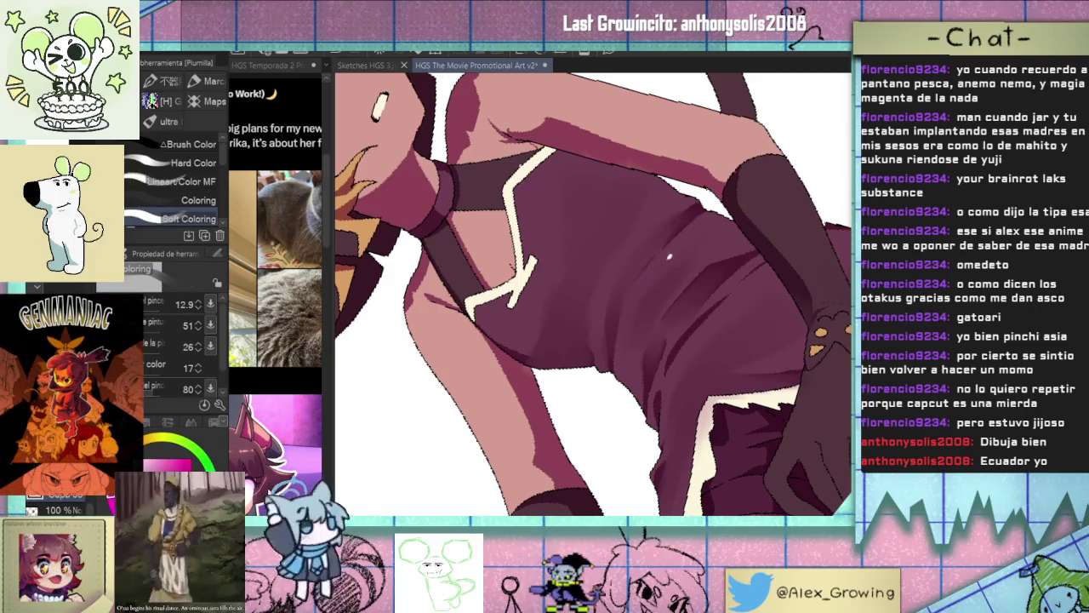
{"action": "scroll", "coordinate": [663, 306], "scroll_direction": "down", "scroll_amount": 3}
{"action": "left_click_drag", "start_coordinate": [699, 335], "coordinate": [619, 381]}
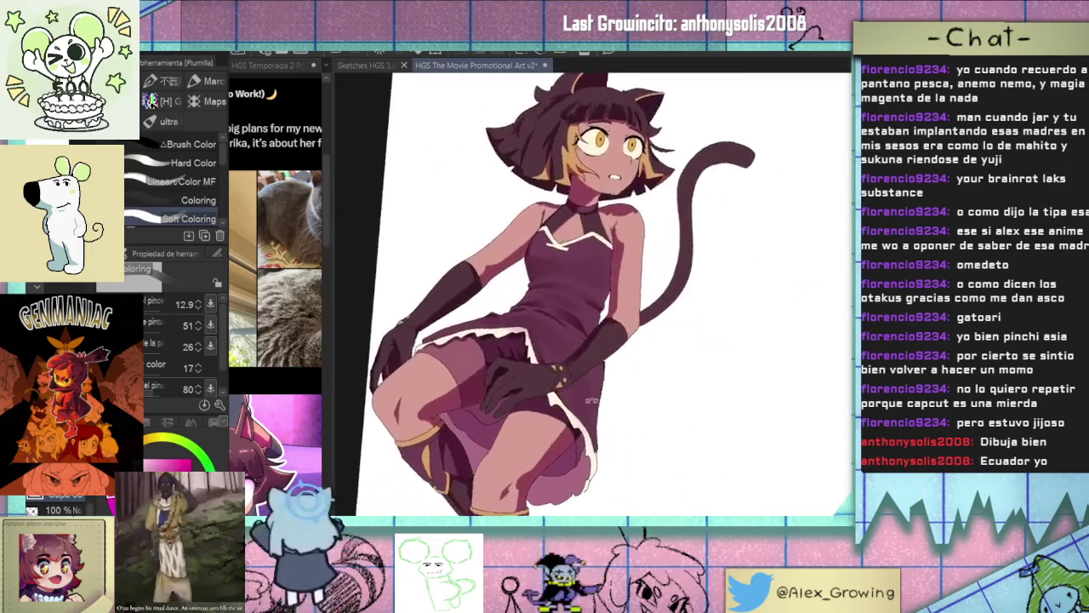
Switch the colour to pink and ready the Desenfocar blur blending tool.
{"action": "key", "text": "x"}
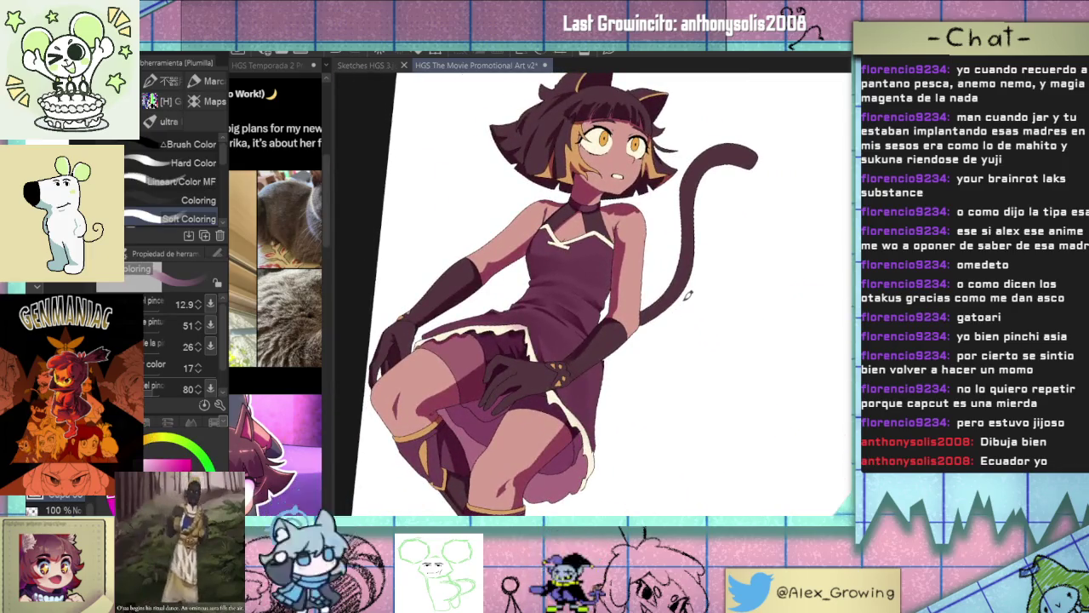
{"action": "left_click_drag", "start_coordinate": [667, 315], "coordinate": [672, 341]}
{"action": "scroll", "coordinate": [617, 296], "scroll_direction": "up", "scroll_amount": 5}
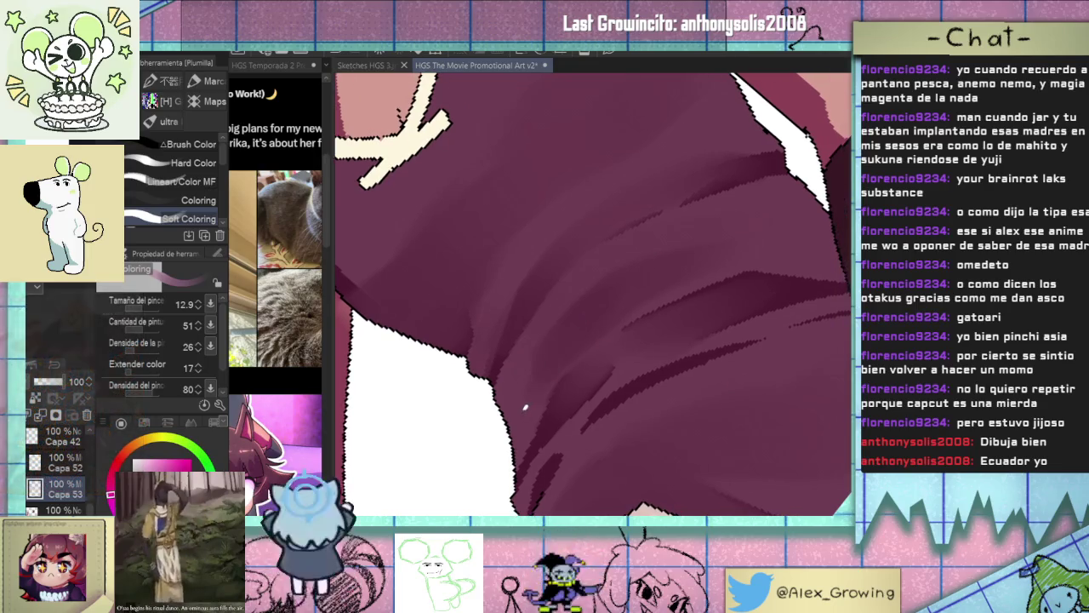
{"action": "scroll", "coordinate": [547, 393], "scroll_direction": "down", "scroll_amount": 10}
{"action": "left_click_drag", "start_coordinate": [546, 394], "coordinate": [618, 412]}
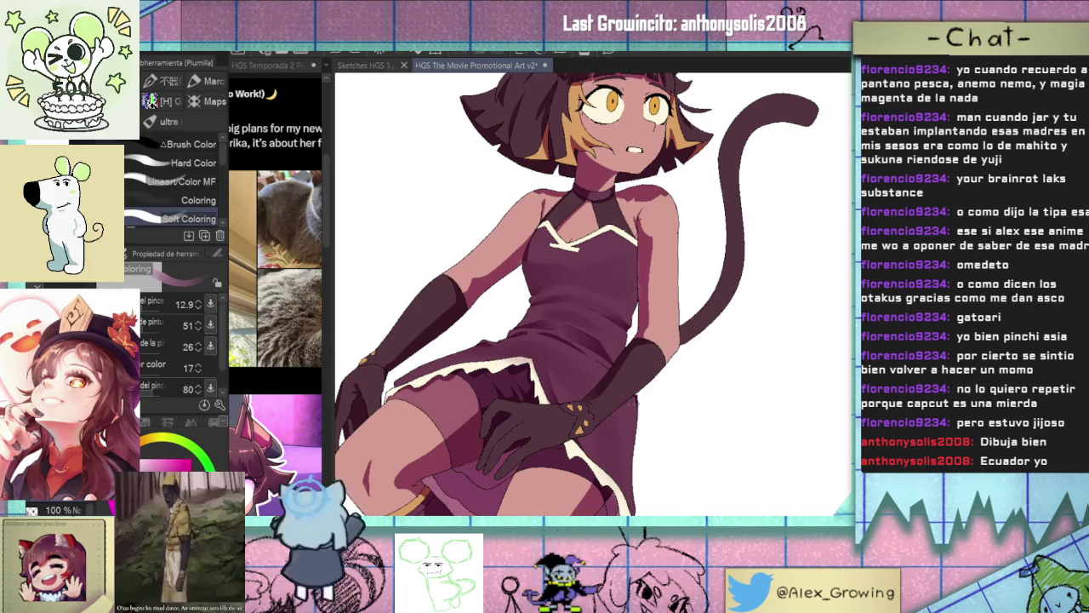
{"action": "scroll", "coordinate": [670, 346], "scroll_direction": "down", "scroll_amount": 5}
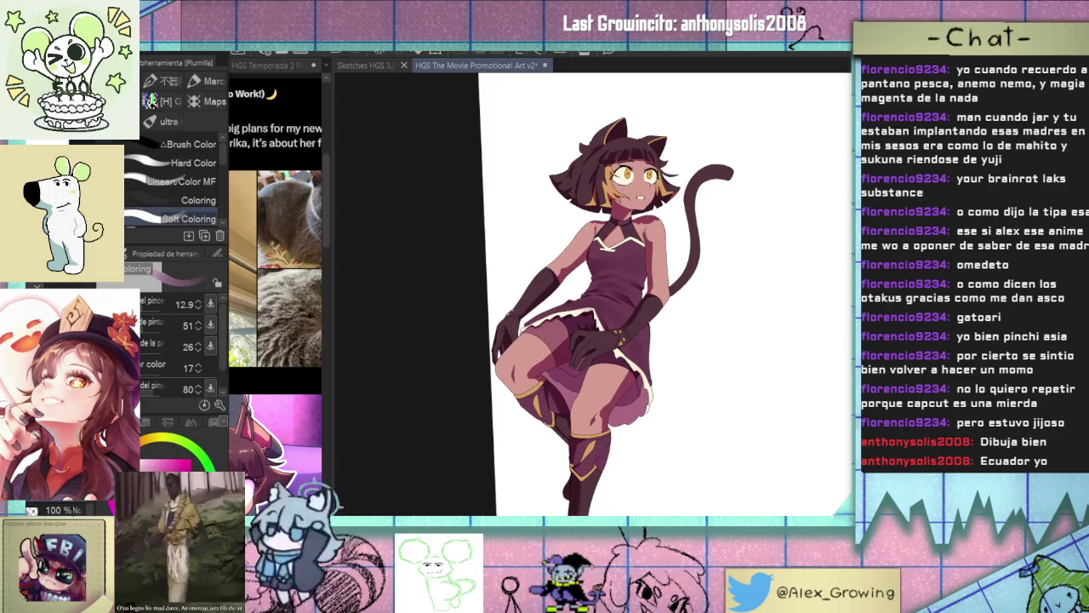
{"action": "scroll", "coordinate": [595, 344], "scroll_direction": "up", "scroll_amount": 2}
{"action": "scroll", "coordinate": [595, 344], "scroll_direction": "up", "scroll_amount": 3}
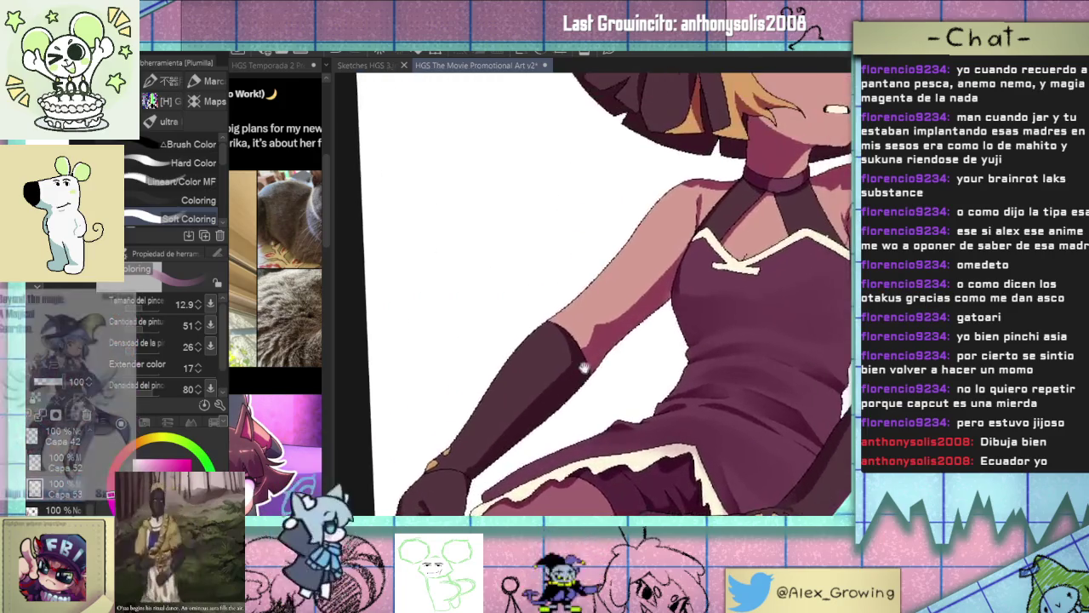
{"action": "key", "text": "j"}
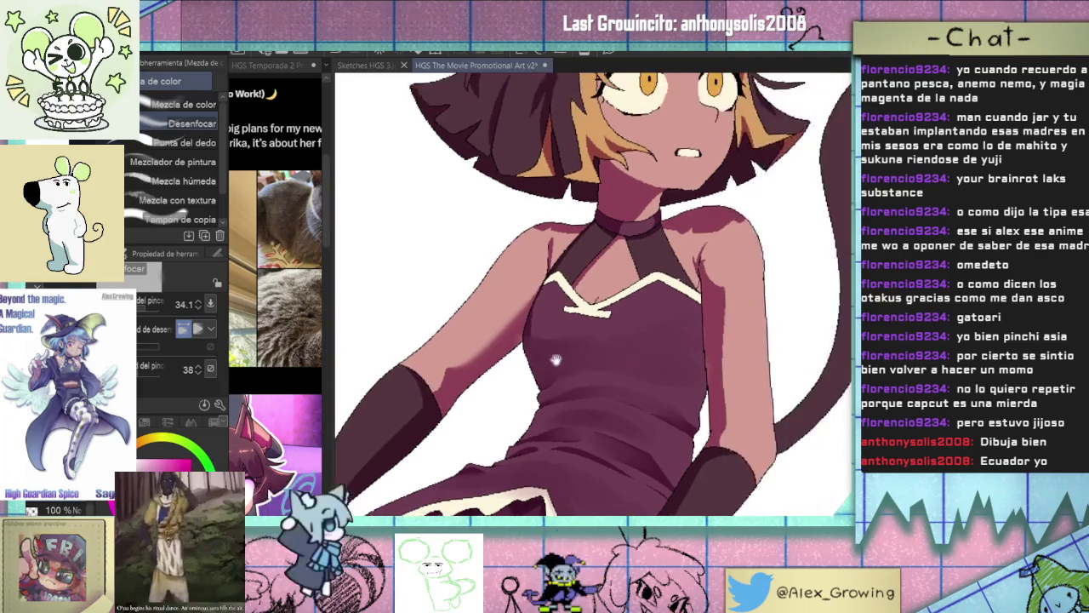
Rotate the view upright and zoom in on the raised knee and thigh.
{"action": "left_click_drag", "start_coordinate": [660, 251], "coordinate": [628, 279]}
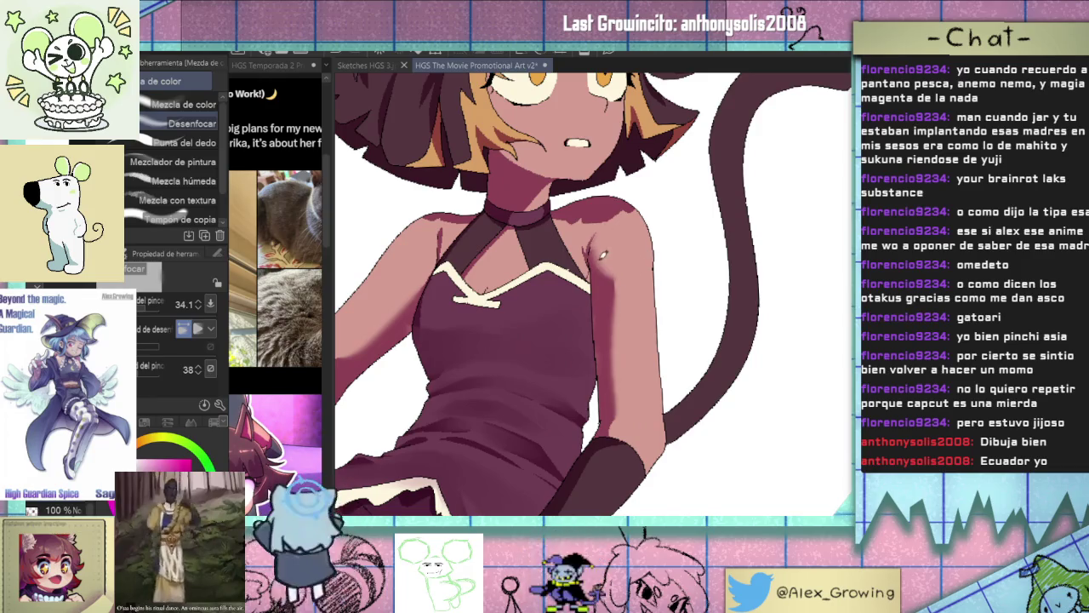
{"action": "scroll", "coordinate": [618, 274], "scroll_direction": "down", "scroll_amount": 3}
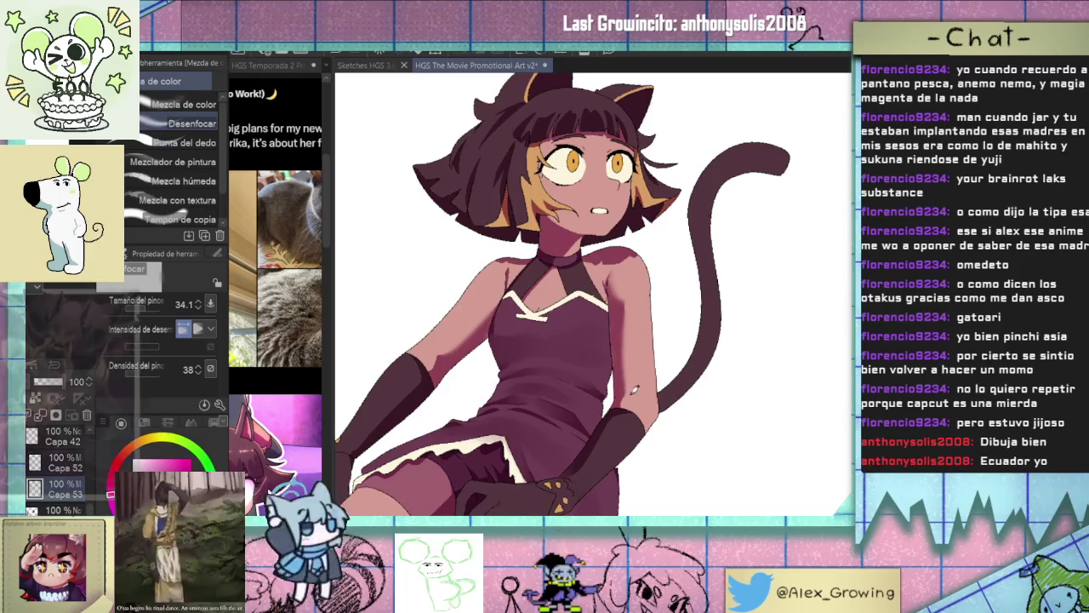
{"action": "scroll", "coordinate": [652, 373], "scroll_direction": "up", "scroll_amount": 5}
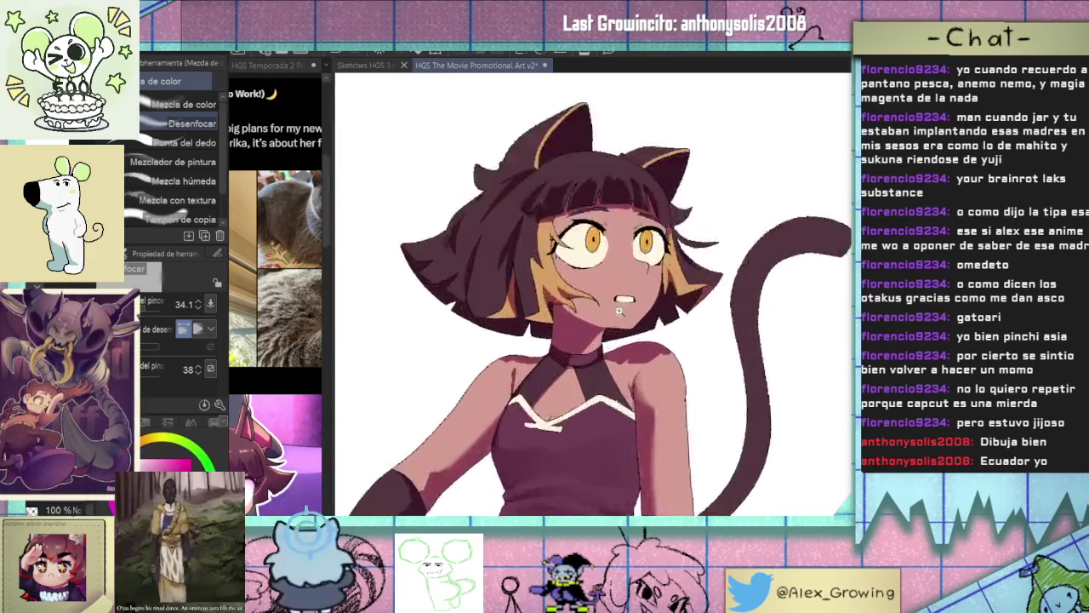
{"action": "scroll", "coordinate": [577, 366], "scroll_direction": "up", "scroll_amount": 2}
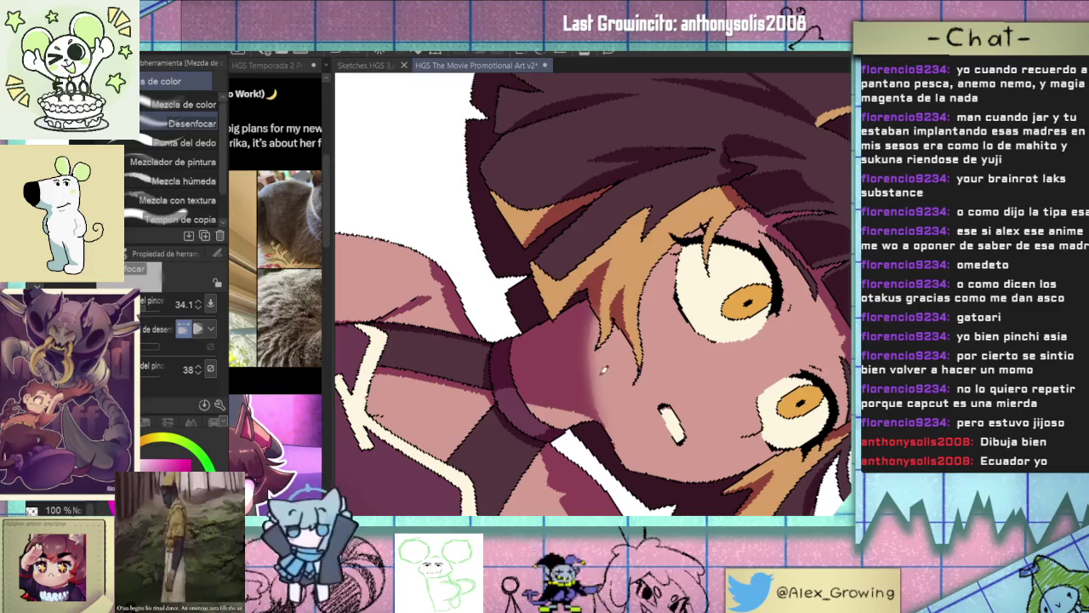
{"action": "scroll", "coordinate": [651, 425], "scroll_direction": "down", "scroll_amount": 2}
{"action": "scroll", "coordinate": [642, 409], "scroll_direction": "down", "scroll_amount": 1}
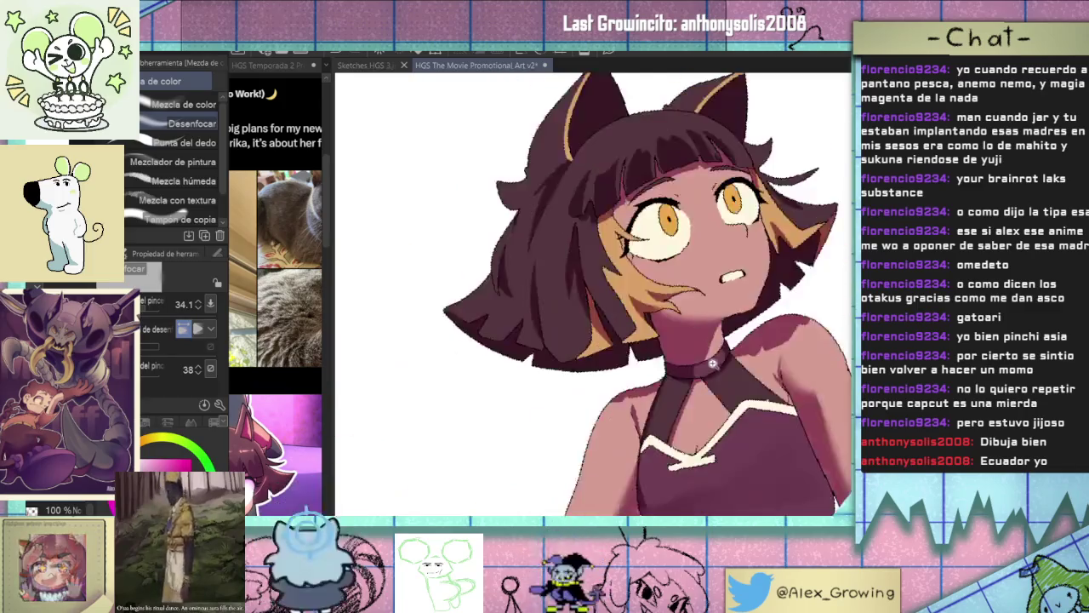
{"action": "scroll", "coordinate": [634, 392], "scroll_direction": "down", "scroll_amount": 2}
{"action": "scroll", "coordinate": [625, 371], "scroll_direction": "down", "scroll_amount": 1}
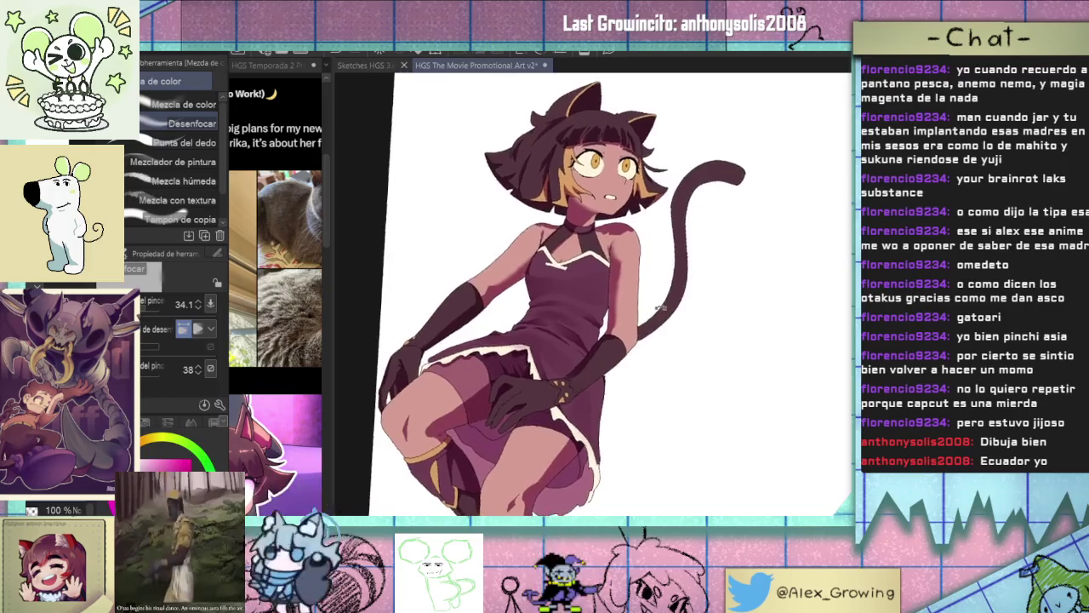
{"action": "scroll", "coordinate": [637, 345], "scroll_direction": "down", "scroll_amount": 3}
{"action": "scroll", "coordinate": [604, 344], "scroll_direction": "up", "scroll_amount": 2}
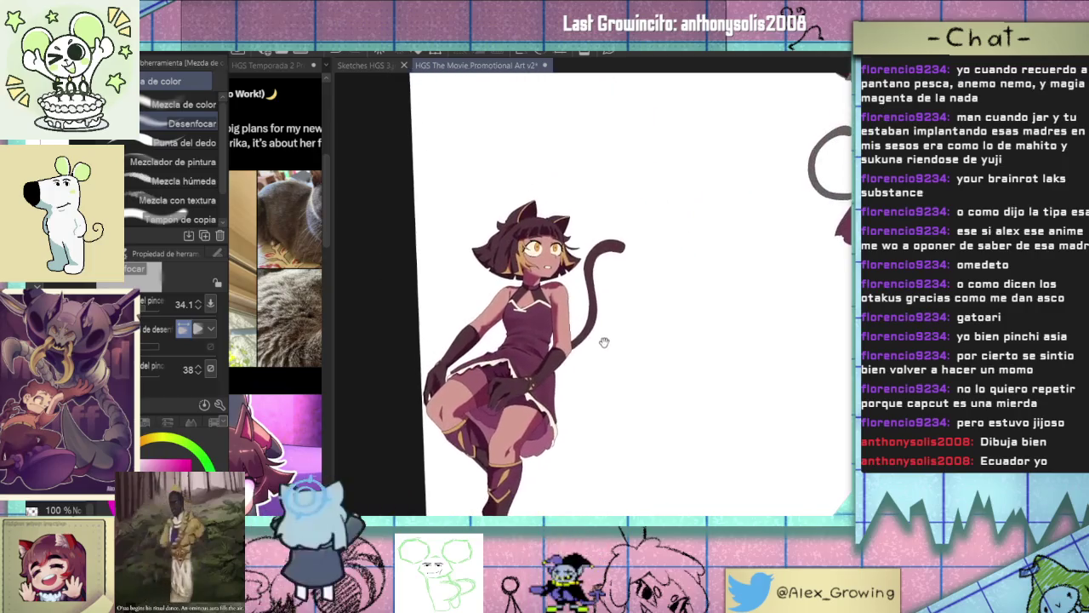
{"action": "scroll", "coordinate": [625, 338], "scroll_direction": "down", "scroll_amount": 1}
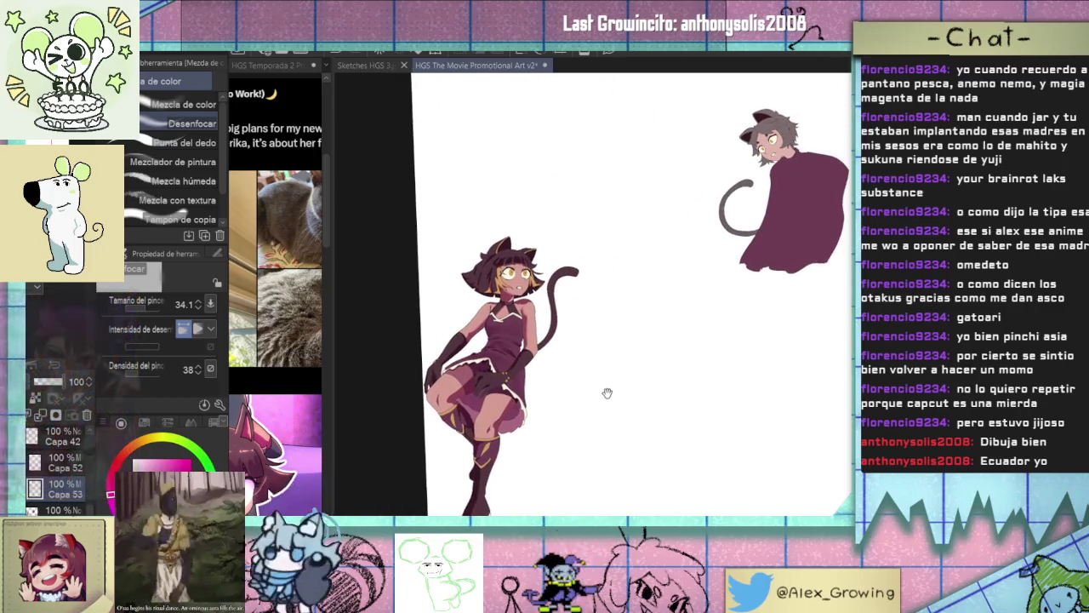
{"action": "scroll", "coordinate": [605, 396], "scroll_direction": "up", "scroll_amount": 1}
{"action": "scroll", "coordinate": [622, 360], "scroll_direction": "up", "scroll_amount": 2}
{"action": "scroll", "coordinate": [604, 332], "scroll_direction": "up", "scroll_amount": 1}
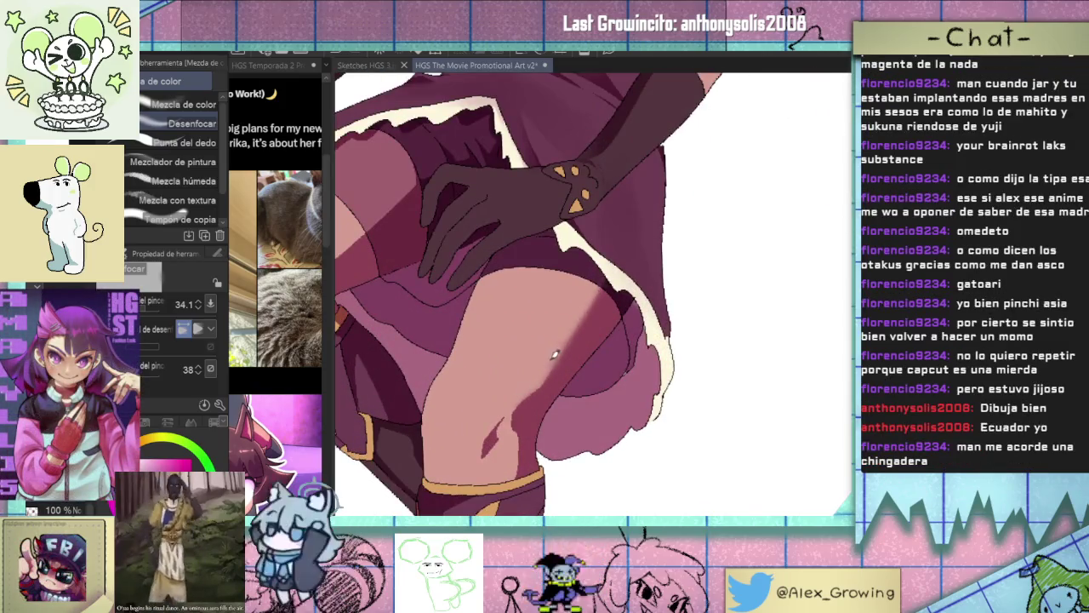
{"action": "scroll", "coordinate": [600, 295], "scroll_direction": "down", "scroll_amount": 1}
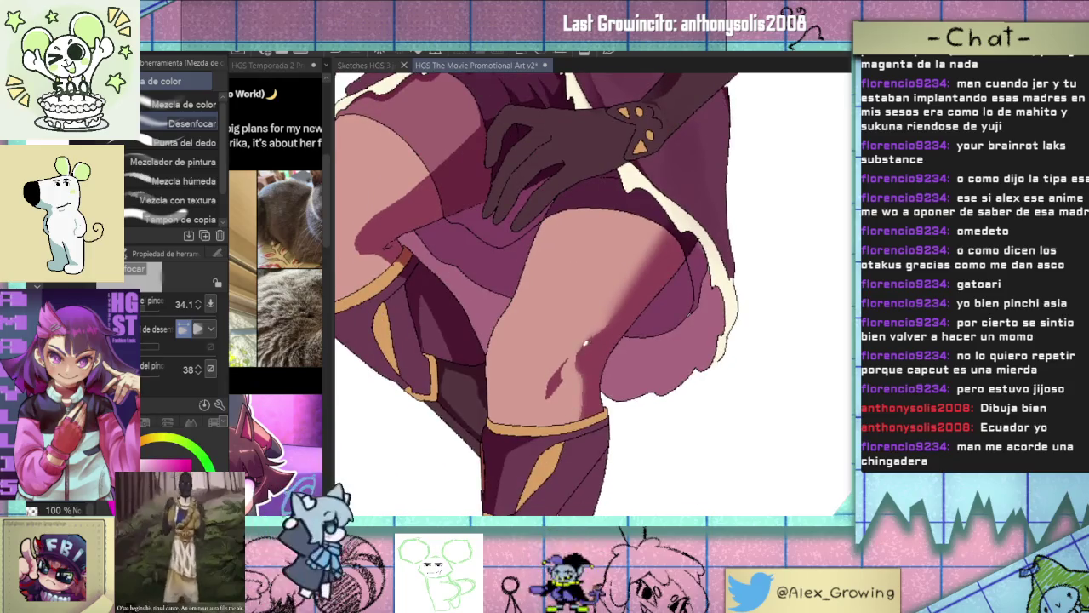
Smudge the shadow near the knee and blend it along the raised thigh.
{"action": "left_click_drag", "start_coordinate": [566, 350], "coordinate": [578, 337]}
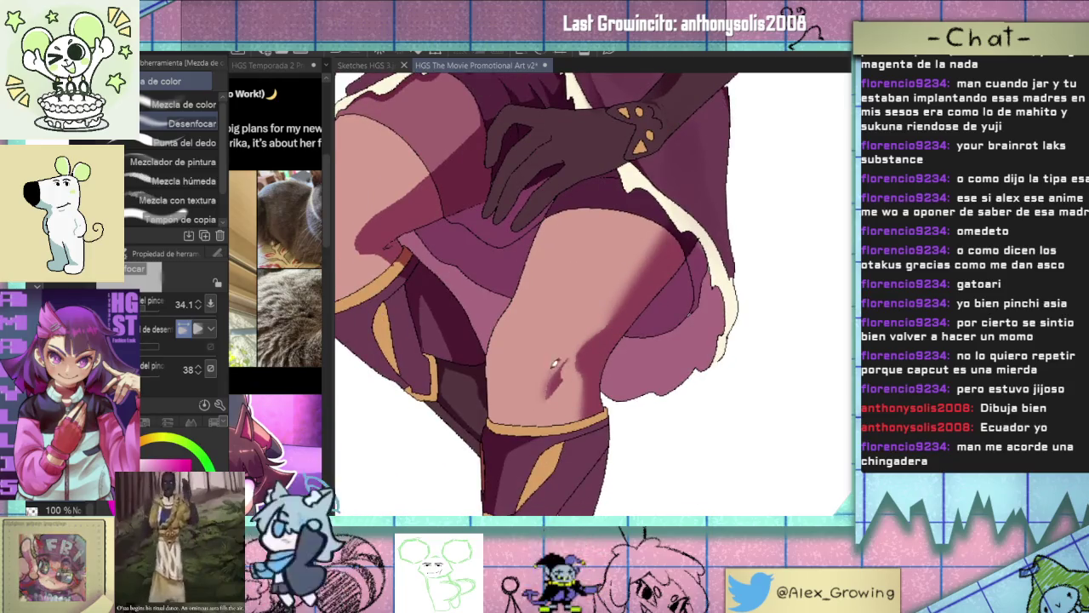
{"action": "scroll", "coordinate": [586, 312], "scroll_direction": "down", "scroll_amount": 2}
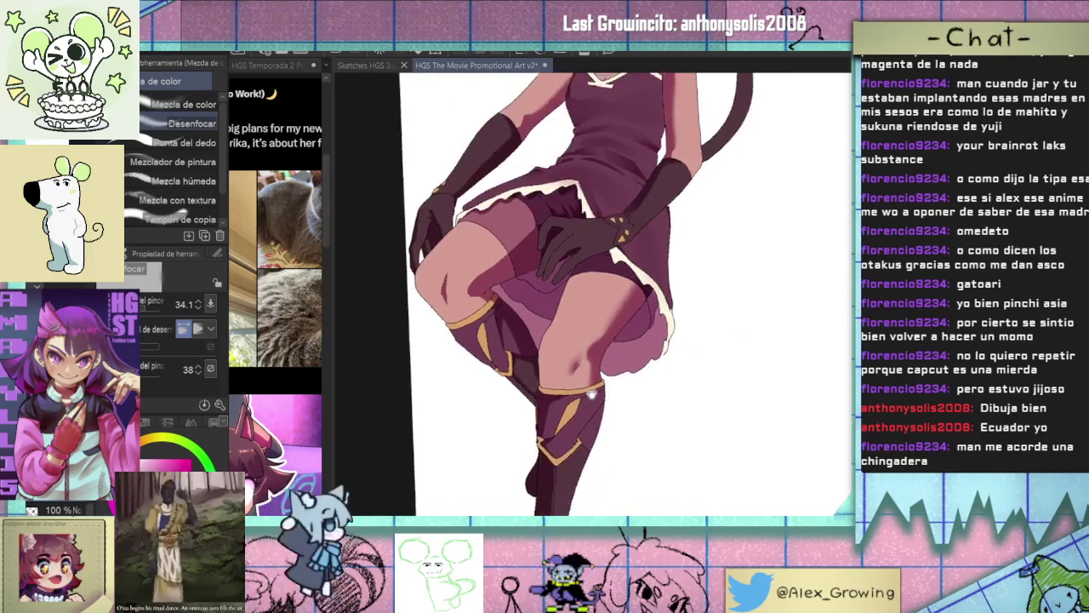
{"action": "scroll", "coordinate": [613, 358], "scroll_direction": "up", "scroll_amount": 1}
{"action": "scroll", "coordinate": [644, 394], "scroll_direction": "up", "scroll_amount": 1}
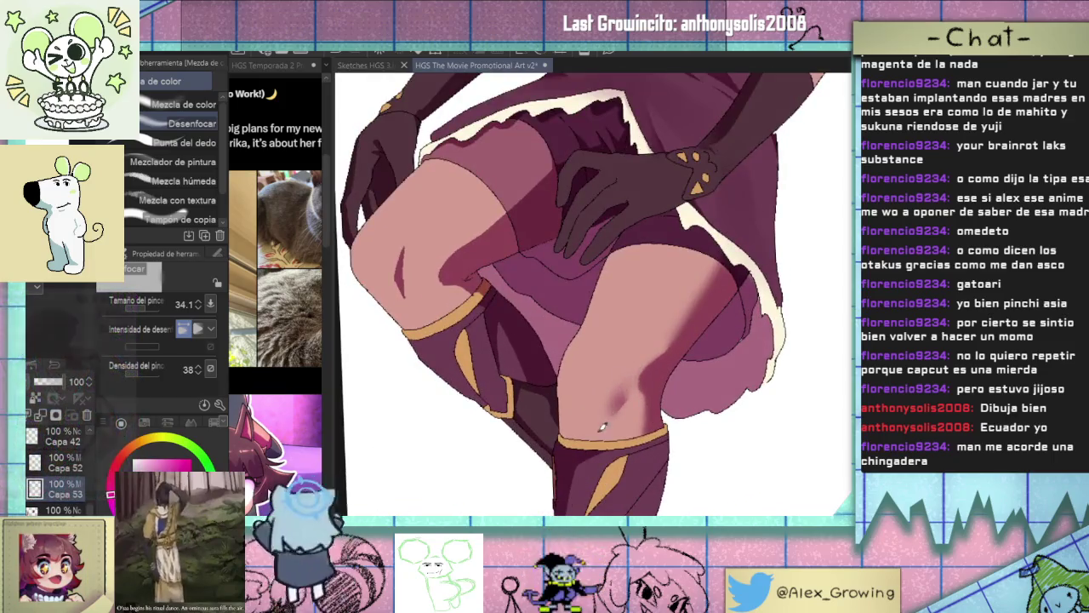
{"action": "scroll", "coordinate": [644, 394], "scroll_direction": "down", "scroll_amount": 2}
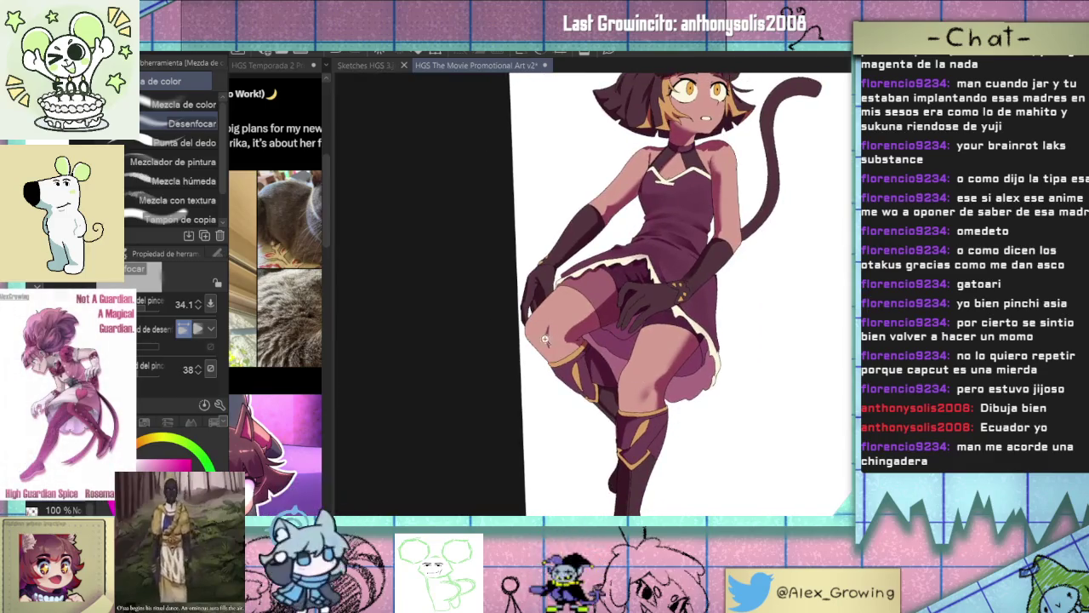
{"action": "scroll", "coordinate": [543, 339], "scroll_direction": "up", "scroll_amount": 2}
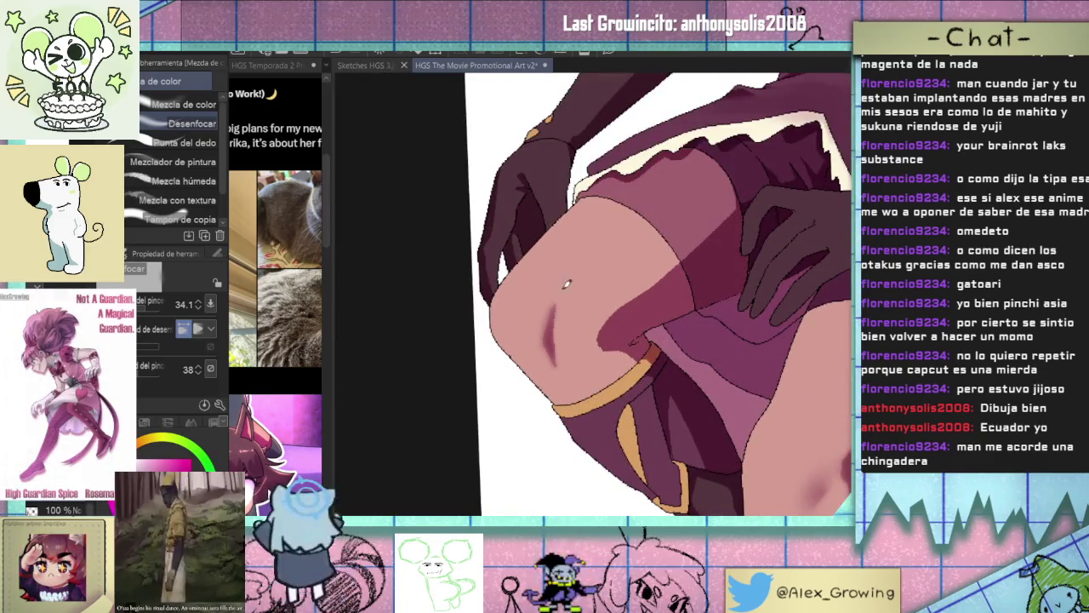
{"action": "left_click_drag", "start_coordinate": [606, 349], "coordinate": [541, 348]}
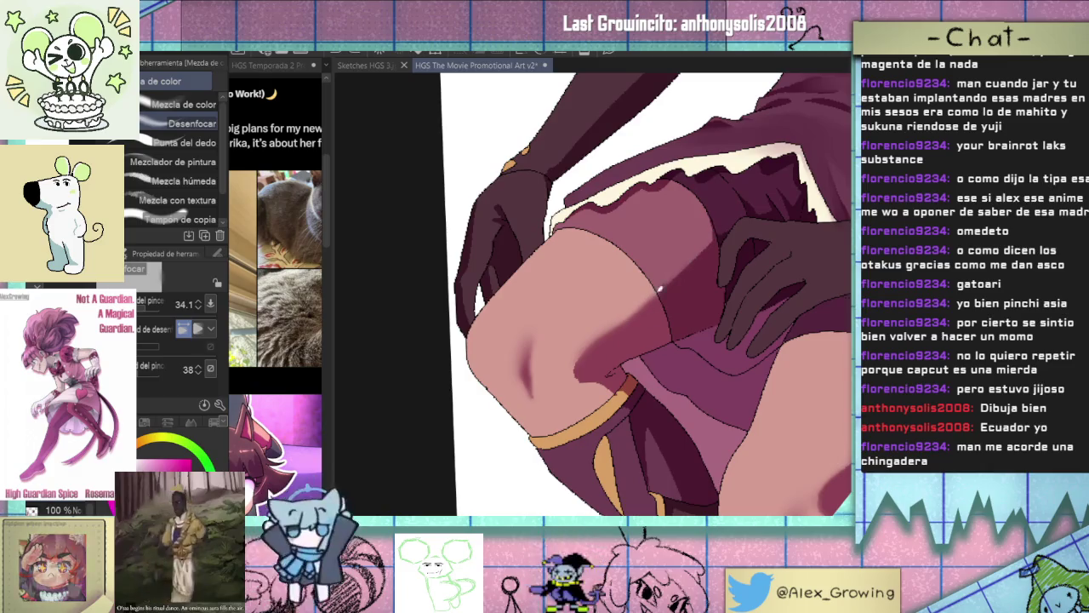
{"action": "mouse_move", "coordinate": [692, 266]}
{"action": "left_mouse_down"}
{"action": "mouse_move", "coordinate": [643, 292]}
{"action": "mouse_move", "coordinate": [668, 266]}
{"action": "left_mouse_up"}
Clear the leg selection and reframe the view on the thighs and skirt.
{"action": "left_click_drag", "start_coordinate": [569, 372], "coordinate": [619, 321]}
{"action": "scroll", "coordinate": [618, 320], "scroll_direction": "down", "scroll_amount": 2}
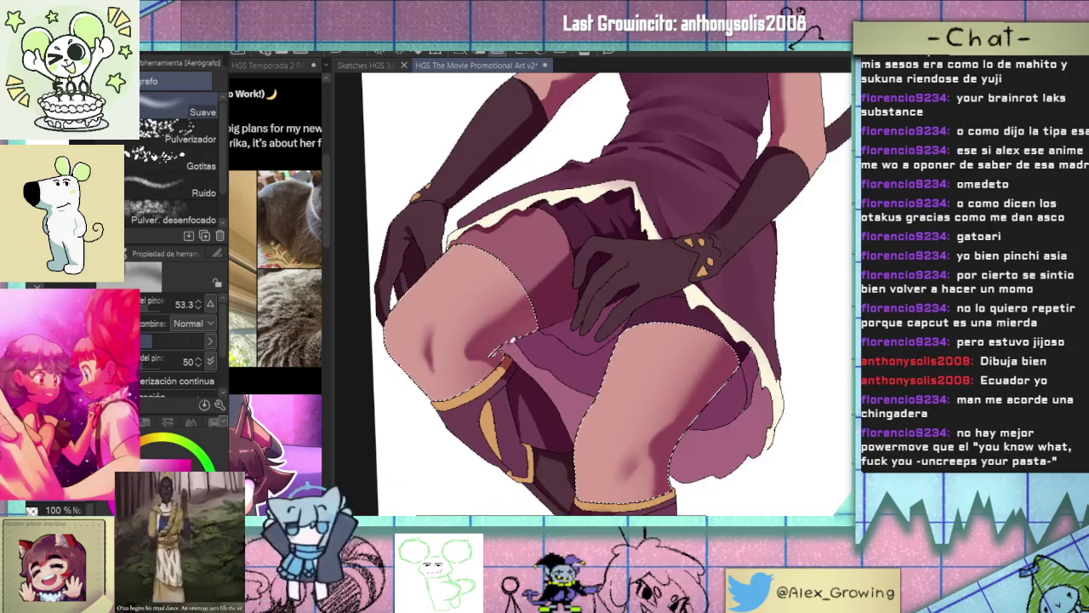
{"action": "left_click_drag", "start_coordinate": [646, 390], "coordinate": [541, 324]}
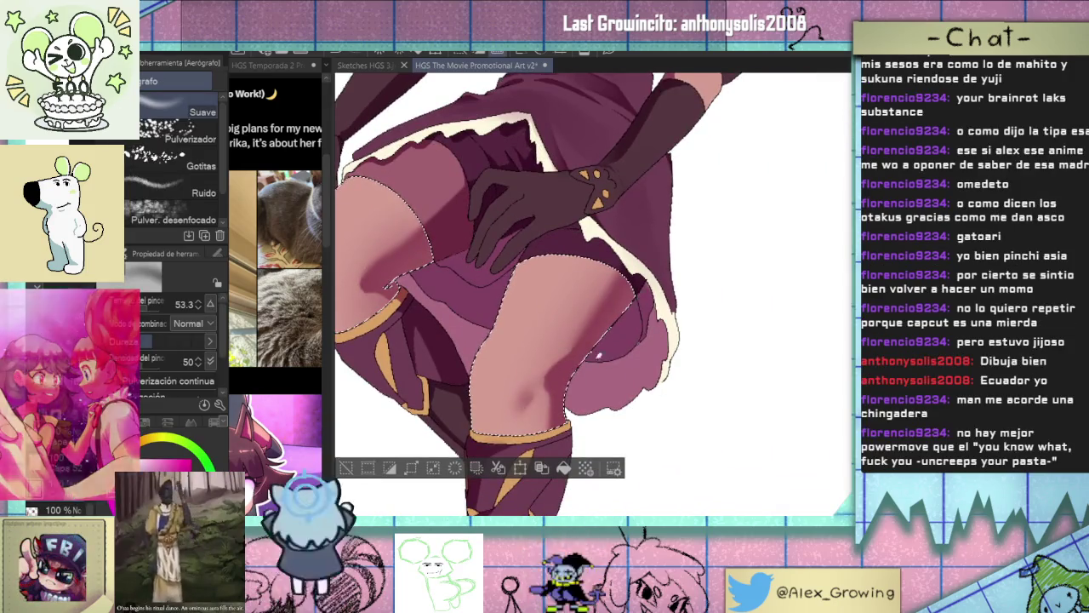
{"action": "key", "text": "ctrl+d"}
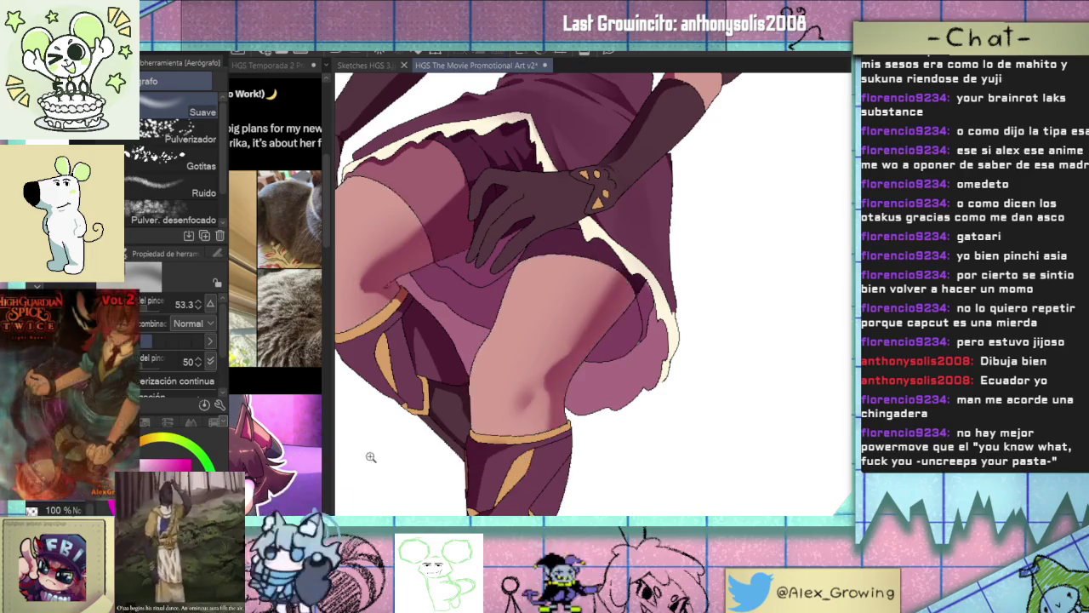
{"action": "scroll", "coordinate": [560, 408], "scroll_direction": "down", "scroll_amount": 3}
{"action": "scroll", "coordinate": [559, 408], "scroll_direction": "down", "scroll_amount": 1}
{"action": "scroll", "coordinate": [661, 384], "scroll_direction": "down", "scroll_amount": 1}
{"action": "scroll", "coordinate": [620, 388], "scroll_direction": "down", "scroll_amount": 1}
{"action": "scroll", "coordinate": [630, 382], "scroll_direction": "down", "scroll_amount": 1}
{"action": "left_click_drag", "start_coordinate": [673, 344], "coordinate": [622, 377]}
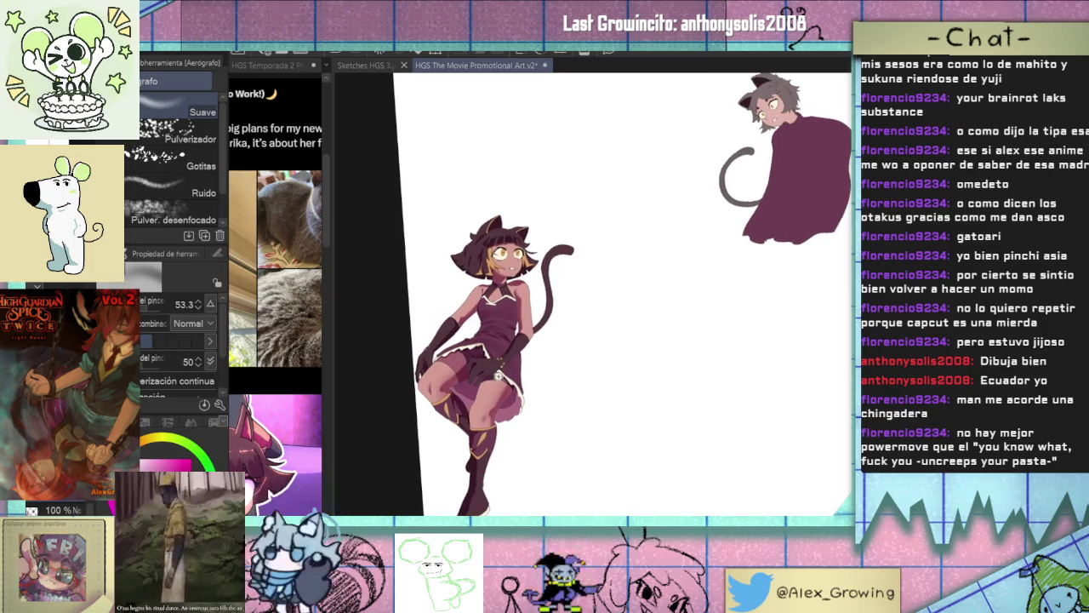
{"action": "scroll", "coordinate": [541, 377], "scroll_direction": "up", "scroll_amount": 2}
{"action": "scroll", "coordinate": [542, 377], "scroll_direction": "up", "scroll_amount": 2}
{"action": "scroll", "coordinate": [632, 405], "scroll_direction": "up", "scroll_amount": 2}
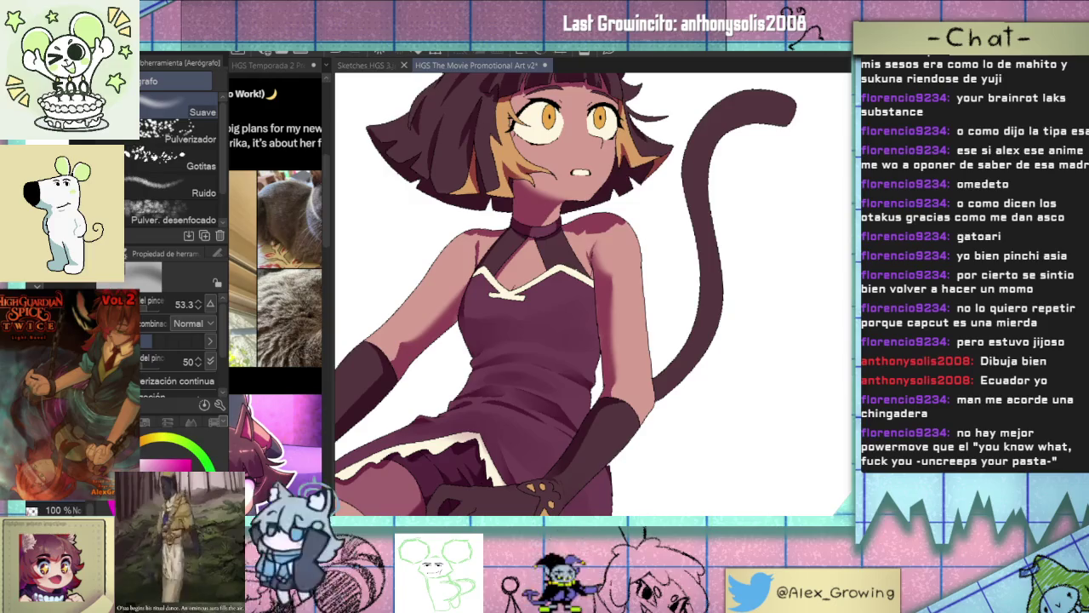
Auto-select the girl's skin and set the Soft Airbrush to about size 60.
{"action": "key", "text": "w"}
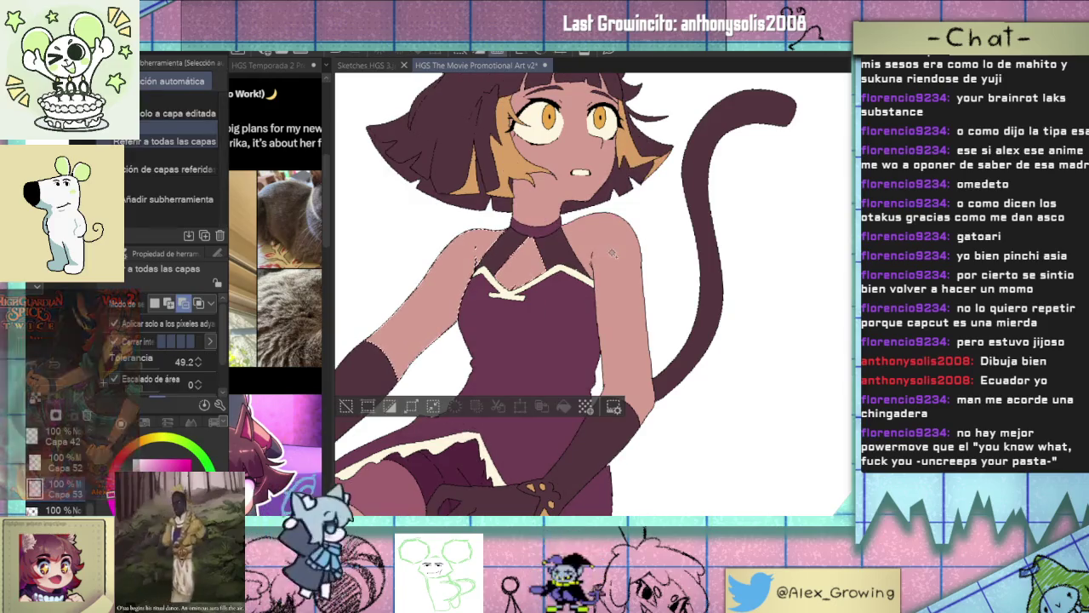
{"action": "left_click", "coordinate": [618, 261]}
{"action": "scroll", "coordinate": [618, 262], "scroll_direction": "up", "scroll_amount": 1}
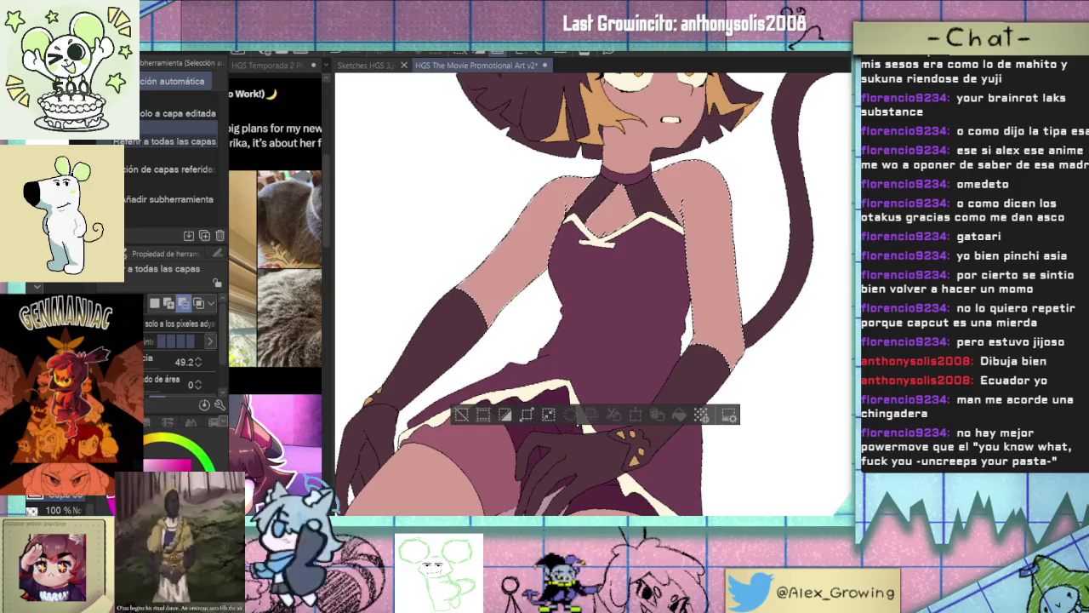
{"action": "key", "text": "b"}
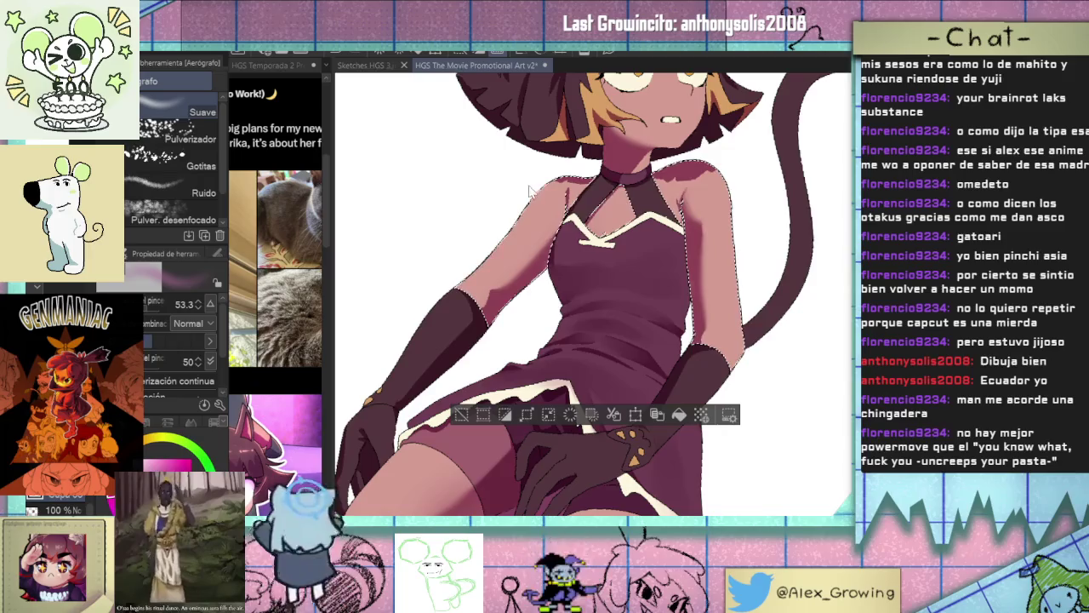
{"action": "scroll", "coordinate": [528, 170], "scroll_direction": "up", "scroll_amount": 2}
{"action": "key", "text": "bracketleft"}
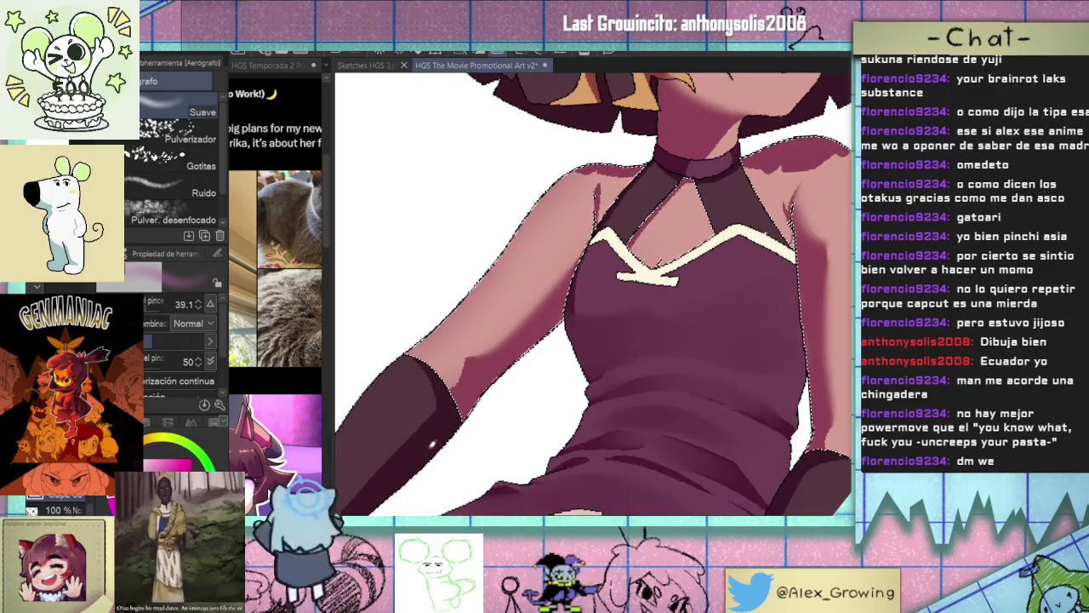
{"action": "scroll", "coordinate": [494, 364], "scroll_direction": "down", "scroll_amount": 2}
{"action": "scroll", "coordinate": [499, 360], "scroll_direction": "up", "scroll_amount": 1}
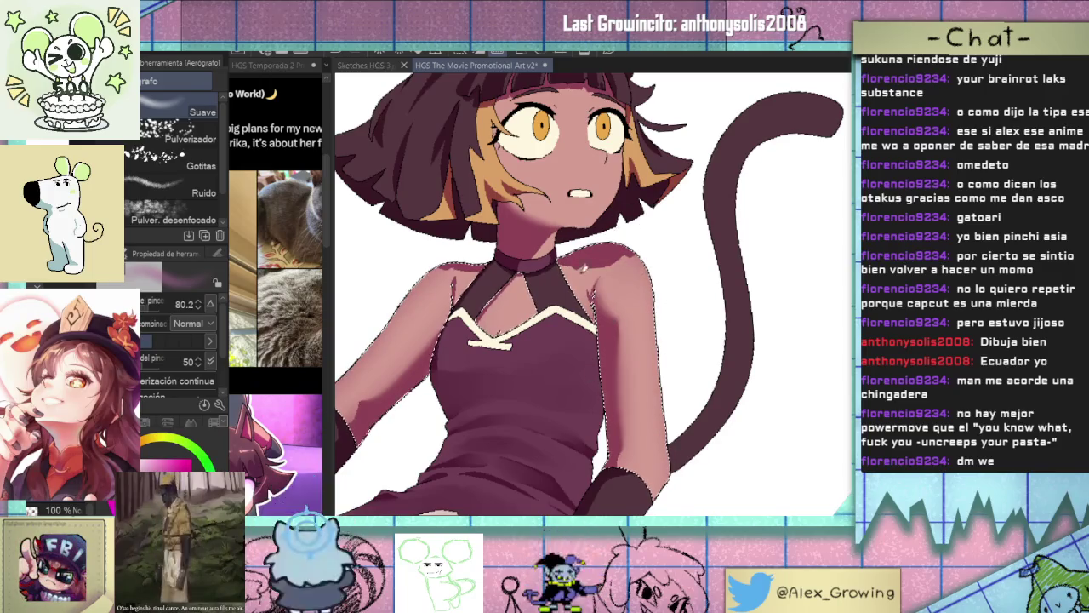
{"action": "left_click_drag", "start_coordinate": [596, 310], "coordinate": [438, 287]}
{"action": "left_click_drag", "start_coordinate": [596, 311], "coordinate": [528, 298]}
{"action": "scroll", "coordinate": [523, 281], "scroll_direction": "up", "scroll_amount": 2}
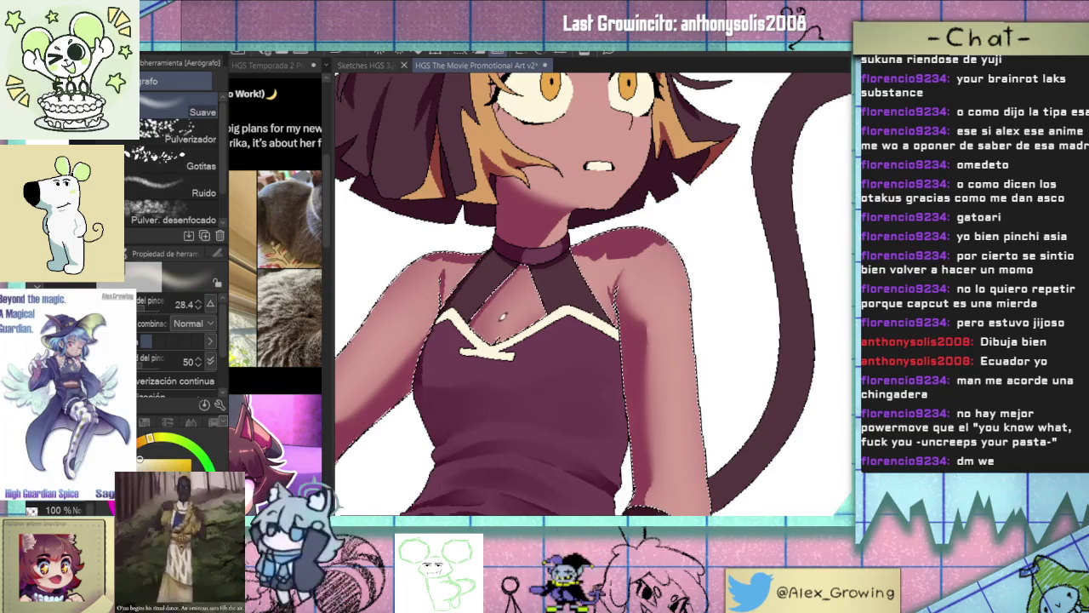
Spray pale cream highlights on the shoulders and arms with a size-20 airbrush.
{"action": "left_click", "coordinate": [475, 338], "text": "alt"}
{"action": "left_click_drag", "start_coordinate": [473, 334], "coordinate": [451, 298]}
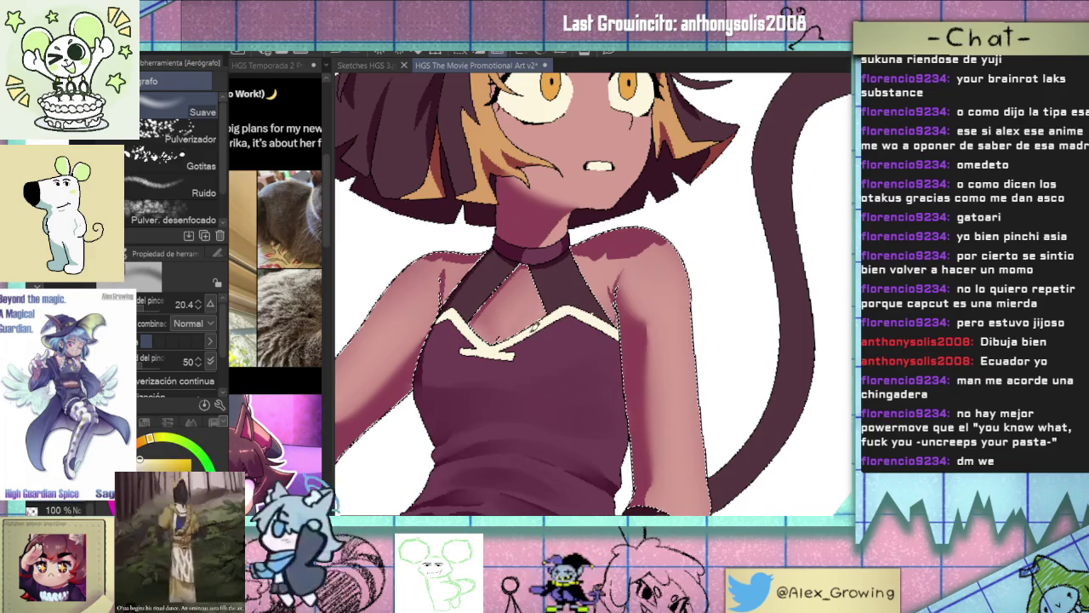
{"action": "scroll", "coordinate": [476, 320], "scroll_direction": "down", "scroll_amount": 3}
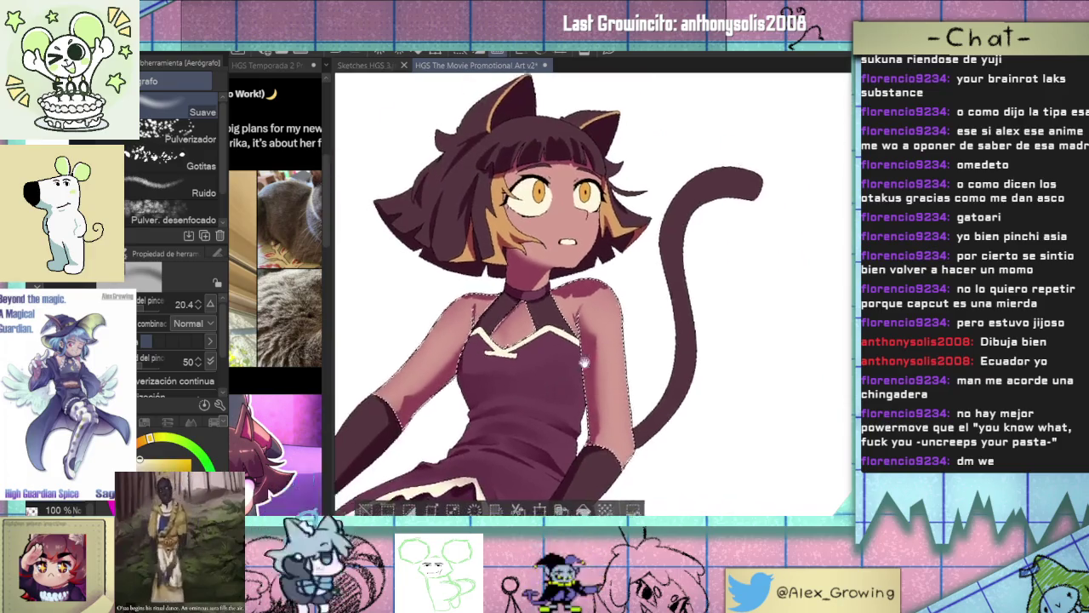
{"action": "scroll", "coordinate": [584, 364], "scroll_direction": "down", "scroll_amount": 2}
{"action": "mouse_move", "coordinate": [584, 364]}
{"action": "left_mouse_down"}
{"action": "mouse_move", "coordinate": [651, 279]}
{"action": "mouse_move", "coordinate": [607, 239]}
{"action": "left_mouse_up"}
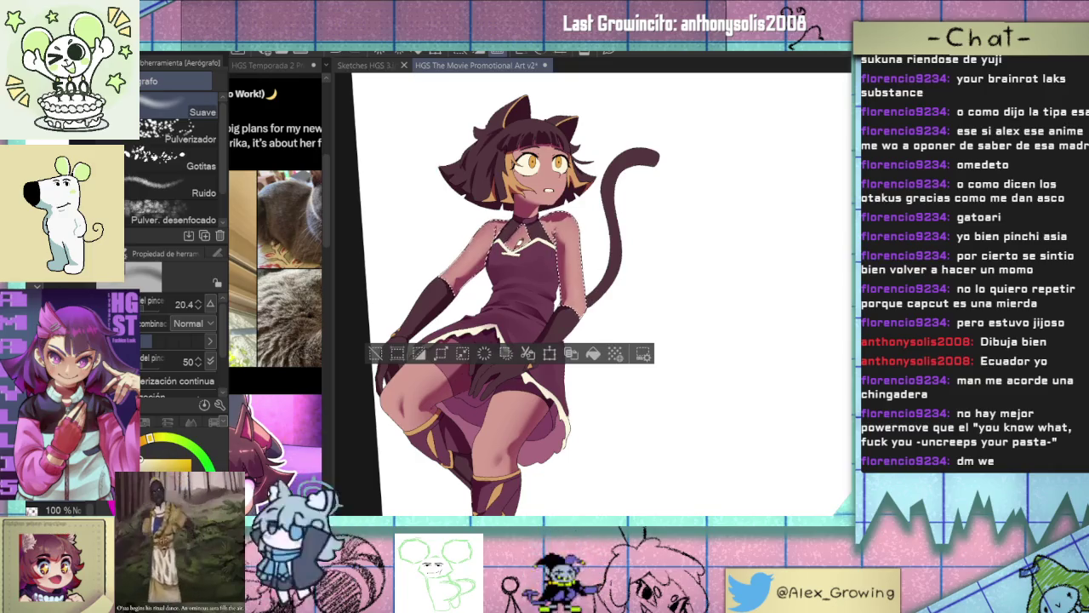
{"action": "scroll", "coordinate": [509, 302], "scroll_direction": "up", "scroll_amount": 2}
{"action": "scroll", "coordinate": [508, 302], "scroll_direction": "up", "scroll_amount": 3}
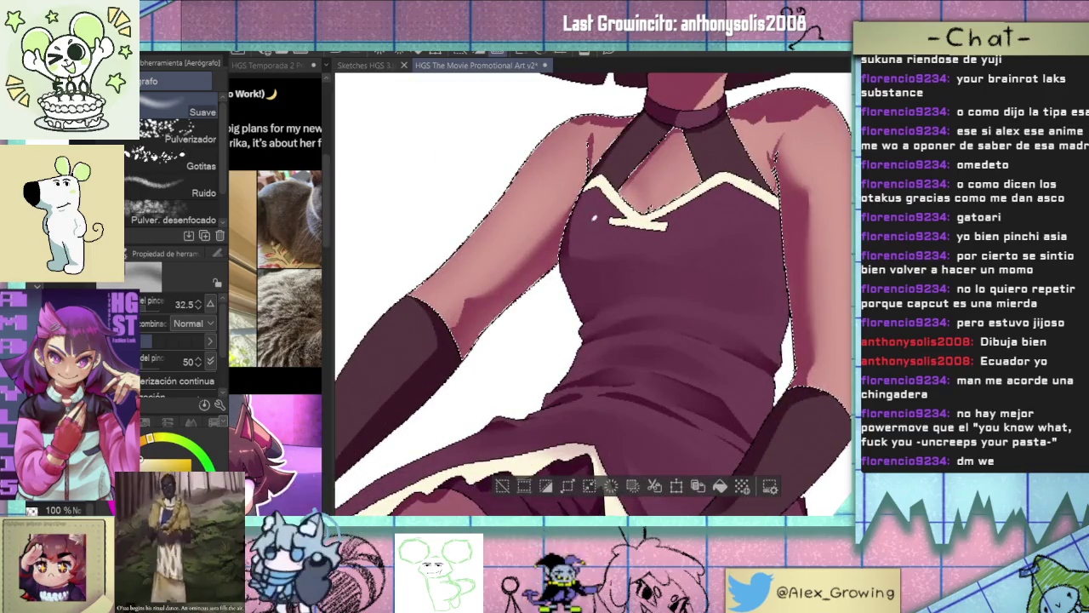
{"action": "left_click_drag", "start_coordinate": [596, 216], "coordinate": [579, 331]}
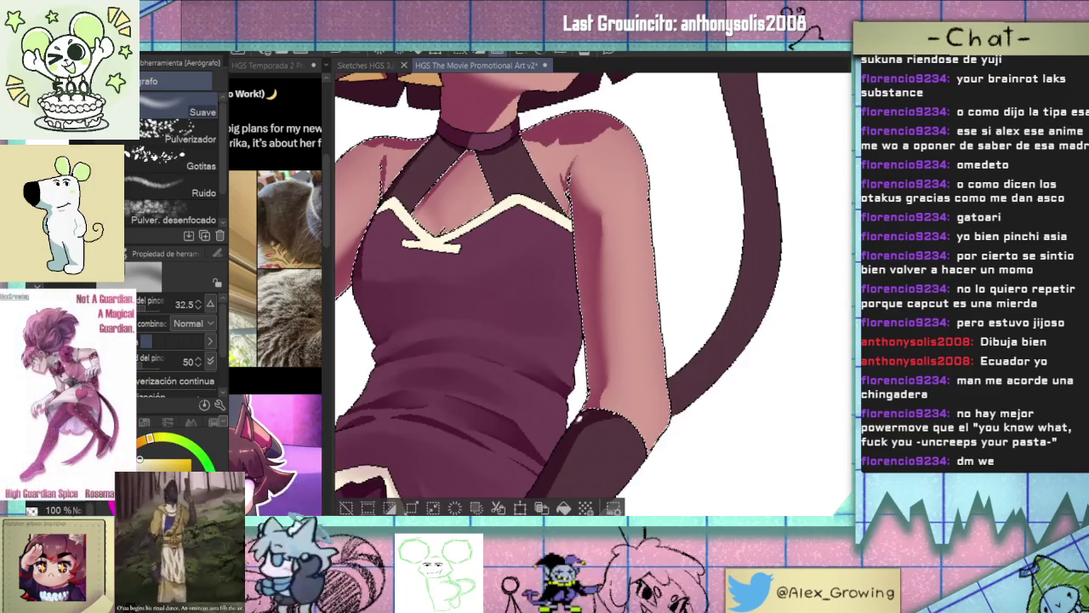
Clear the skin selection and select just the girl's arm.
{"action": "key", "text": "ctrl+d"}
{"action": "scroll", "coordinate": [606, 342], "scroll_direction": "down", "scroll_amount": 5}
{"action": "scroll", "coordinate": [638, 264], "scroll_direction": "up", "scroll_amount": 8}
{"action": "left_click", "coordinate": [637, 270]}
{"action": "scroll", "coordinate": [637, 274], "scroll_direction": "down", "scroll_amount": 5}
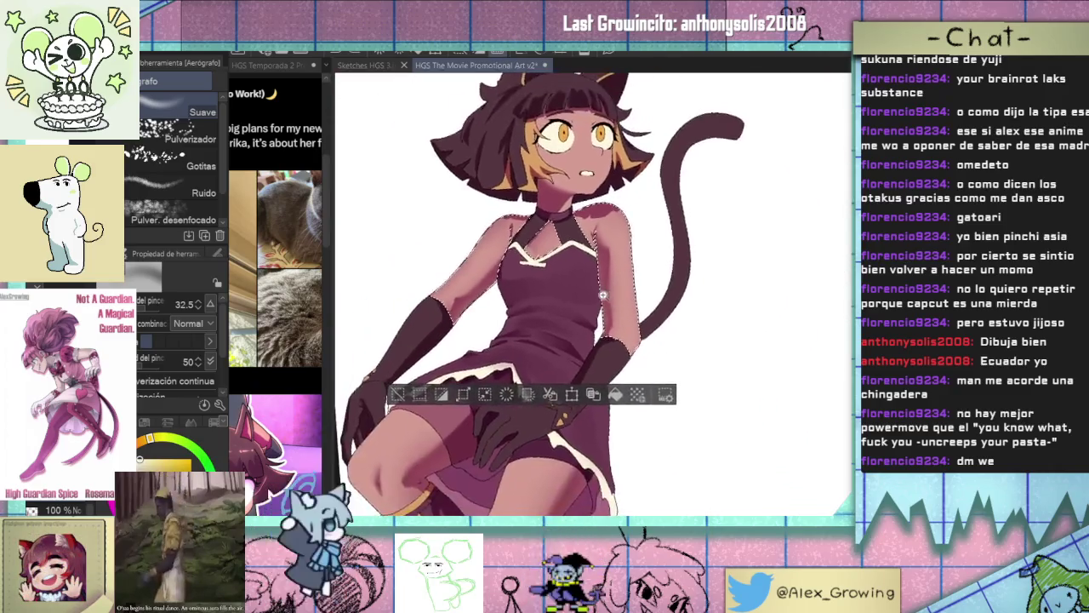
{"action": "scroll", "coordinate": [603, 294], "scroll_direction": "up", "scroll_amount": 2}
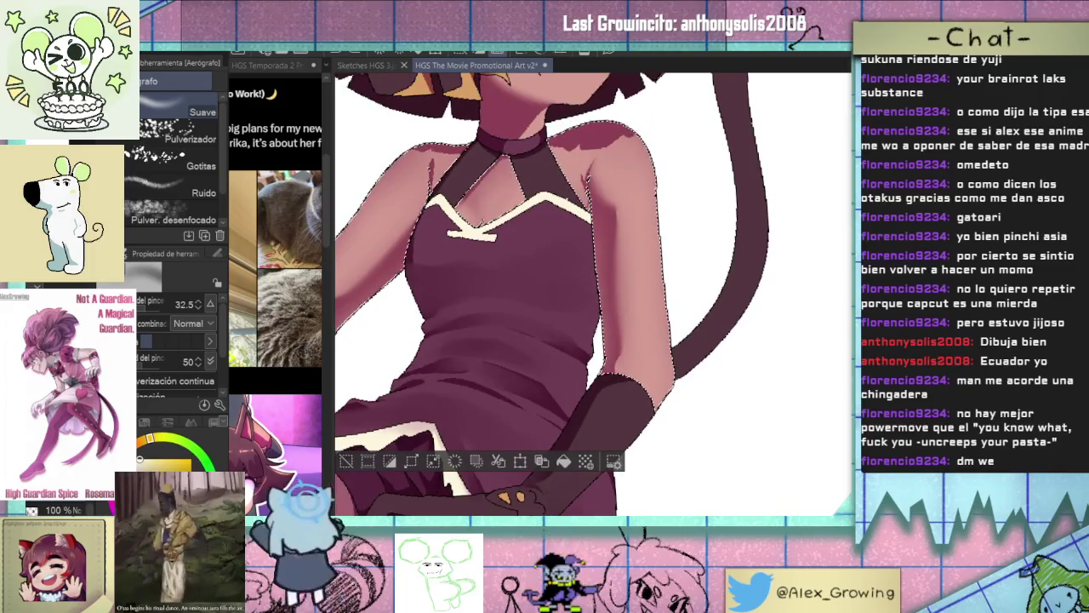
Switch to the Plumilla pen and pick a pink colour.
{"action": "key", "text": "p"}
{"action": "key", "text": "ctrl+d"}
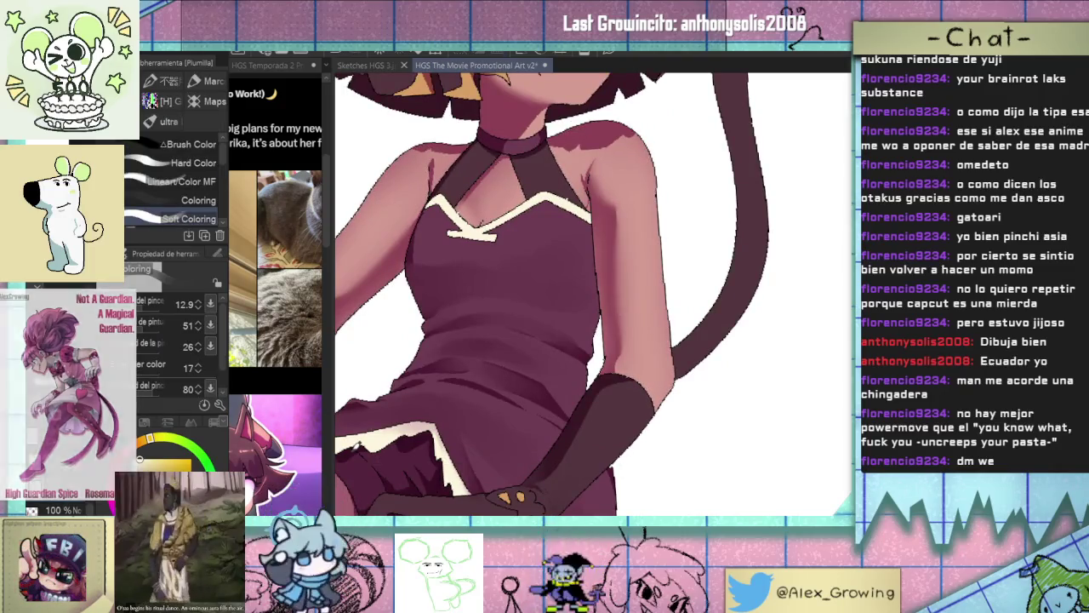
{"action": "key", "text": "p"}
{"action": "scroll", "coordinate": [593, 204], "scroll_direction": "up", "scroll_amount": 2}
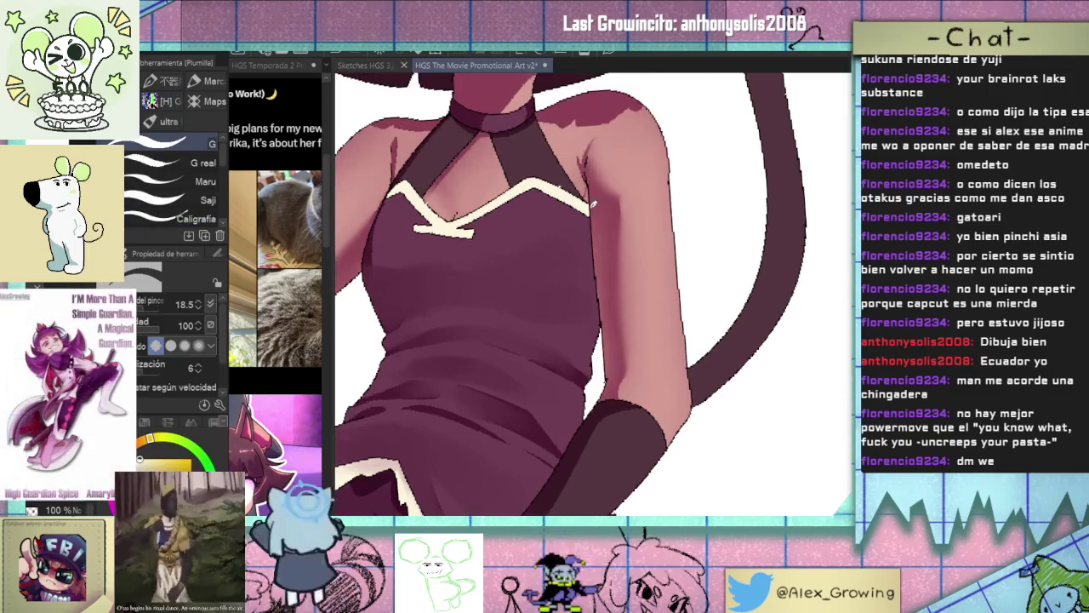
{"action": "left_click", "coordinate": [594, 231], "text": "alt"}
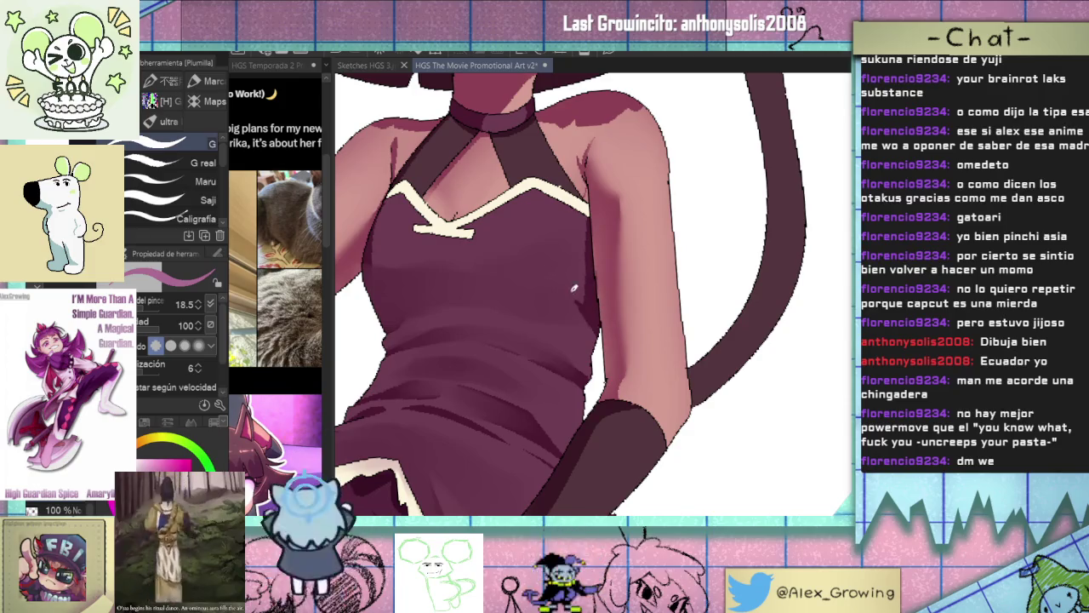
{"action": "left_click_drag", "start_coordinate": [600, 247], "coordinate": [673, 263]}
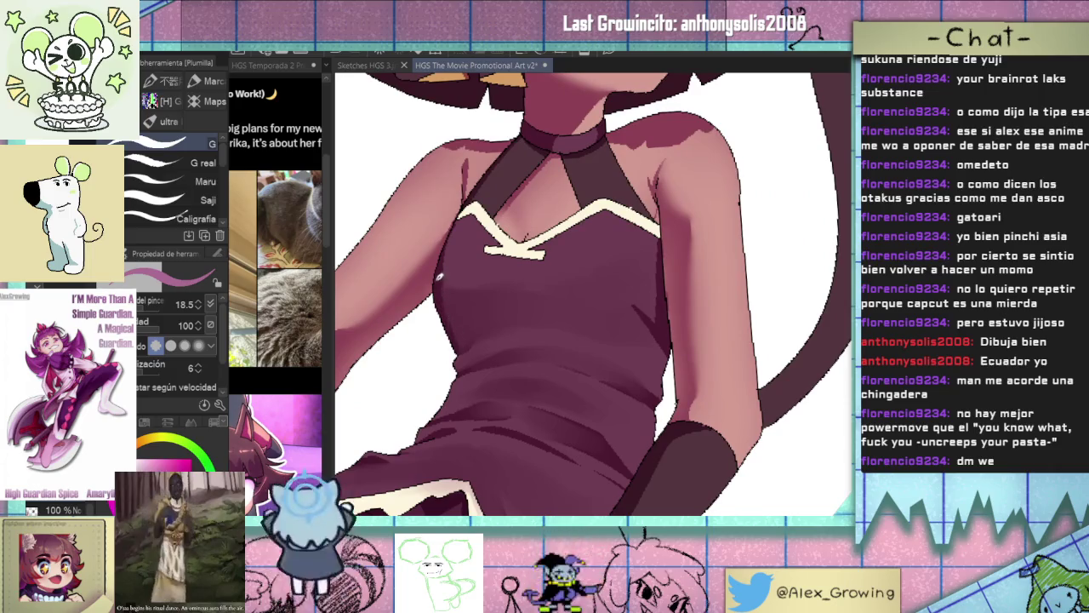
Smooth the chest and dress shadows with the Mezcla de color blend tool.
{"action": "key", "text": "j"}
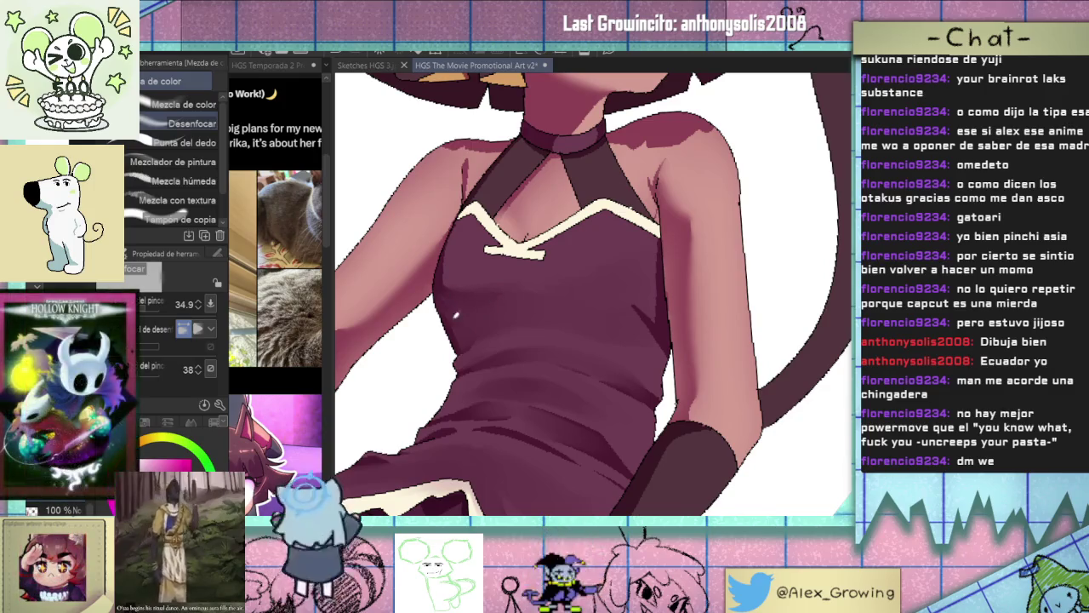
{"action": "scroll", "coordinate": [557, 332], "scroll_direction": "down", "scroll_amount": 3}
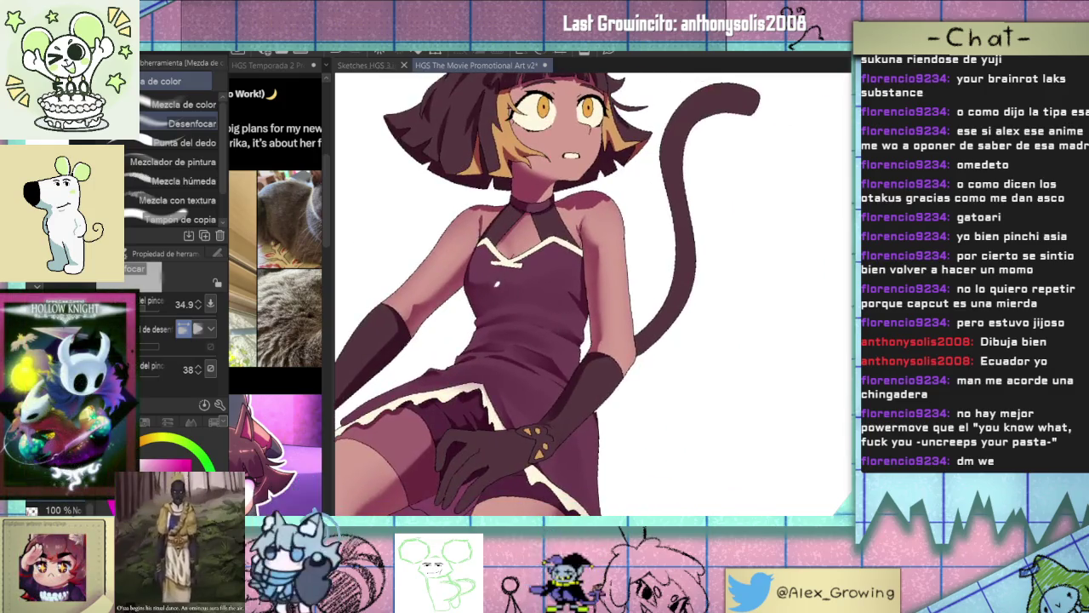
{"action": "scroll", "coordinate": [498, 283], "scroll_direction": "down", "scroll_amount": 2}
{"action": "scroll", "coordinate": [599, 304], "scroll_direction": "up", "scroll_amount": 5}
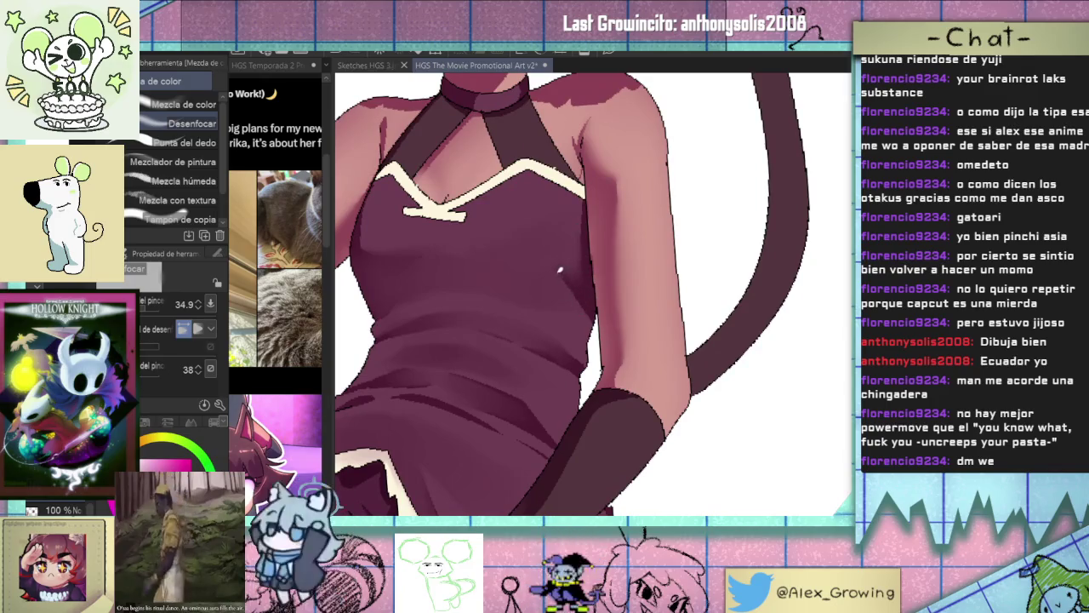
{"action": "scroll", "coordinate": [595, 248], "scroll_direction": "down", "scroll_amount": 2}
{"action": "scroll", "coordinate": [594, 248], "scroll_direction": "down", "scroll_amount": 1}
{"action": "scroll", "coordinate": [583, 278], "scroll_direction": "up", "scroll_amount": 3}
{"action": "scroll", "coordinate": [583, 279], "scroll_direction": "down", "scroll_amount": 1}
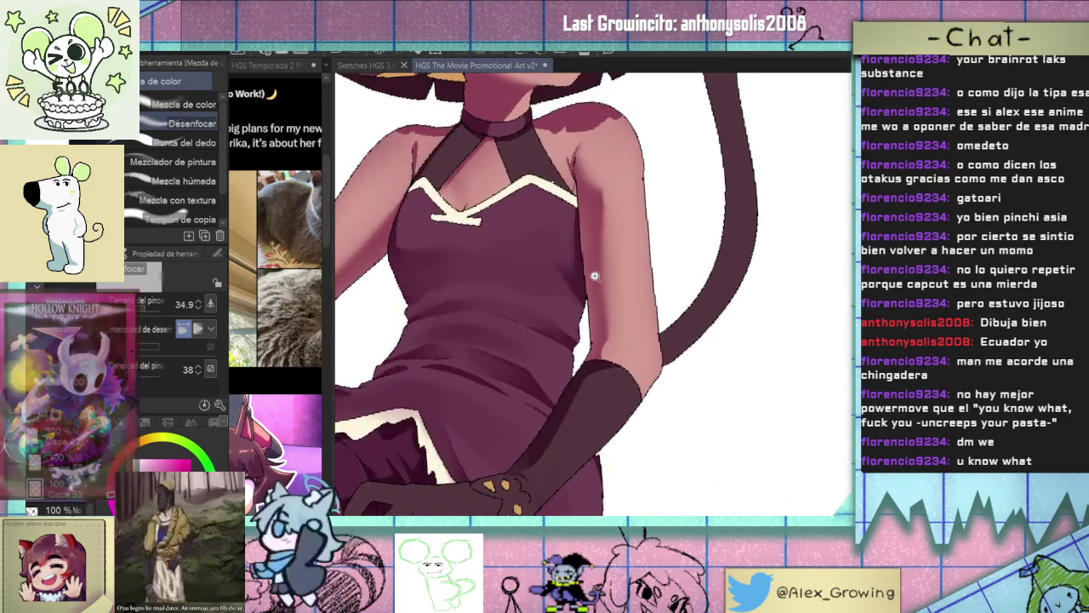
{"action": "scroll", "coordinate": [583, 278], "scroll_direction": "down", "scroll_amount": 2}
{"action": "scroll", "coordinate": [583, 290], "scroll_direction": "up", "scroll_amount": 2}
{"action": "scroll", "coordinate": [582, 307], "scroll_direction": "down", "scroll_amount": 1}
{"action": "scroll", "coordinate": [582, 307], "scroll_direction": "up", "scroll_amount": 1}
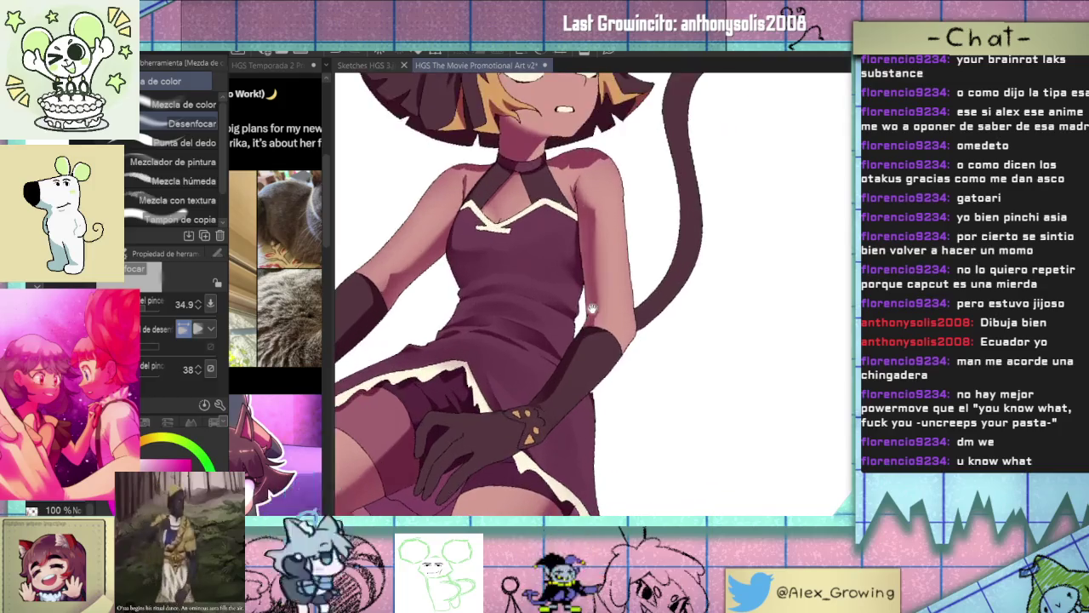
Add crisp shading and a highlight on the dark glove with the Plumilla pen.
{"action": "key", "text": "p"}
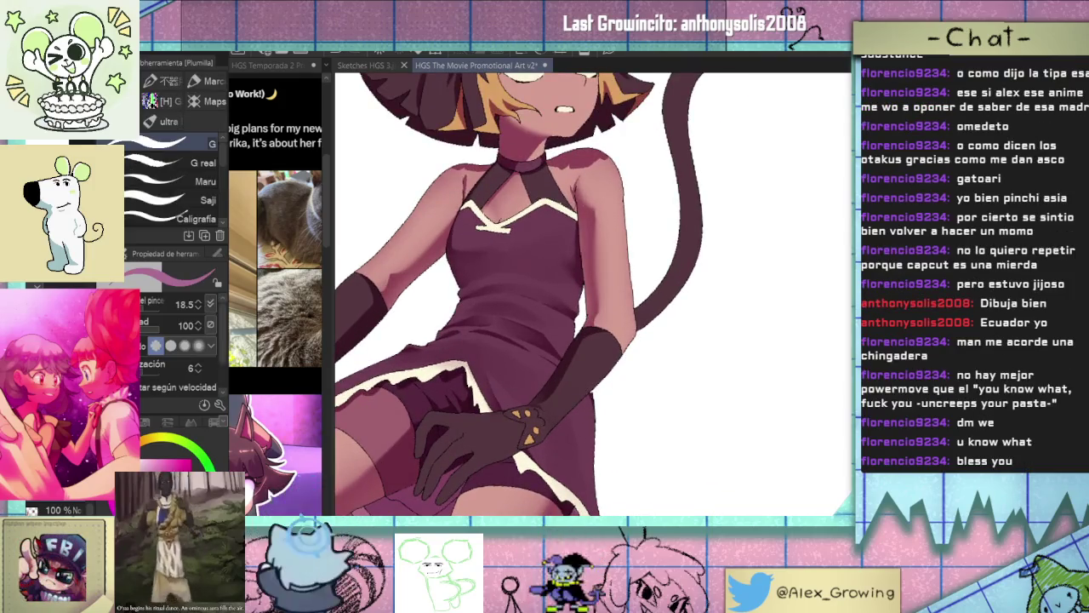
{"action": "scroll", "coordinate": [667, 243], "scroll_direction": "down", "scroll_amount": 2}
{"action": "scroll", "coordinate": [663, 273], "scroll_direction": "up", "scroll_amount": 1}
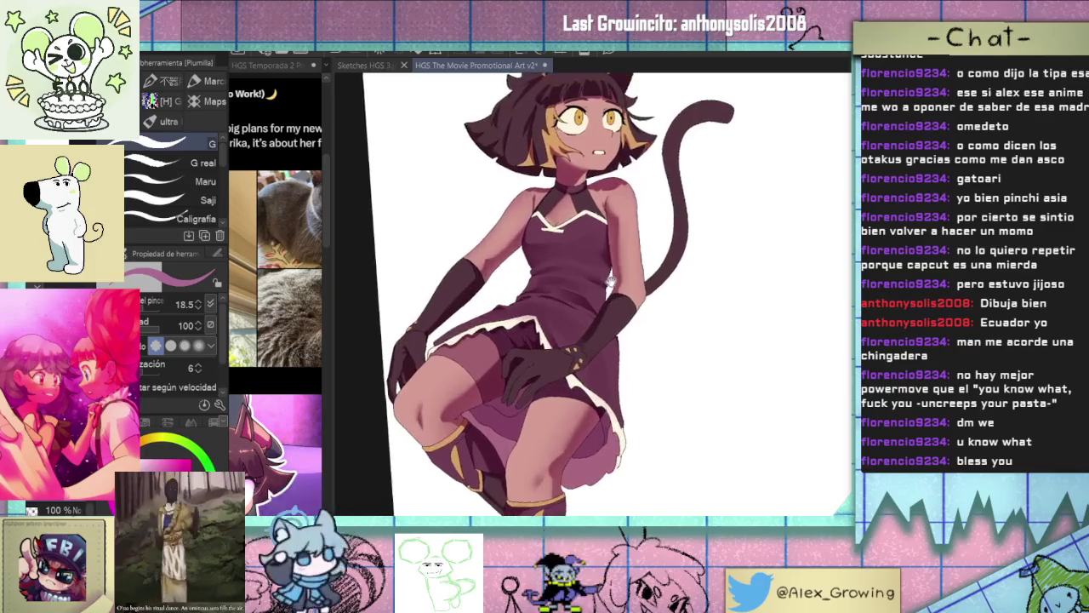
{"action": "scroll", "coordinate": [664, 301], "scroll_direction": "up", "scroll_amount": 2}
{"action": "scroll", "coordinate": [663, 302], "scroll_direction": "down", "scroll_amount": 1}
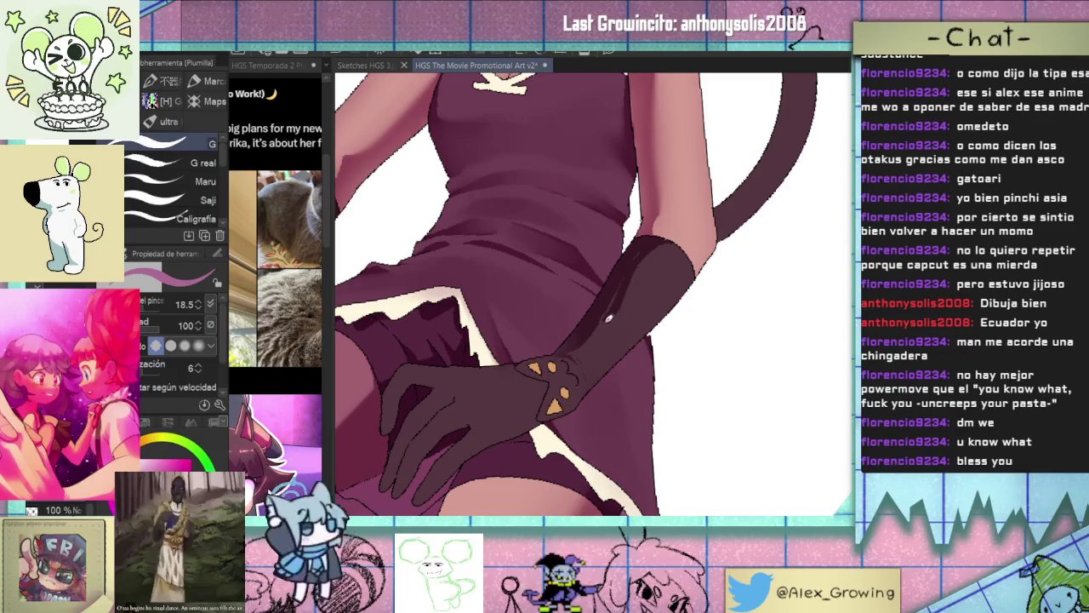
{"action": "scroll", "coordinate": [617, 314], "scroll_direction": "up", "scroll_amount": 2}
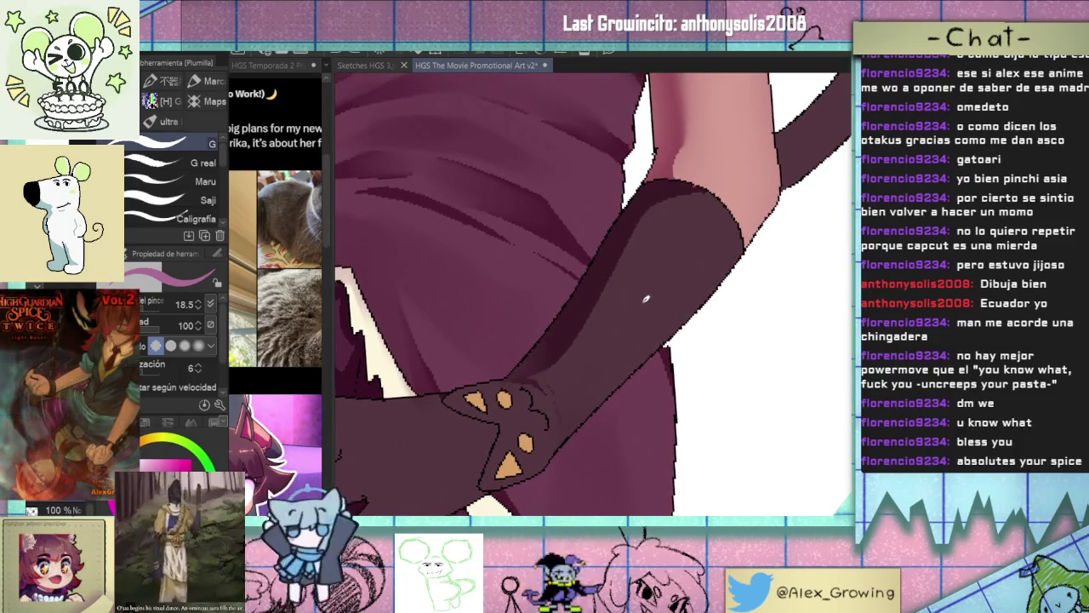
Soften the remaining glove and dress shadows with airbrush and blending.
{"action": "key", "text": "b"}
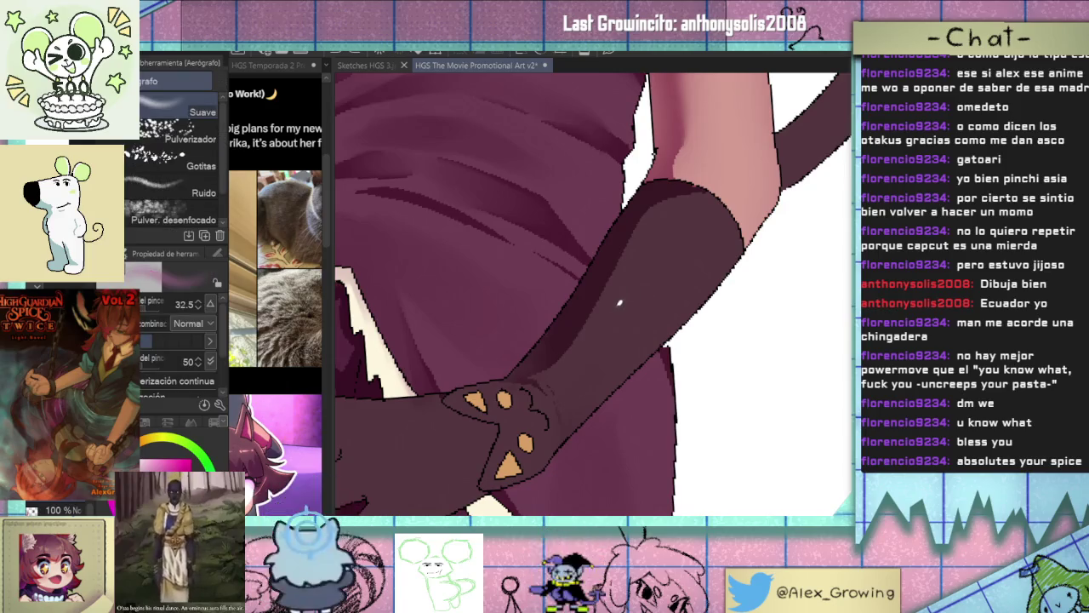
{"action": "key", "text": "j"}
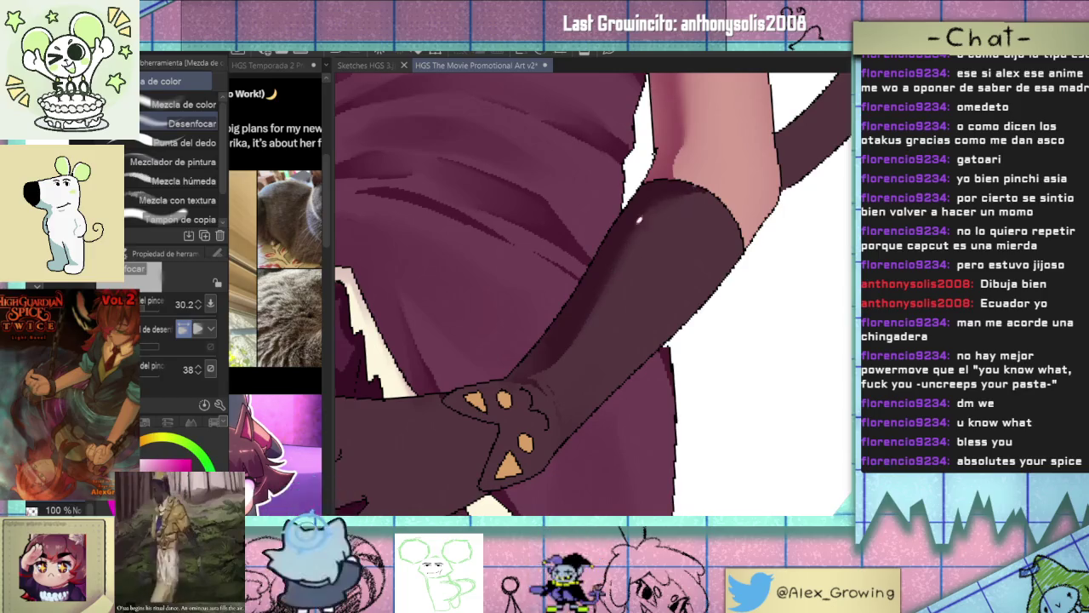
{"action": "scroll", "coordinate": [669, 196], "scroll_direction": "down", "scroll_amount": 3}
{"action": "scroll", "coordinate": [422, 359], "scroll_direction": "up", "scroll_amount": 2}
{"action": "scroll", "coordinate": [422, 359], "scroll_direction": "up", "scroll_amount": 1}
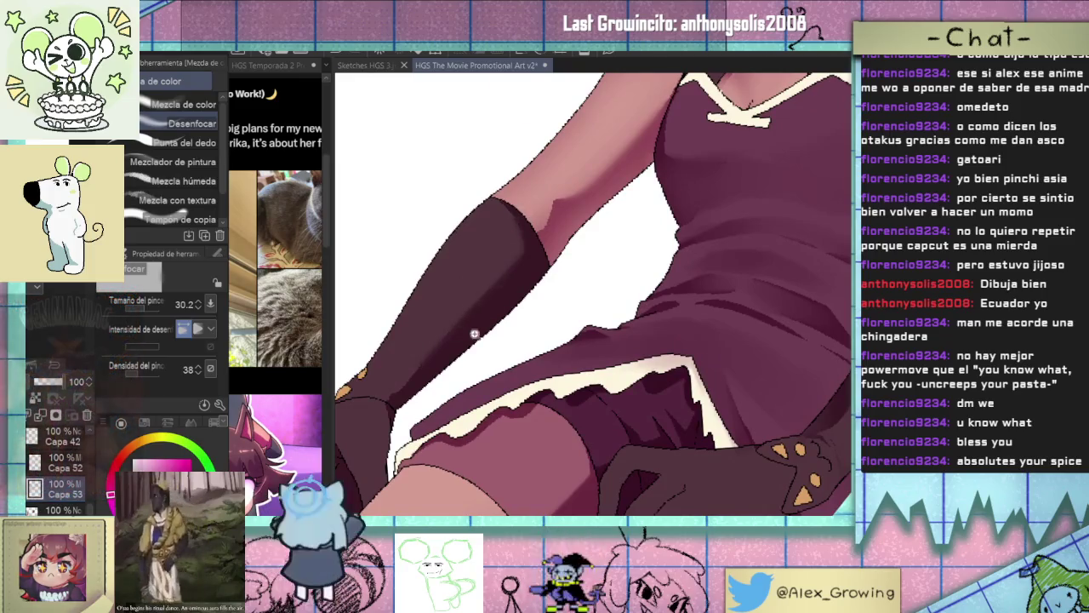
Zoom and pan to frame the gloved hand resting on the thigh.
{"action": "scroll", "coordinate": [577, 308], "scroll_direction": "down", "scroll_amount": 2}
{"action": "scroll", "coordinate": [577, 308], "scroll_direction": "down", "scroll_amount": 1}
{"action": "scroll", "coordinate": [392, 331], "scroll_direction": "up", "scroll_amount": 4}
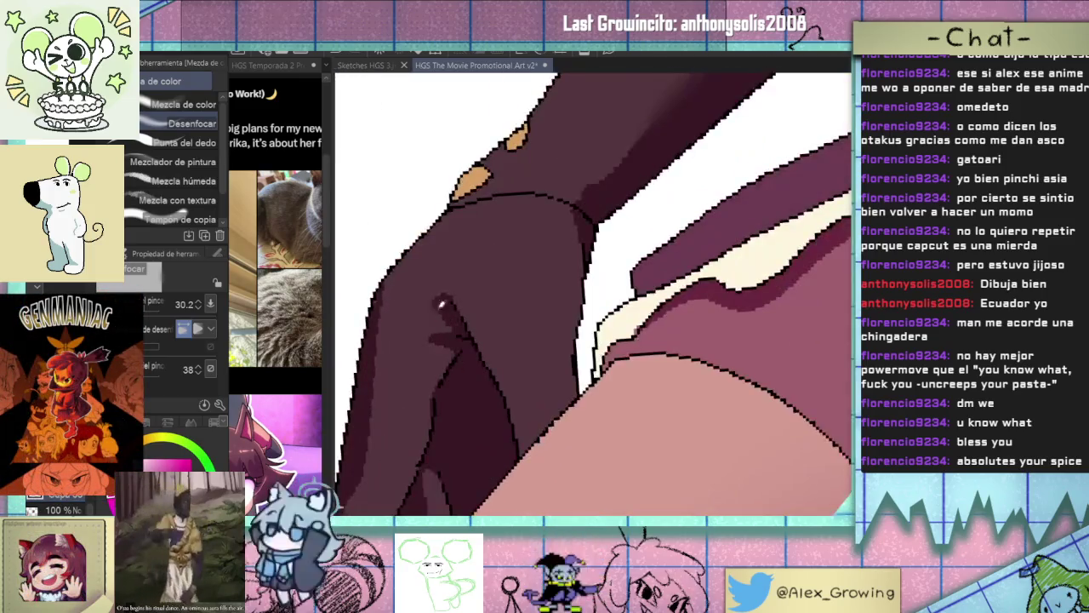
{"action": "left_click_drag", "start_coordinate": [422, 349], "coordinate": [449, 368]}
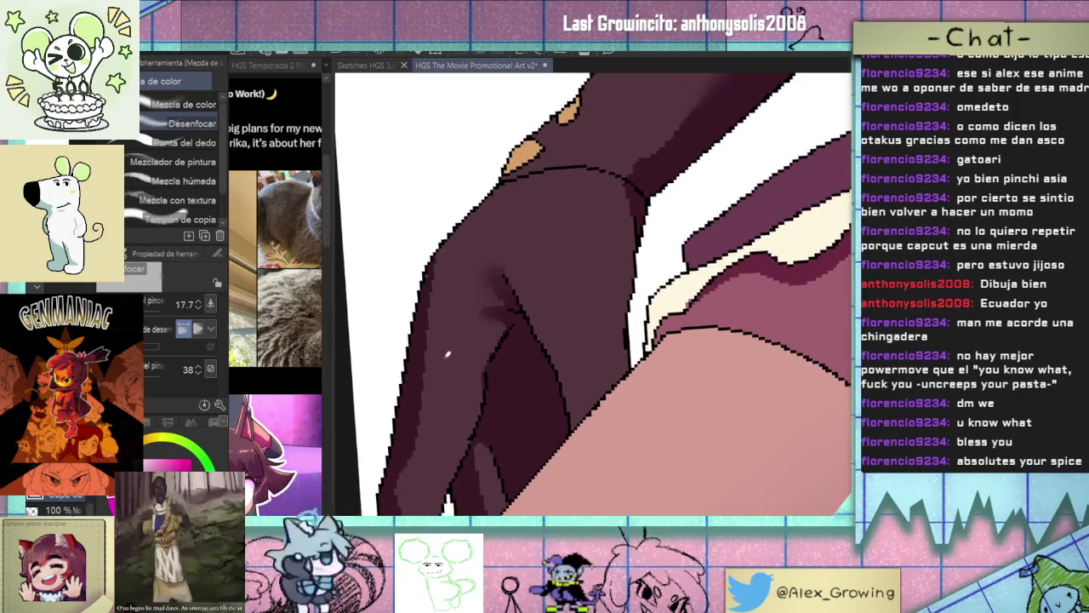
{"action": "scroll", "coordinate": [448, 340], "scroll_direction": "down", "scroll_amount": 2}
{"action": "scroll", "coordinate": [438, 435], "scroll_direction": "down", "scroll_amount": 1}
{"action": "scroll", "coordinate": [437, 435], "scroll_direction": "down", "scroll_amount": 2}
{"action": "left_click_drag", "start_coordinate": [437, 435], "coordinate": [595, 396]}
{"action": "scroll", "coordinate": [555, 405], "scroll_direction": "down", "scroll_amount": 2}
{"action": "scroll", "coordinate": [594, 396], "scroll_direction": "down", "scroll_amount": 2}
{"action": "scroll", "coordinate": [563, 377], "scroll_direction": "up", "scroll_amount": 2}
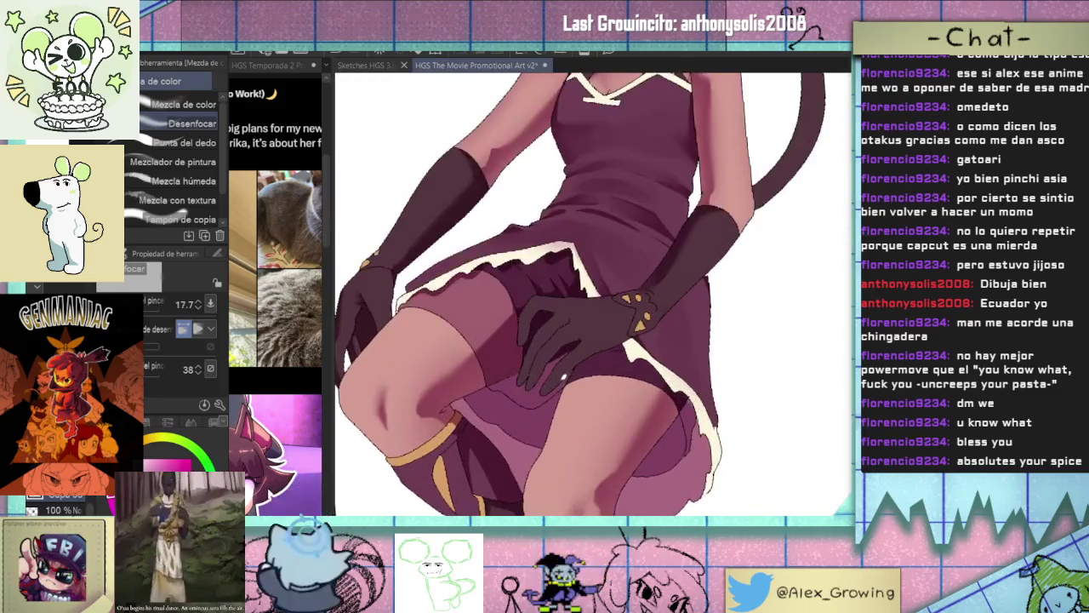
Shade the gloved hand with the Plumilla pen, then blend it with Mezcla de color.
{"action": "key", "text": "p"}
{"action": "scroll", "coordinate": [539, 338], "scroll_direction": "up", "scroll_amount": 3}
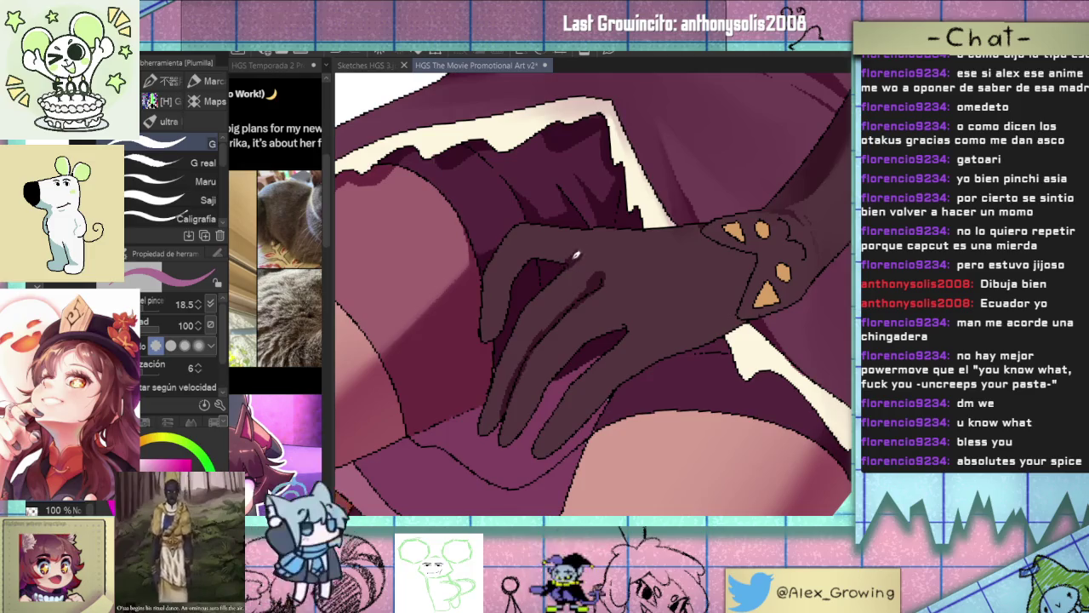
{"action": "left_click_drag", "start_coordinate": [529, 248], "coordinate": [495, 223]}
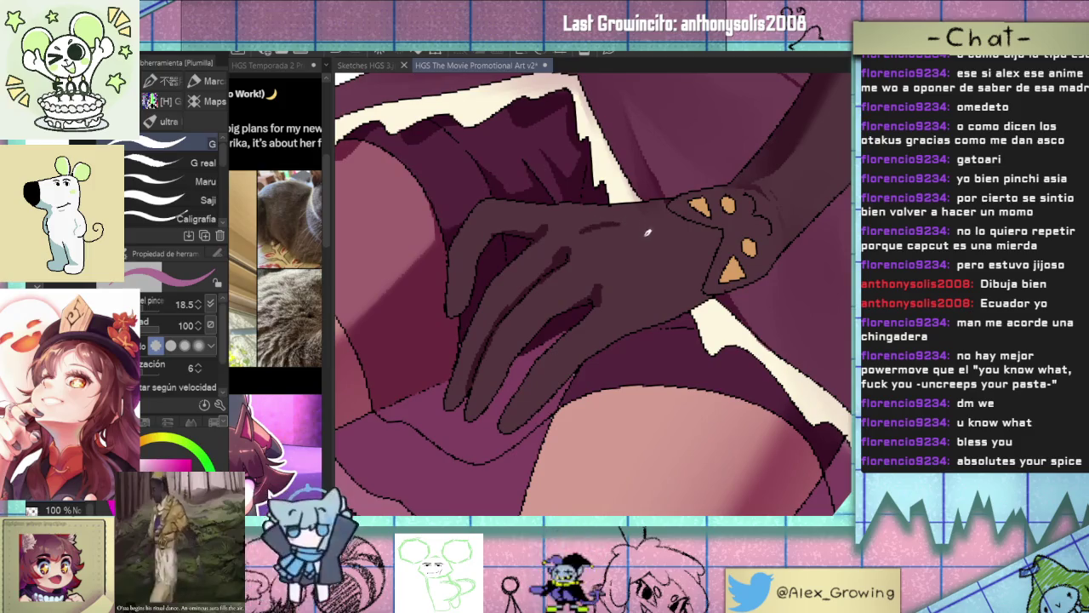
{"action": "key", "text": "j"}
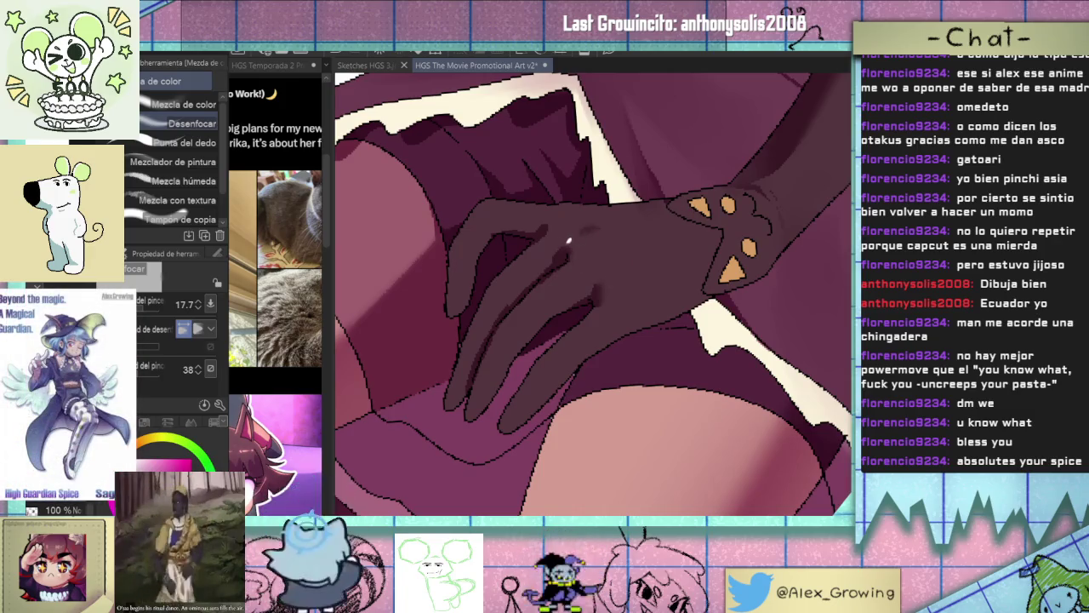
{"action": "scroll", "coordinate": [543, 248], "scroll_direction": "down", "scroll_amount": 2}
{"action": "scroll", "coordinate": [543, 248], "scroll_direction": "down", "scroll_amount": 2}
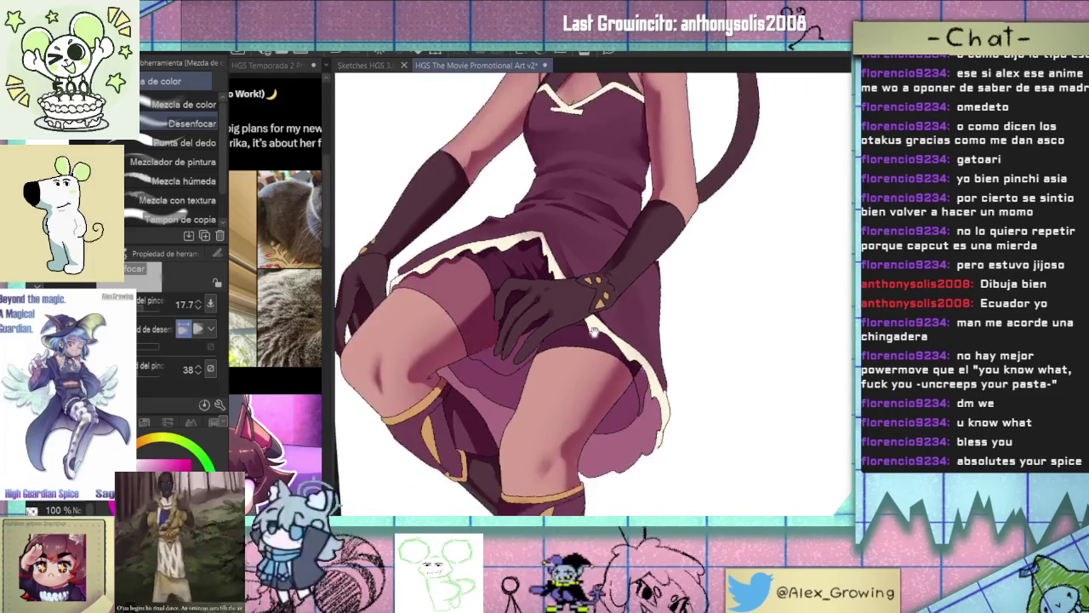
{"action": "scroll", "coordinate": [599, 326], "scroll_direction": "up", "scroll_amount": 3}
{"action": "scroll", "coordinate": [598, 326], "scroll_direction": "up", "scroll_amount": 1}
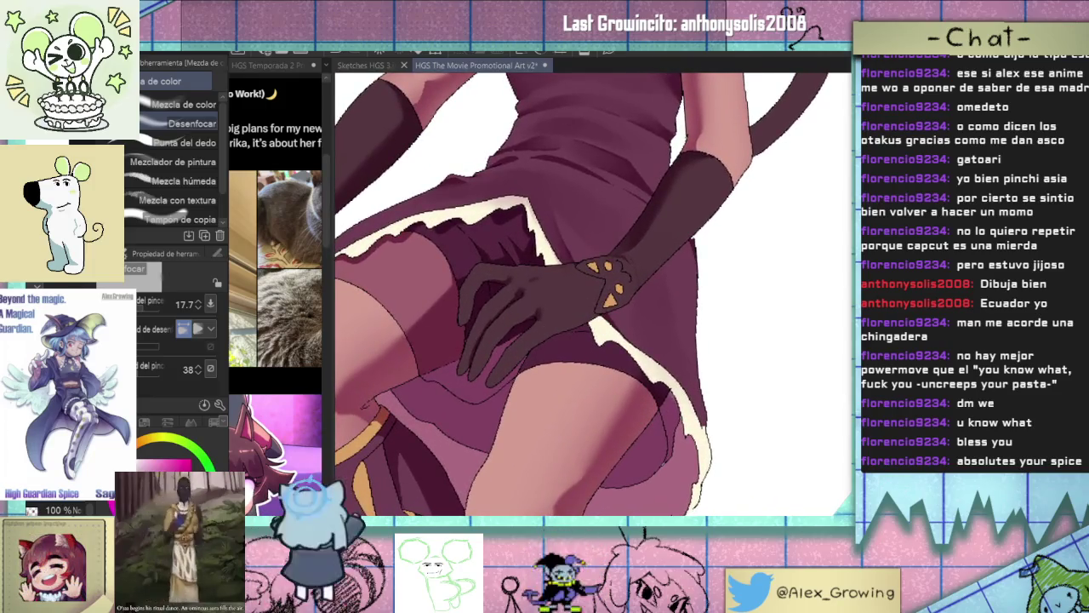
Use Auto Select in Add to selection mode to pick dress, thigh and glove regions.
{"action": "key", "text": "w"}
{"action": "left_click", "coordinate": [633, 326]}
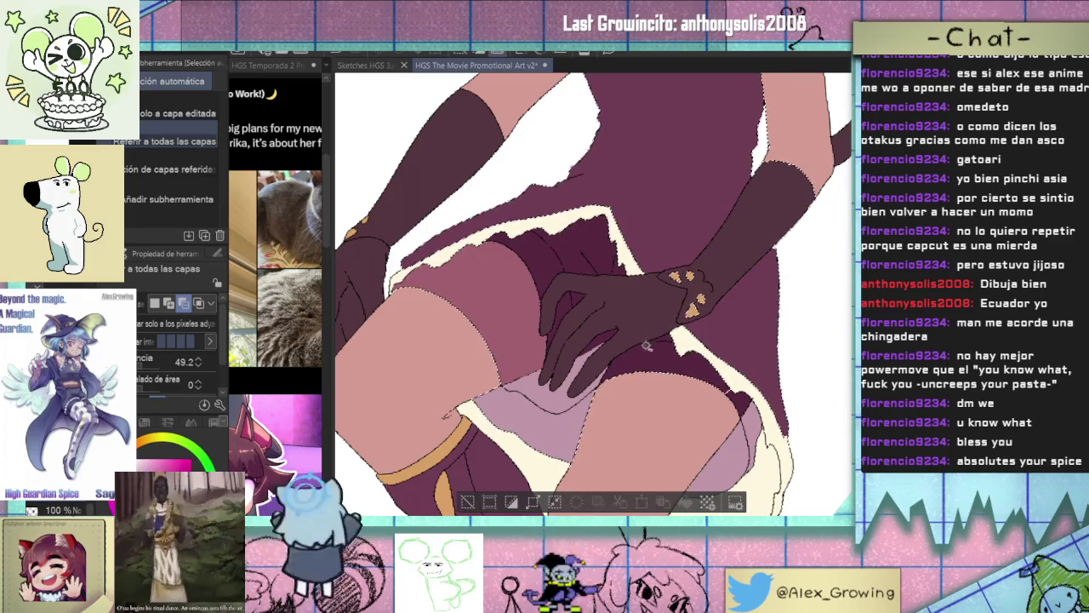
{"action": "left_click", "coordinate": [170, 304]}
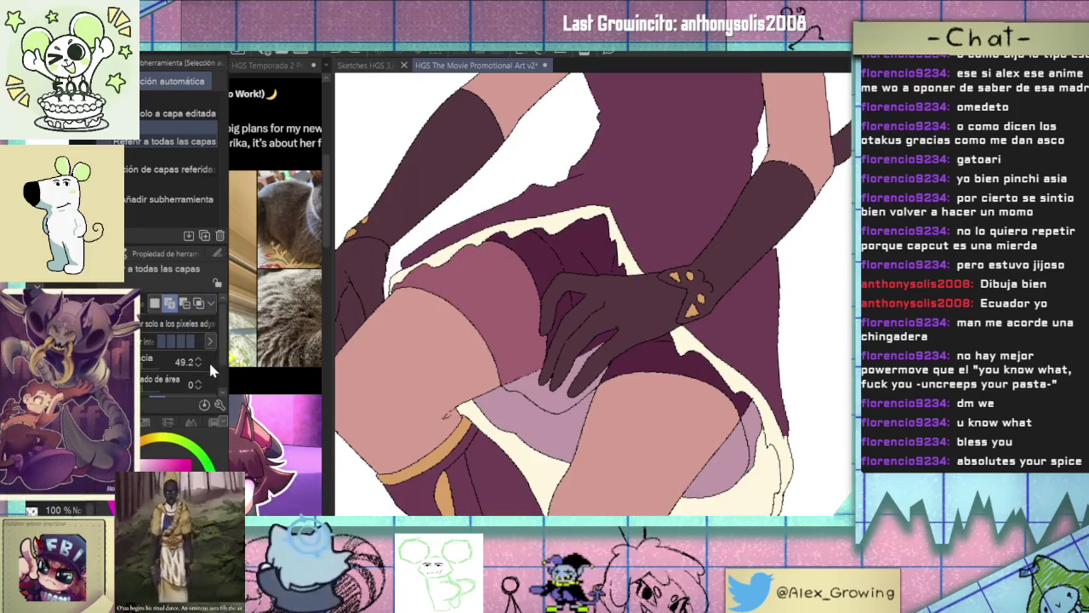
{"action": "left_click", "coordinate": [661, 208]}
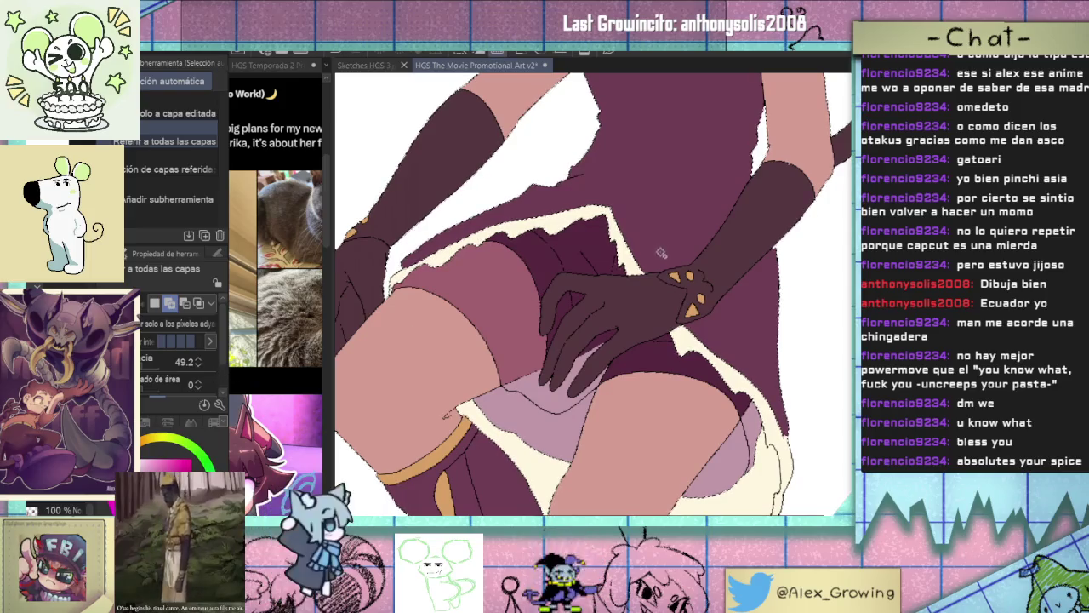
{"action": "left_click", "coordinate": [606, 387]}
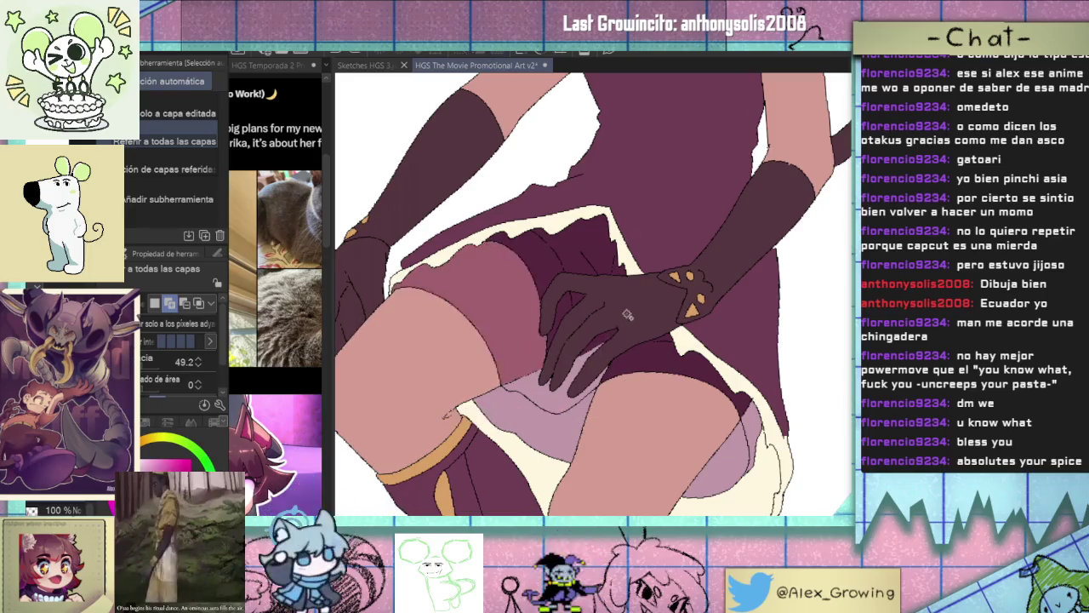
{"action": "left_click", "coordinate": [632, 326]}
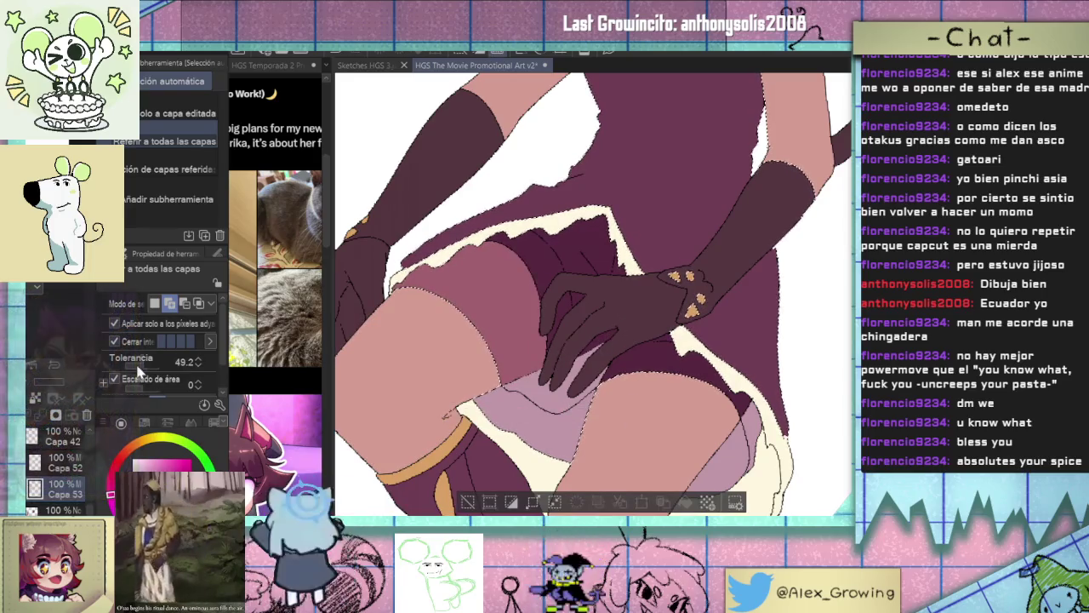
Lower the tolerance to 30.8 and add both gloves to the selection.
{"action": "left_click", "coordinate": [160, 362]}
{"action": "left_click", "coordinate": [578, 332]}
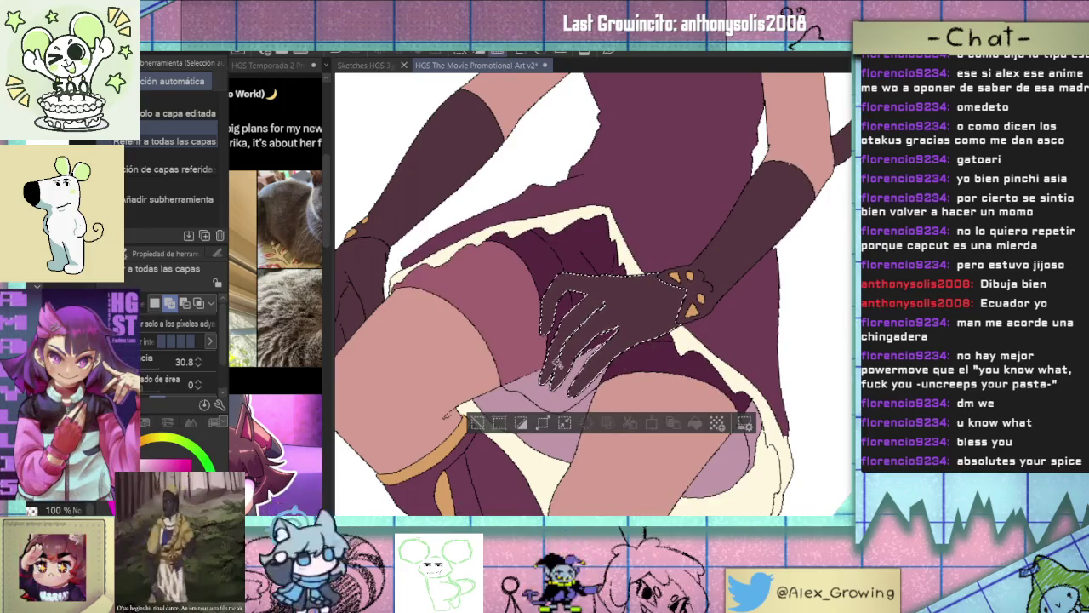
{"action": "left_click", "coordinate": [361, 283]}
{"action": "left_click_drag", "start_coordinate": [361, 284], "coordinate": [338, 317]}
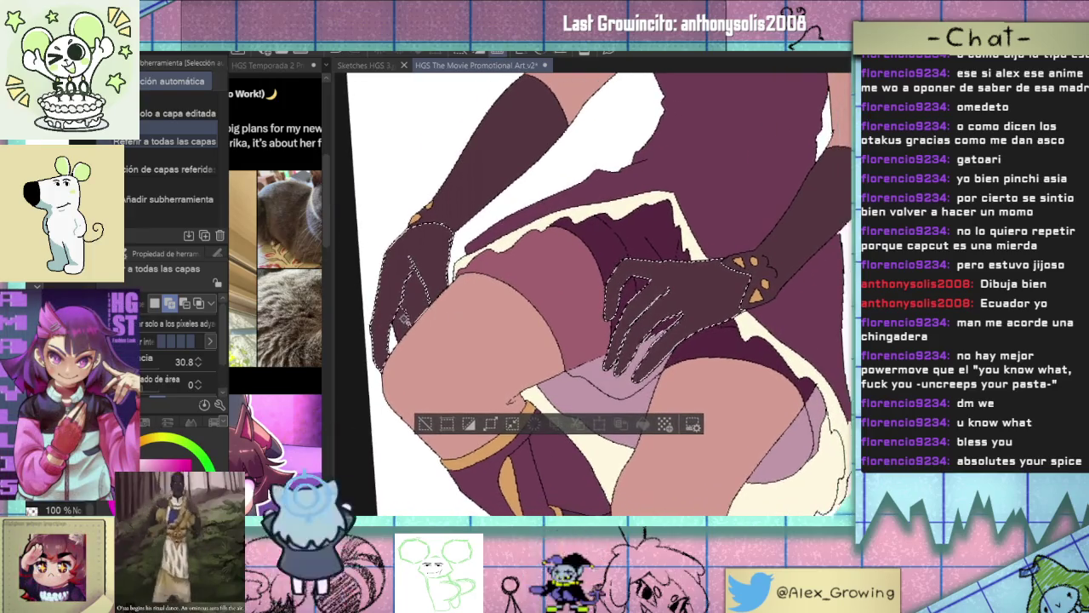
{"action": "key", "text": "b"}
{"action": "left_click_drag", "start_coordinate": [338, 317], "coordinate": [696, 283]}
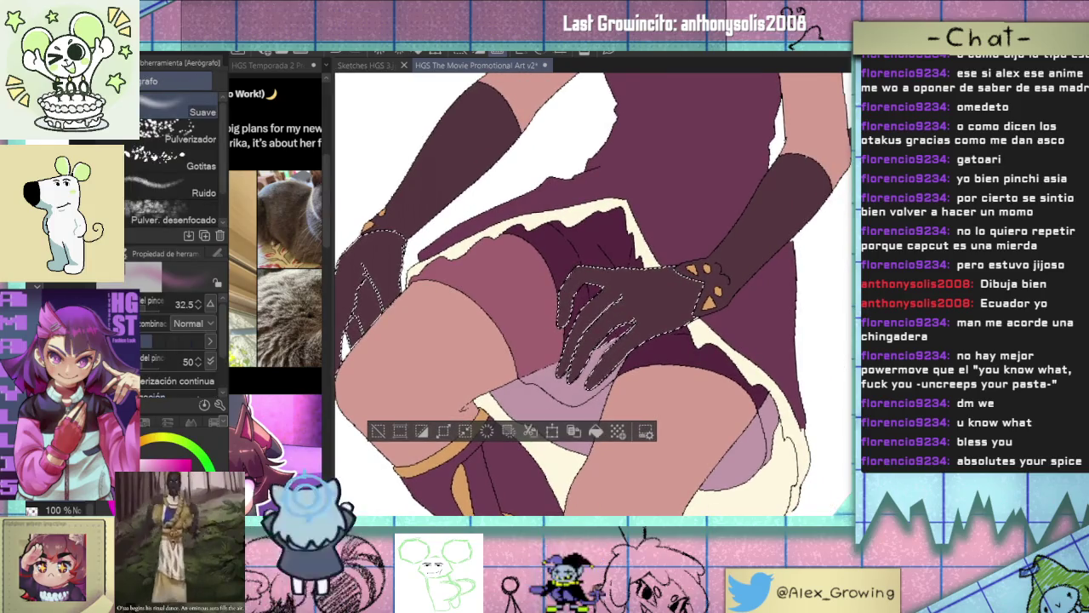
Enlarge the airbrush and softly shade inside the selected gloves.
{"action": "left_click_drag", "start_coordinate": [667, 317], "coordinate": [589, 338]}
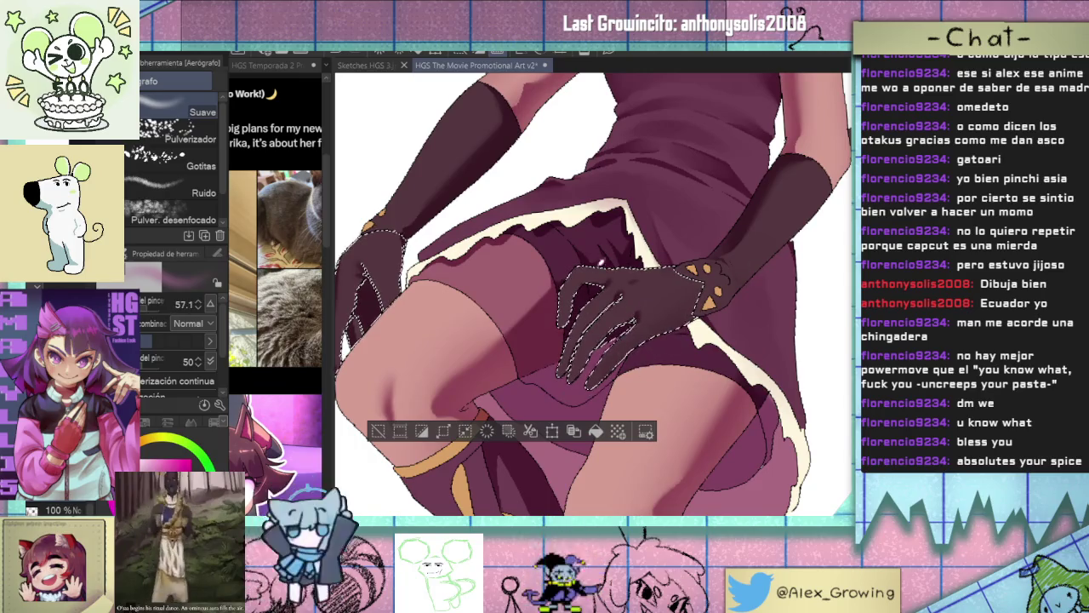
{"action": "left_click_drag", "start_coordinate": [589, 338], "coordinate": [638, 386]}
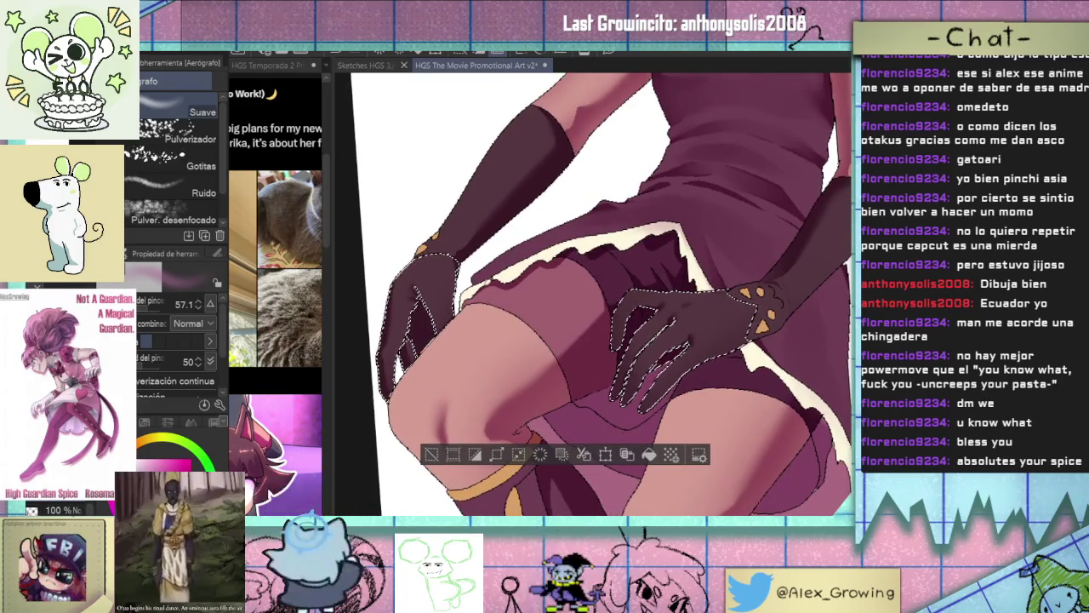
{"action": "scroll", "coordinate": [562, 352], "scroll_direction": "up", "scroll_amount": 3}
{"action": "scroll", "coordinate": [562, 351], "scroll_direction": "up", "scroll_amount": 2}
Refine the gloved hand's shadows with a Soft Coloring brush at size 8.6.
{"action": "key", "text": "p"}
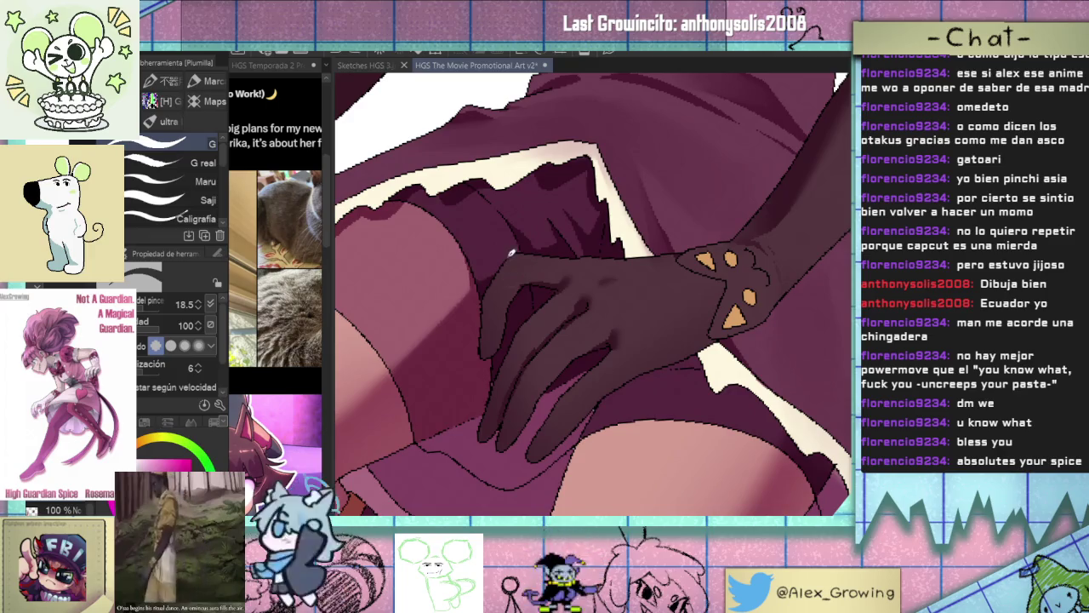
{"action": "left_click", "coordinate": [152, 82]}
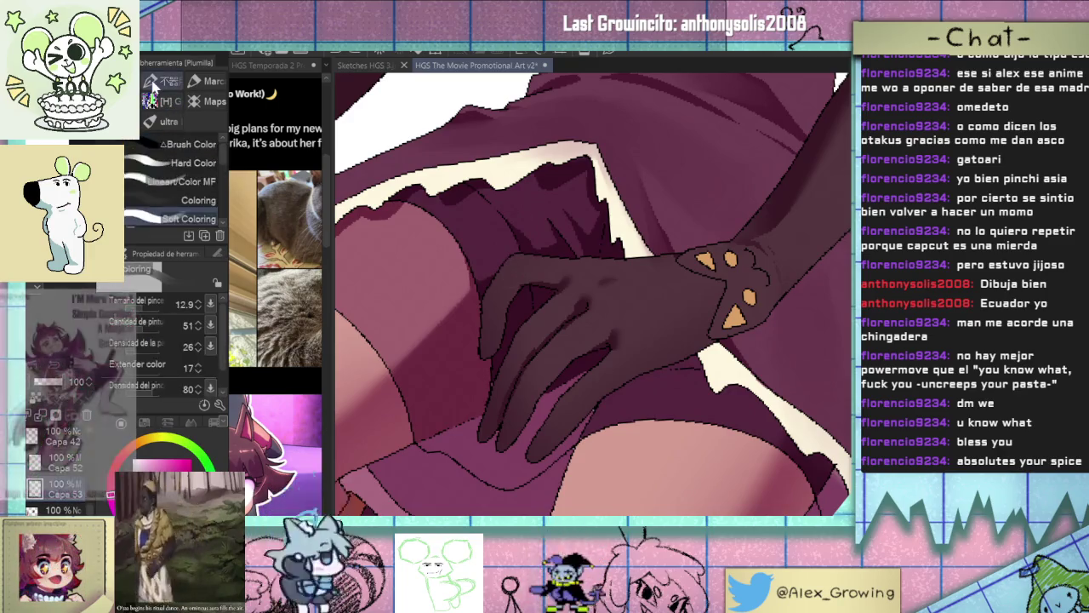
{"action": "left_click_drag", "start_coordinate": [553, 284], "coordinate": [511, 270]}
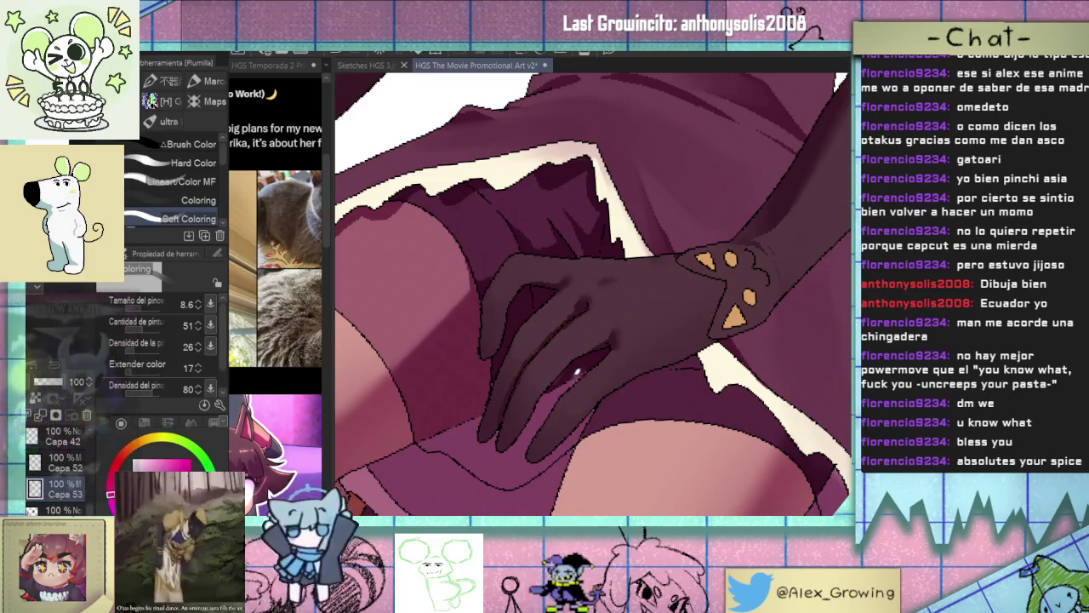
{"action": "scroll", "coordinate": [582, 368], "scroll_direction": "down", "scroll_amount": 3}
{"action": "scroll", "coordinate": [630, 383], "scroll_direction": "down", "scroll_amount": 2}
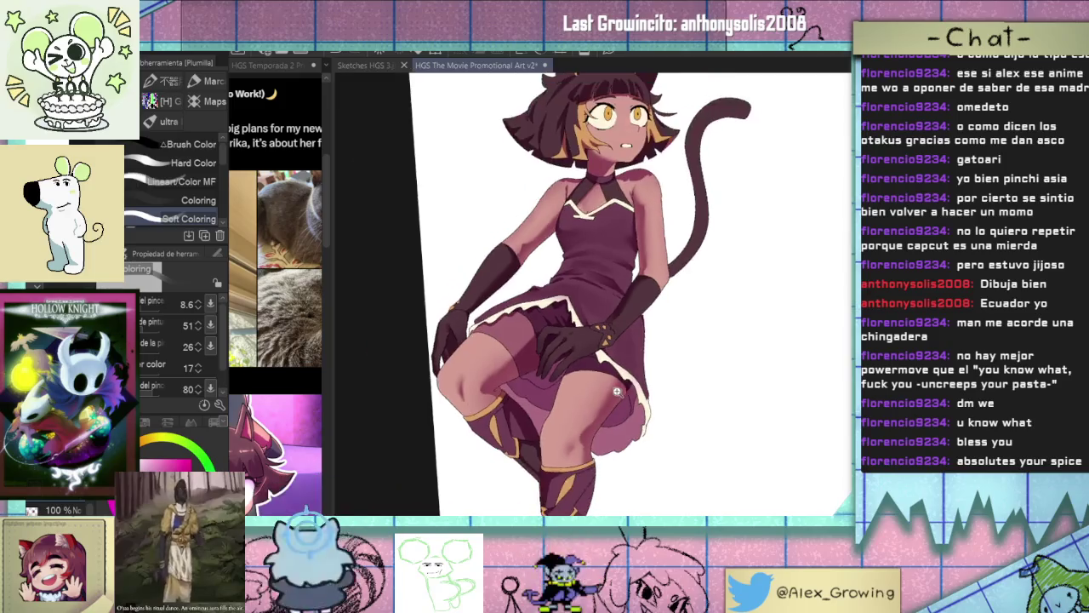
{"action": "scroll", "coordinate": [677, 398], "scroll_direction": "down", "scroll_amount": 2}
{"action": "mouse_move", "coordinate": [678, 398]}
{"action": "left_mouse_down"}
{"action": "mouse_move", "coordinate": [648, 347]}
{"action": "mouse_move", "coordinate": [688, 328]}
{"action": "left_mouse_up"}
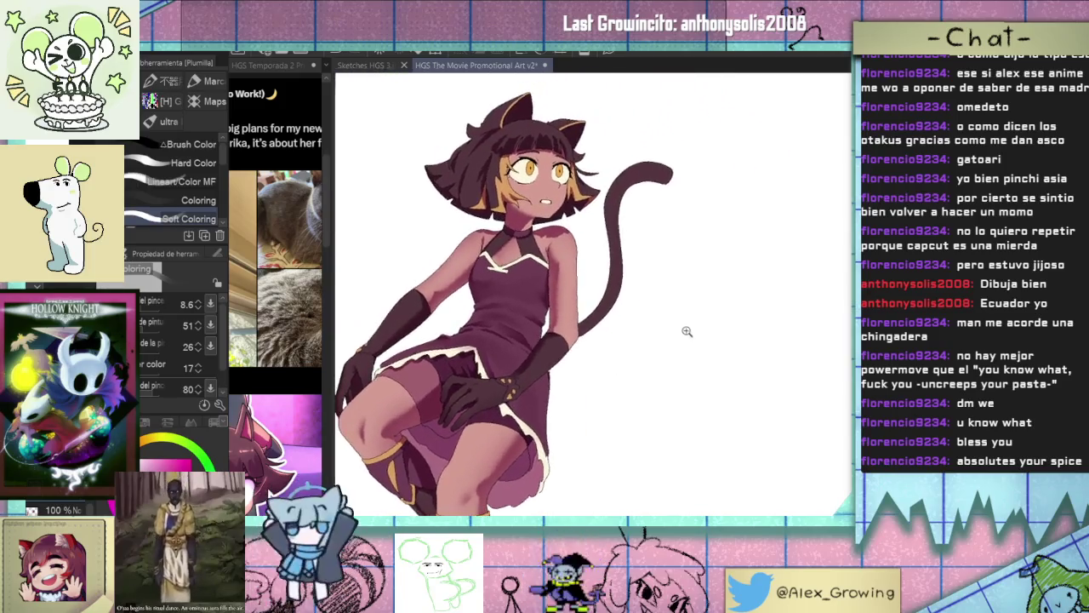
{"action": "scroll", "coordinate": [645, 290], "scroll_direction": "down", "scroll_amount": 1}
{"action": "left_click_drag", "start_coordinate": [649, 283], "coordinate": [646, 374]}
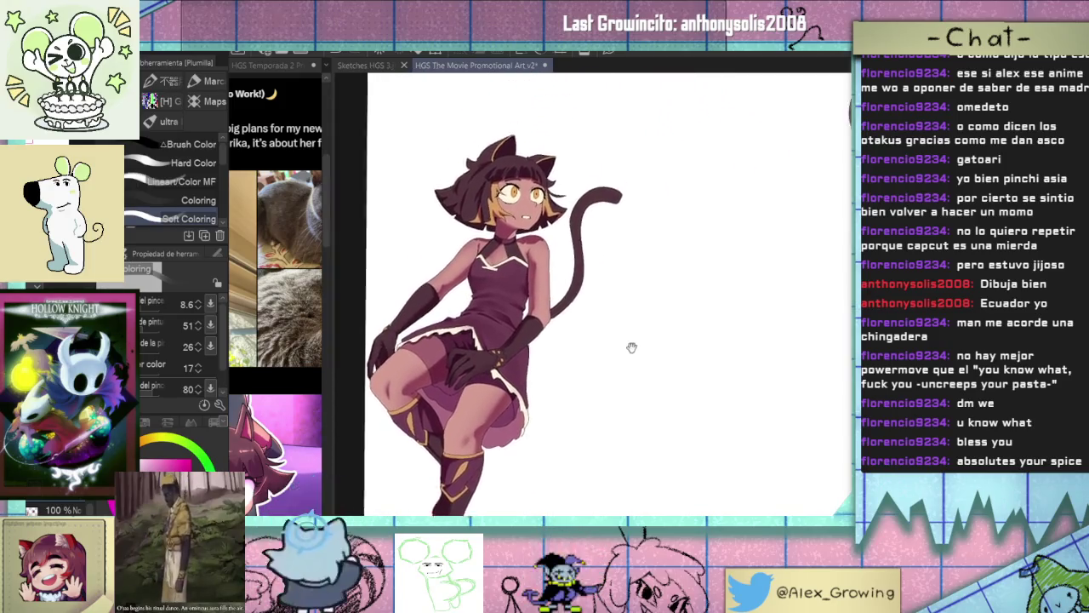
Zoom in on the girl's head and enlarge the blur blending brush.
{"action": "scroll", "coordinate": [666, 324], "scroll_direction": "up", "scroll_amount": 1}
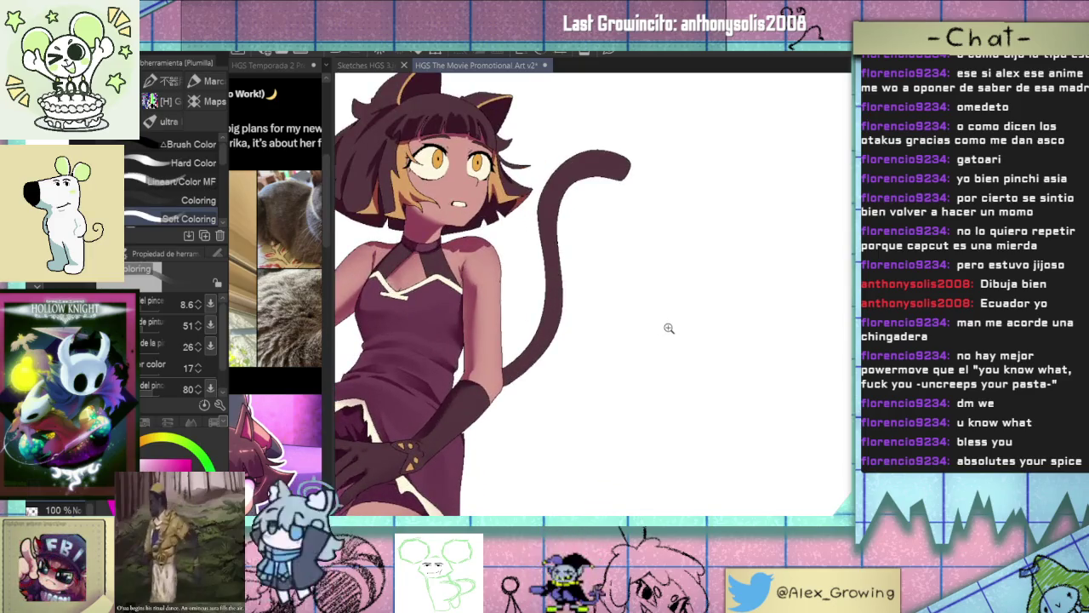
{"action": "scroll", "coordinate": [652, 341], "scroll_direction": "down", "scroll_amount": 1}
{"action": "left_click_drag", "start_coordinate": [652, 341], "coordinate": [694, 389]}
{"action": "scroll", "coordinate": [694, 389], "scroll_direction": "up", "scroll_amount": 4}
{"action": "left_click_drag", "start_coordinate": [632, 333], "coordinate": [656, 331]}
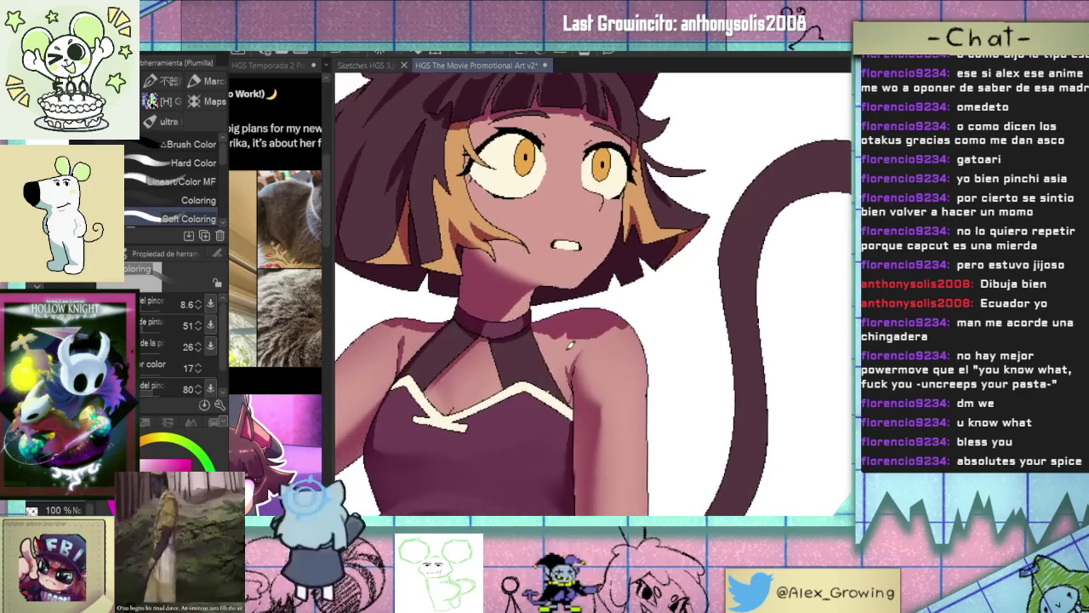
{"action": "key", "text": "j"}
{"action": "left_click_drag", "start_coordinate": [568, 338], "coordinate": [647, 297]}
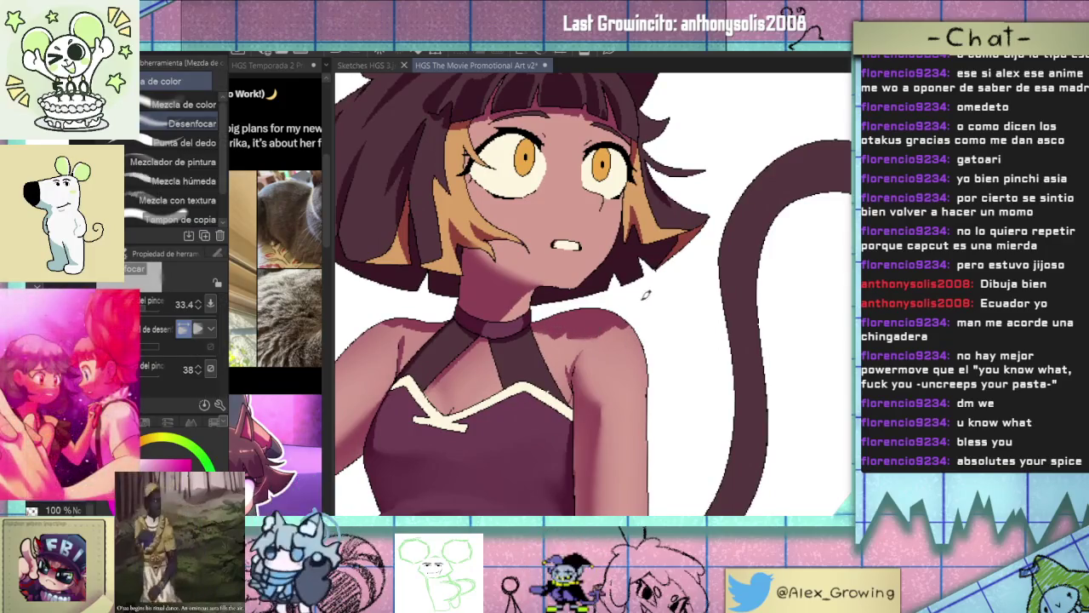
Zoom out to check the full composition of the illustration.
{"action": "left_click_drag", "start_coordinate": [578, 356], "coordinate": [648, 360]}
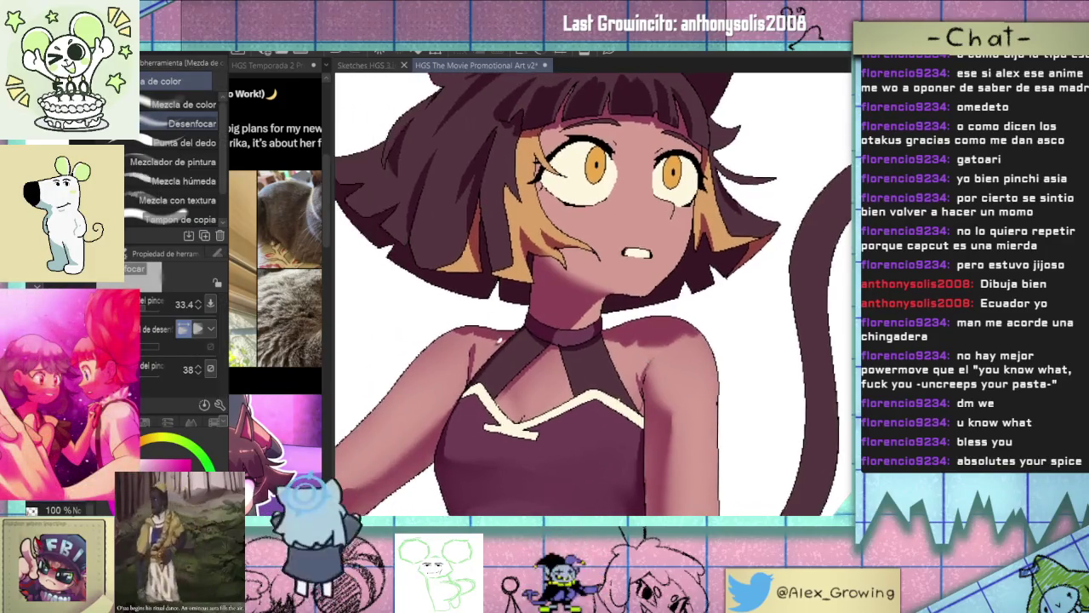
{"action": "scroll", "coordinate": [457, 361], "scroll_direction": "down", "scroll_amount": 3}
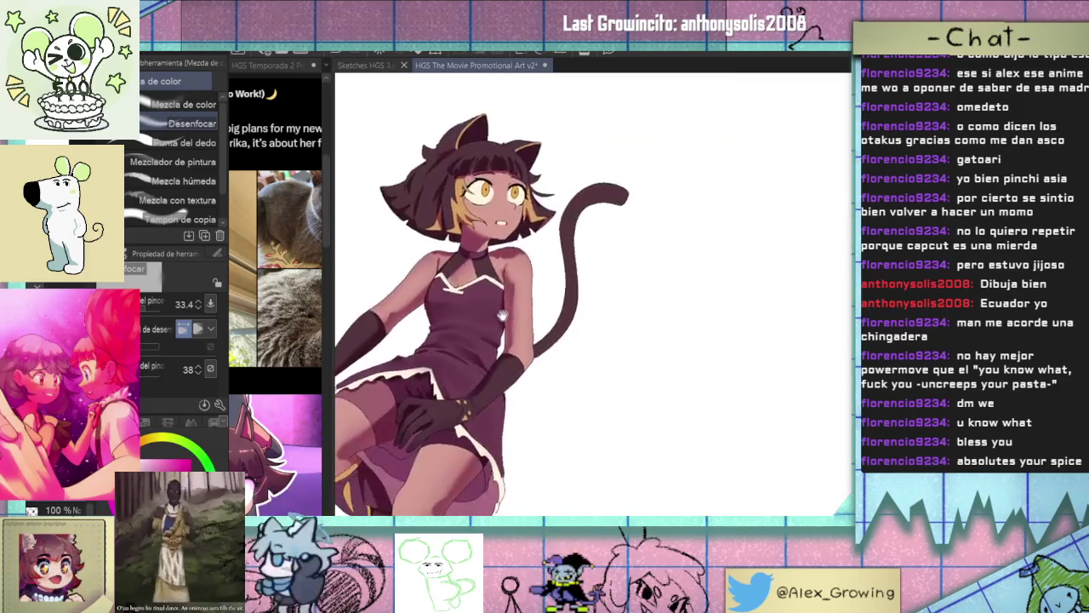
{"action": "scroll", "coordinate": [511, 362], "scroll_direction": "down", "scroll_amount": 2}
{"action": "left_click_drag", "start_coordinate": [559, 364], "coordinate": [520, 389]}
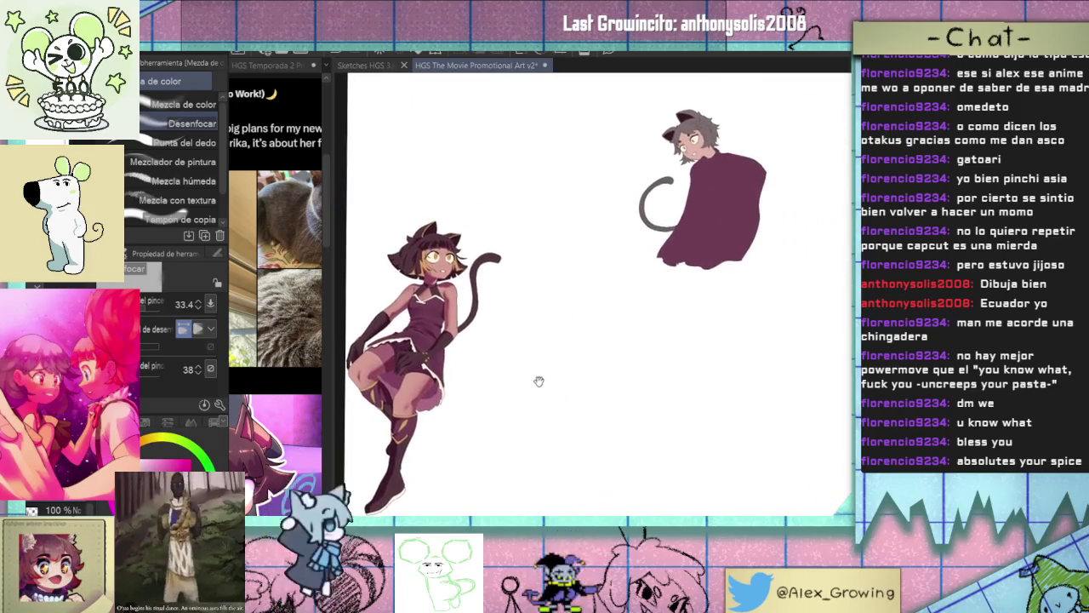
{"action": "scroll", "coordinate": [531, 378], "scroll_direction": "up", "scroll_amount": 2}
{"action": "scroll", "coordinate": [577, 349], "scroll_direction": "up", "scroll_amount": 3}
Pick a G-pen, hide the reference panel, and set a fine 9.6 pen on the face.
{"action": "key", "text": "p"}
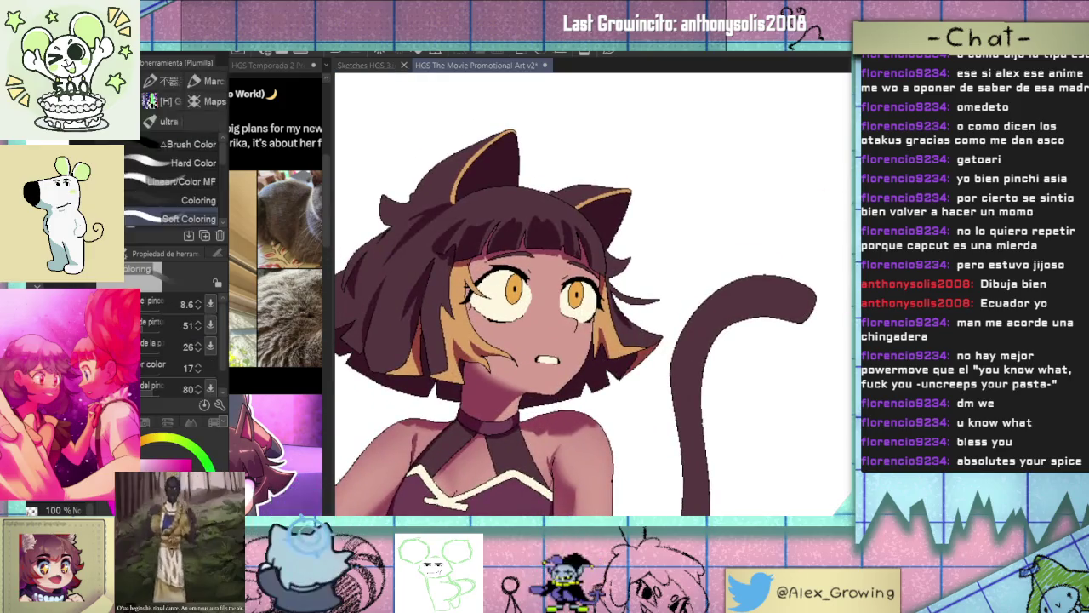
{"action": "left_click", "coordinate": [150, 101]}
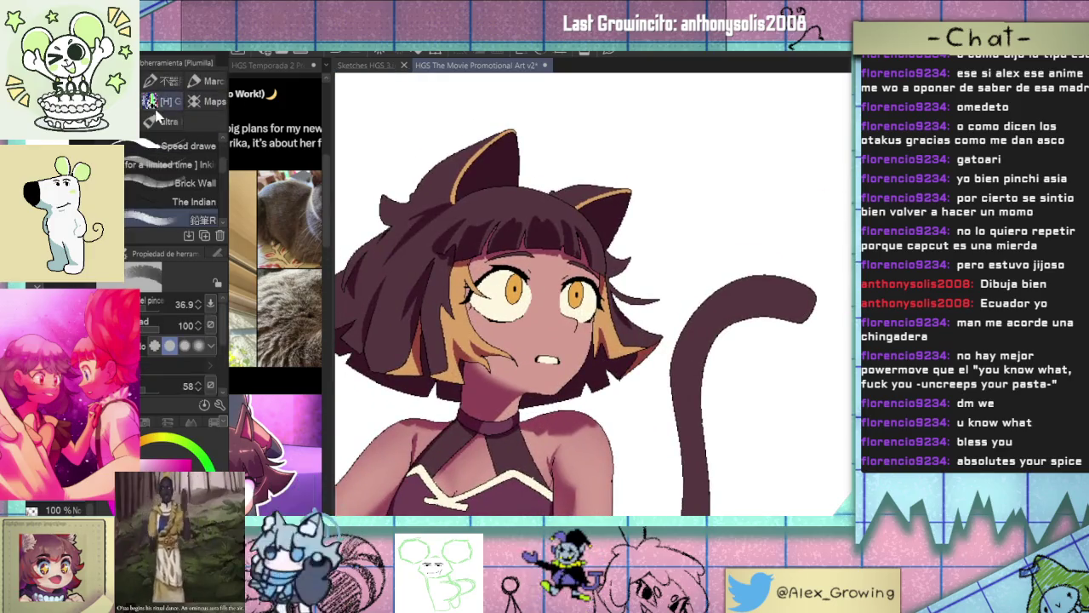
{"action": "left_click", "coordinate": [317, 68]}
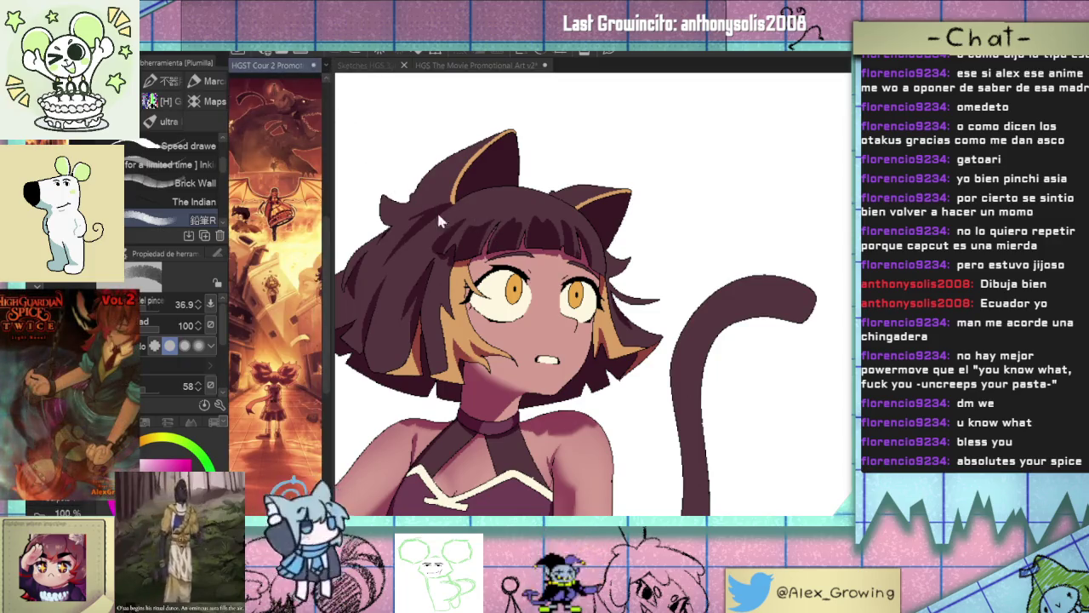
{"action": "left_click_drag", "start_coordinate": [420, 280], "coordinate": [451, 262]}
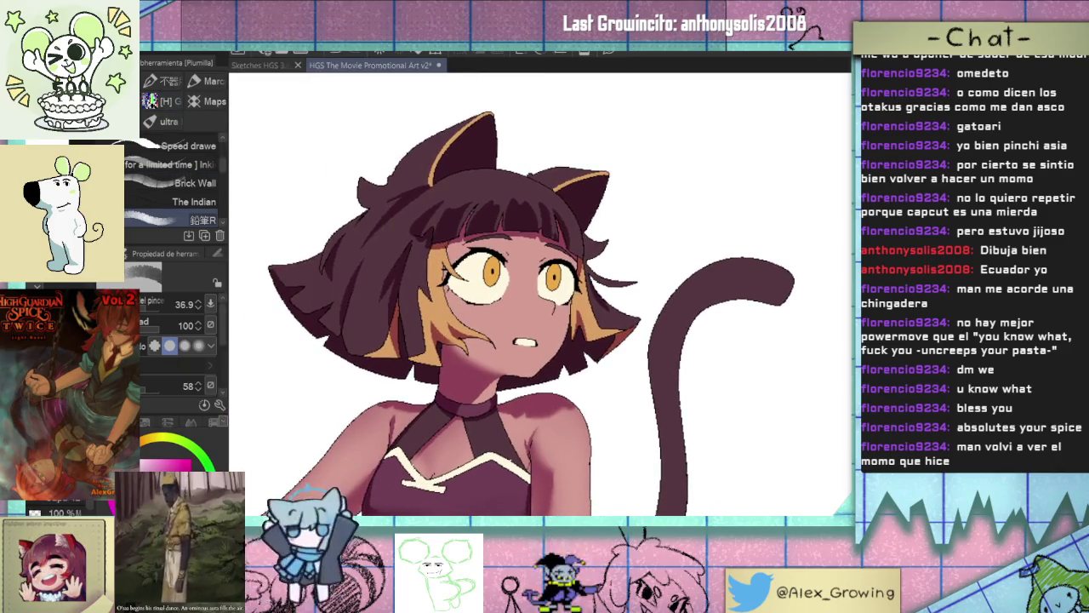
{"action": "key", "text": "p"}
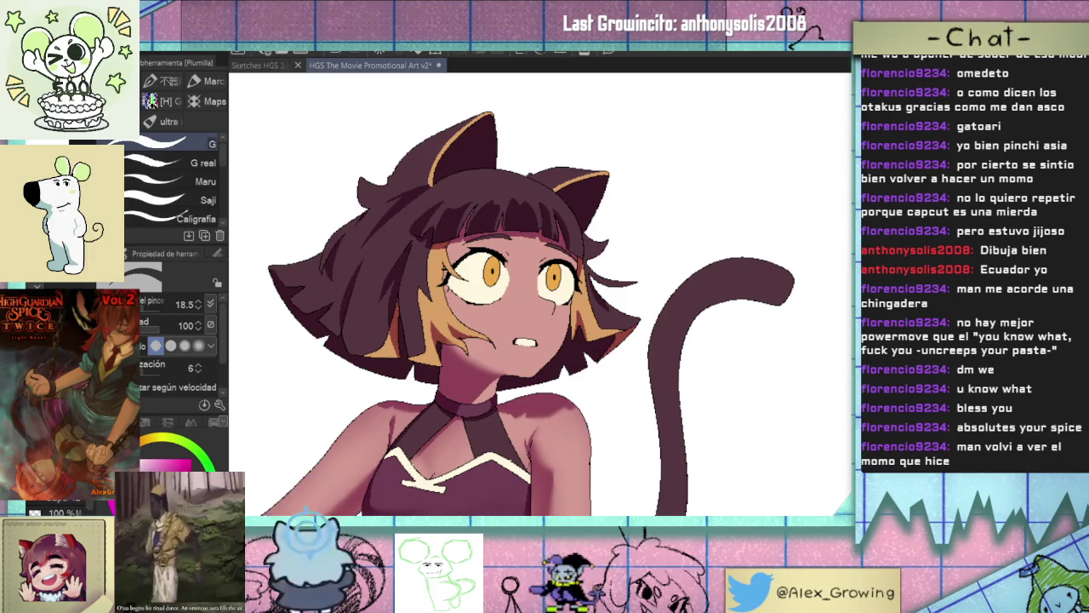
{"action": "scroll", "coordinate": [516, 314], "scroll_direction": "up", "scroll_amount": 3}
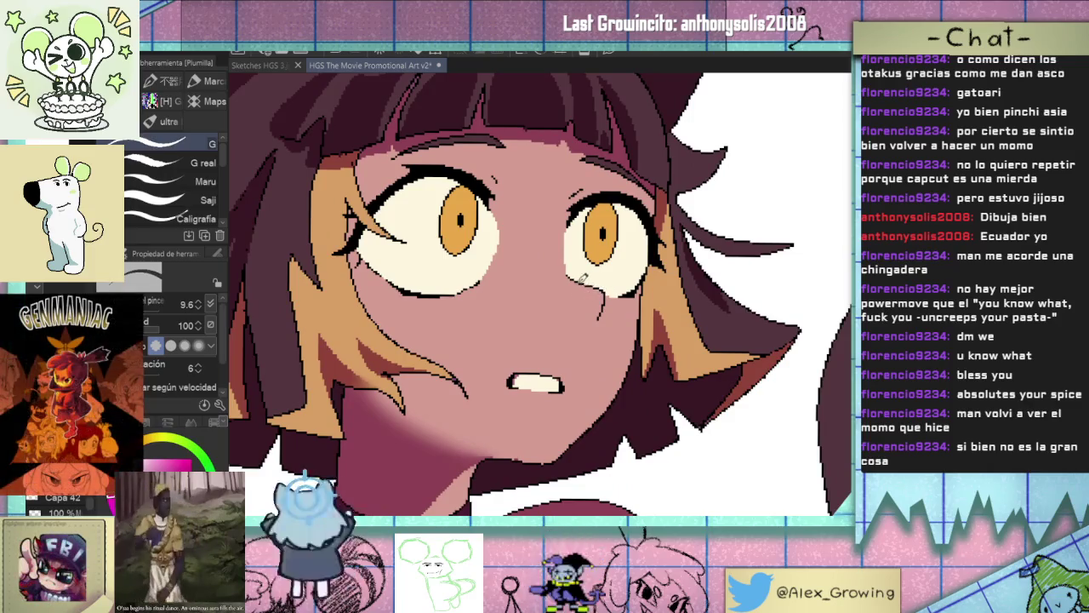
Sample a pink from the skin and zoom in close on the eye.
{"action": "left_click", "coordinate": [584, 267], "text": "alt"}
{"action": "left_click", "coordinate": [598, 277], "text": "alt"}
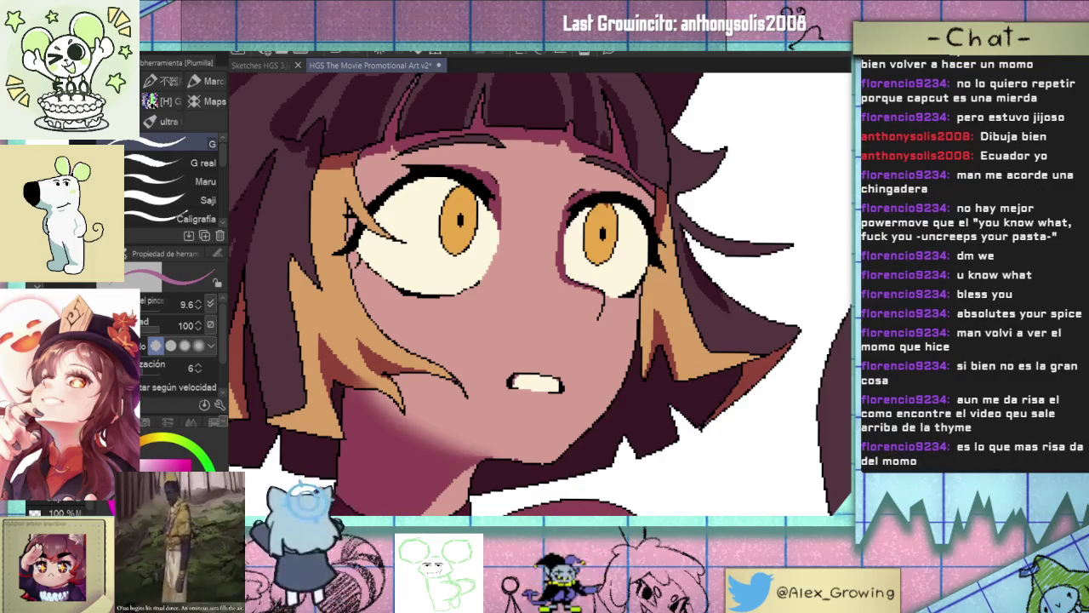
{"action": "scroll", "coordinate": [540, 294], "scroll_direction": "down", "scroll_amount": 2}
{"action": "scroll", "coordinate": [541, 294], "scroll_direction": "down", "scroll_amount": 2}
{"action": "scroll", "coordinate": [540, 294], "scroll_direction": "up", "scroll_amount": 3}
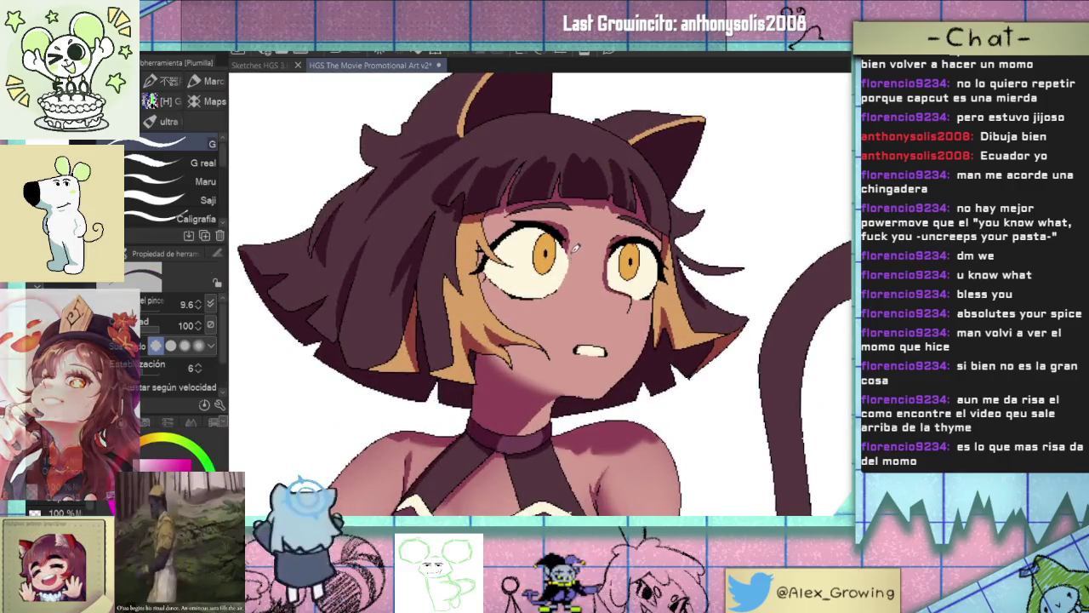
{"action": "scroll", "coordinate": [613, 293], "scroll_direction": "up", "scroll_amount": 1}
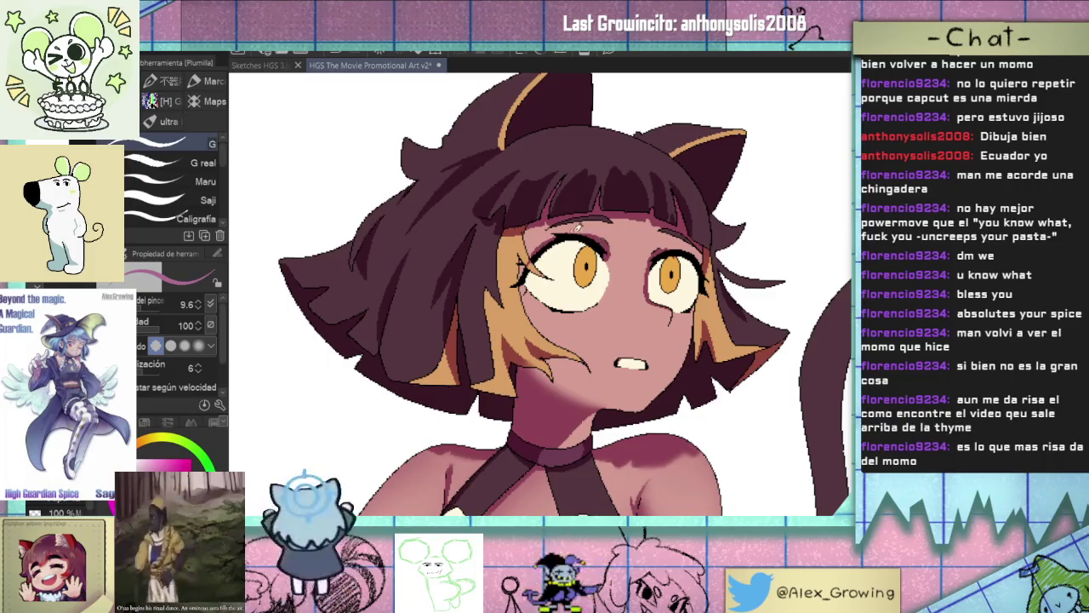
{"action": "scroll", "coordinate": [529, 265], "scroll_direction": "up", "scroll_amount": 2}
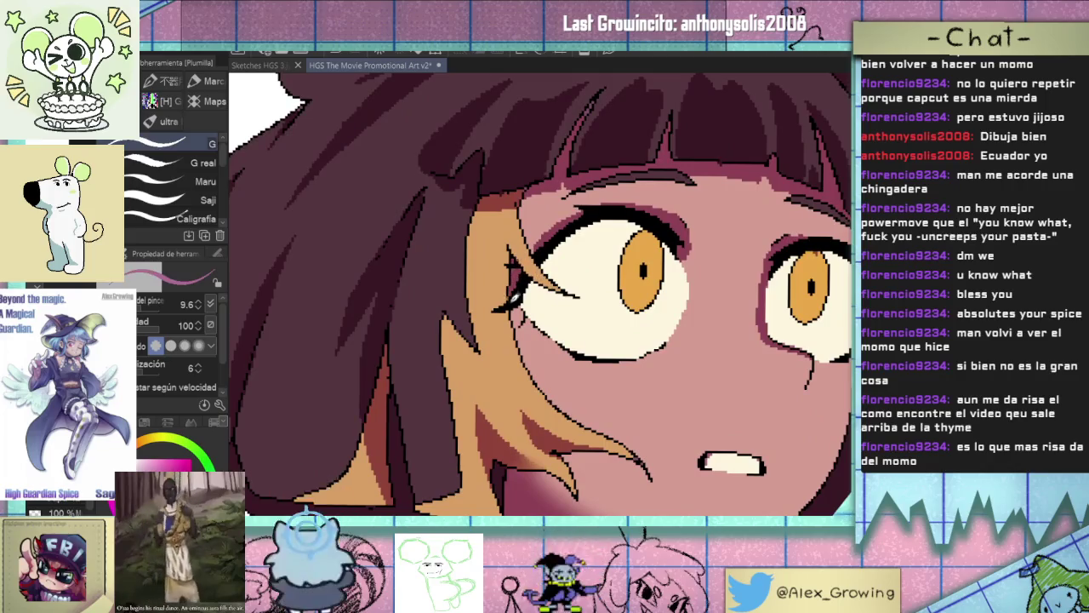
{"action": "left_click_drag", "start_coordinate": [538, 230], "coordinate": [538, 271]}
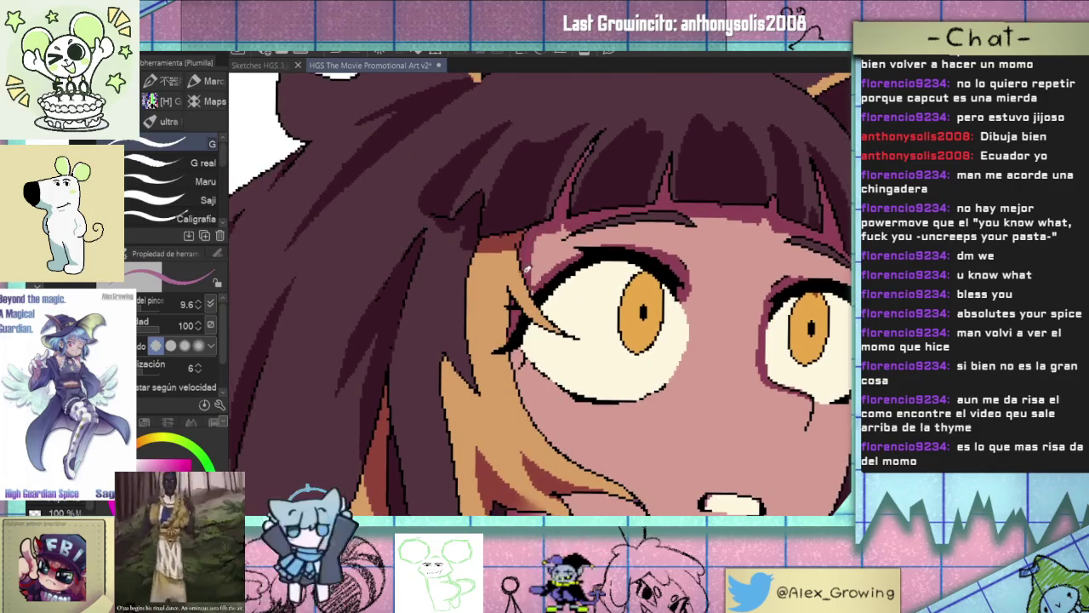
{"action": "scroll", "coordinate": [553, 297], "scroll_direction": "down", "scroll_amount": 5}
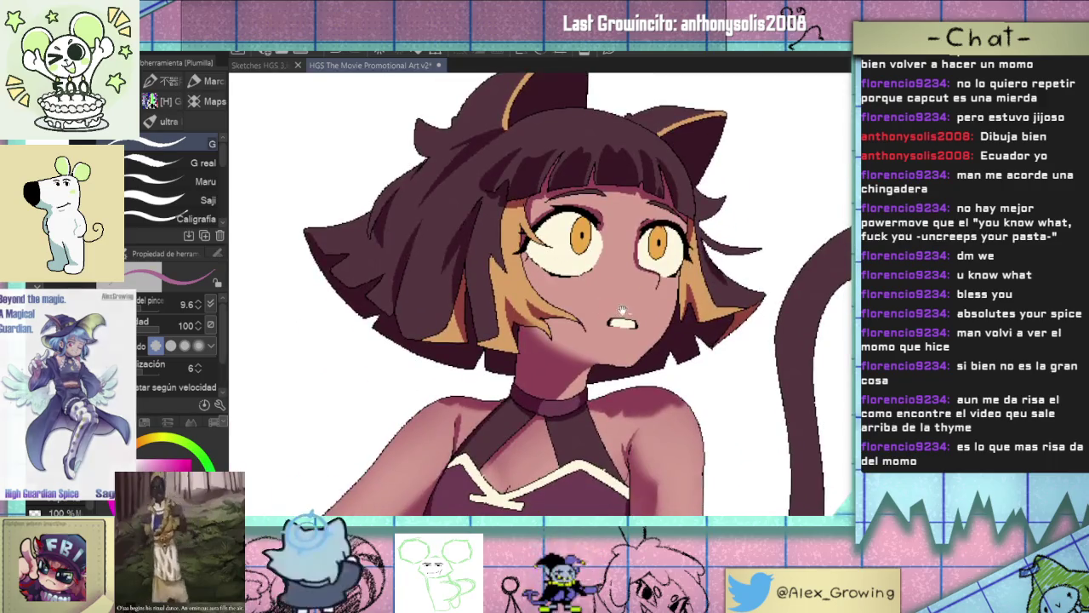
{"action": "scroll", "coordinate": [547, 269], "scroll_direction": "up", "scroll_amount": 5}
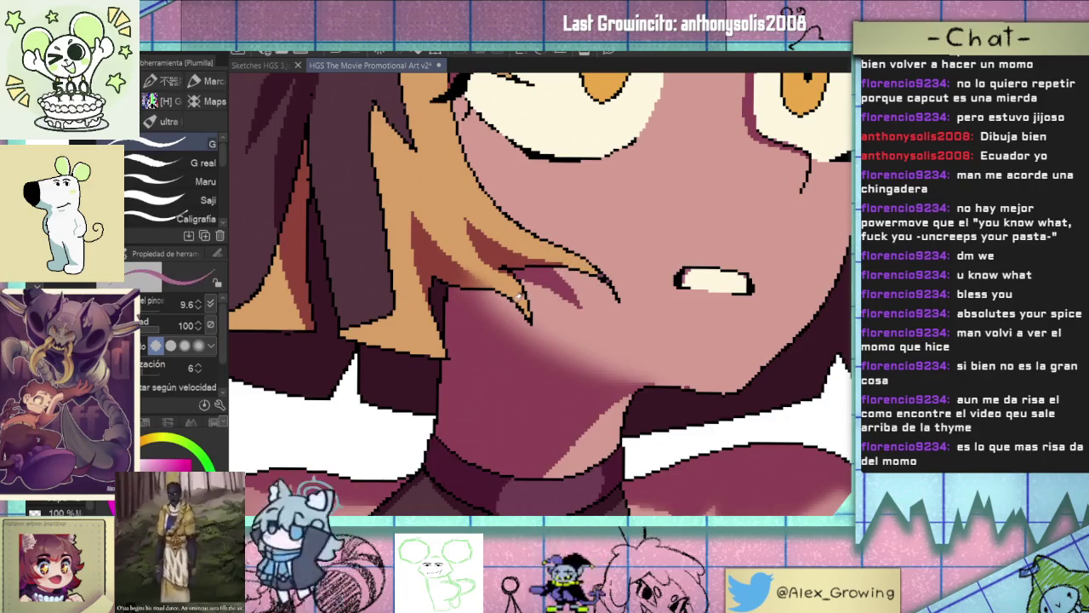
{"action": "scroll", "coordinate": [519, 295], "scroll_direction": "down", "scroll_amount": 5}
{"action": "scroll", "coordinate": [596, 292], "scroll_direction": "up", "scroll_amount": 2}
{"action": "scroll", "coordinate": [606, 291], "scroll_direction": "up", "scroll_amount": 3}
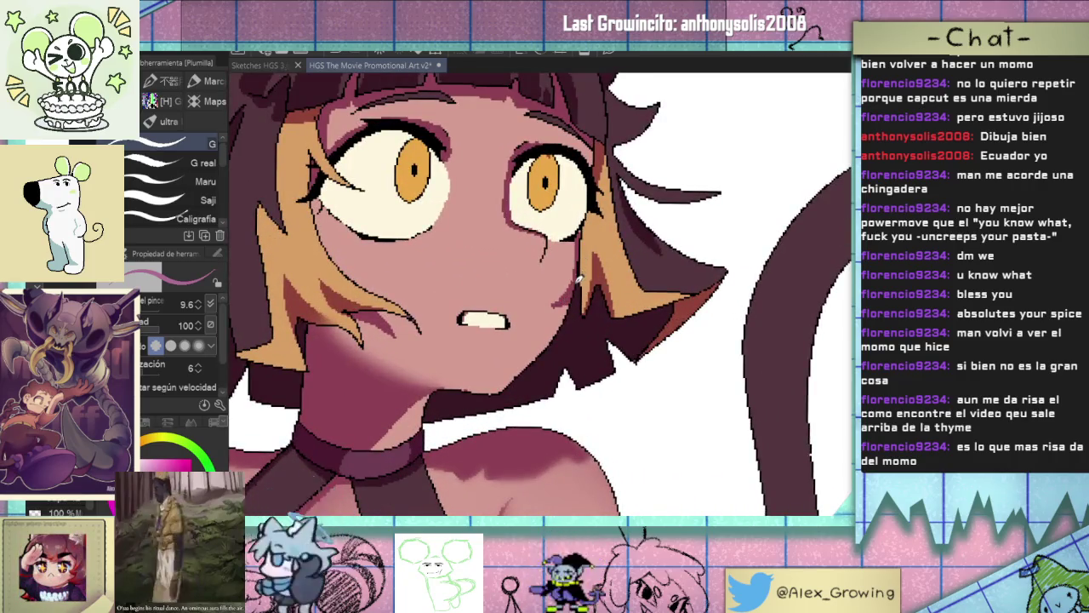
{"action": "scroll", "coordinate": [567, 221], "scroll_direction": "down", "scroll_amount": 3}
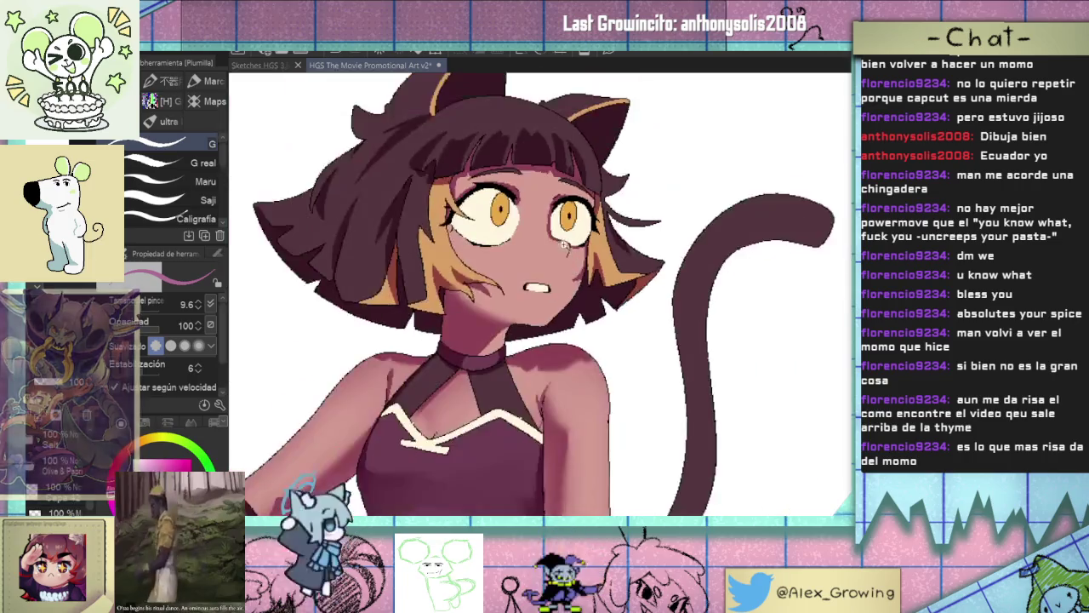
{"action": "scroll", "coordinate": [579, 247], "scroll_direction": "up", "scroll_amount": 4}
{"action": "scroll", "coordinate": [592, 267], "scroll_direction": "down", "scroll_amount": 3}
{"action": "scroll", "coordinate": [593, 266], "scroll_direction": "up", "scroll_amount": 3}
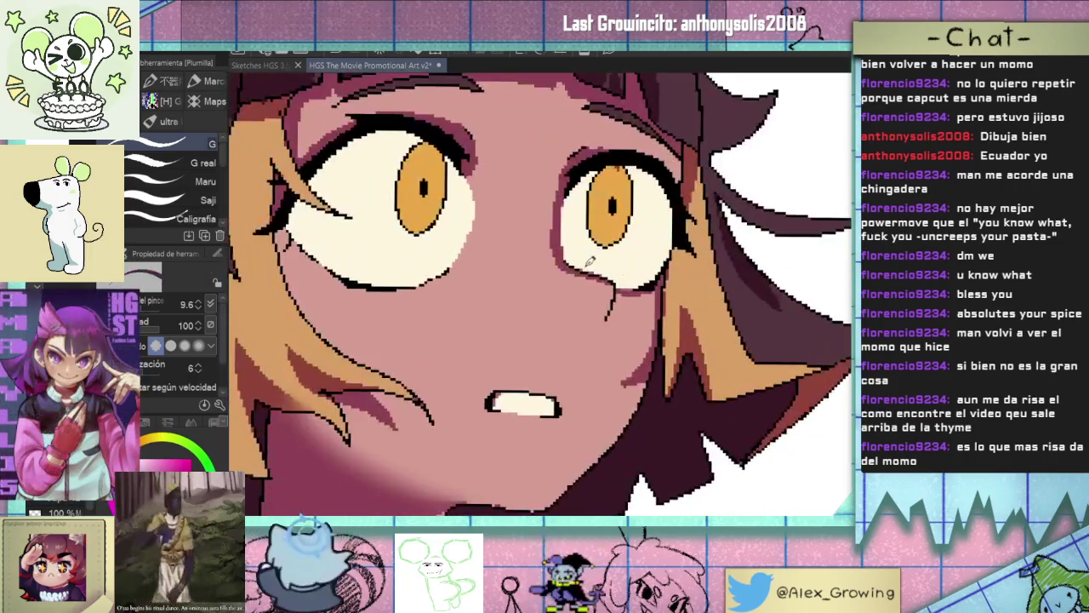
{"action": "scroll", "coordinate": [562, 266], "scroll_direction": "up", "scroll_amount": 2}
{"action": "scroll", "coordinate": [534, 266], "scroll_direction": "up", "scroll_amount": 2}
{"action": "left_click_drag", "start_coordinate": [535, 266], "coordinate": [553, 289]}
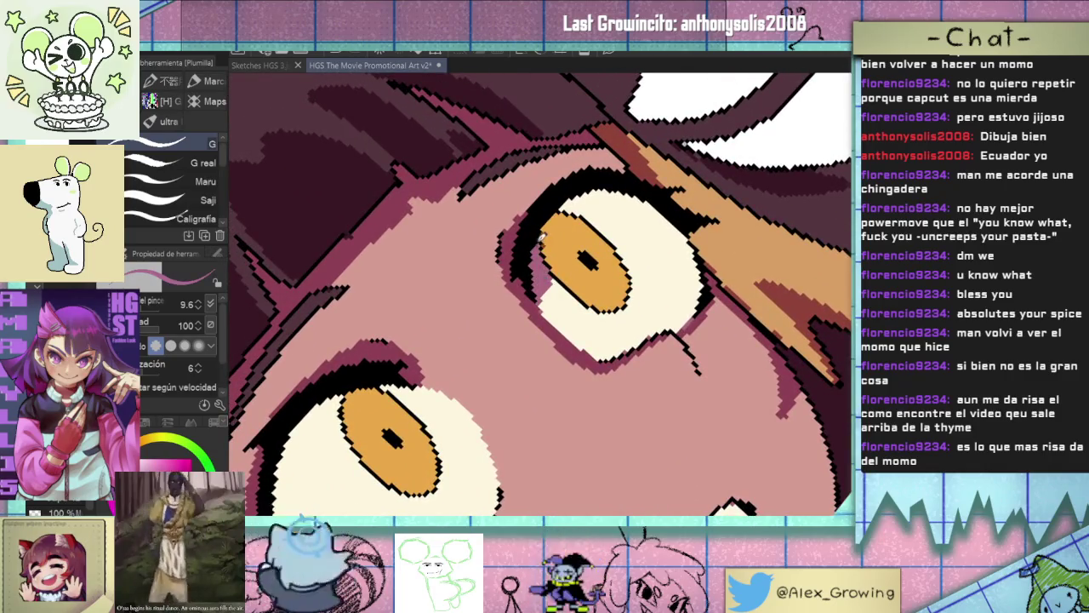
Paint mauve shading under the lash line and along the eye white's left edge.
{"action": "mouse_move", "coordinate": [596, 219]}
{"action": "left_mouse_down"}
{"action": "mouse_move", "coordinate": [629, 201]}
{"action": "mouse_move", "coordinate": [566, 204]}
{"action": "left_mouse_up"}
{"action": "scroll", "coordinate": [566, 200], "scroll_direction": "down", "scroll_amount": 2}
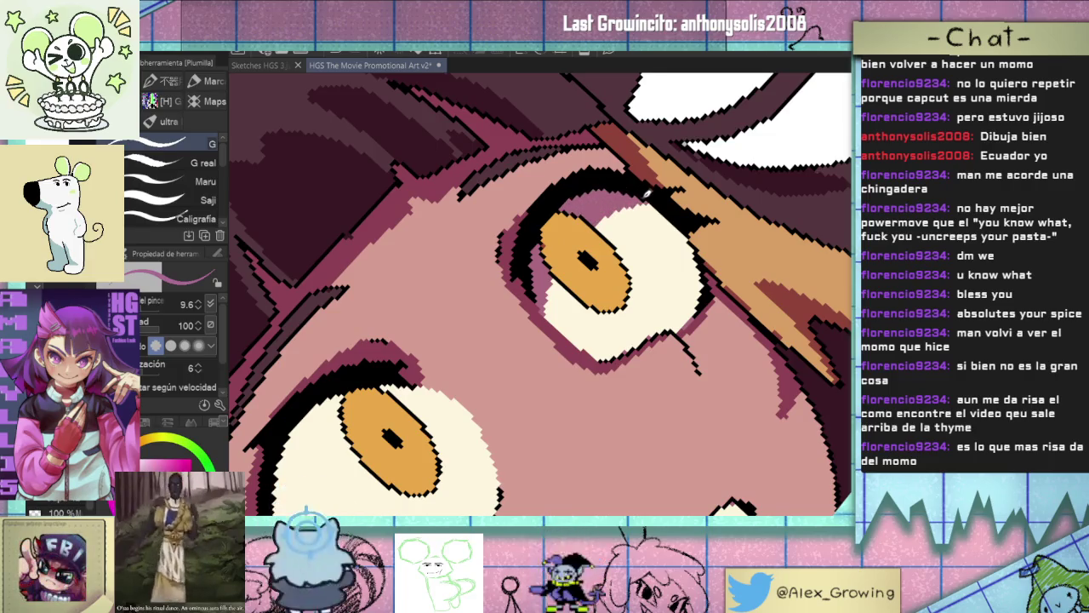
{"action": "scroll", "coordinate": [566, 200], "scroll_direction": "down", "scroll_amount": 2}
{"action": "scroll", "coordinate": [550, 292], "scroll_direction": "up", "scroll_amount": 4}
{"action": "left_click_drag", "start_coordinate": [525, 312], "coordinate": [505, 379]}
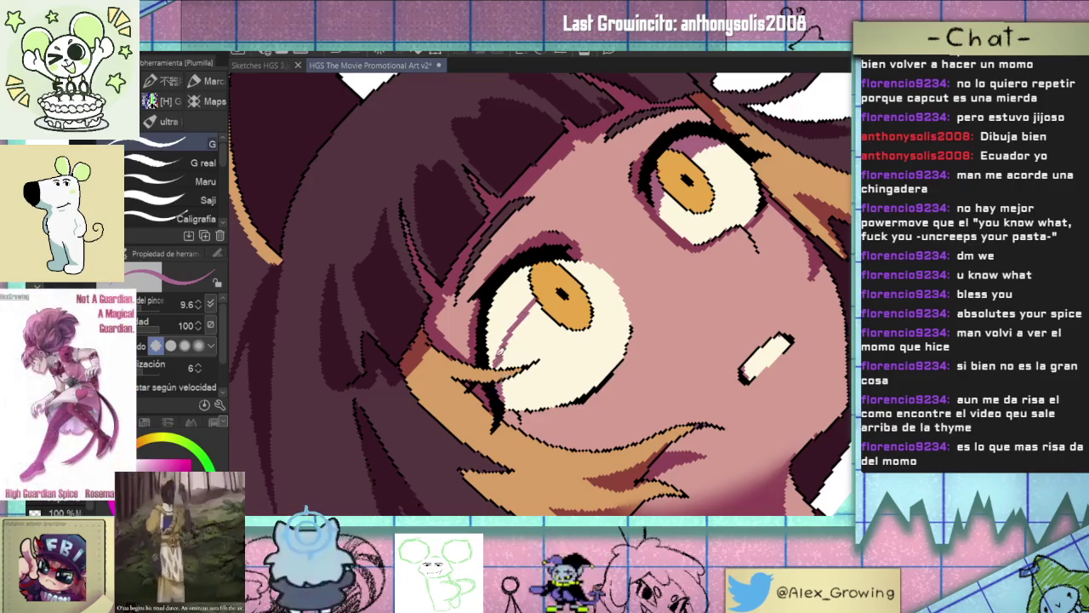
{"action": "mouse_move", "coordinate": [494, 354]}
{"action": "left_mouse_down"}
{"action": "mouse_move", "coordinate": [524, 294]}
{"action": "mouse_move", "coordinate": [501, 340]}
{"action": "left_mouse_up"}
{"action": "mouse_move", "coordinate": [529, 298]}
{"action": "left_mouse_down"}
{"action": "mouse_move", "coordinate": [529, 268]}
{"action": "mouse_move", "coordinate": [491, 314]}
{"action": "left_mouse_up"}
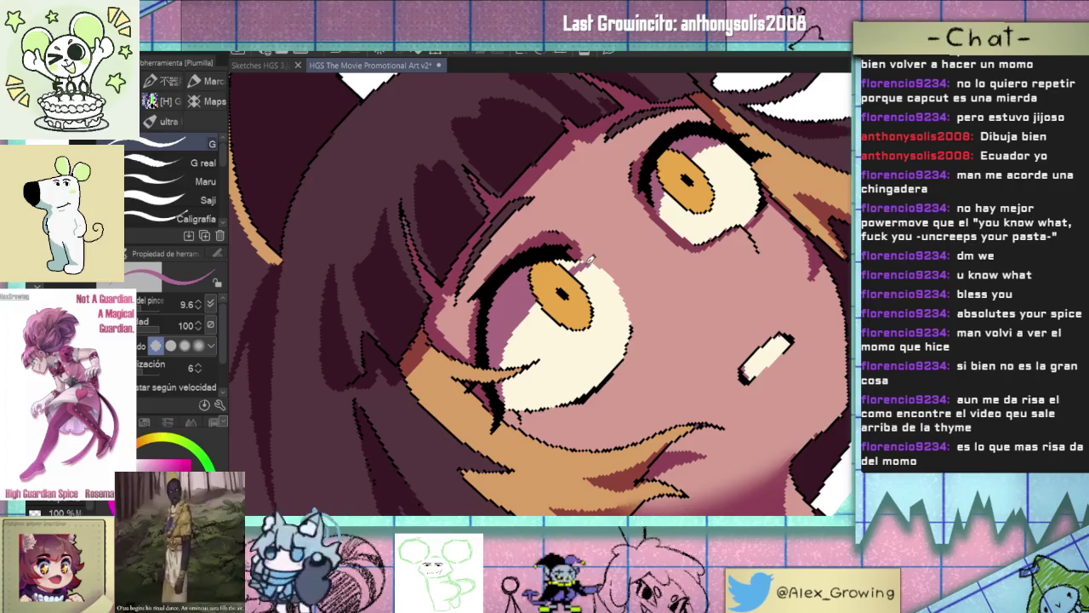
Fit the whole character in the window and make a colour-based selection on the face.
{"action": "key", "text": "ctrl+0"}
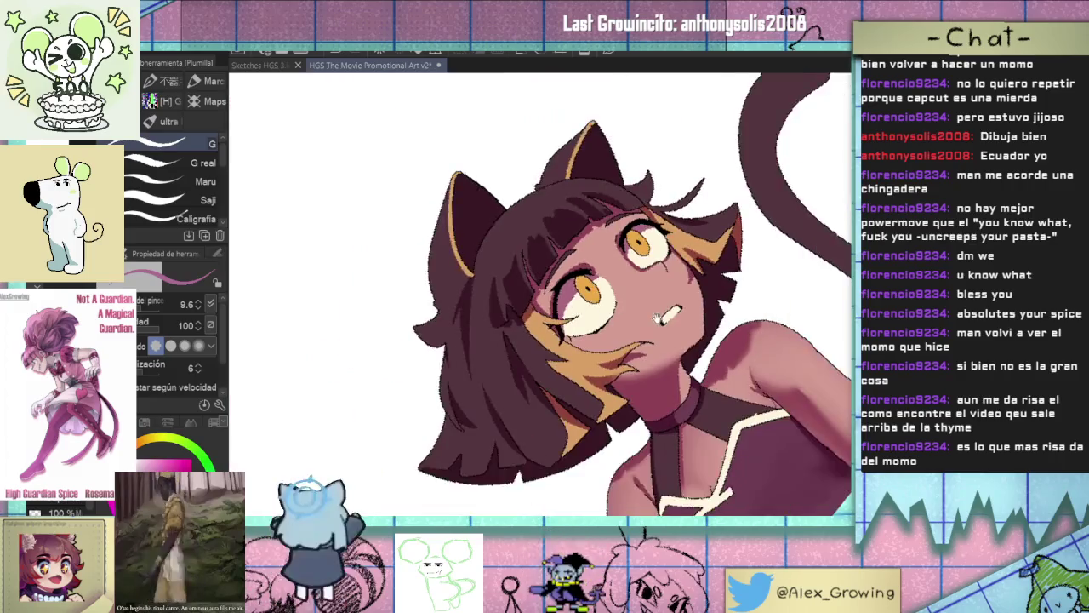
{"action": "left_click_drag", "start_coordinate": [616, 295], "coordinate": [523, 247]}
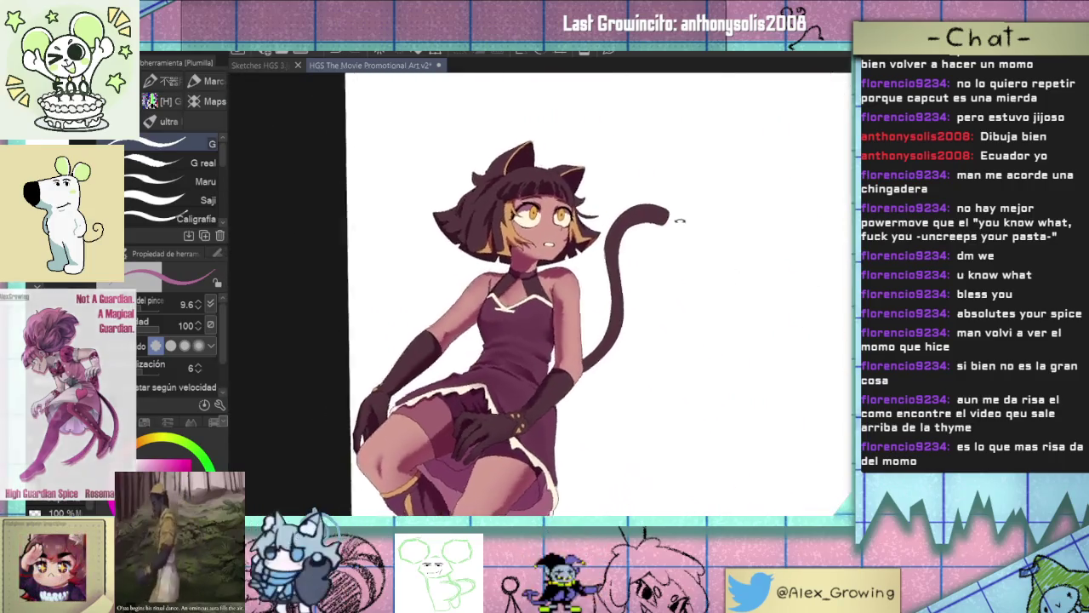
{"action": "scroll", "coordinate": [524, 247], "scroll_direction": "up", "scroll_amount": 5}
{"action": "key", "text": "w"}
{"action": "scroll", "coordinate": [593, 313], "scroll_direction": "up", "scroll_amount": 2}
{"action": "left_click_drag", "start_coordinate": [592, 313], "coordinate": [538, 313]}
{"action": "left_click_drag", "start_coordinate": [630, 307], "coordinate": [586, 323]}
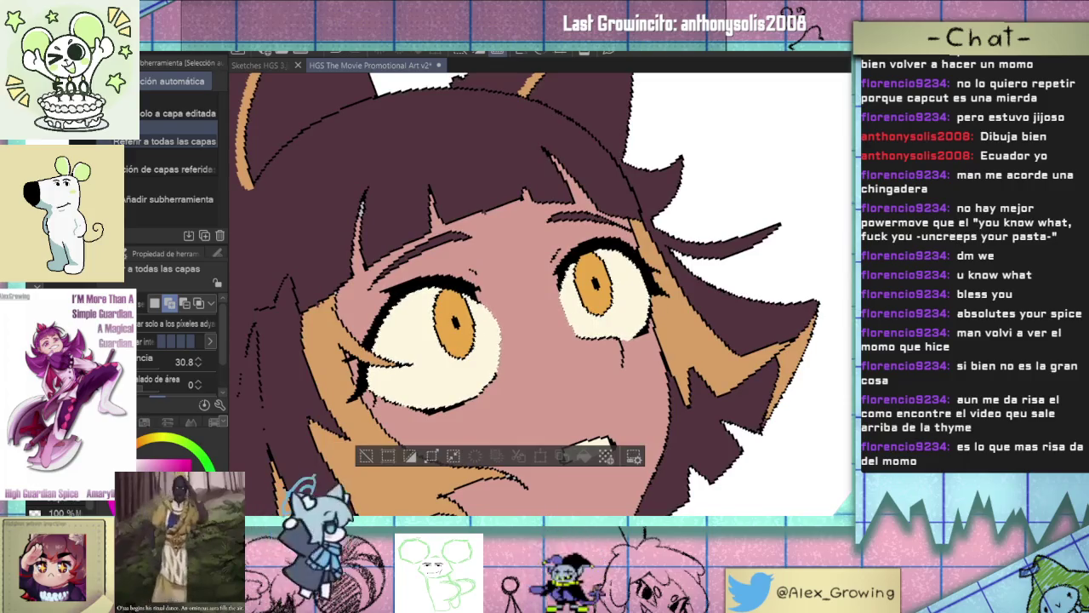
{"action": "key", "text": "ctrl+d"}
{"action": "key", "text": "b"}
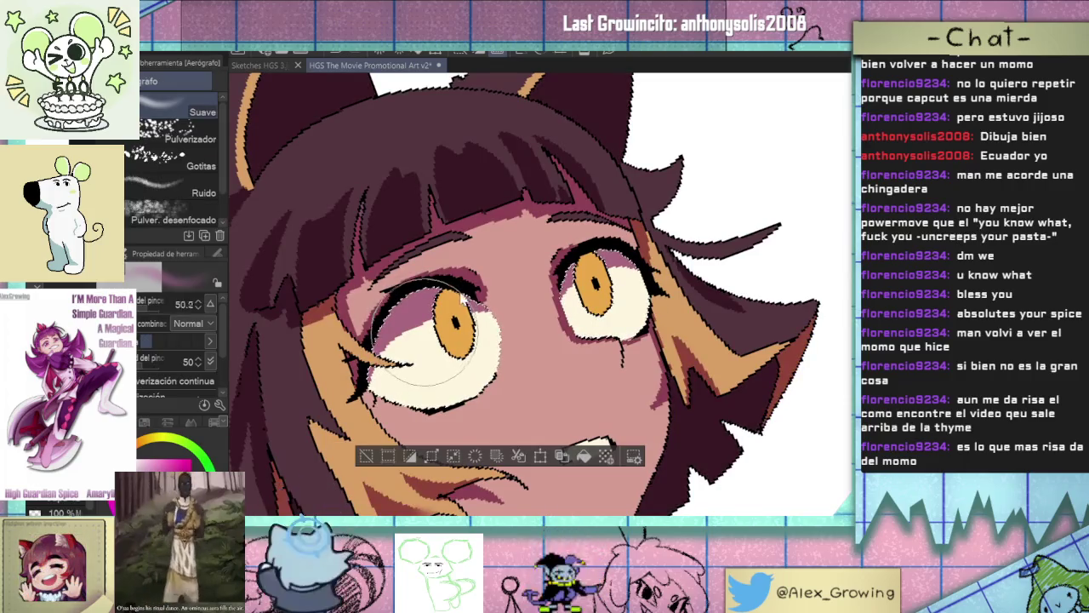
{"action": "mouse_move", "coordinate": [425, 334]}
{"action": "left_mouse_down"}
{"action": "mouse_move", "coordinate": [460, 333]}
{"action": "mouse_move", "coordinate": [371, 362]}
{"action": "left_mouse_up"}
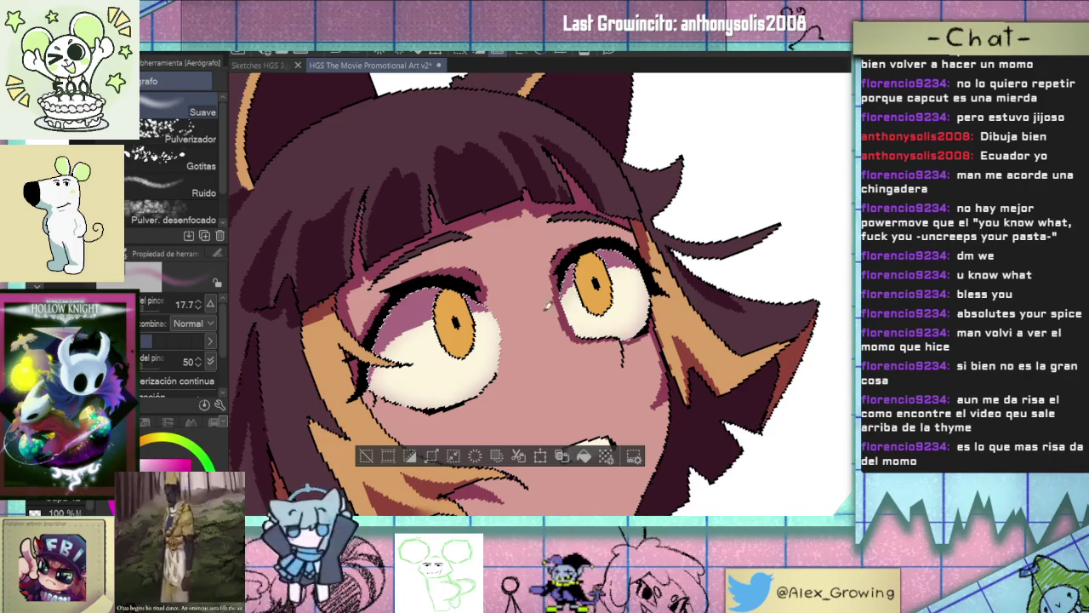
{"action": "left_click_drag", "start_coordinate": [387, 315], "coordinate": [438, 291]}
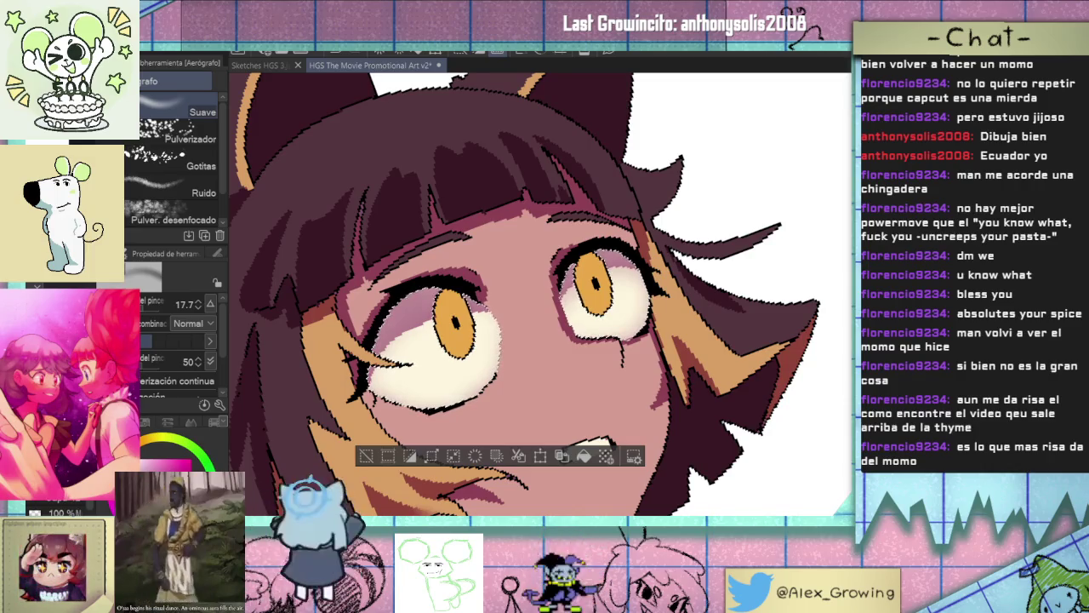
{"action": "scroll", "coordinate": [540, 294], "scroll_direction": "down", "scroll_amount": 2}
{"action": "scroll", "coordinate": [541, 293], "scroll_direction": "down", "scroll_amount": 1}
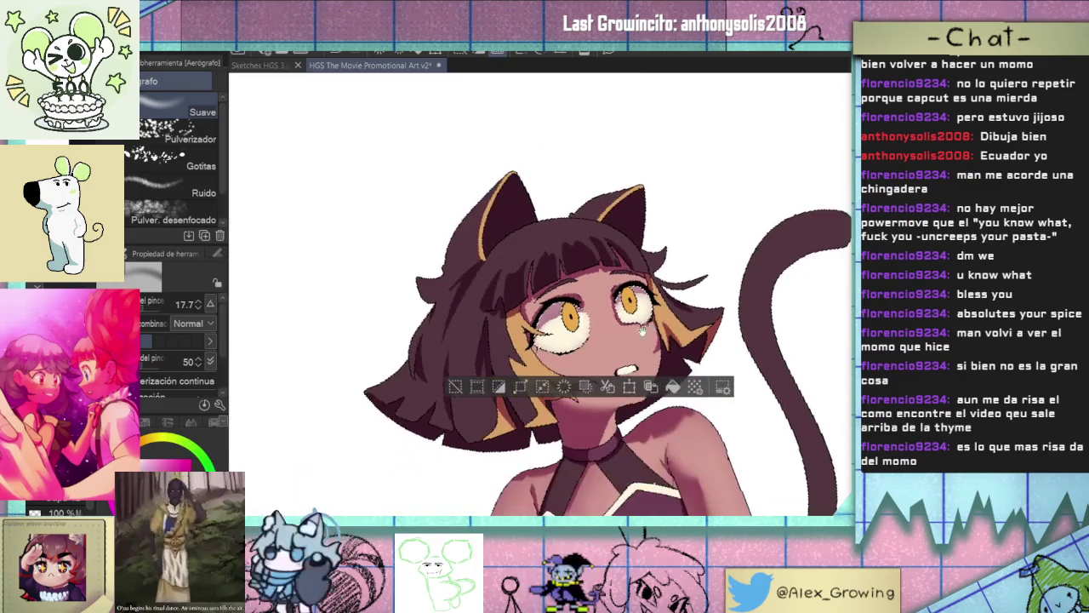
{"action": "scroll", "coordinate": [541, 294], "scroll_direction": "up", "scroll_amount": 2}
{"action": "scroll", "coordinate": [541, 294], "scroll_direction": "up", "scroll_amount": 1}
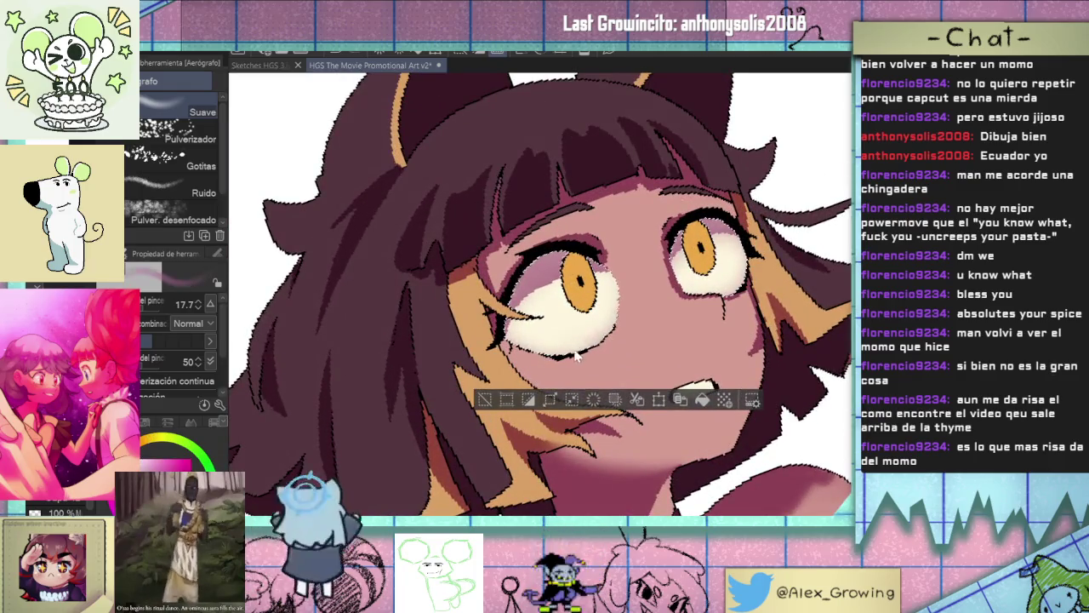
{"action": "scroll", "coordinate": [464, 380], "scroll_direction": "down", "scroll_amount": 1}
{"action": "scroll", "coordinate": [464, 381], "scroll_direction": "down", "scroll_amount": 1}
{"action": "scroll", "coordinate": [464, 380], "scroll_direction": "down", "scroll_amount": 1}
{"action": "scroll", "coordinate": [464, 380], "scroll_direction": "down", "scroll_amount": 2}
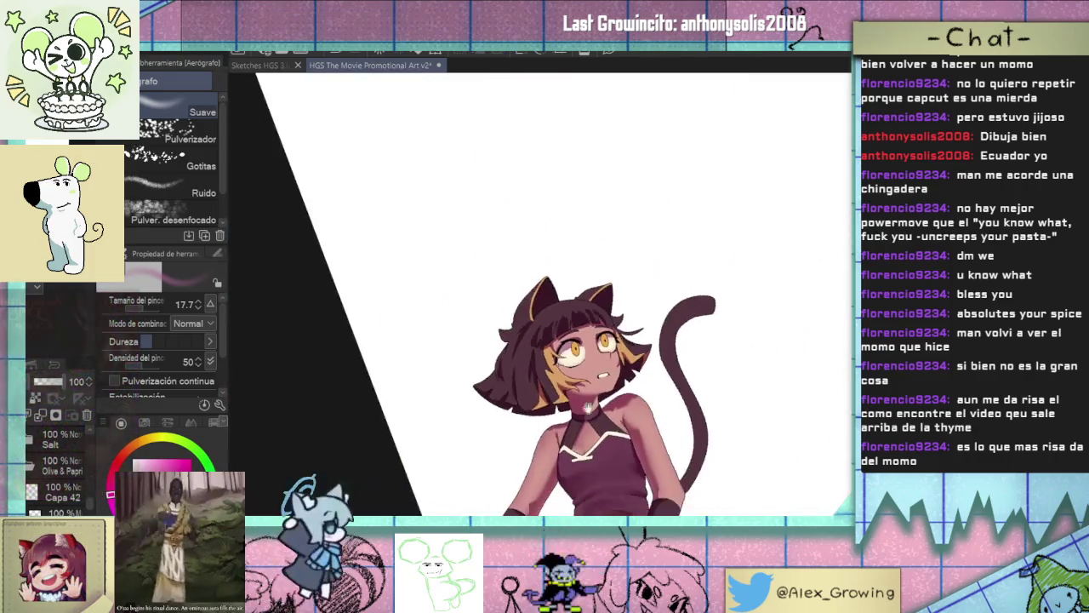
{"action": "mouse_move", "coordinate": [622, 309]}
{"action": "left_mouse_down"}
{"action": "mouse_move", "coordinate": [647, 351]}
{"action": "mouse_move", "coordinate": [611, 194]}
{"action": "left_mouse_up"}
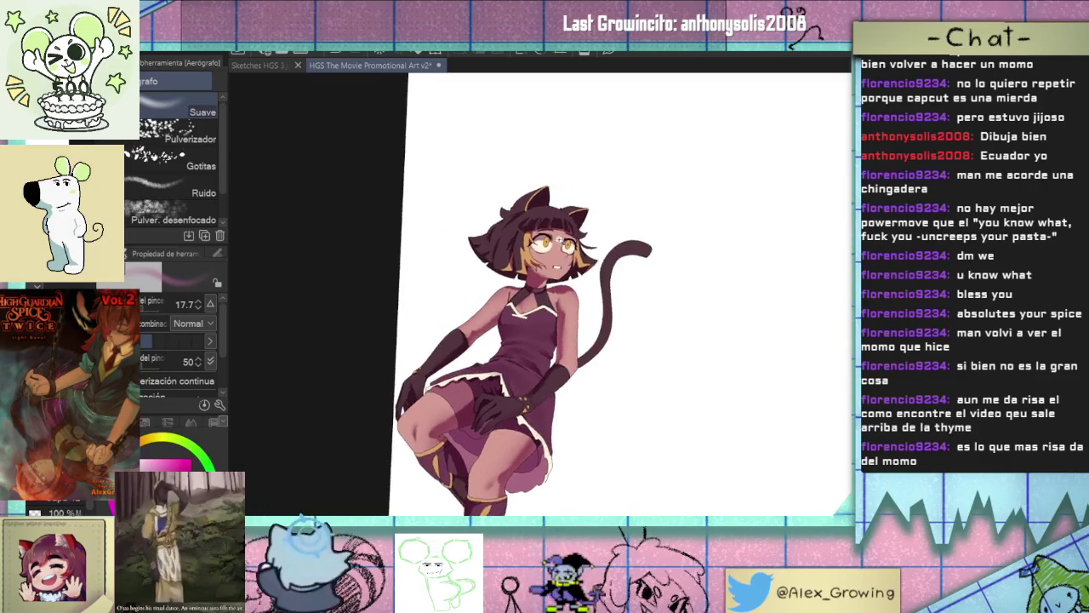
Try a brown pen stroke across the iris, then undo it.
{"action": "scroll", "coordinate": [611, 194], "scroll_direction": "up", "scroll_amount": 3}
{"action": "key", "text": "p"}
{"action": "scroll", "coordinate": [485, 324], "scroll_direction": "up", "scroll_amount": 1}
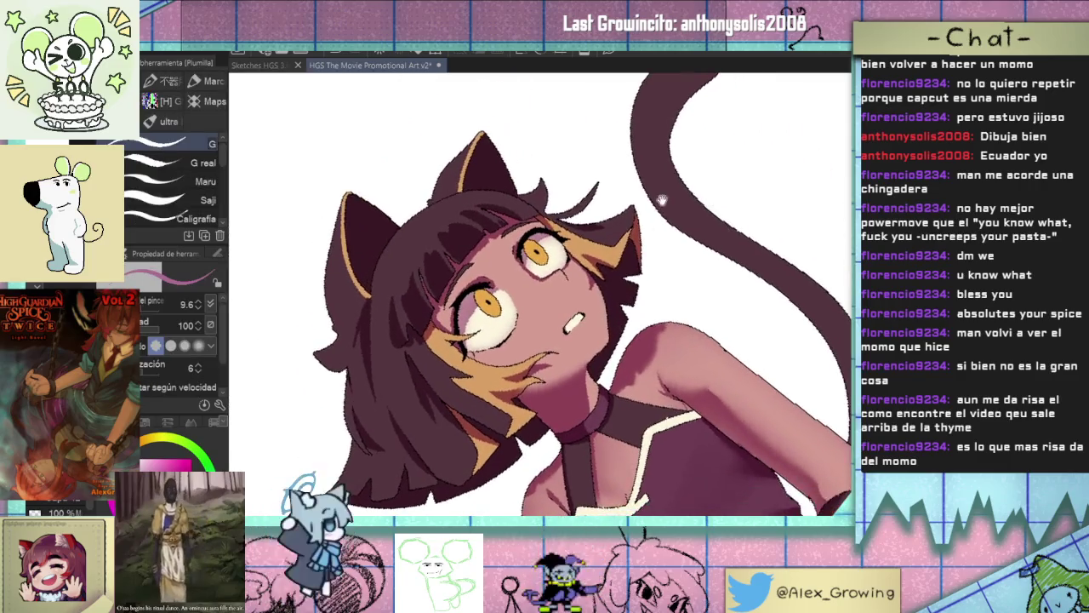
{"action": "scroll", "coordinate": [485, 324], "scroll_direction": "up", "scroll_amount": 3}
{"action": "scroll", "coordinate": [485, 324], "scroll_direction": "up", "scroll_amount": 2}
{"action": "left_click_drag", "start_coordinate": [485, 324], "coordinate": [608, 207]}
{"action": "key", "text": "ctrl+z"}
Fill the upper iris with a darker brown and straighten the canvas view.
{"action": "scroll", "coordinate": [491, 320], "scroll_direction": "down", "scroll_amount": 2}
{"action": "scroll", "coordinate": [582, 242], "scroll_direction": "up", "scroll_amount": 1}
{"action": "scroll", "coordinate": [556, 269], "scroll_direction": "down", "scroll_amount": 2}
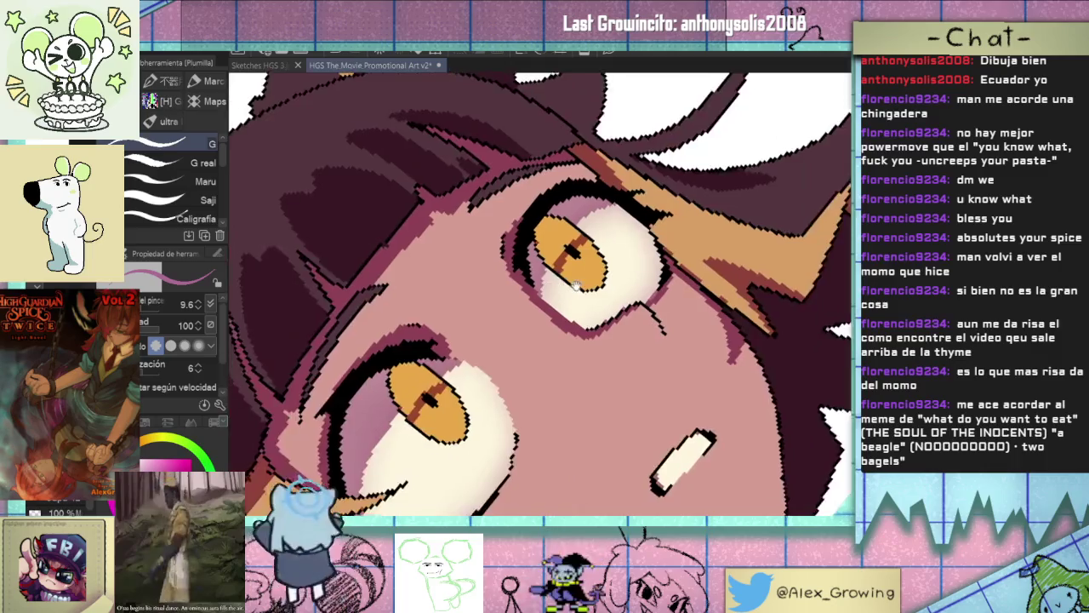
{"action": "key", "text": "g"}
{"action": "left_click", "coordinate": [571, 238]}
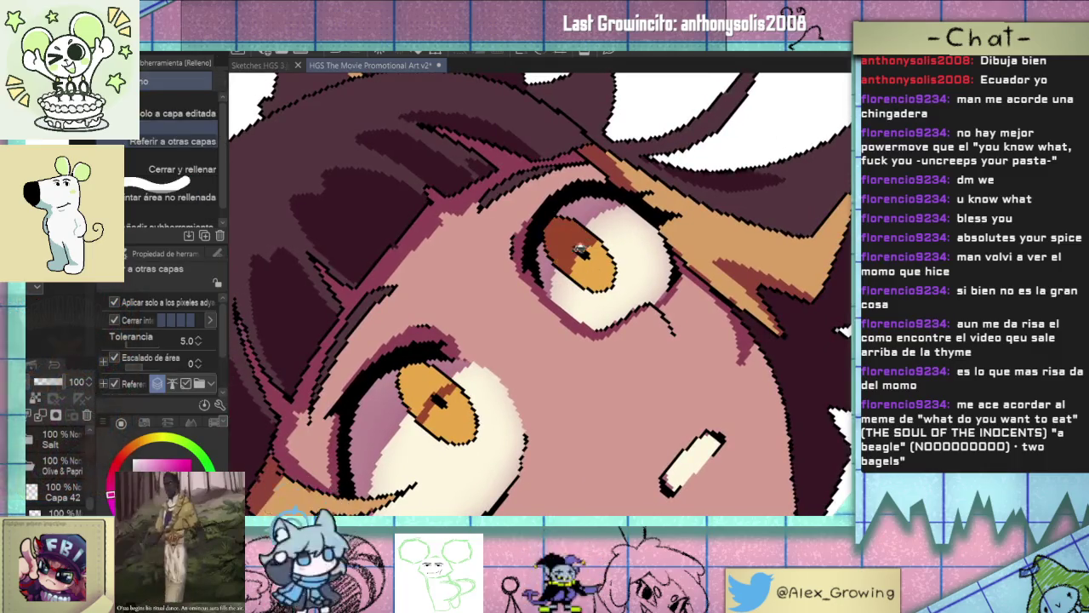
{"action": "key", "text": "ctrl+@"}
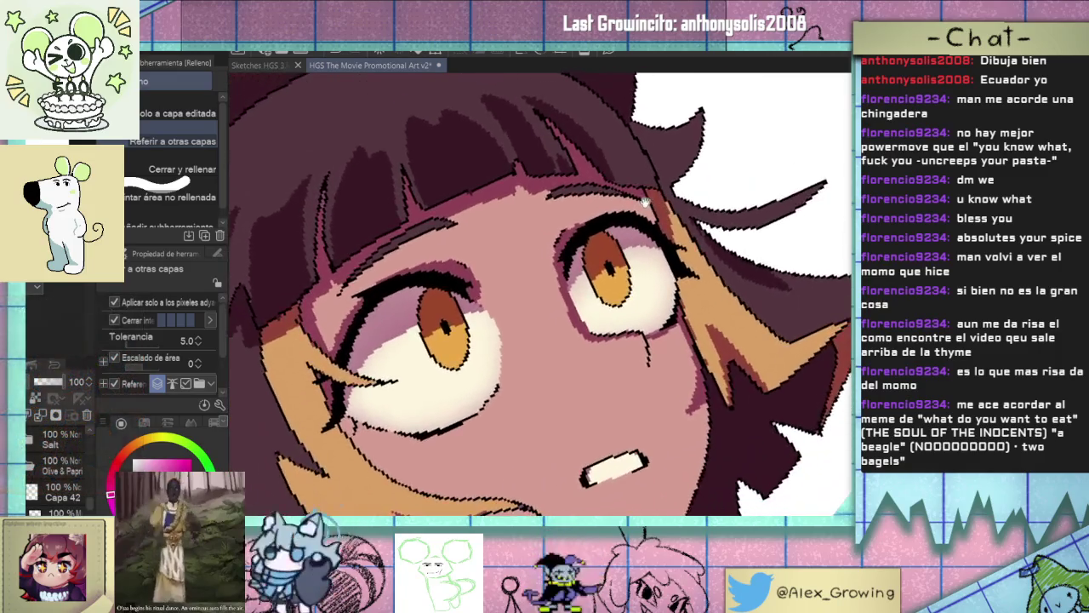
Return to the pen, zoom around the face, then ready the blur Blend tool.
{"action": "key", "text": "p"}
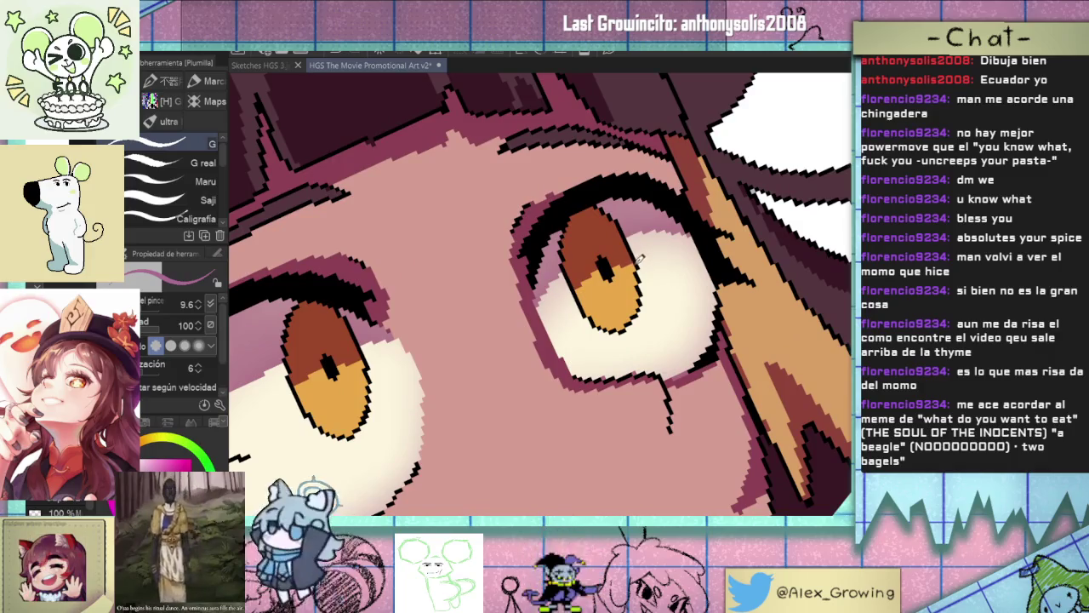
{"action": "scroll", "coordinate": [655, 263], "scroll_direction": "down", "scroll_amount": 3}
{"action": "scroll", "coordinate": [487, 325], "scroll_direction": "up", "scroll_amount": 3}
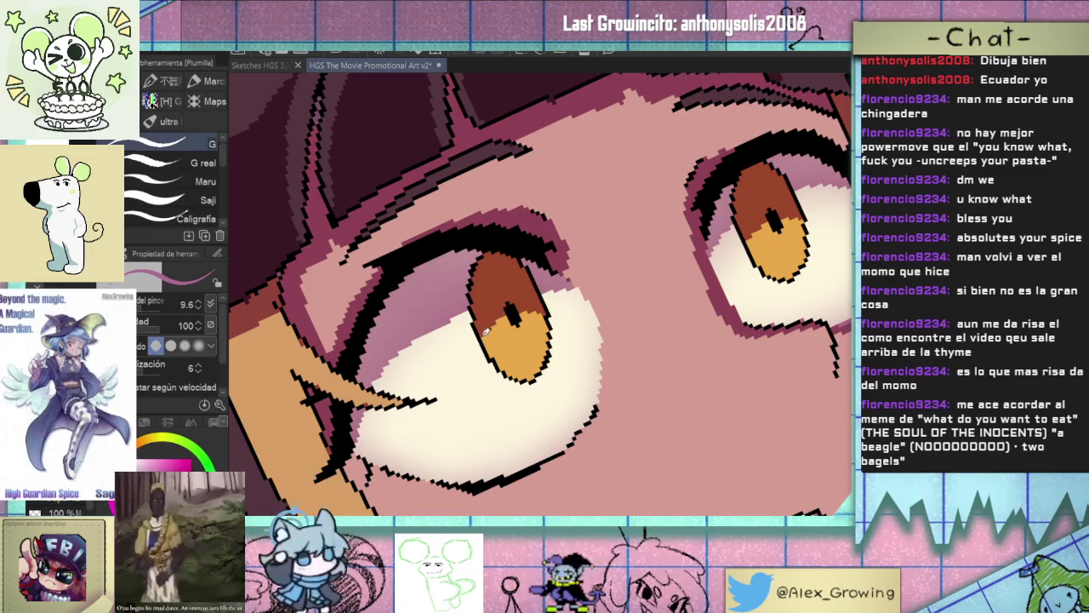
{"action": "scroll", "coordinate": [486, 326], "scroll_direction": "down", "scroll_amount": 4}
{"action": "scroll", "coordinate": [539, 353], "scroll_direction": "down", "scroll_amount": 1}
{"action": "scroll", "coordinate": [538, 352], "scroll_direction": "up", "scroll_amount": 4}
{"action": "scroll", "coordinate": [549, 329], "scroll_direction": "down", "scroll_amount": 4}
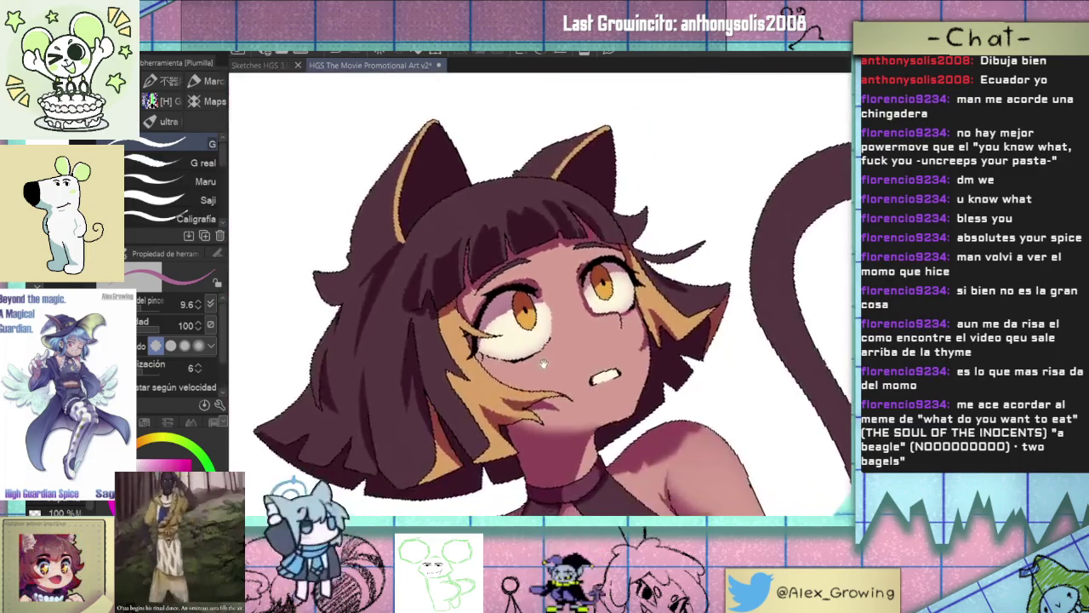
{"action": "scroll", "coordinate": [569, 285], "scroll_direction": "up", "scroll_amount": 5}
{"action": "scroll", "coordinate": [593, 272], "scroll_direction": "down", "scroll_amount": 4}
{"action": "scroll", "coordinate": [585, 282], "scroll_direction": "up", "scroll_amount": 3}
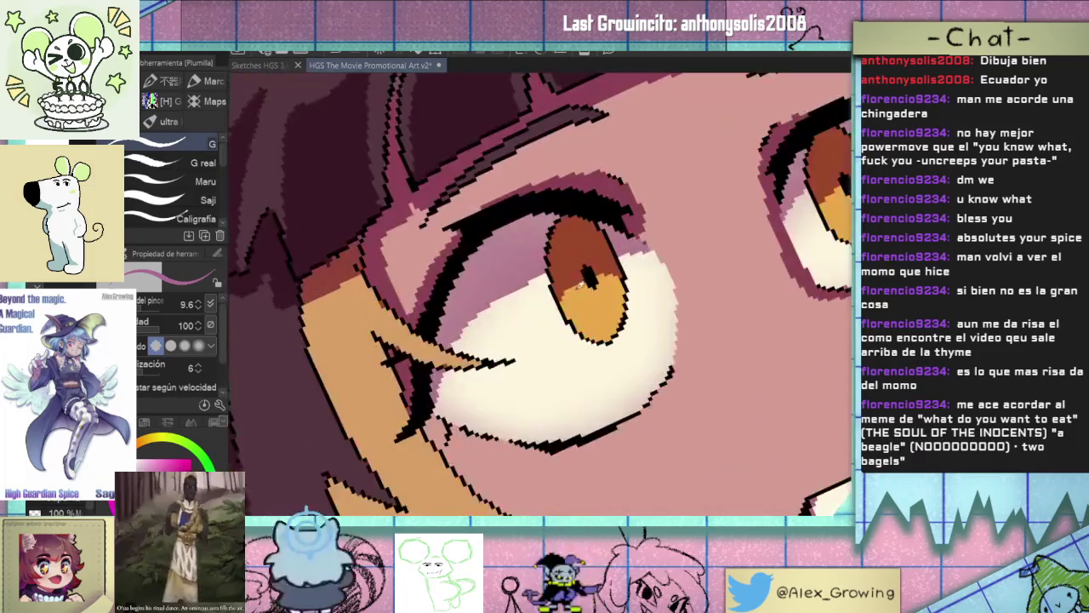
{"action": "scroll", "coordinate": [587, 277], "scroll_direction": "down", "scroll_amount": 4}
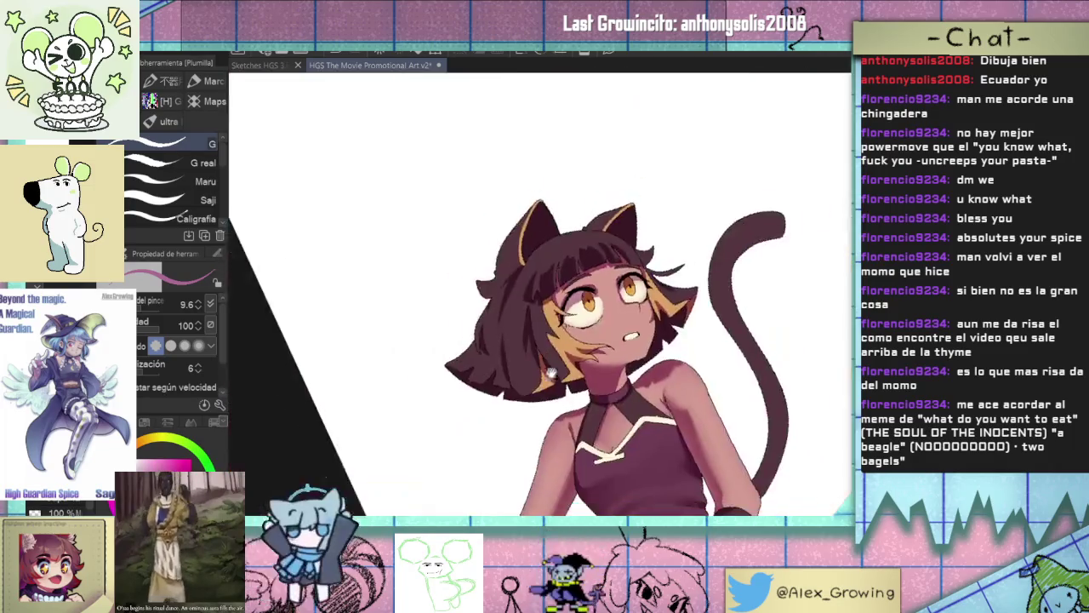
{"action": "scroll", "coordinate": [630, 314], "scroll_direction": "up", "scroll_amount": 1}
{"action": "scroll", "coordinate": [647, 328], "scroll_direction": "up", "scroll_amount": 1}
{"action": "scroll", "coordinate": [651, 330], "scroll_direction": "up", "scroll_amount": 1}
{"action": "scroll", "coordinate": [652, 331], "scroll_direction": "down", "scroll_amount": 3}
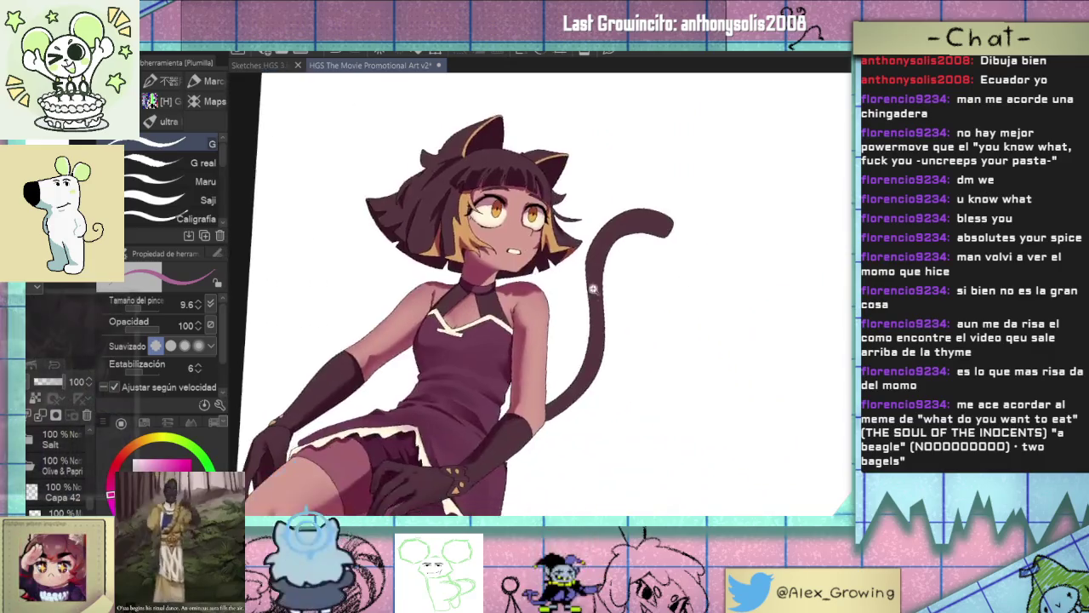
{"action": "scroll", "coordinate": [513, 338], "scroll_direction": "down", "scroll_amount": 2}
{"action": "scroll", "coordinate": [587, 335], "scroll_direction": "down", "scroll_amount": 2}
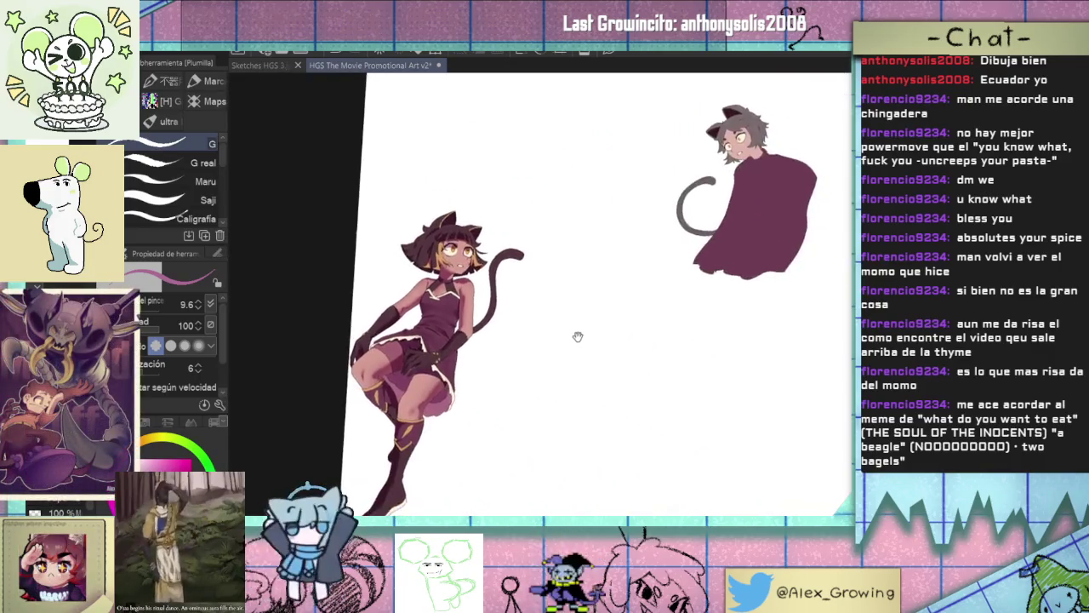
{"action": "scroll", "coordinate": [576, 316], "scroll_direction": "down", "scroll_amount": 2}
{"action": "scroll", "coordinate": [552, 318], "scroll_direction": "down", "scroll_amount": 1}
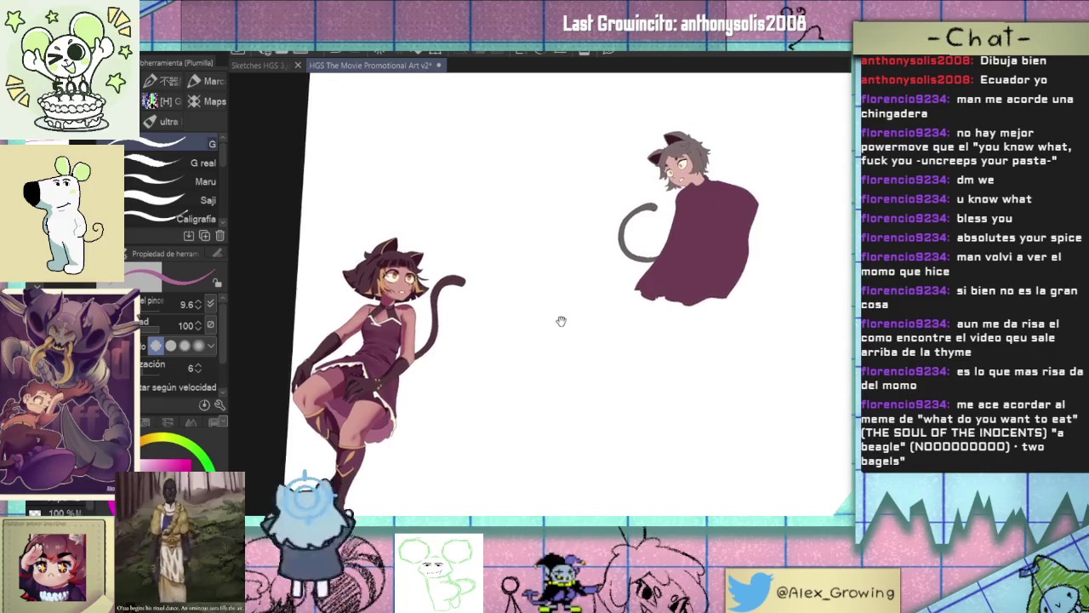
{"action": "scroll", "coordinate": [559, 315], "scroll_direction": "down", "scroll_amount": 1}
{"action": "scroll", "coordinate": [558, 316], "scroll_direction": "down", "scroll_amount": 1}
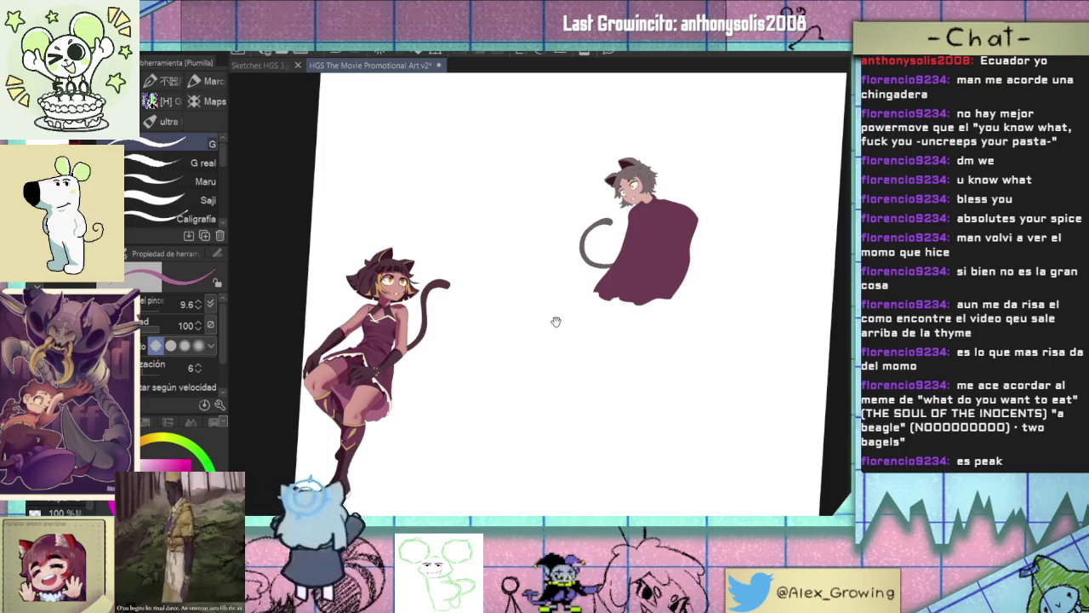
{"action": "scroll", "coordinate": [556, 321], "scroll_direction": "up", "scroll_amount": 5}
{"action": "scroll", "coordinate": [613, 297], "scroll_direction": "up", "scroll_amount": 1}
{"action": "scroll", "coordinate": [673, 278], "scroll_direction": "up", "scroll_amount": 1}
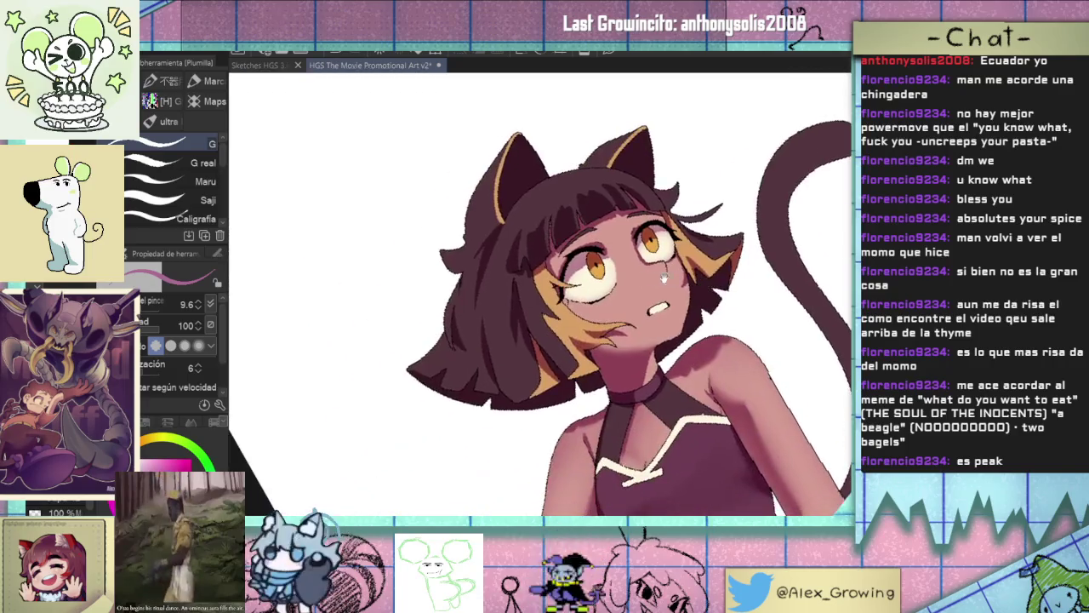
{"action": "key", "text": "j"}
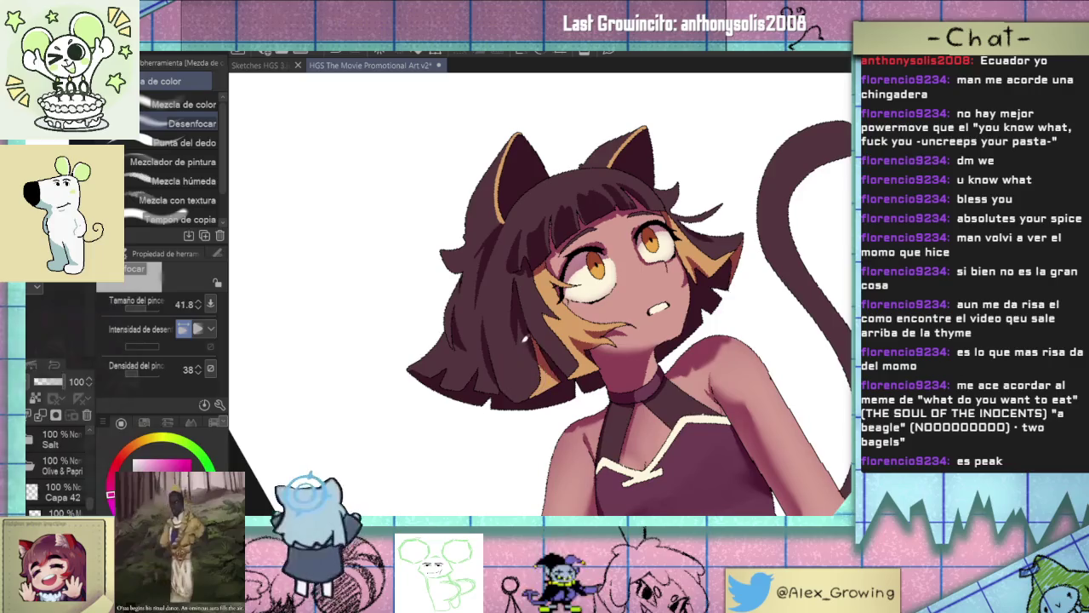
Auto-select the bangs and left and right hair strands with a lowered tolerance.
{"action": "left_click_drag", "start_coordinate": [523, 320], "coordinate": [544, 298]}
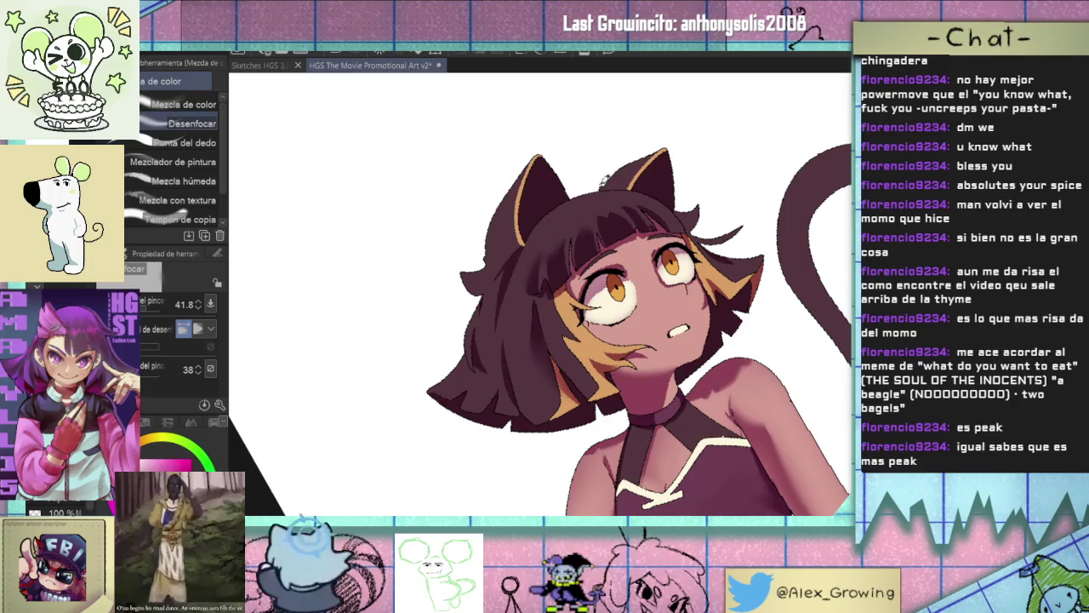
{"action": "scroll", "coordinate": [602, 187], "scroll_direction": "up", "scroll_amount": 1}
{"action": "key", "text": "w"}
{"action": "scroll", "coordinate": [637, 234], "scroll_direction": "up", "scroll_amount": 2}
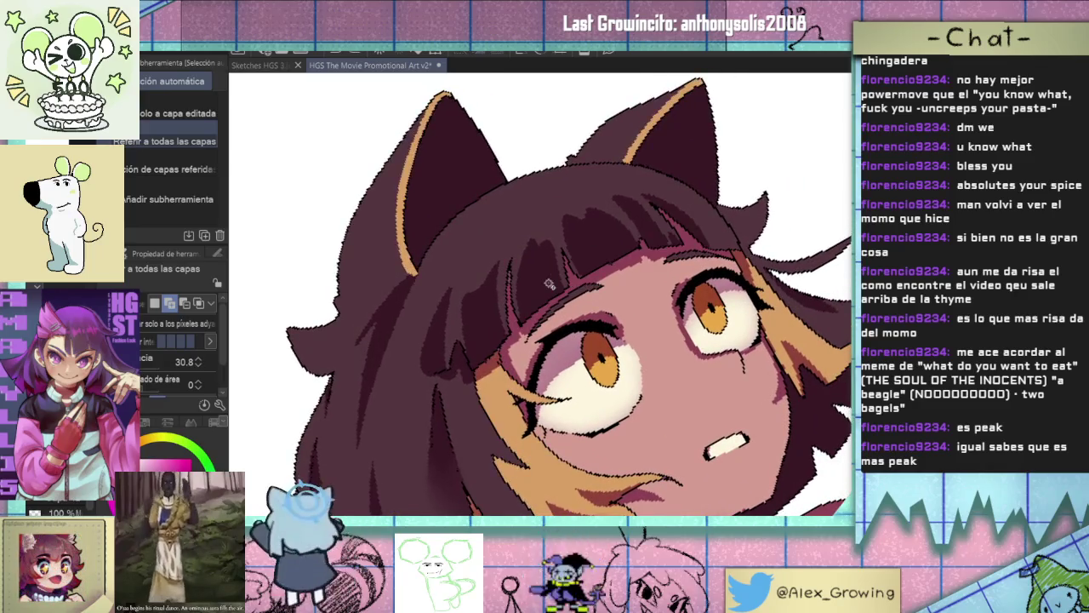
{"action": "left_click_drag", "start_coordinate": [197, 358], "coordinate": [197, 359]}
{"action": "left_click", "coordinate": [524, 276]}
{"action": "left_click", "coordinate": [583, 228]}
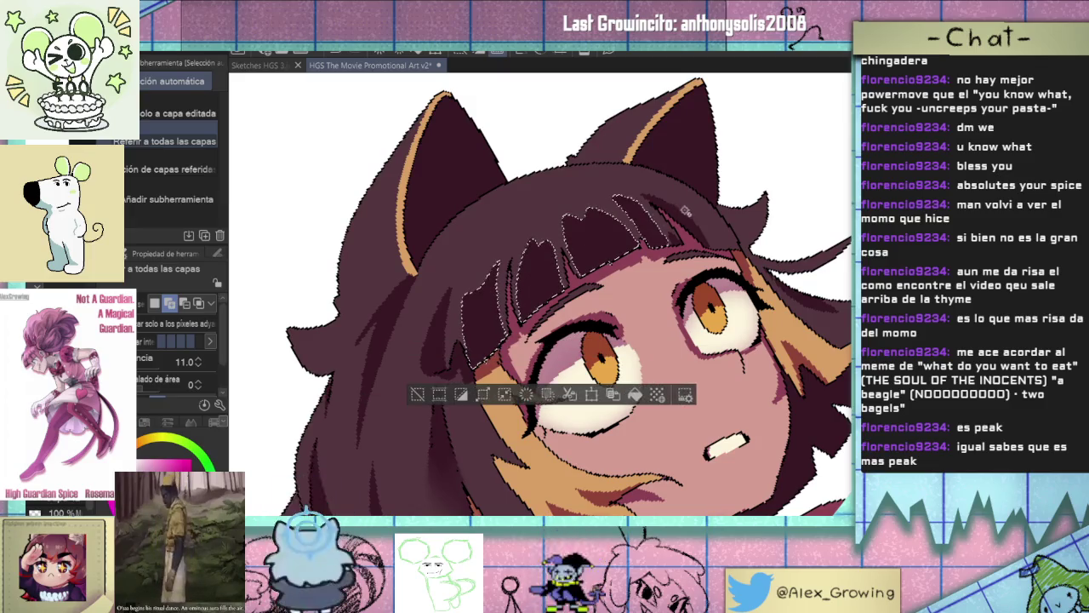
{"action": "left_click", "coordinate": [651, 217]}
{"action": "left_click", "coordinate": [452, 345]}
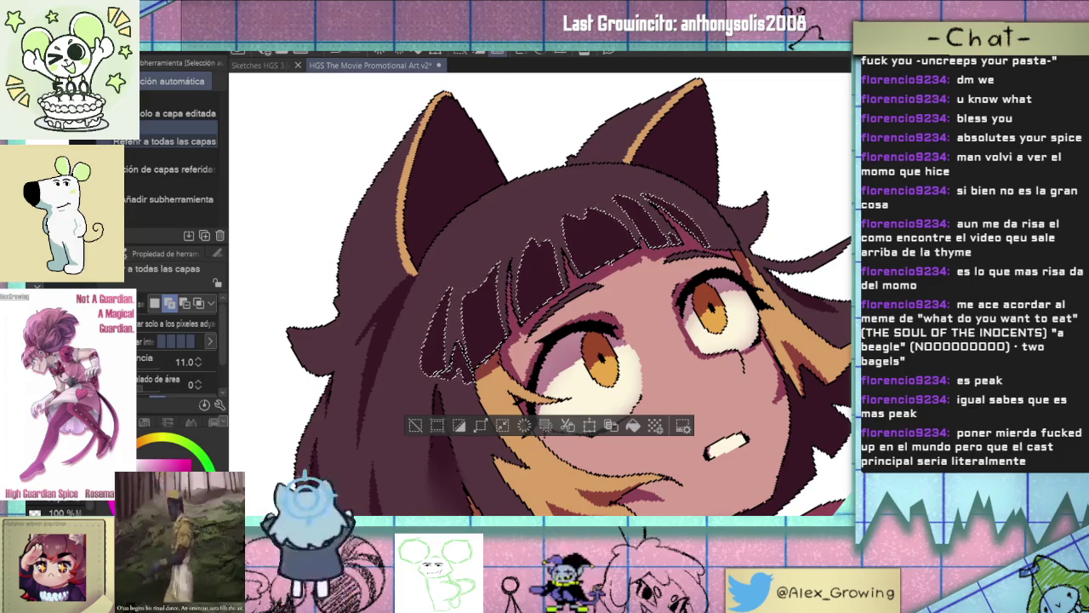
Airbrush shading into the bangs at about size 33, deselect, and blend the strands smooth.
{"action": "key", "text": "b"}
{"action": "key", "text": "-"}
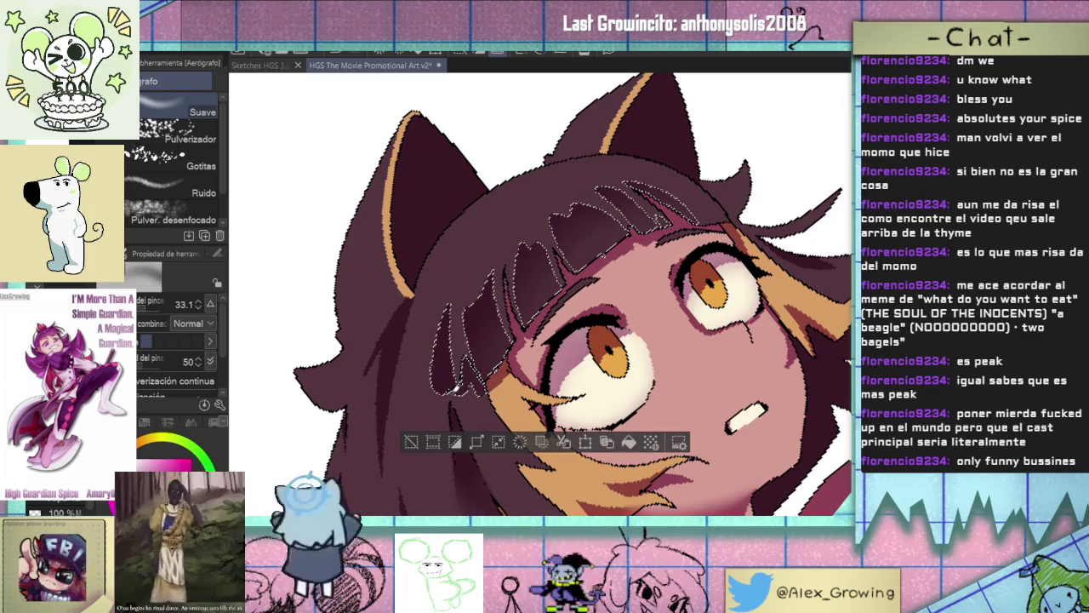
{"action": "left_click", "coordinate": [408, 442]}
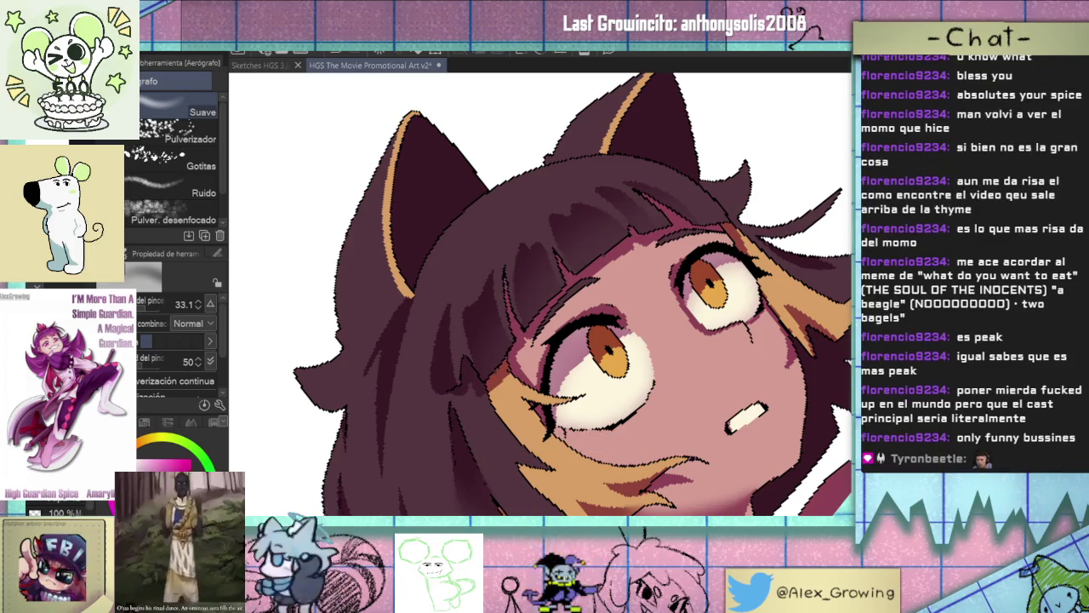
{"action": "key", "text": "j"}
{"action": "left_click_drag", "start_coordinate": [528, 269], "coordinate": [554, 257]}
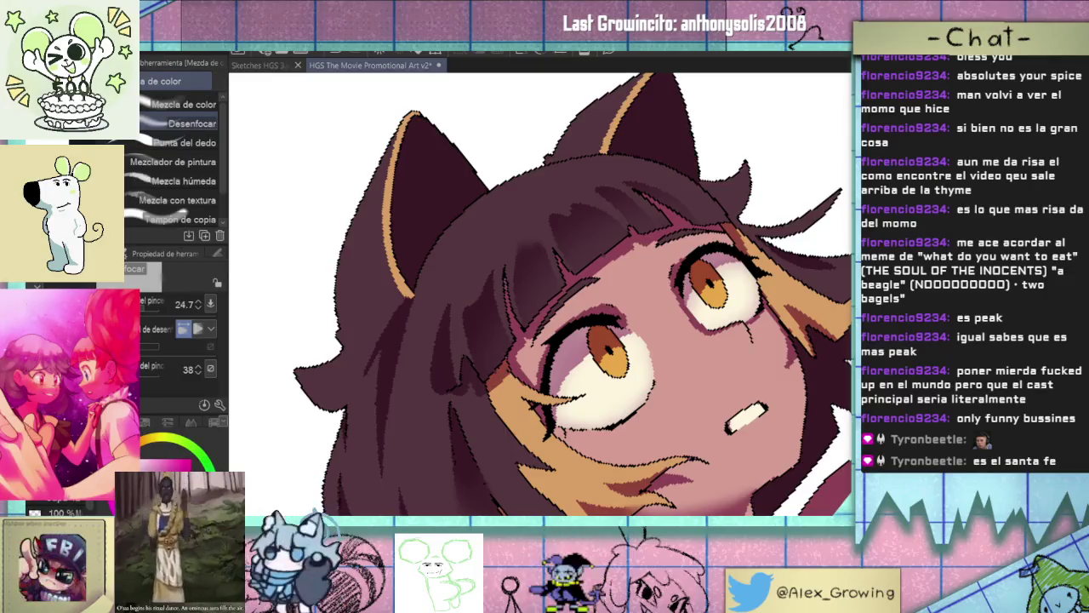
{"action": "left_click_drag", "start_coordinate": [534, 252], "coordinate": [535, 275]}
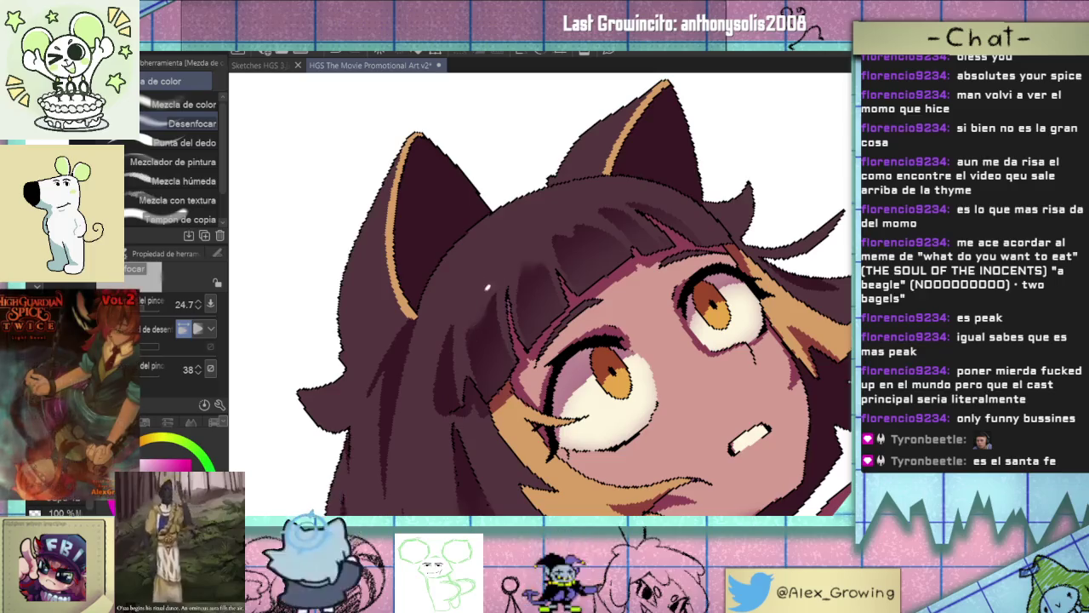
{"action": "key", "text": "bracketleft"}
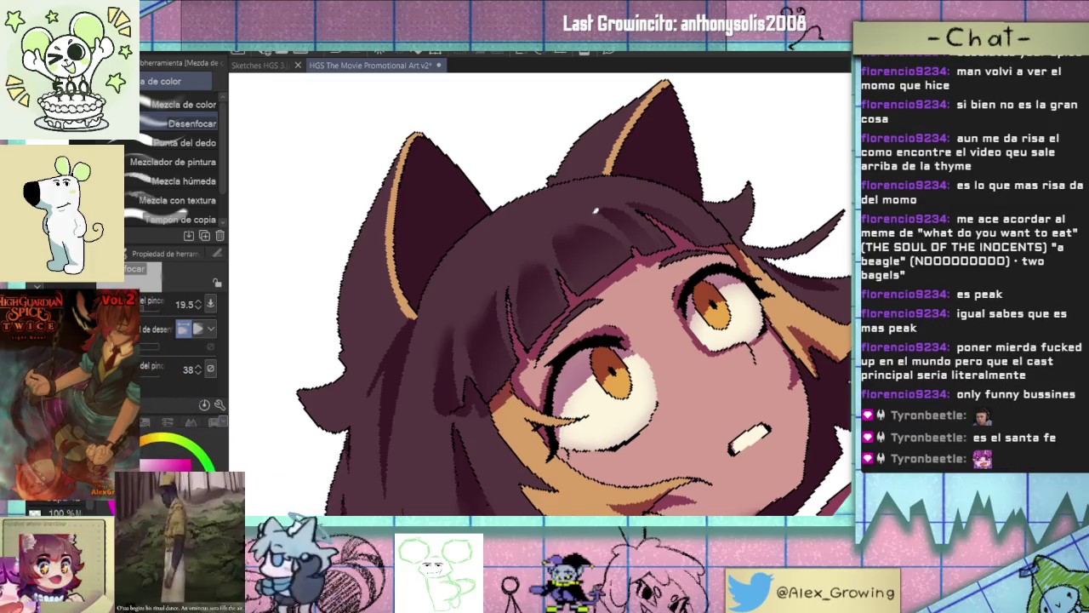
{"action": "scroll", "coordinate": [628, 189], "scroll_direction": "down", "scroll_amount": 3}
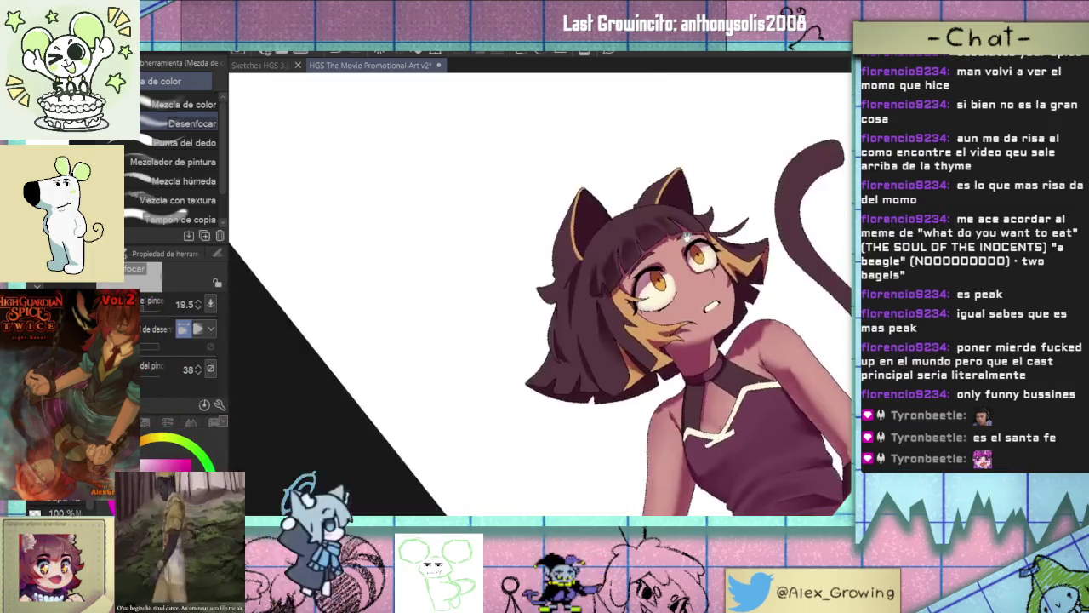
Swap the painting colour from gold to pink and switch to the Airbrush (Aerógrafo) tool.
{"action": "scroll", "coordinate": [634, 230], "scroll_direction": "up", "scroll_amount": 2}
{"action": "scroll", "coordinate": [639, 266], "scroll_direction": "up", "scroll_amount": 2}
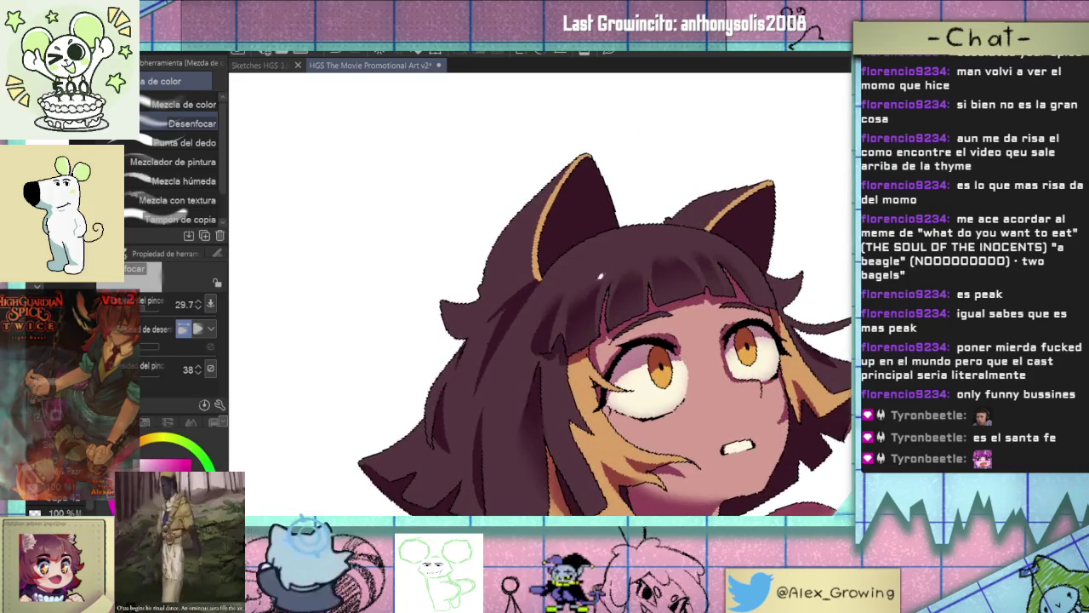
{"action": "scroll", "coordinate": [643, 258], "scroll_direction": "down", "scroll_amount": 3}
{"action": "scroll", "coordinate": [615, 337], "scroll_direction": "up", "scroll_amount": 1}
{"action": "scroll", "coordinate": [615, 338], "scroll_direction": "down", "scroll_amount": 1}
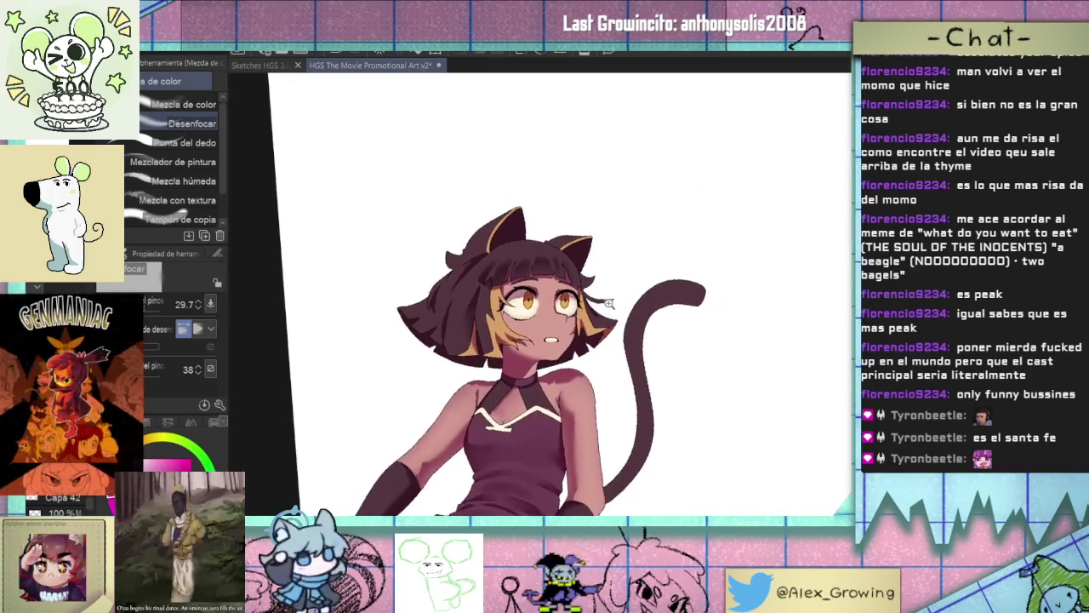
{"action": "scroll", "coordinate": [585, 291], "scroll_direction": "up", "scroll_amount": 1}
{"action": "scroll", "coordinate": [587, 223], "scroll_direction": "down", "scroll_amount": 3}
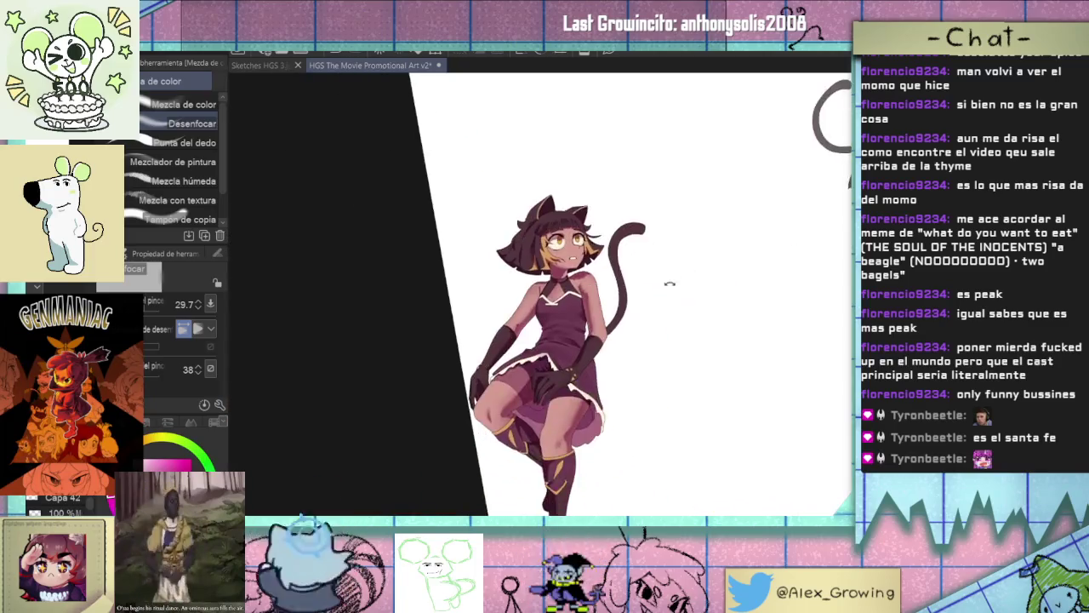
{"action": "scroll", "coordinate": [646, 242], "scroll_direction": "up", "scroll_amount": 2}
{"action": "scroll", "coordinate": [693, 279], "scroll_direction": "down", "scroll_amount": 2}
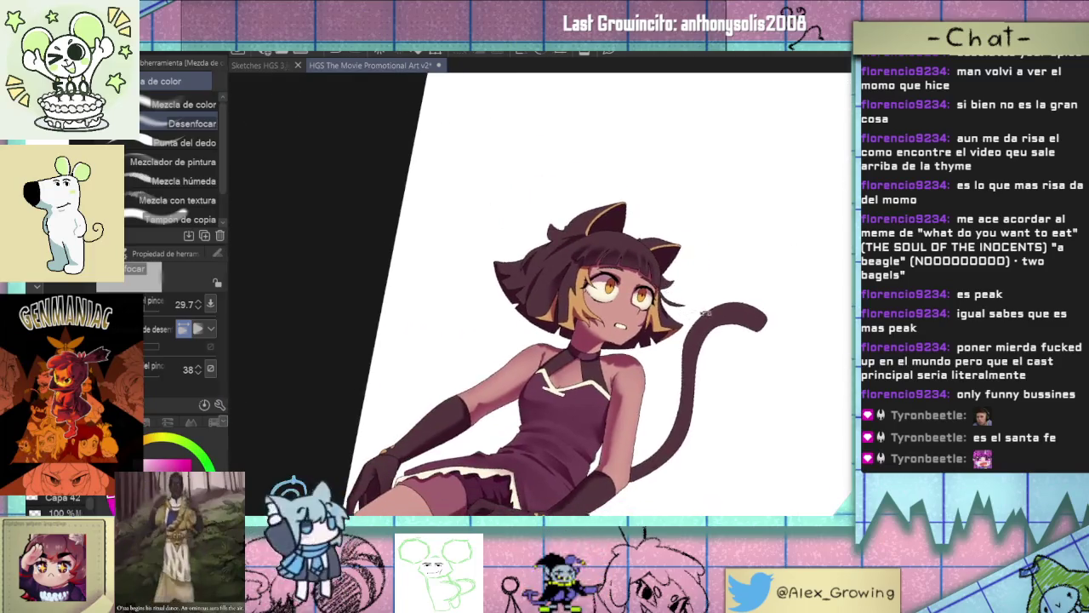
{"action": "scroll", "coordinate": [676, 294], "scroll_direction": "up", "scroll_amount": 1}
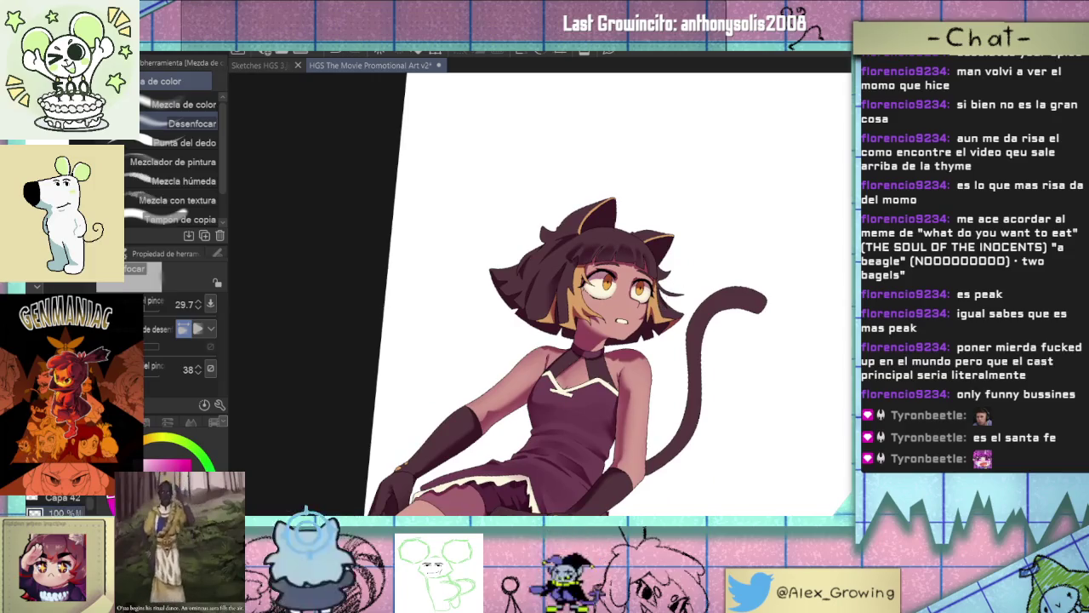
{"action": "key", "text": "x"}
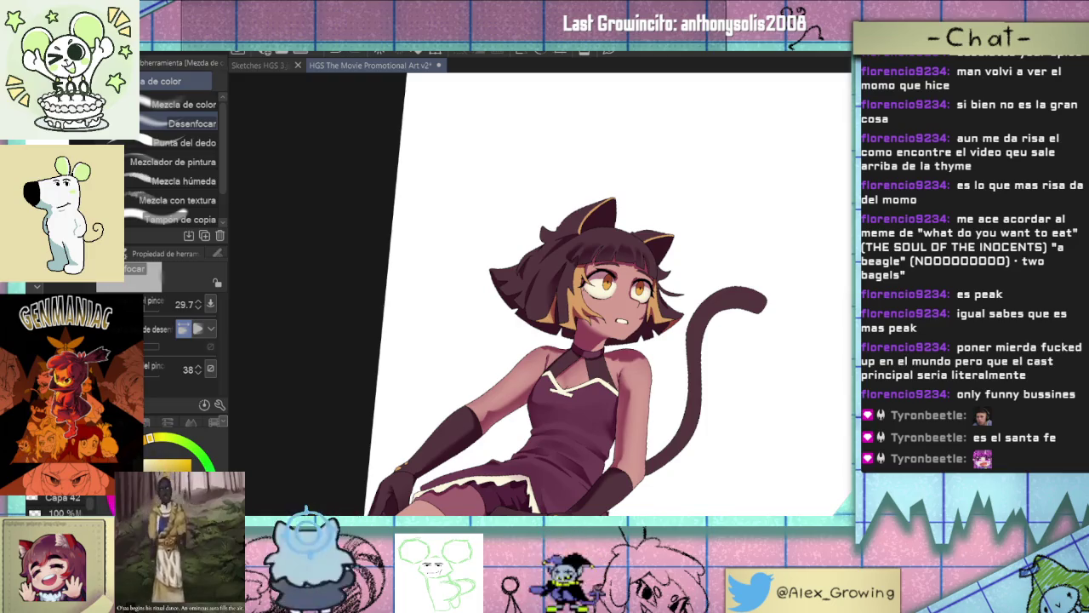
{"action": "key", "text": "x"}
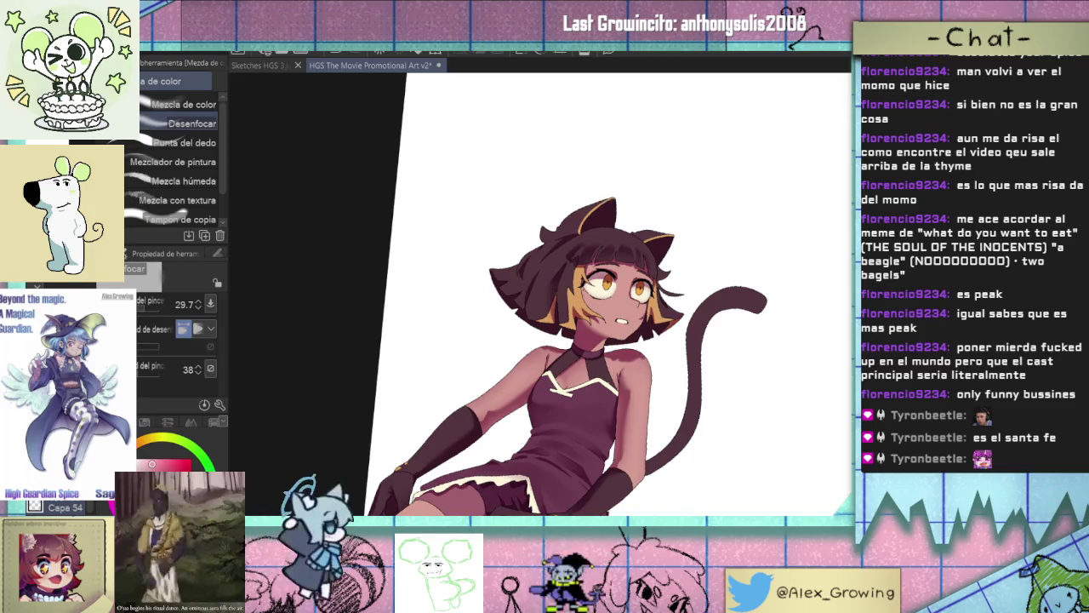
{"action": "key", "text": "b"}
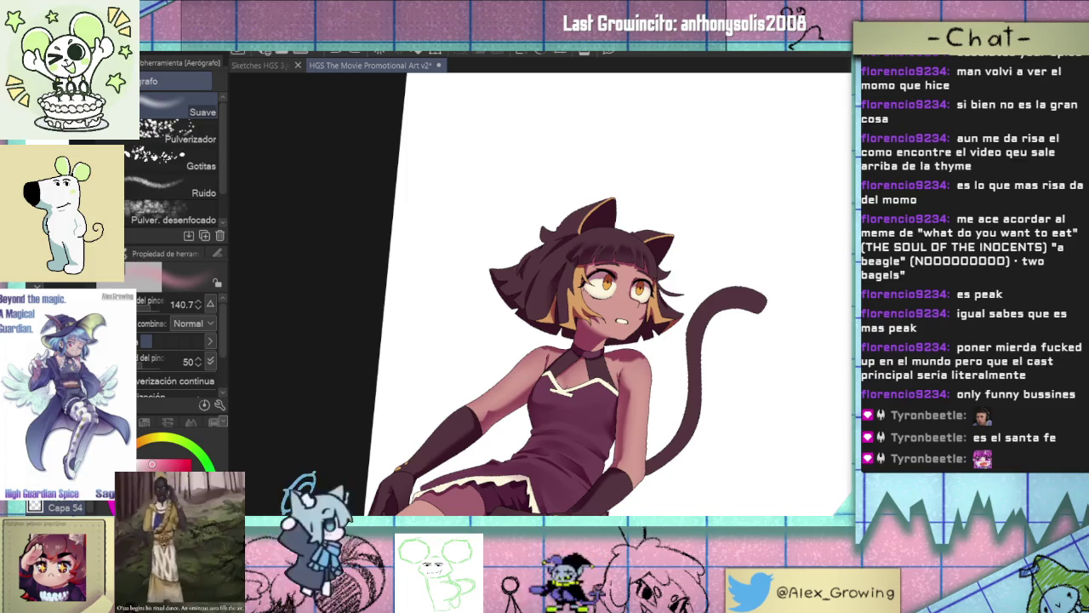
Enlarge the airbrush to about 317.5 and spray a soft tone beside the hair and ear.
{"action": "left_click_drag", "start_coordinate": [623, 208], "coordinate": [683, 284]}
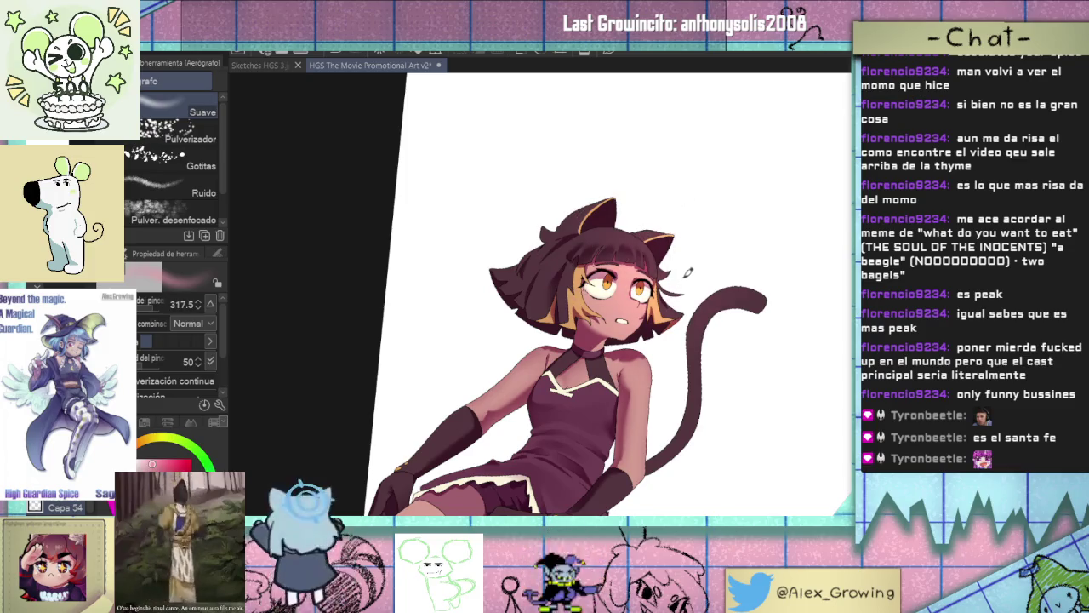
{"action": "left_click_drag", "start_coordinate": [684, 227], "coordinate": [613, 255]}
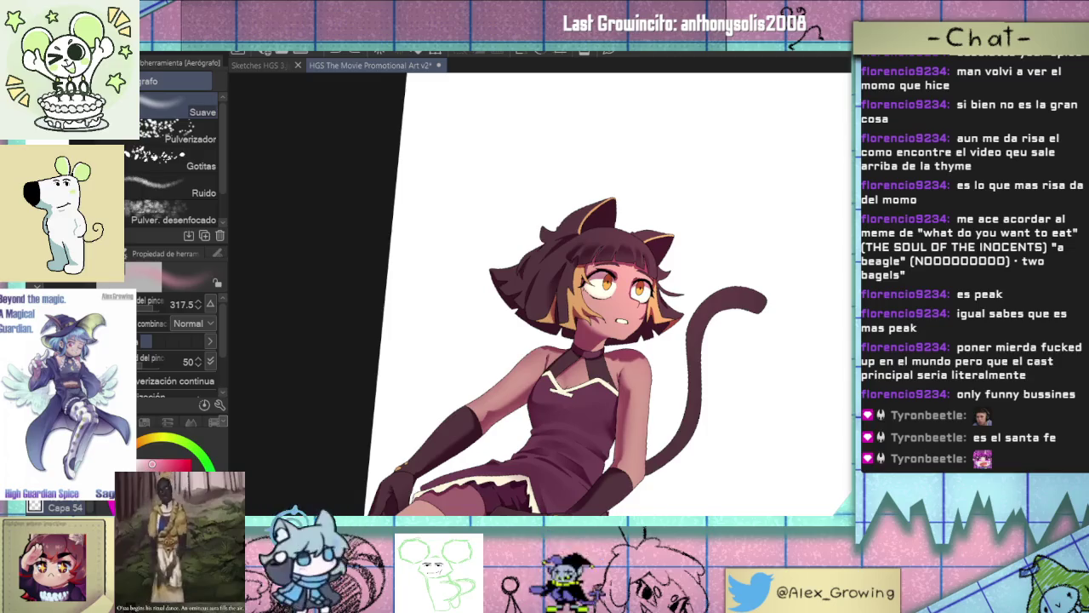
{"action": "left_click_drag", "start_coordinate": [708, 222], "coordinate": [669, 197]}
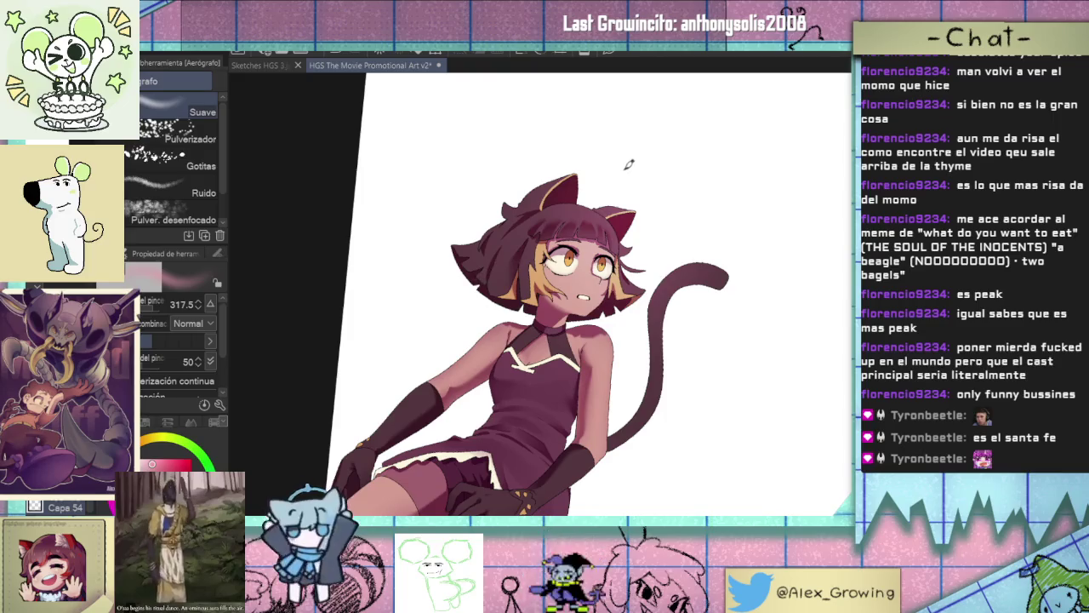
{"action": "mouse_move", "coordinate": [693, 265]}
{"action": "left_mouse_down"}
{"action": "mouse_move", "coordinate": [643, 242]}
{"action": "mouse_move", "coordinate": [619, 216]}
{"action": "left_mouse_up"}
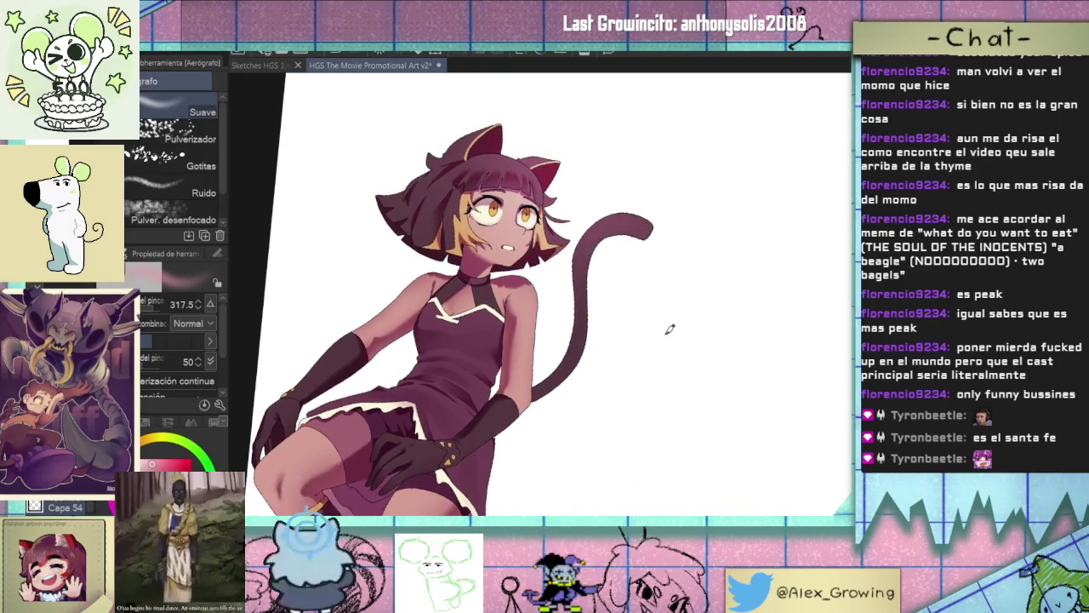
Pan and zoom to review the whole cat-girl figure.
{"action": "mouse_move", "coordinate": [599, 408]}
{"action": "left_mouse_down"}
{"action": "mouse_move", "coordinate": [554, 430]}
{"action": "mouse_move", "coordinate": [556, 410]}
{"action": "left_mouse_up"}
{"action": "scroll", "coordinate": [527, 409], "scroll_direction": "down", "scroll_amount": 1}
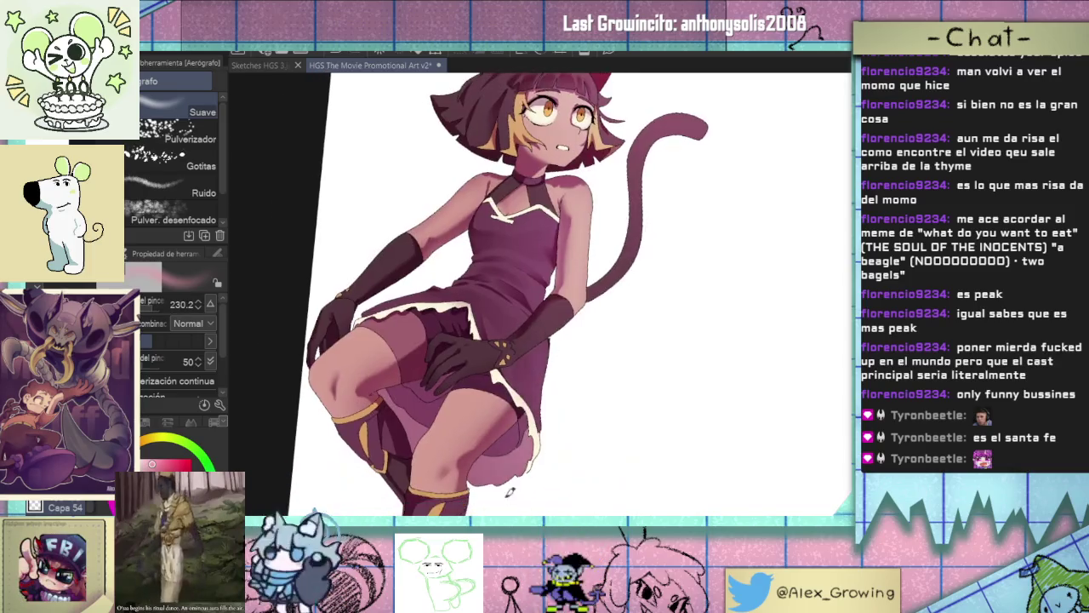
{"action": "scroll", "coordinate": [527, 407], "scroll_direction": "down", "scroll_amount": 2}
{"action": "scroll", "coordinate": [526, 404], "scroll_direction": "down", "scroll_amount": 1}
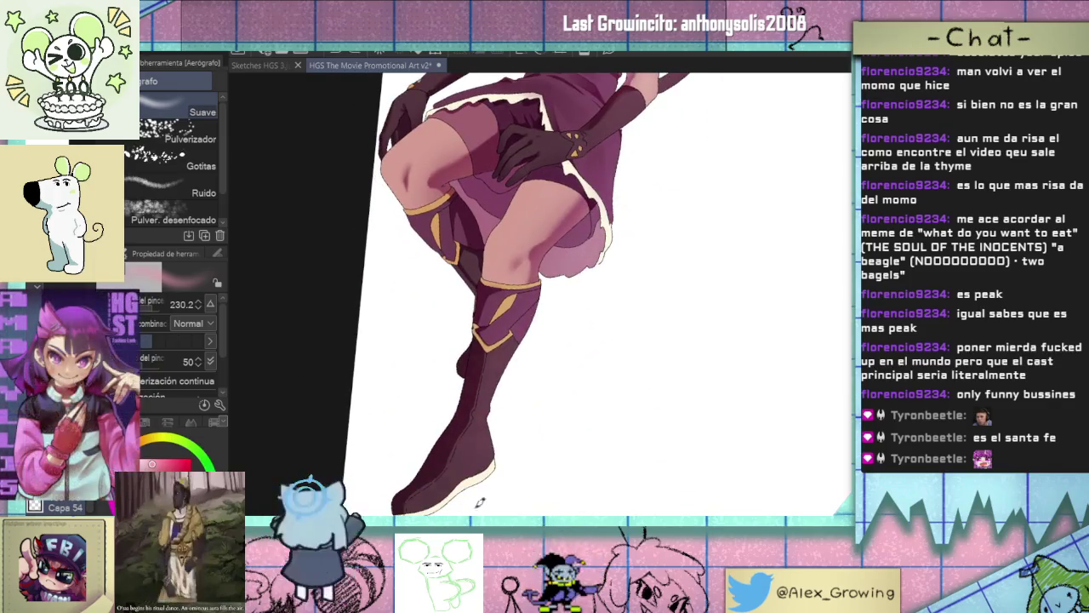
{"action": "scroll", "coordinate": [567, 376], "scroll_direction": "down", "scroll_amount": 3}
{"action": "scroll", "coordinate": [564, 389], "scroll_direction": "up", "scroll_amount": 1}
{"action": "scroll", "coordinate": [485, 413], "scroll_direction": "up", "scroll_amount": 2}
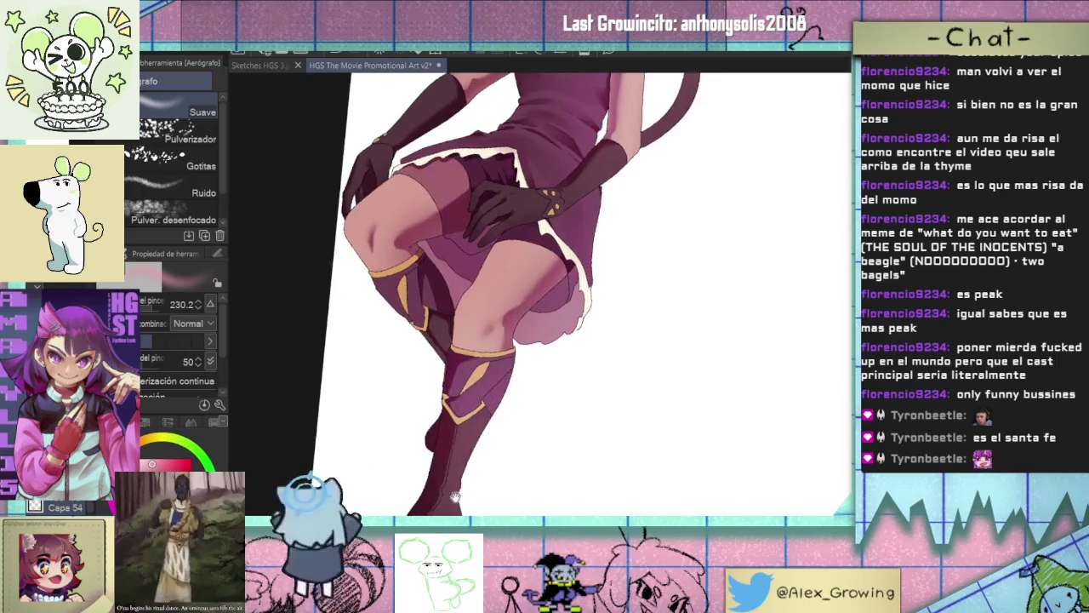
{"action": "scroll", "coordinate": [567, 421], "scroll_direction": "down", "scroll_amount": 3}
{"action": "scroll", "coordinate": [569, 375], "scroll_direction": "up", "scroll_amount": 1}
{"action": "scroll", "coordinate": [537, 330], "scroll_direction": "up", "scroll_amount": 1}
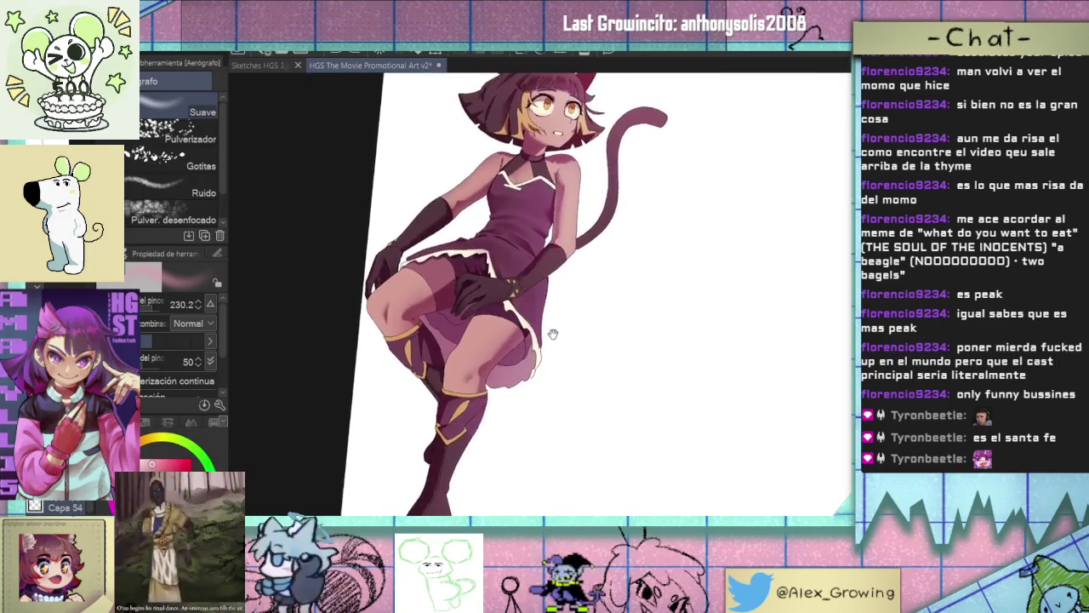
{"action": "left_click_drag", "start_coordinate": [527, 388], "coordinate": [609, 320]}
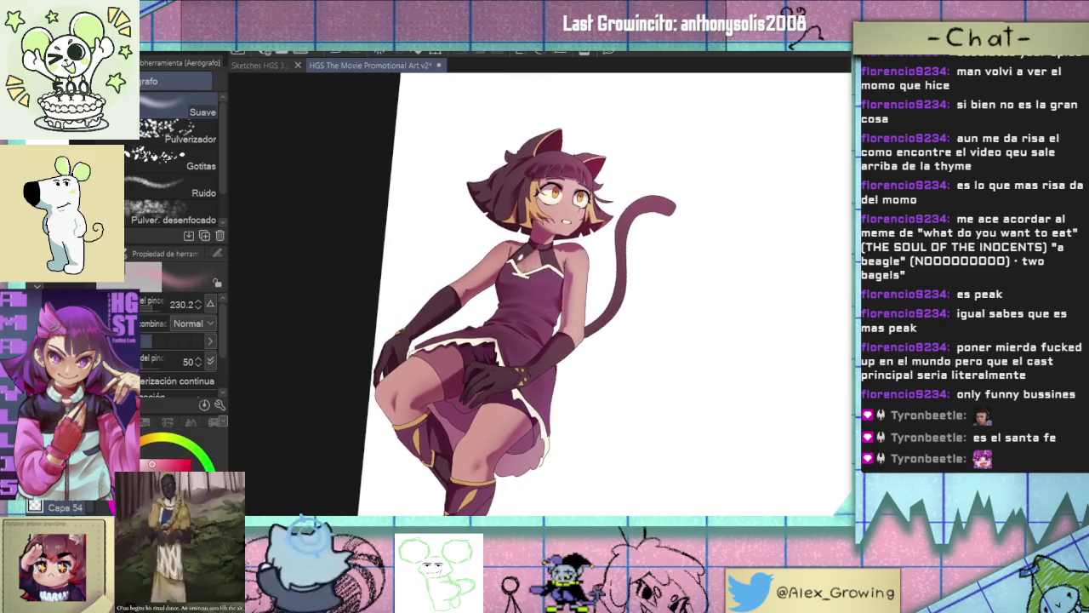
Switch to the pen and redraw a hair strand beside the face in a rotated close-up.
{"action": "key", "text": "p"}
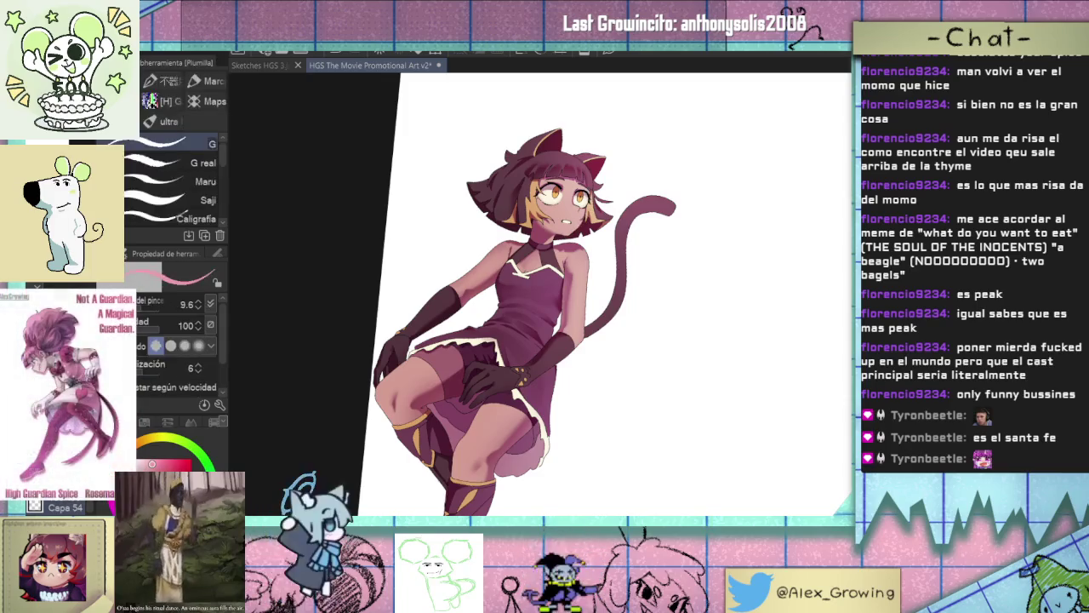
{"action": "scroll", "coordinate": [590, 179], "scroll_direction": "up", "scroll_amount": 1}
{"action": "scroll", "coordinate": [623, 323], "scroll_direction": "up", "scroll_amount": 3}
{"action": "left_click_drag", "start_coordinate": [672, 413], "coordinate": [572, 327]}
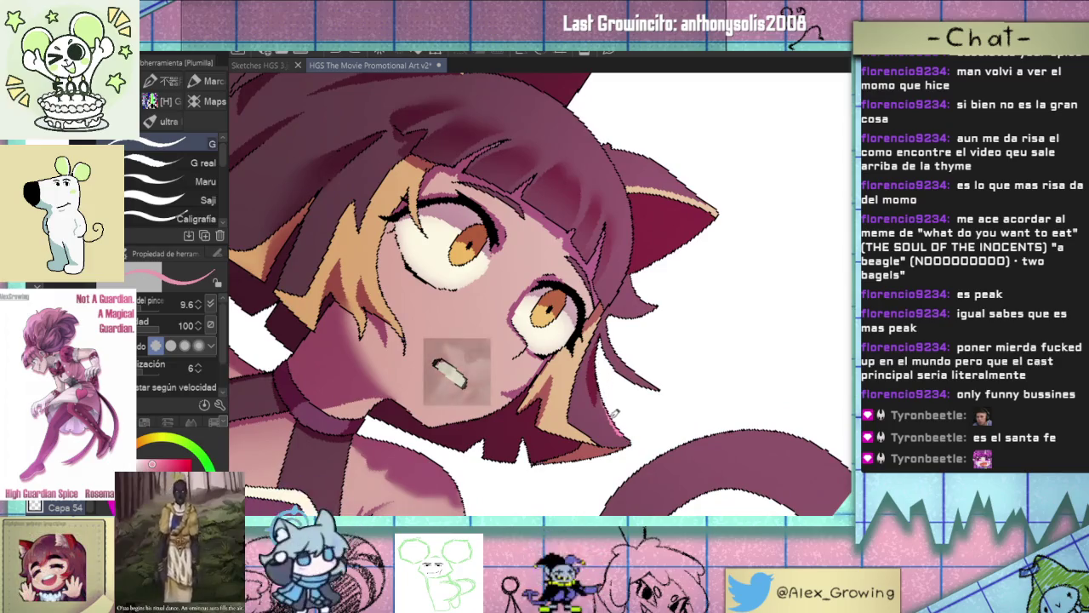
{"action": "left_click_drag", "start_coordinate": [638, 436], "coordinate": [605, 328]}
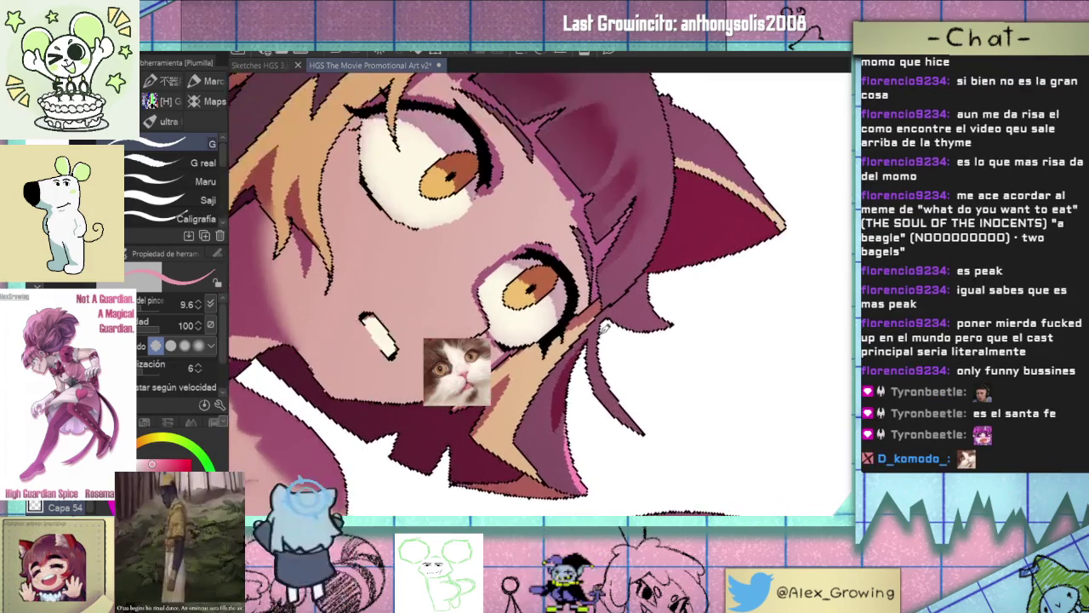
{"action": "mouse_move", "coordinate": [657, 434]}
{"action": "left_mouse_down"}
{"action": "mouse_move", "coordinate": [601, 326]}
{"action": "mouse_move", "coordinate": [653, 323]}
{"action": "left_mouse_up"}
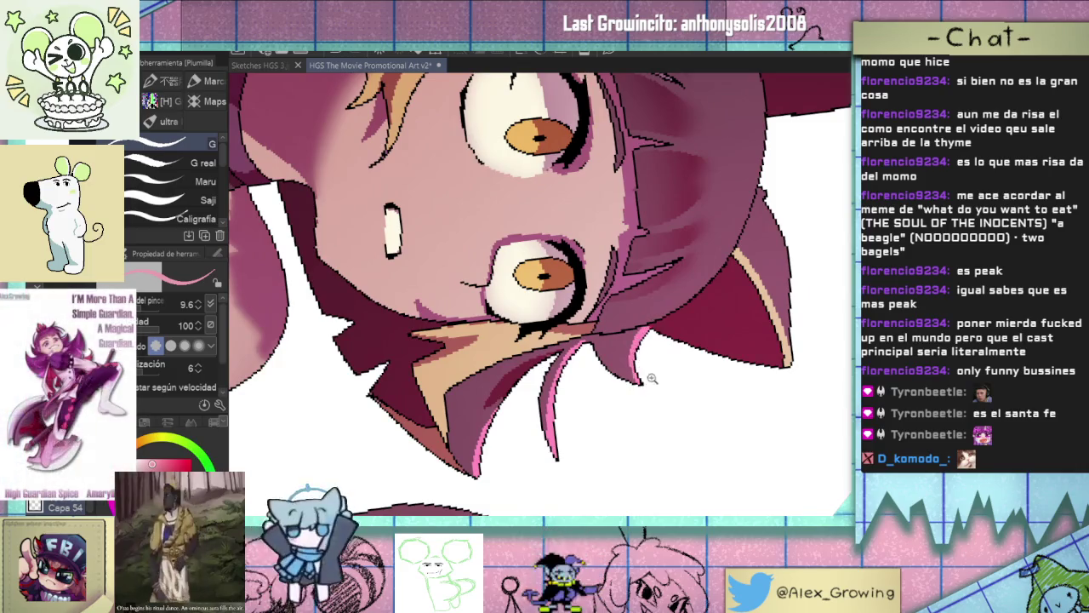
Paint a pink rim along the ear's outer and lower edges.
{"action": "key", "text": "ctrl+0"}
{"action": "left_click_drag", "start_coordinate": [670, 325], "coordinate": [630, 383]}
{"action": "scroll", "coordinate": [618, 411], "scroll_direction": "up", "scroll_amount": 3}
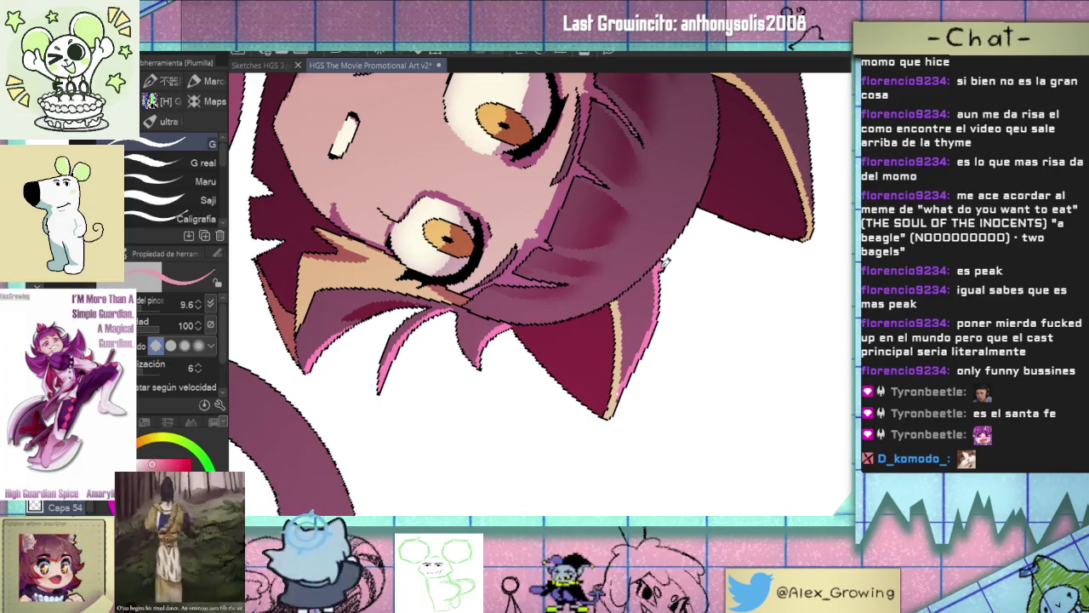
{"action": "left_click_drag", "start_coordinate": [666, 262], "coordinate": [669, 240]}
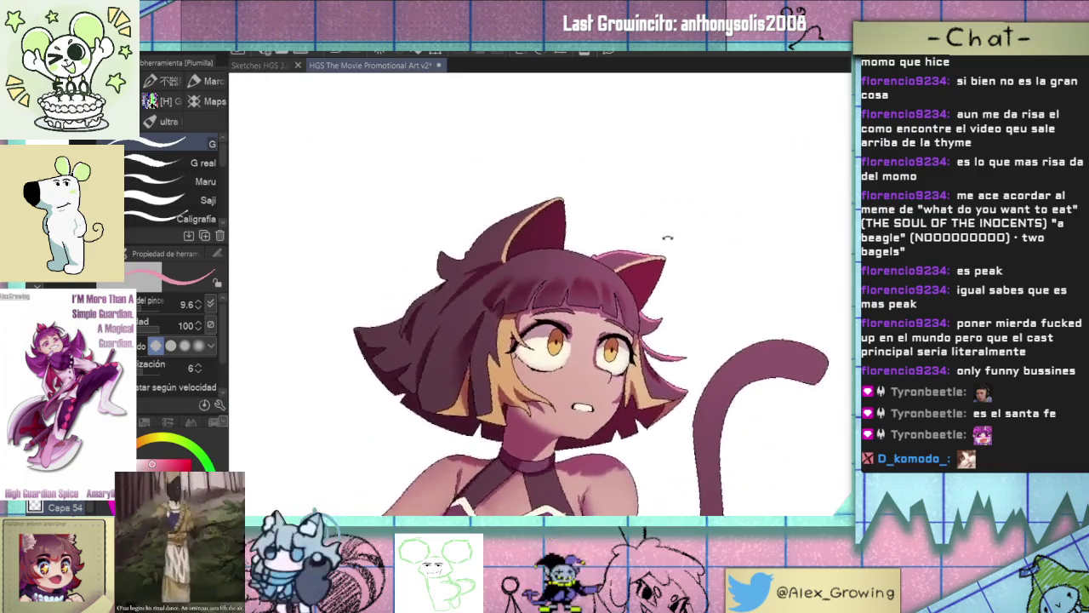
{"action": "scroll", "coordinate": [560, 347], "scroll_direction": "up", "scroll_amount": 5}
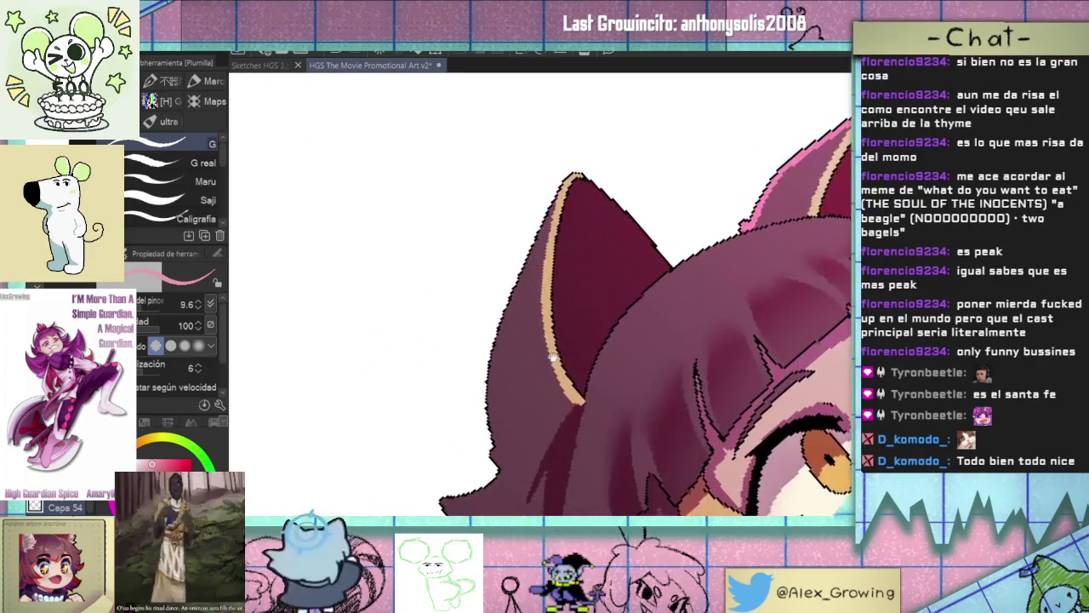
{"action": "mouse_move", "coordinate": [488, 392]}
{"action": "left_mouse_down"}
{"action": "mouse_move", "coordinate": [498, 445]}
{"action": "mouse_move", "coordinate": [513, 279]}
{"action": "mouse_move", "coordinate": [515, 317]}
{"action": "left_mouse_up"}
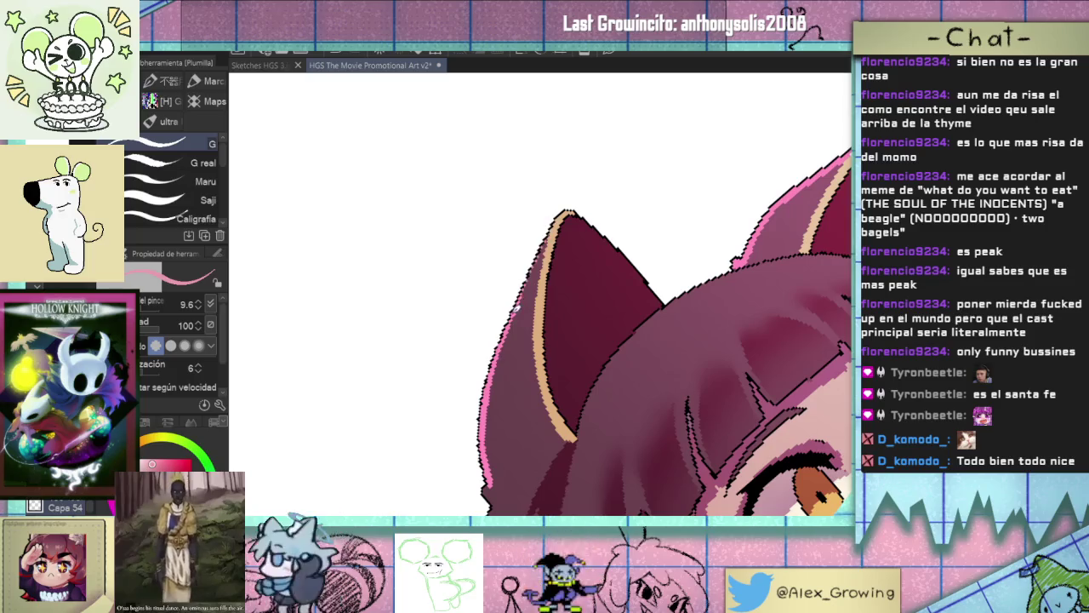
{"action": "mouse_move", "coordinate": [530, 270]}
{"action": "left_mouse_down"}
{"action": "mouse_move", "coordinate": [599, 207]}
{"action": "mouse_move", "coordinate": [463, 244]}
{"action": "mouse_move", "coordinate": [558, 311]}
{"action": "left_mouse_up"}
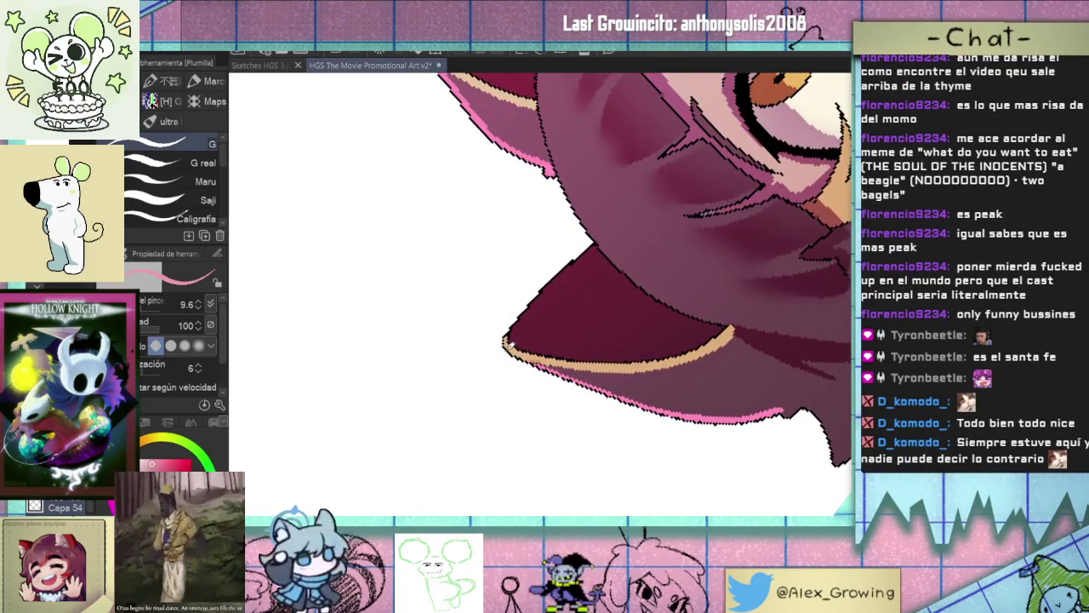
{"action": "left_click_drag", "start_coordinate": [508, 344], "coordinate": [551, 283]}
{"action": "left_click_drag", "start_coordinate": [593, 248], "coordinate": [600, 244]}
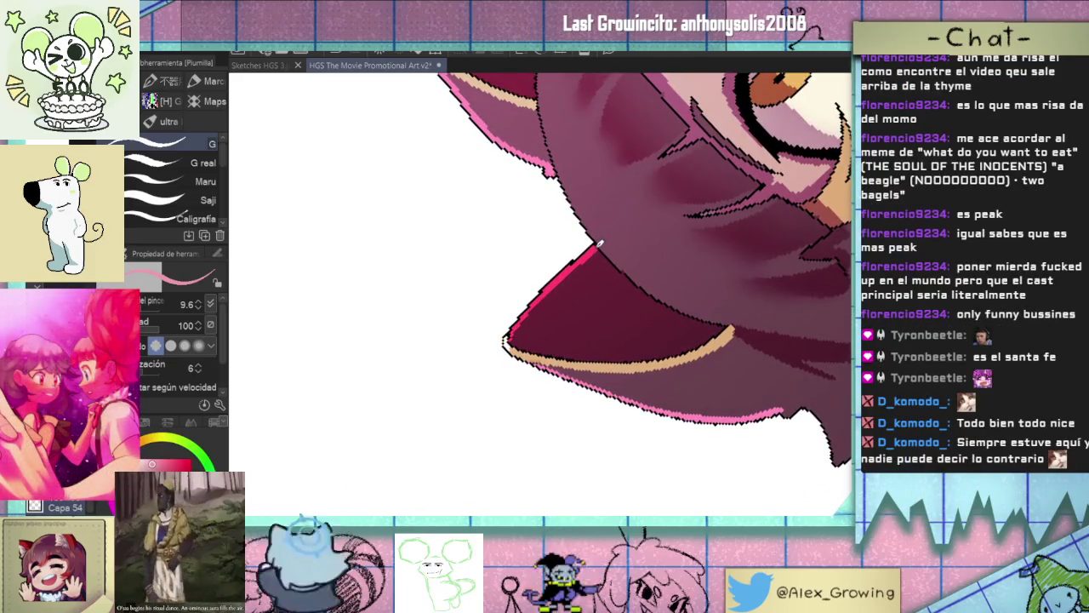
Rotate and reposition the close-up view around the face and ears.
{"action": "left_click_drag", "start_coordinate": [555, 278], "coordinate": [537, 368]}
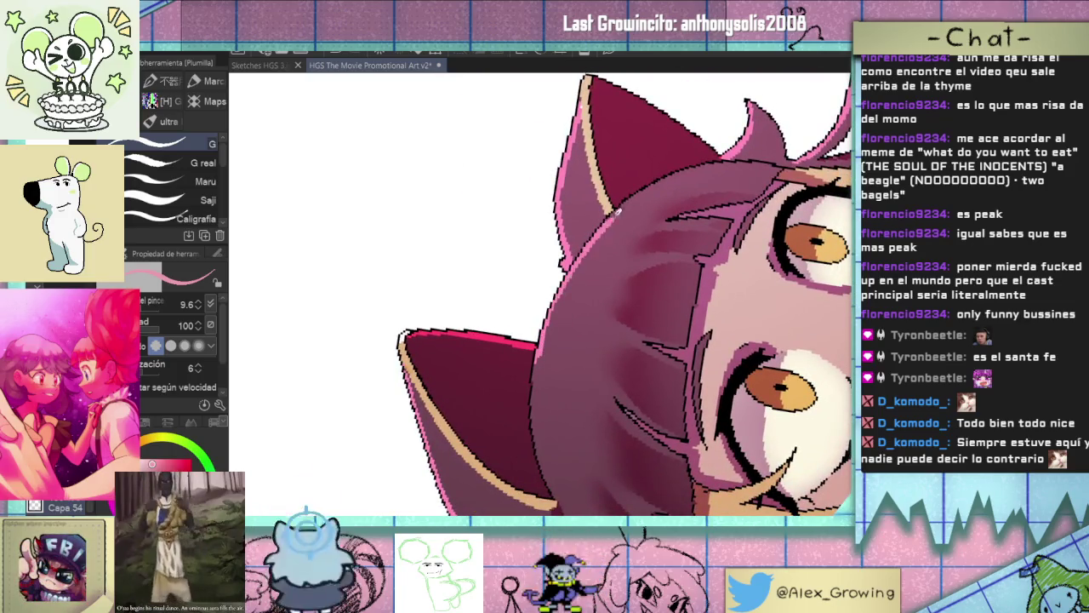
{"action": "left_click_drag", "start_coordinate": [700, 158], "coordinate": [574, 274]}
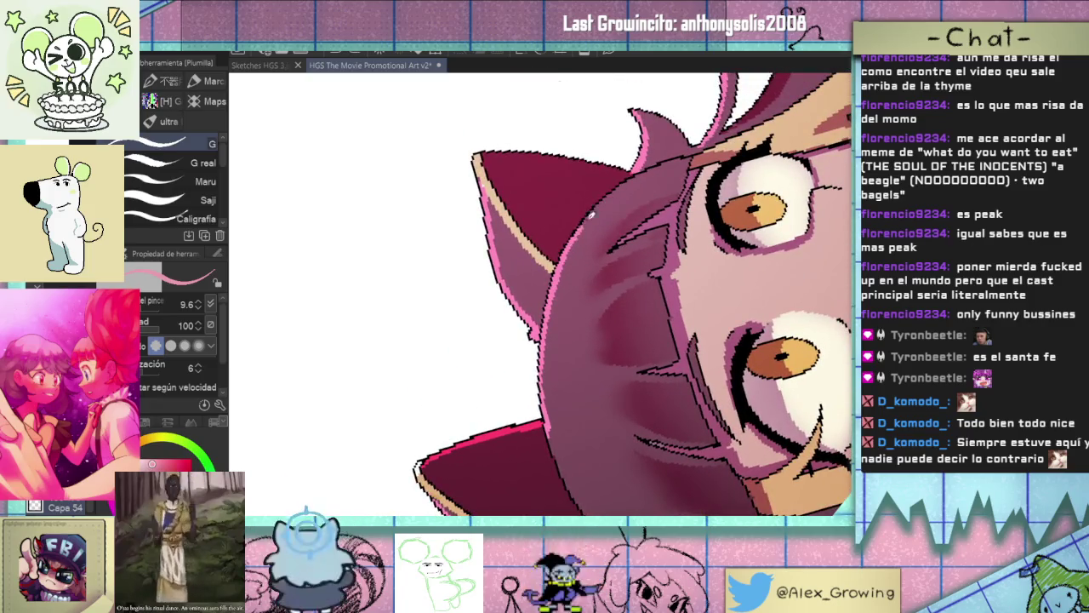
{"action": "mouse_move", "coordinate": [595, 208]}
{"action": "left_mouse_down"}
{"action": "mouse_move", "coordinate": [615, 349]}
{"action": "mouse_move", "coordinate": [593, 347]}
{"action": "mouse_move", "coordinate": [662, 333]}
{"action": "left_mouse_up"}
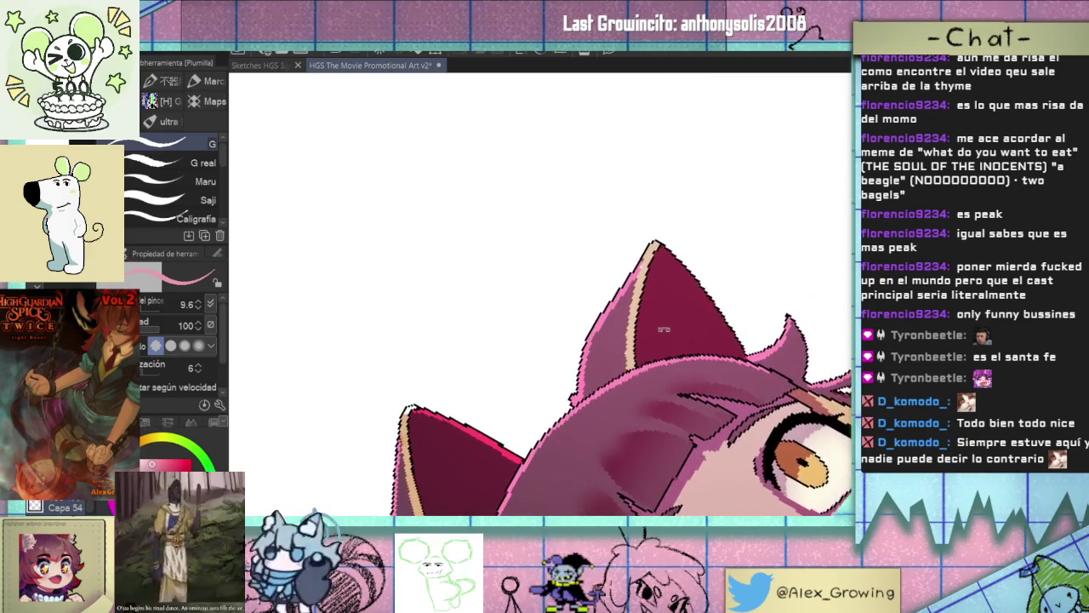
{"action": "mouse_move", "coordinate": [698, 283]}
{"action": "left_mouse_down"}
{"action": "mouse_move", "coordinate": [575, 301]}
{"action": "mouse_move", "coordinate": [595, 275]}
{"action": "left_mouse_up"}
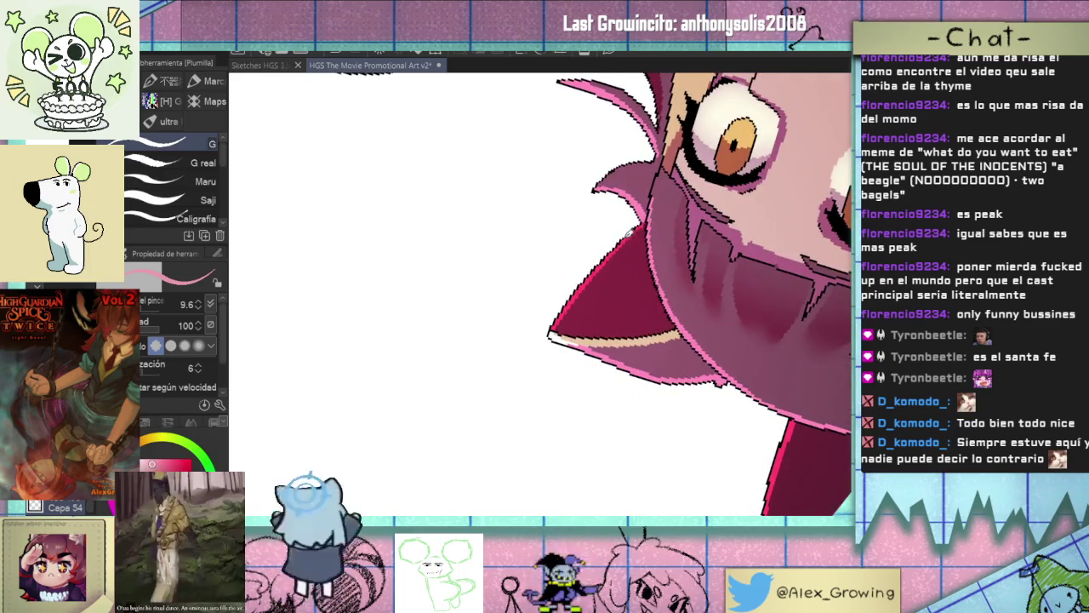
{"action": "scroll", "coordinate": [649, 219], "scroll_direction": "down", "scroll_amount": 3}
{"action": "mouse_move", "coordinate": [649, 220]}
{"action": "left_mouse_down"}
{"action": "mouse_move", "coordinate": [652, 360]}
{"action": "mouse_move", "coordinate": [580, 358]}
{"action": "mouse_move", "coordinate": [616, 281]}
{"action": "left_mouse_up"}
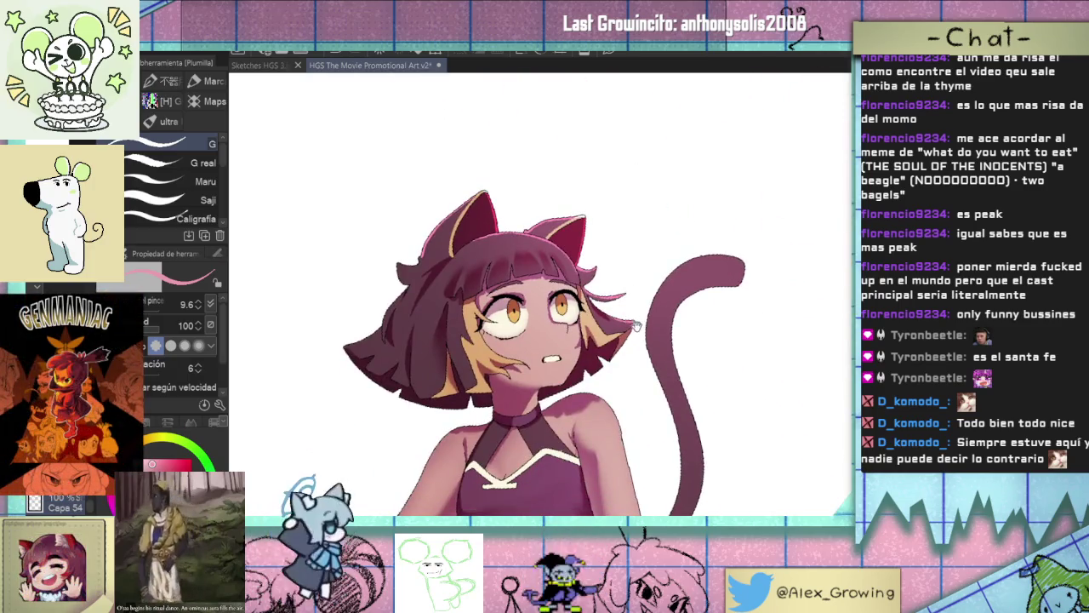
{"action": "left_click_drag", "start_coordinate": [624, 326], "coordinate": [576, 296]}
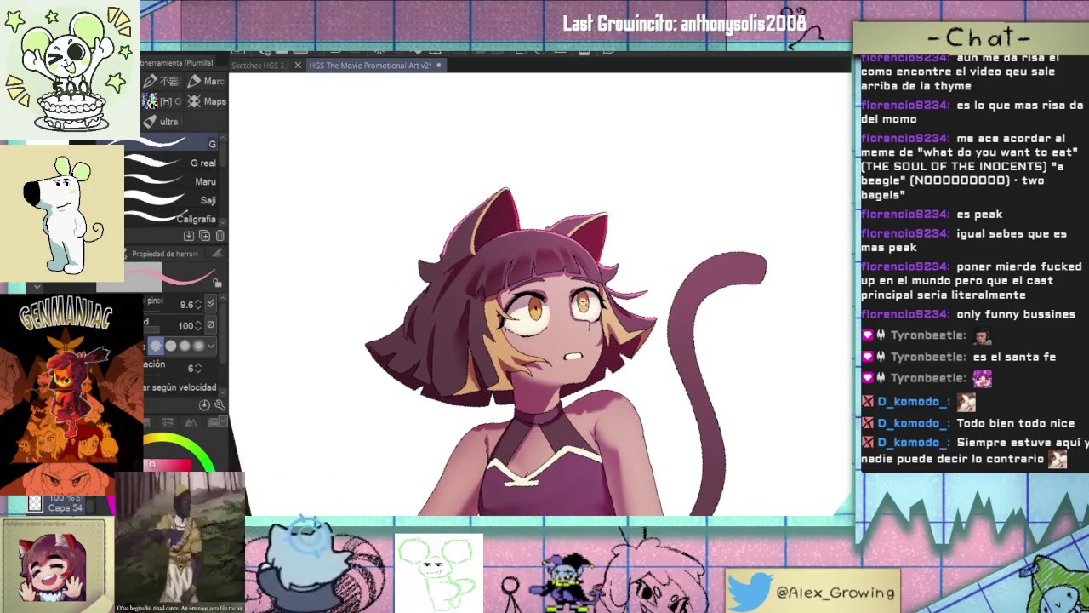
{"action": "scroll", "coordinate": [669, 327], "scroll_direction": "down", "scroll_amount": 2}
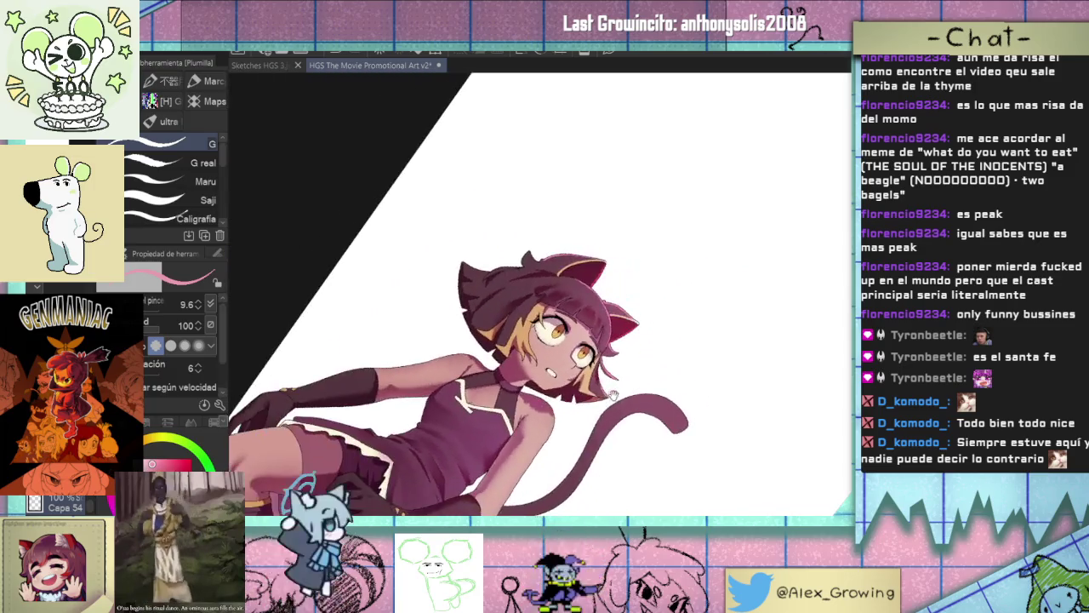
{"action": "mouse_move", "coordinate": [678, 349]}
{"action": "left_mouse_down"}
{"action": "mouse_move", "coordinate": [661, 270]}
{"action": "mouse_move", "coordinate": [504, 279]}
{"action": "left_mouse_up"}
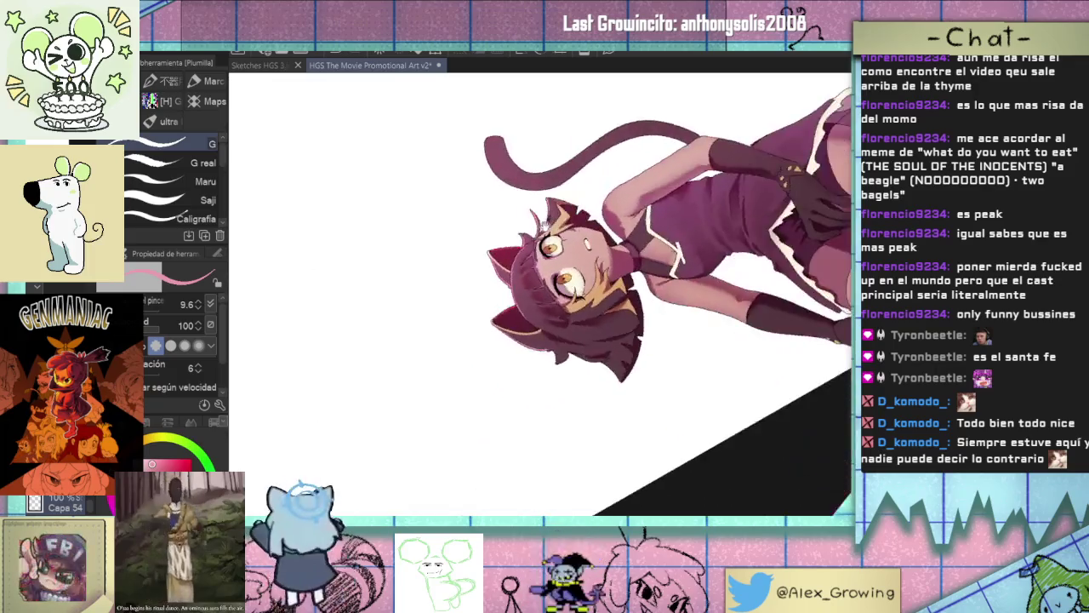
{"action": "scroll", "coordinate": [505, 279], "scroll_direction": "up", "scroll_amount": 3}
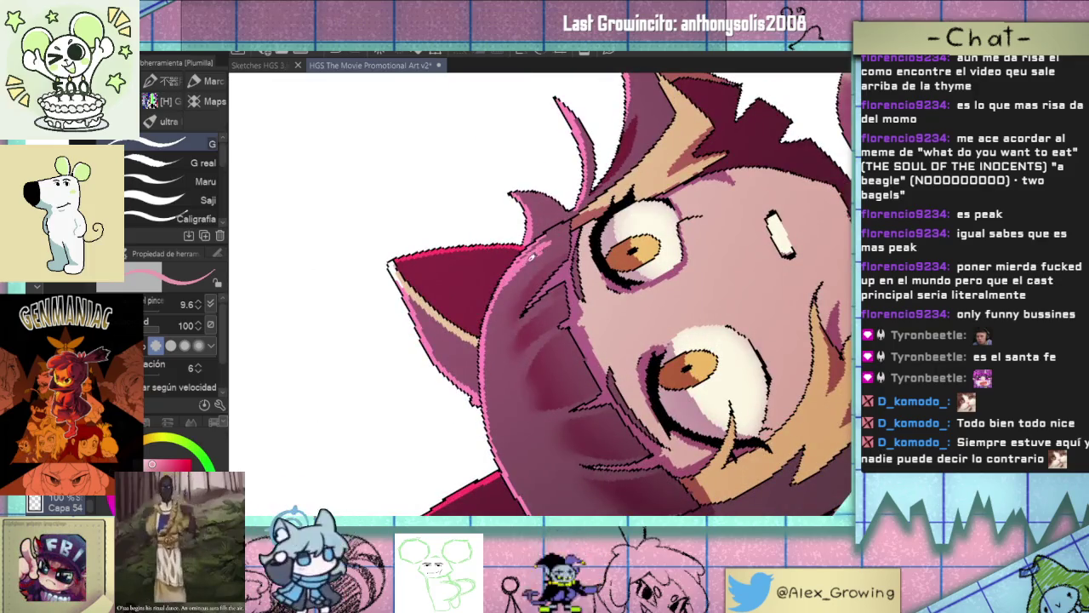
{"action": "left_click_drag", "start_coordinate": [544, 287], "coordinate": [551, 187]}
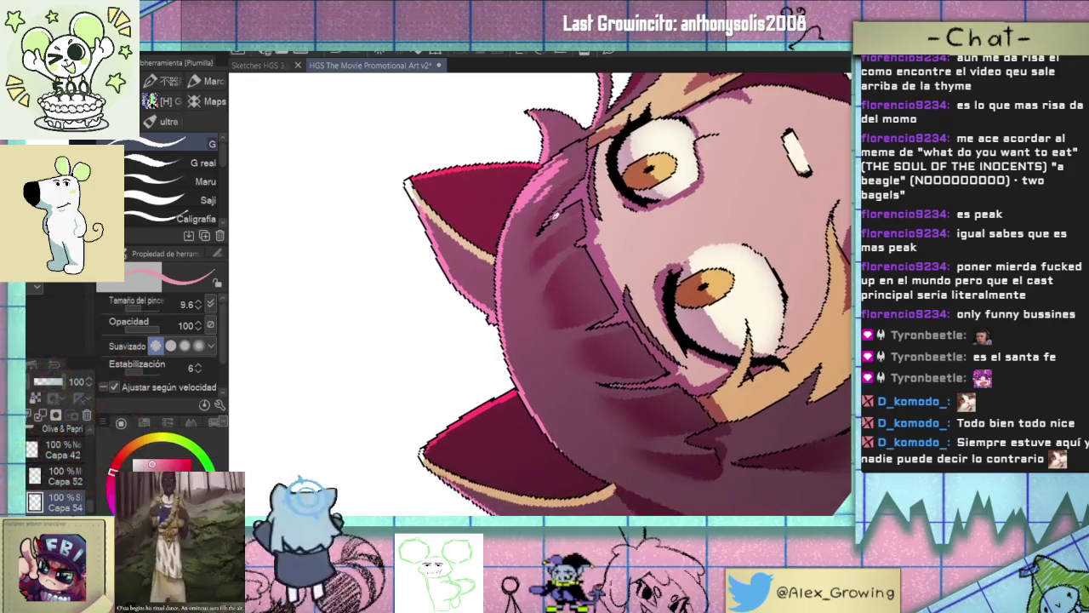
{"action": "mouse_move", "coordinate": [552, 187]}
{"action": "left_mouse_down"}
{"action": "mouse_move", "coordinate": [601, 403]}
{"action": "mouse_move", "coordinate": [596, 211]}
{"action": "mouse_move", "coordinate": [645, 213]}
{"action": "left_mouse_up"}
Draw a thin pink highlight stroke on the hair, then undo it.
{"action": "scroll", "coordinate": [600, 404], "scroll_direction": "up", "scroll_amount": 1}
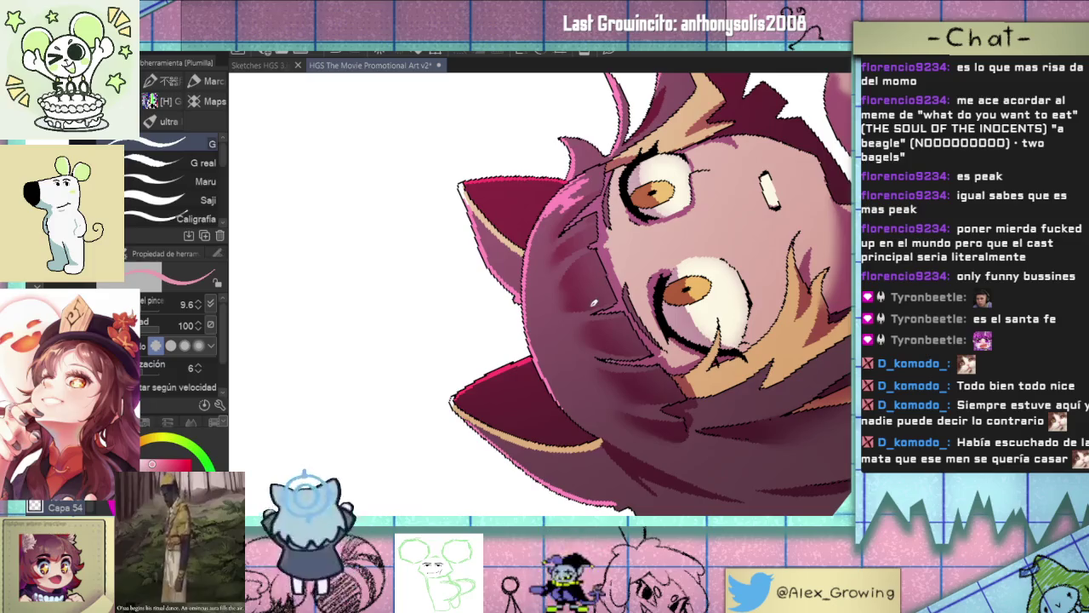
{"action": "scroll", "coordinate": [600, 226], "scroll_direction": "up", "scroll_amount": 2}
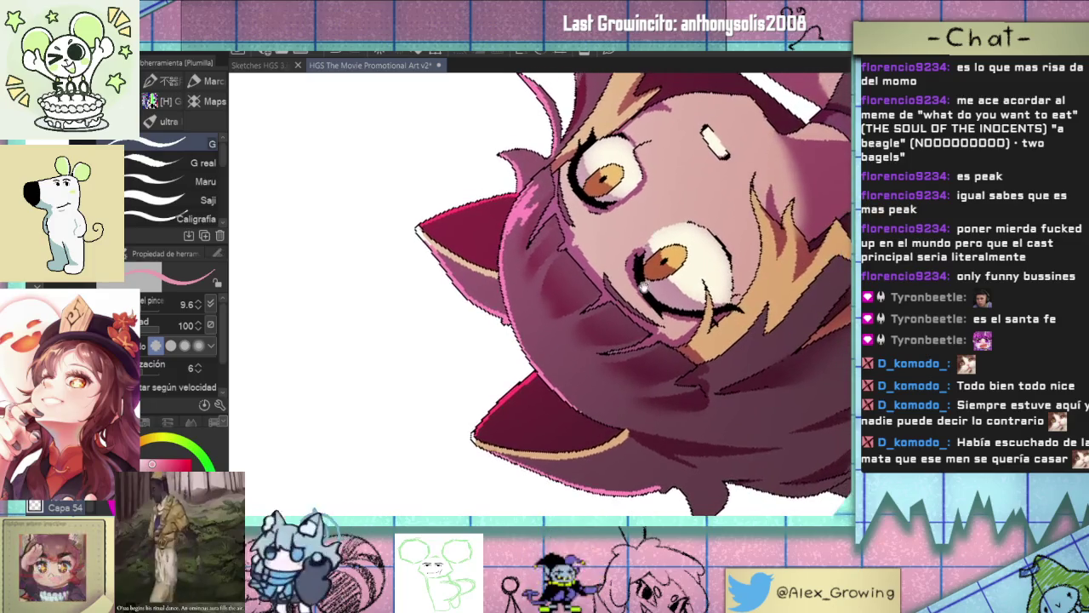
{"action": "scroll", "coordinate": [607, 292], "scroll_direction": "up", "scroll_amount": 1}
{"action": "scroll", "coordinate": [607, 292], "scroll_direction": "up", "scroll_amount": 2}
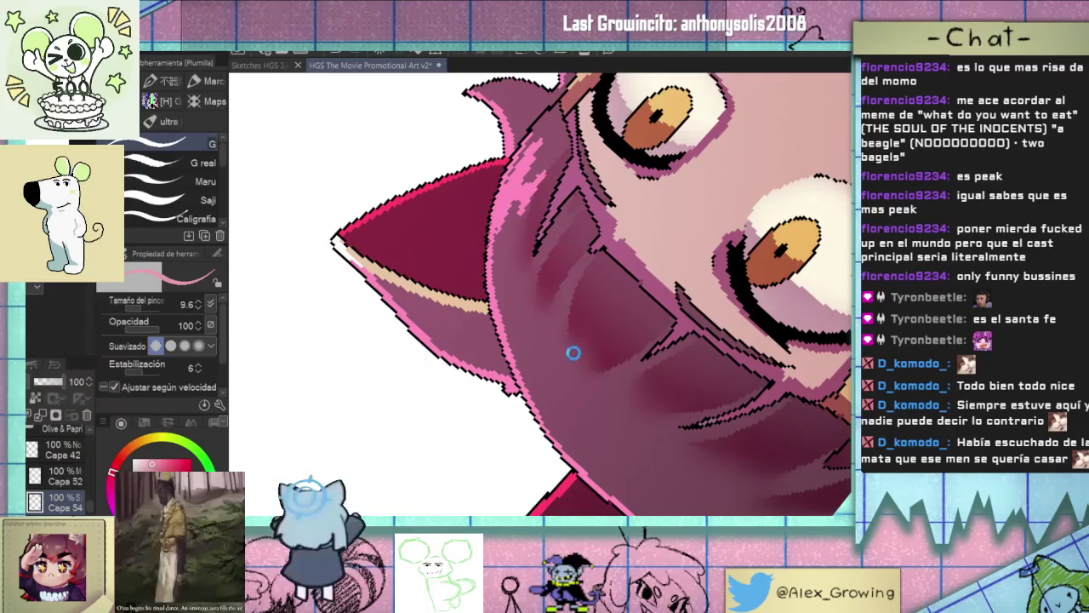
{"action": "left_click_drag", "start_coordinate": [567, 397], "coordinate": [572, 330]}
{"action": "key", "text": "ctrl+z"}
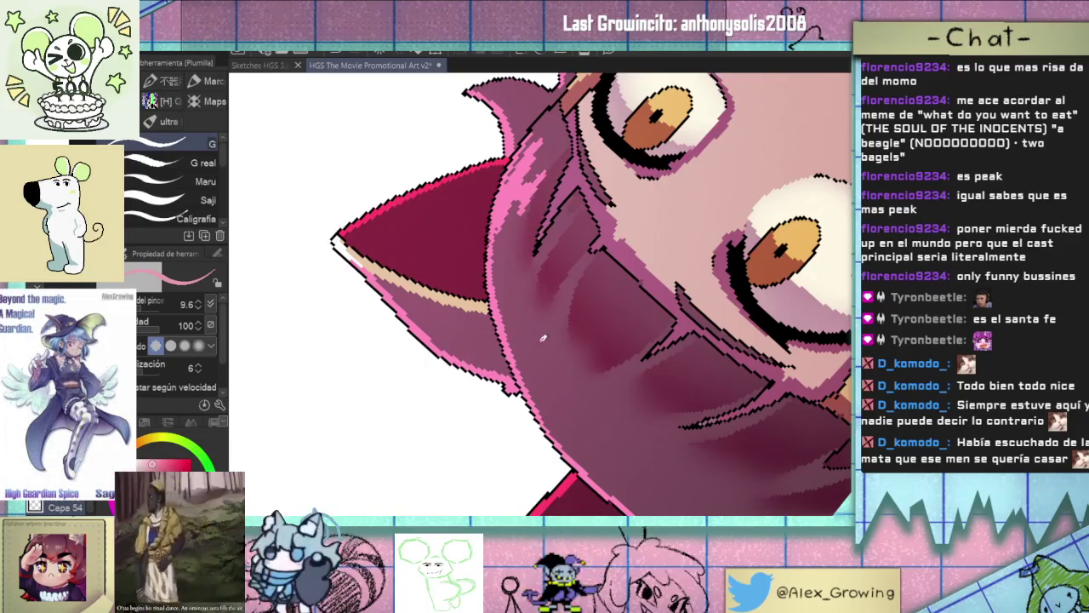
Add small pink highlight marks on the ear.
{"action": "mouse_move", "coordinate": [575, 381]}
{"action": "left_mouse_down"}
{"action": "mouse_move", "coordinate": [549, 327]}
{"action": "mouse_move", "coordinate": [564, 336]}
{"action": "left_mouse_up"}
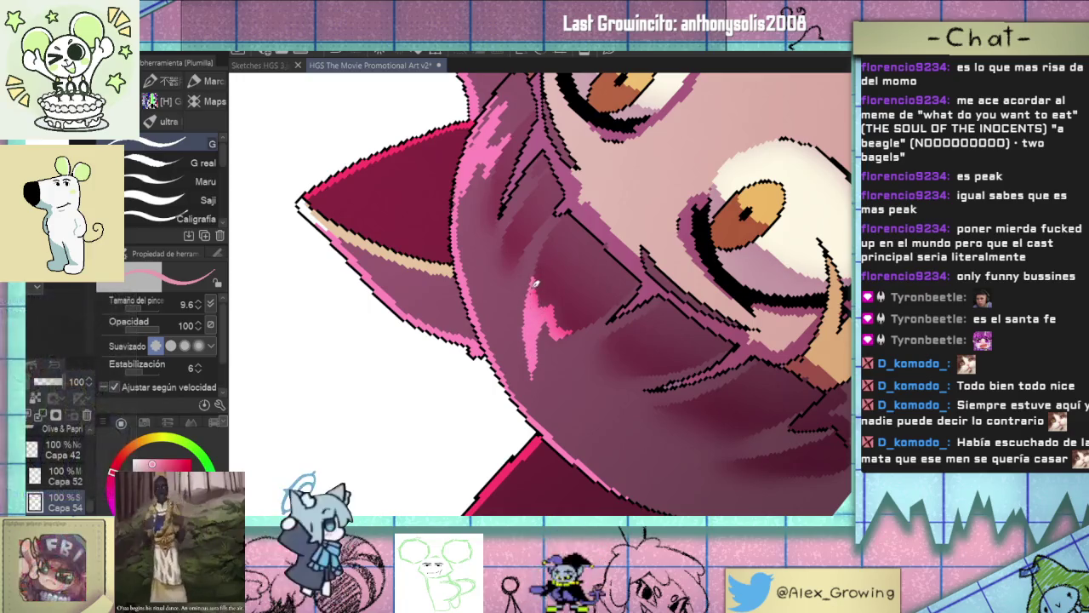
{"action": "scroll", "coordinate": [600, 384], "scroll_direction": "down", "scroll_amount": 3}
{"action": "mouse_move", "coordinate": [600, 384]}
{"action": "left_mouse_down"}
{"action": "mouse_move", "coordinate": [559, 314]}
{"action": "mouse_move", "coordinate": [565, 270]}
{"action": "left_mouse_up"}
{"action": "scroll", "coordinate": [560, 314], "scroll_direction": "up", "scroll_amount": 3}
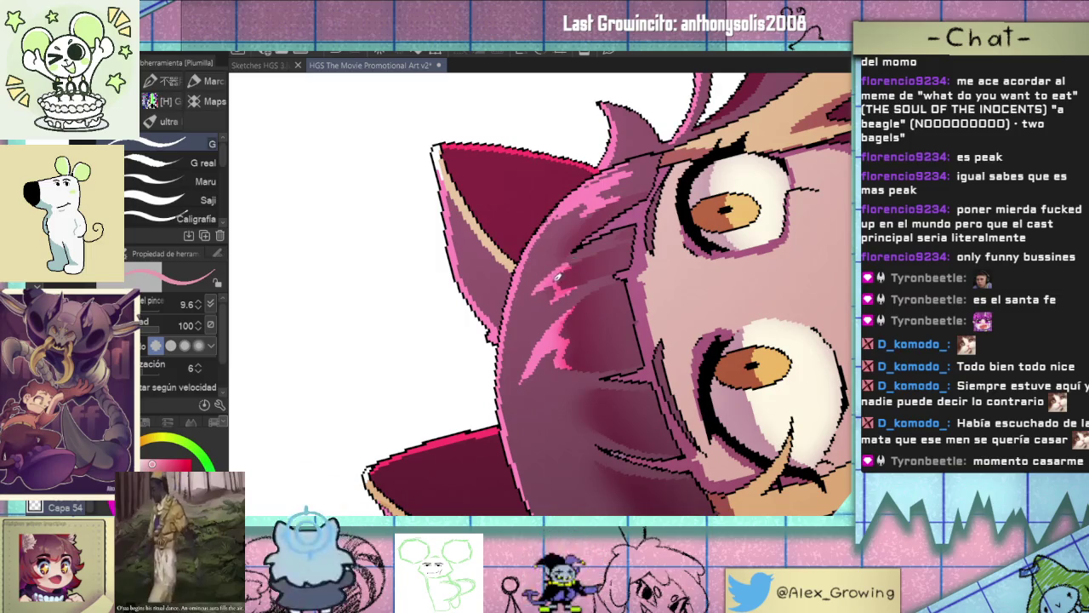
{"action": "scroll", "coordinate": [566, 282], "scroll_direction": "down", "scroll_amount": 3}
{"action": "scroll", "coordinate": [566, 283], "scroll_direction": "down", "scroll_amount": 3}
{"action": "mouse_move", "coordinate": [566, 282]}
{"action": "left_mouse_down"}
{"action": "mouse_move", "coordinate": [646, 274]}
{"action": "mouse_move", "coordinate": [587, 259]}
{"action": "left_mouse_up"}
{"action": "scroll", "coordinate": [587, 260], "scroll_direction": "up", "scroll_amount": 3}
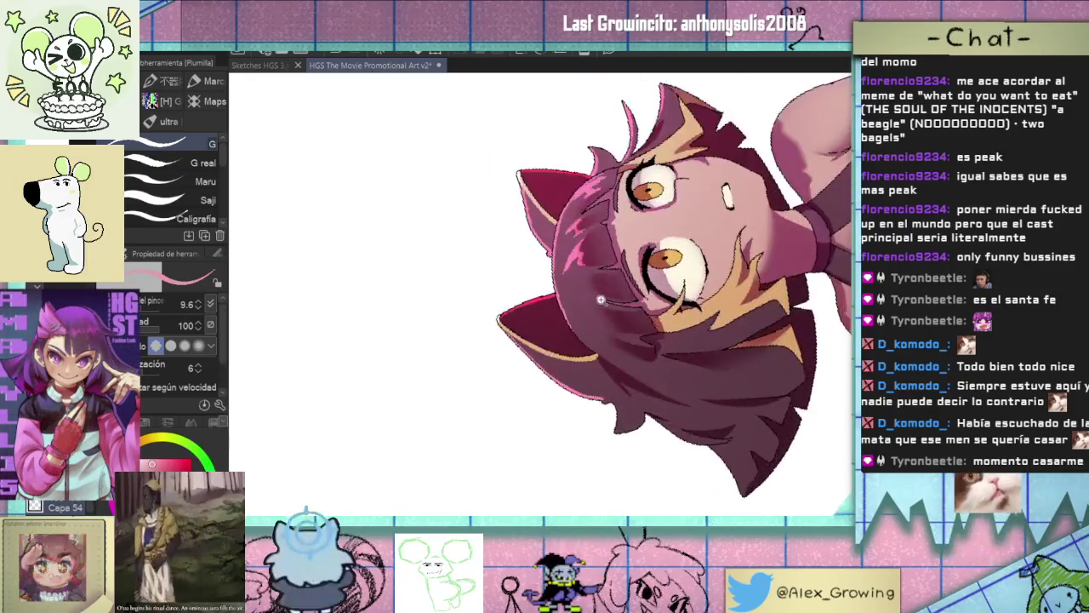
{"action": "scroll", "coordinate": [578, 256], "scroll_direction": "up", "scroll_amount": 2}
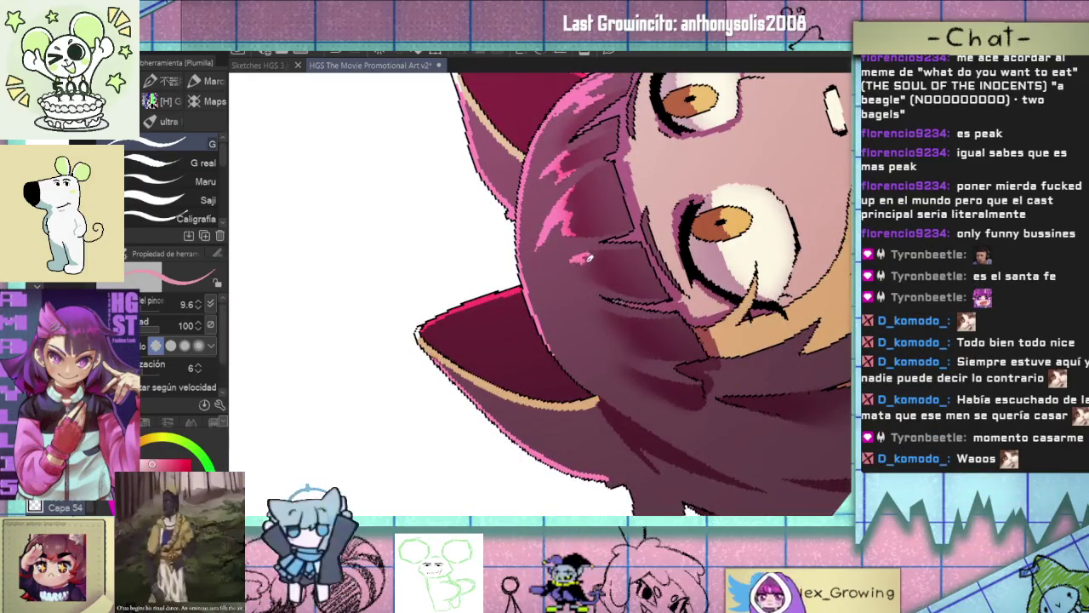
{"action": "left_click_drag", "start_coordinate": [582, 257], "coordinate": [589, 265]}
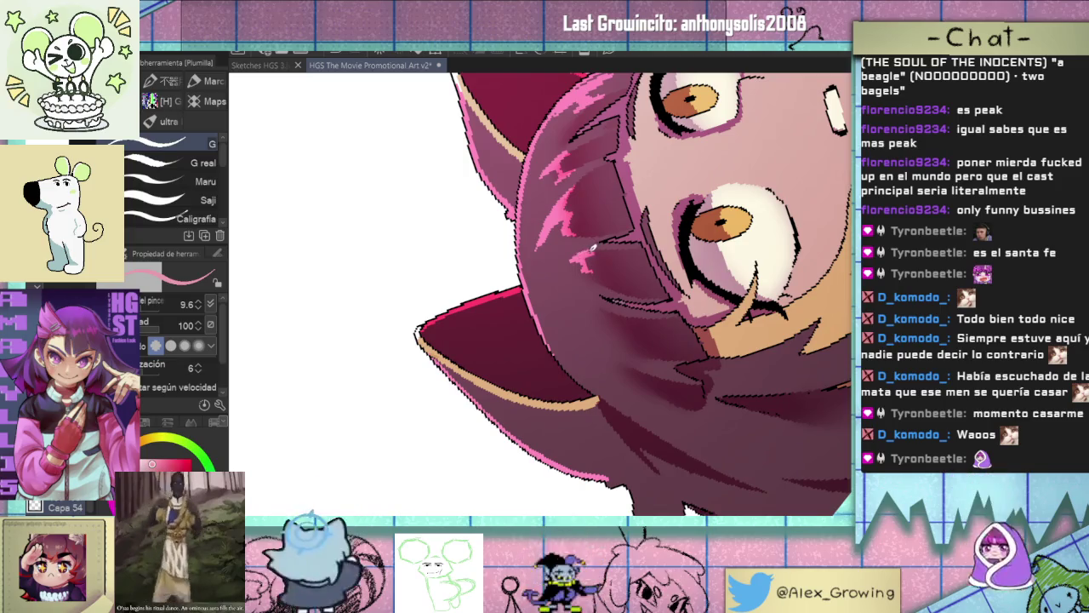
Rotate and zoom around the eye and ear to review the pink highlights.
{"action": "scroll", "coordinate": [649, 347], "scroll_direction": "down", "scroll_amount": 3}
{"action": "left_click_drag", "start_coordinate": [650, 347], "coordinate": [578, 336]}
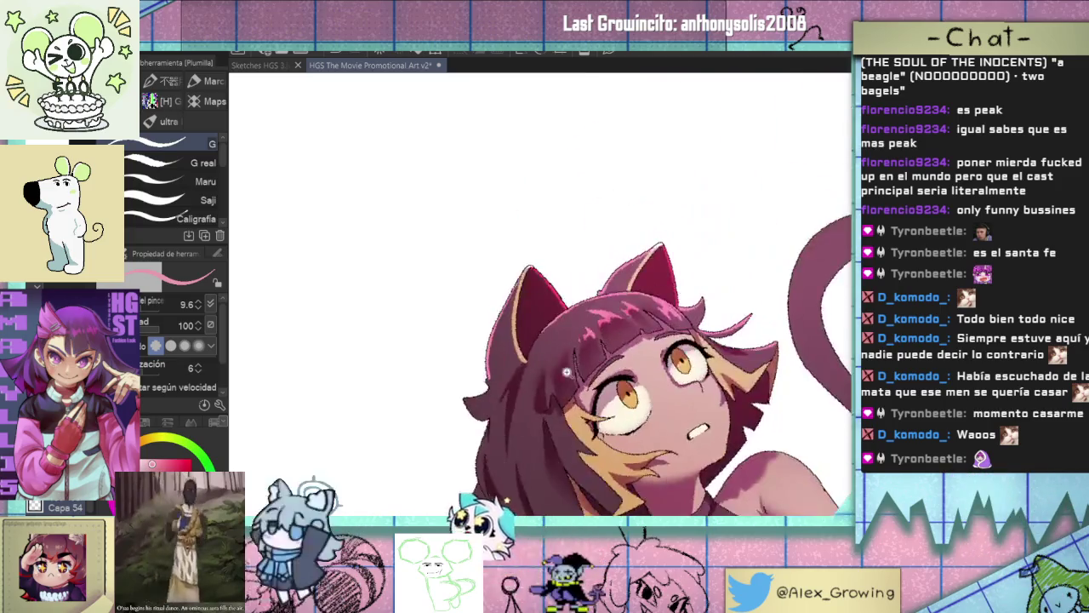
{"action": "scroll", "coordinate": [559, 333], "scroll_direction": "up", "scroll_amount": 2}
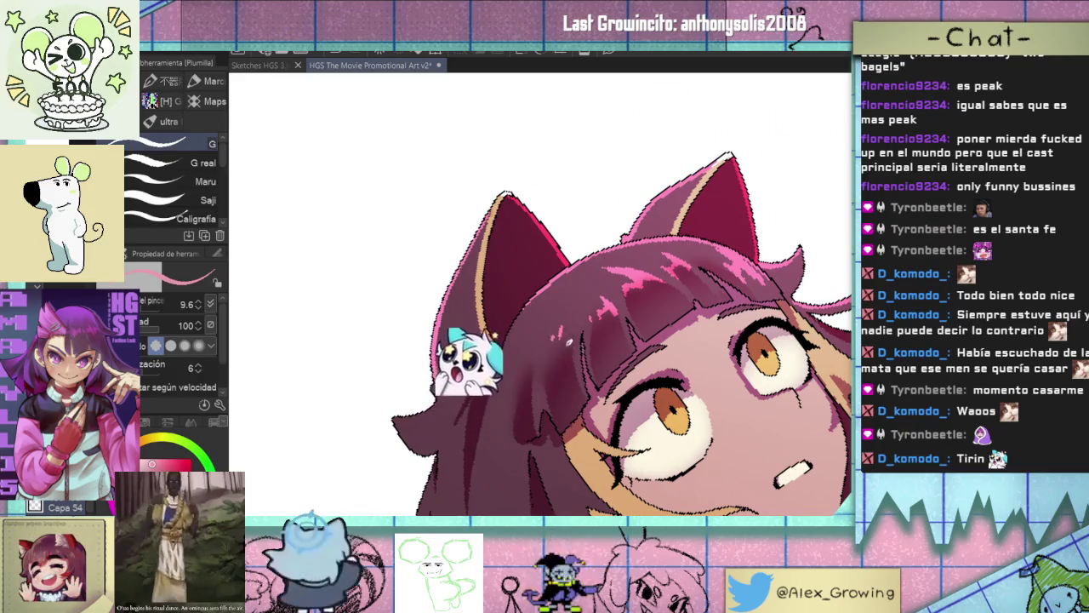
{"action": "scroll", "coordinate": [559, 334], "scroll_direction": "down", "scroll_amount": 3}
{"action": "scroll", "coordinate": [588, 322], "scroll_direction": "down", "scroll_amount": 2}
{"action": "left_click_drag", "start_coordinate": [606, 310], "coordinate": [587, 317]}
{"action": "scroll", "coordinate": [554, 306], "scroll_direction": "up", "scroll_amount": 3}
{"action": "scroll", "coordinate": [555, 305], "scroll_direction": "up", "scroll_amount": 2}
{"action": "scroll", "coordinate": [555, 306], "scroll_direction": "up", "scroll_amount": 3}
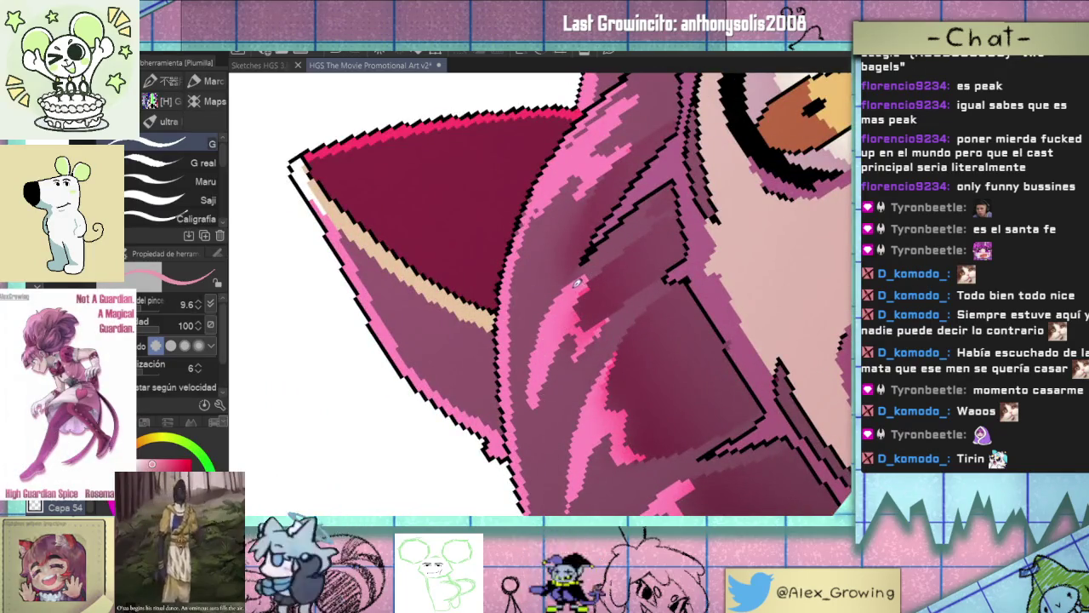
{"action": "left_click_drag", "start_coordinate": [545, 360], "coordinate": [549, 393]}
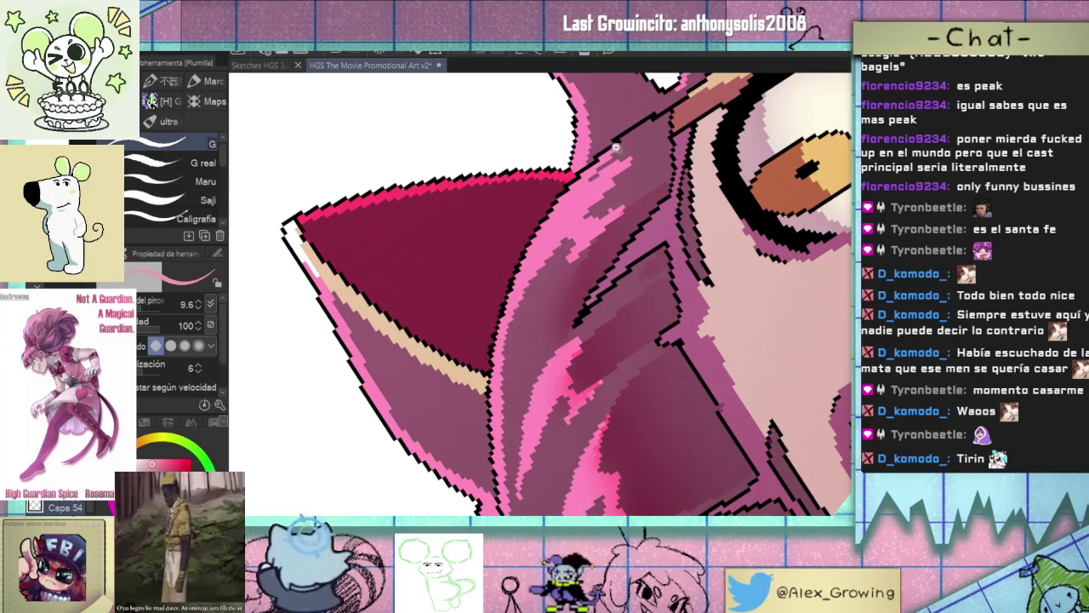
{"action": "left_click_drag", "start_coordinate": [619, 143], "coordinate": [599, 226]}
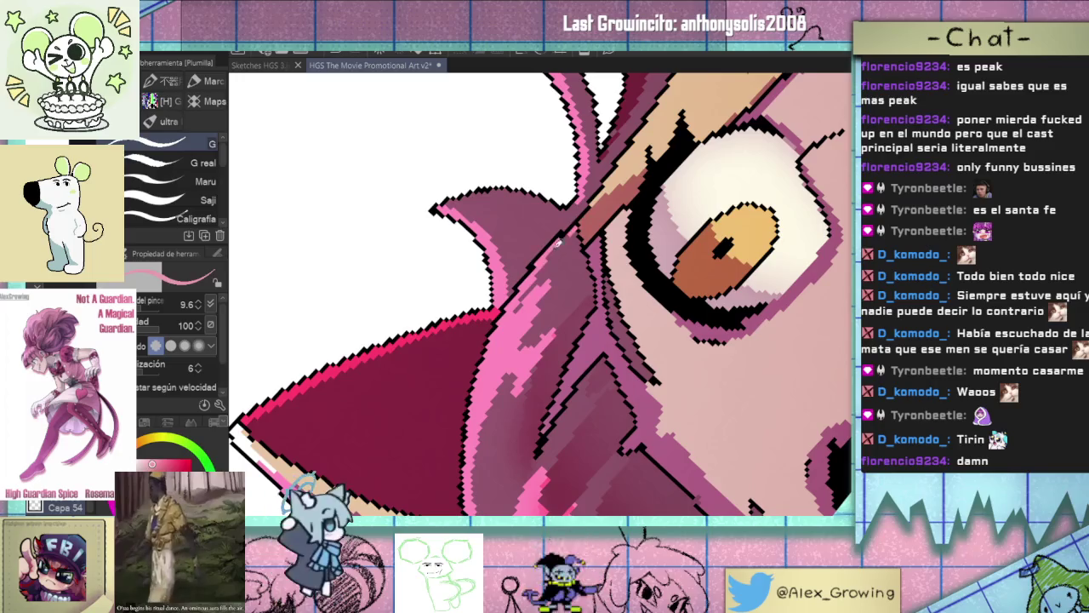
{"action": "scroll", "coordinate": [588, 281], "scroll_direction": "down", "scroll_amount": 3}
{"action": "scroll", "coordinate": [613, 383], "scroll_direction": "down", "scroll_amount": 3}
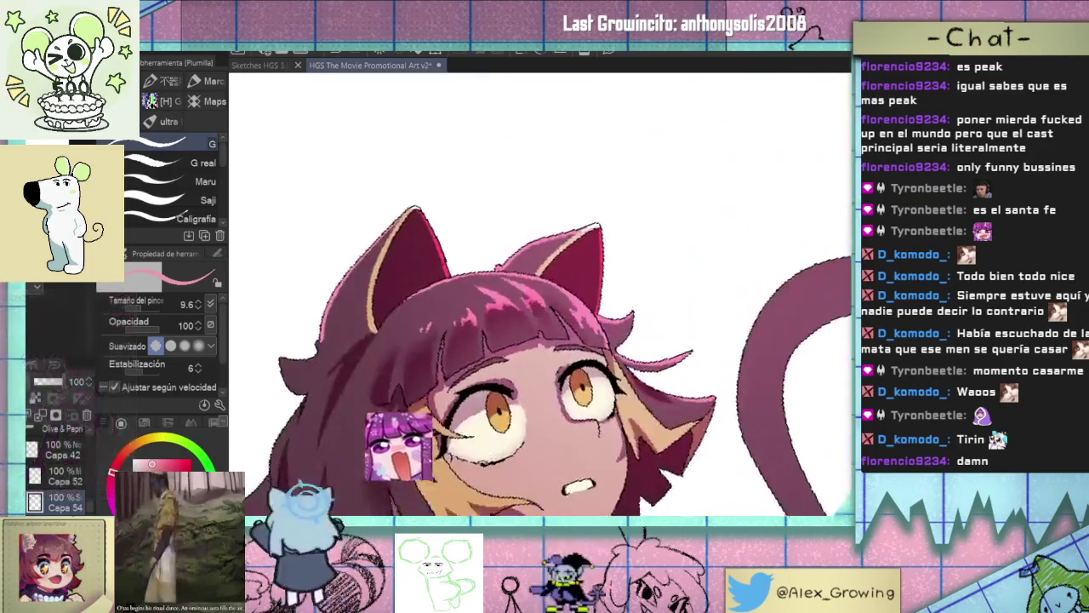
{"action": "scroll", "coordinate": [619, 407], "scroll_direction": "down", "scroll_amount": 3}
{"action": "scroll", "coordinate": [567, 260], "scroll_direction": "up", "scroll_amount": 5}
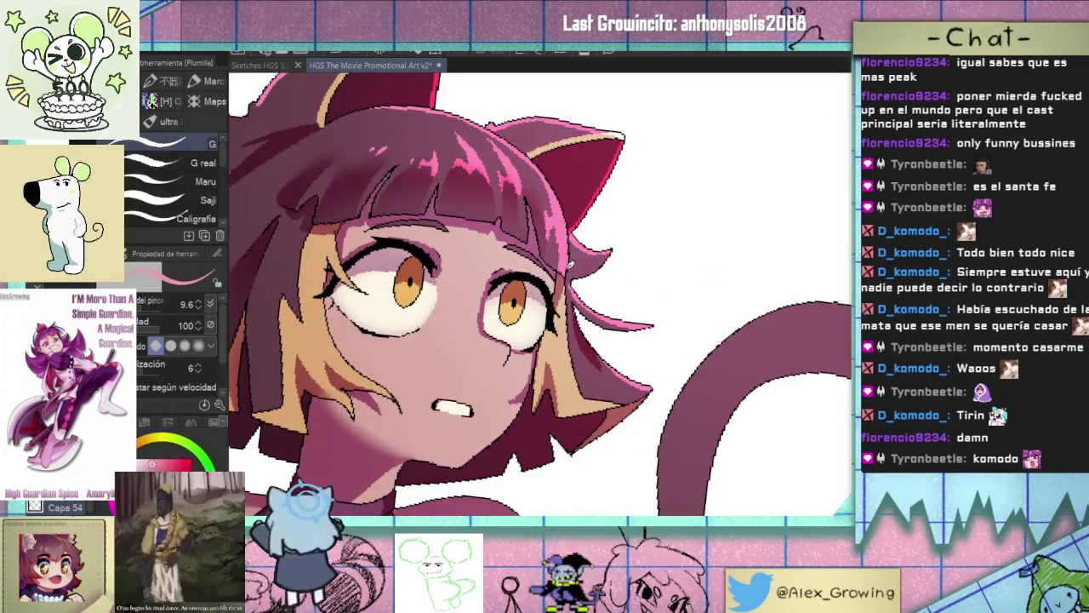
{"action": "scroll", "coordinate": [577, 268], "scroll_direction": "down", "scroll_amount": 3}
{"action": "key", "text": "asciicircum"}
{"action": "key", "text": "asciicircum"}
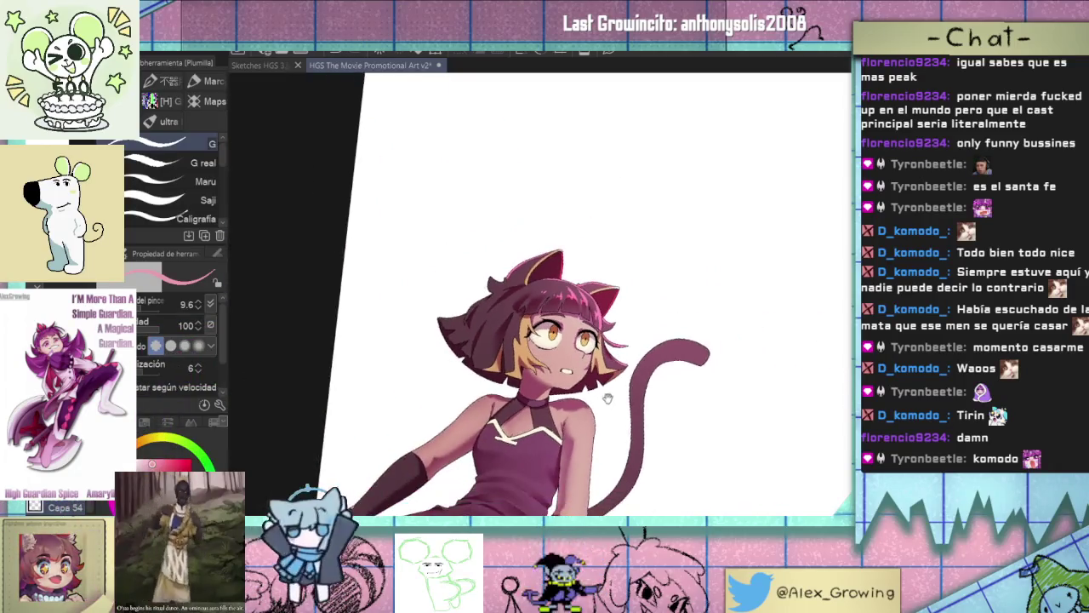
Level the view on the whole head and undo the thin pink stroke across the hair.
{"action": "scroll", "coordinate": [566, 350], "scroll_direction": "up", "scroll_amount": 1}
{"action": "scroll", "coordinate": [567, 350], "scroll_direction": "up", "scroll_amount": 1}
{"action": "scroll", "coordinate": [567, 349], "scroll_direction": "up", "scroll_amount": 4}
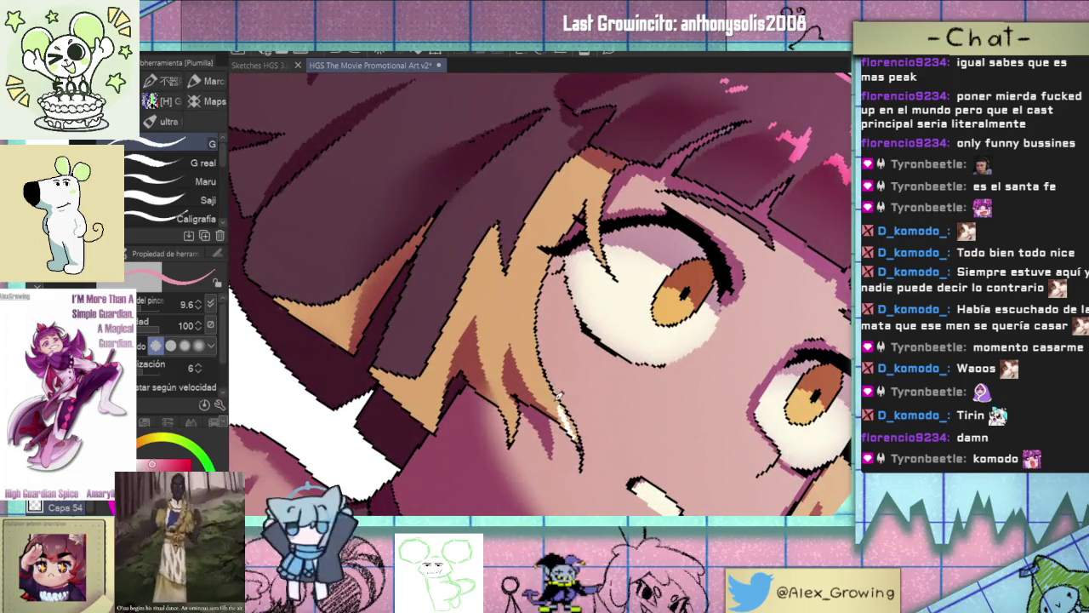
{"action": "left_click_drag", "start_coordinate": [546, 267], "coordinate": [553, 308]}
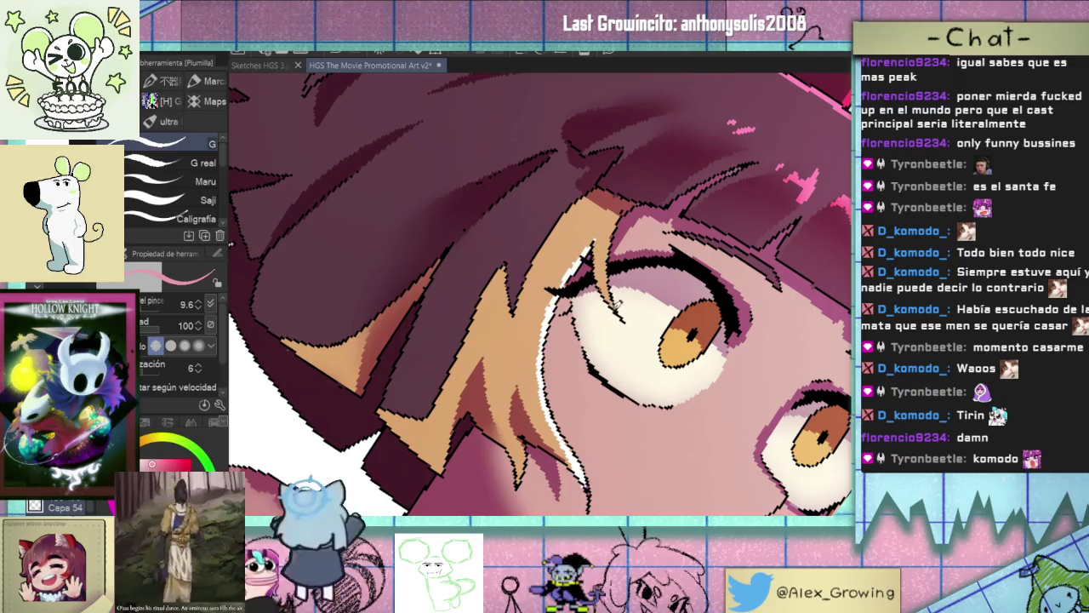
{"action": "scroll", "coordinate": [591, 268], "scroll_direction": "down", "scroll_amount": 3}
{"action": "left_click_drag", "start_coordinate": [590, 268], "coordinate": [578, 309]}
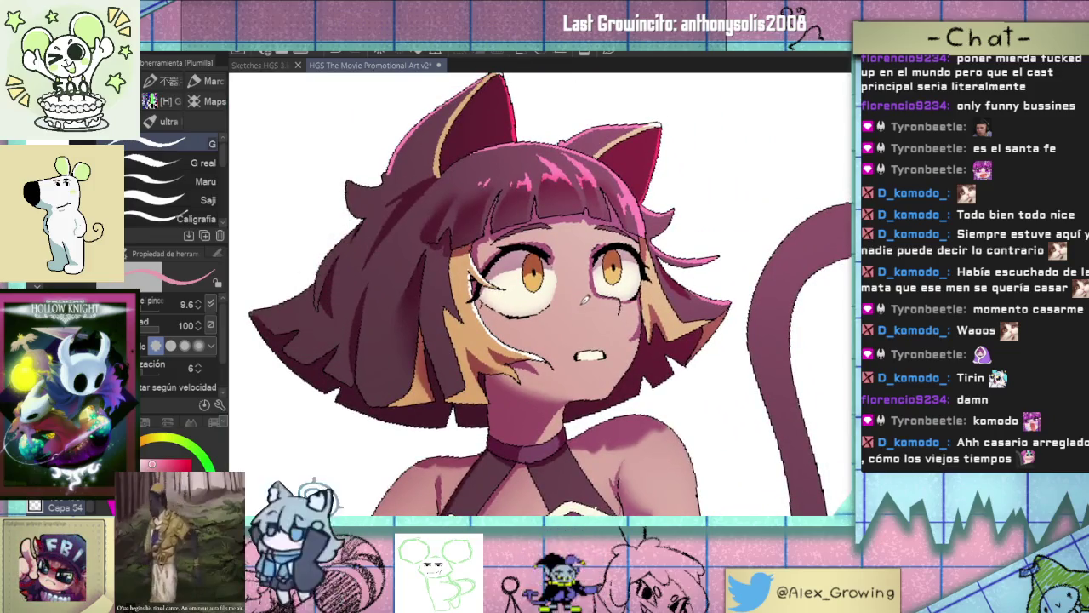
{"action": "scroll", "coordinate": [606, 287], "scroll_direction": "down", "scroll_amount": 2}
{"action": "left_click_drag", "start_coordinate": [606, 287], "coordinate": [620, 292]}
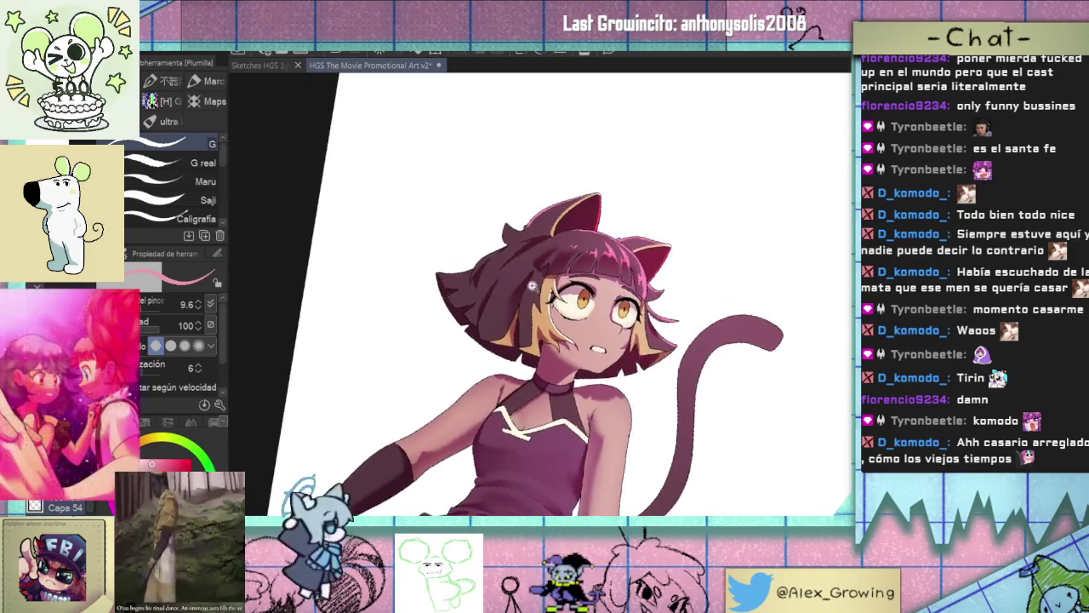
{"action": "scroll", "coordinate": [620, 292], "scroll_direction": "down", "scroll_amount": 3}
{"action": "scroll", "coordinate": [510, 312], "scroll_direction": "up", "scroll_amount": 4}
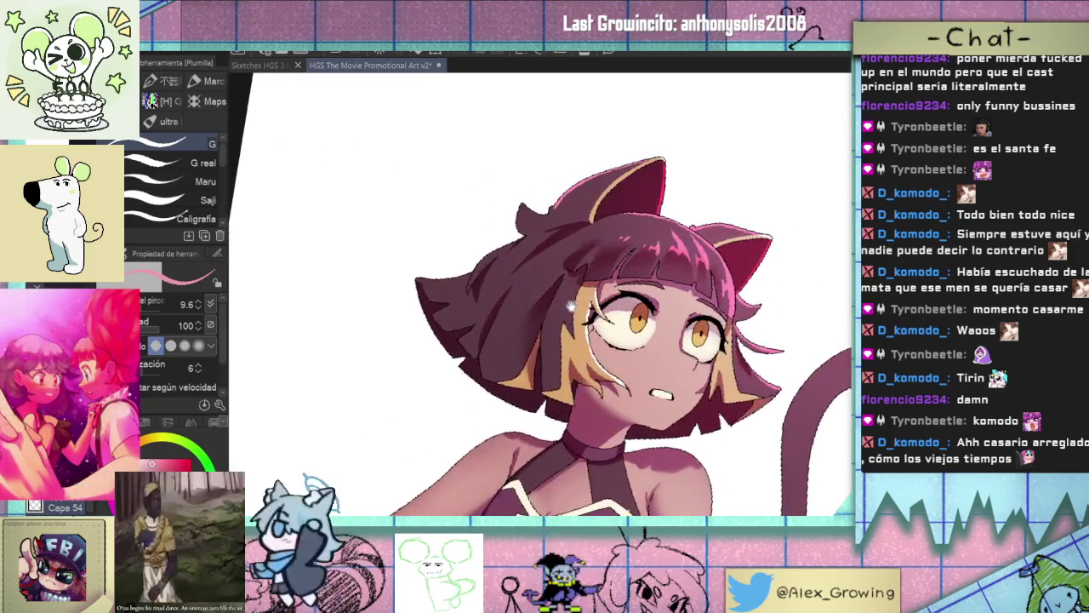
{"action": "left_click_drag", "start_coordinate": [577, 323], "coordinate": [514, 324]}
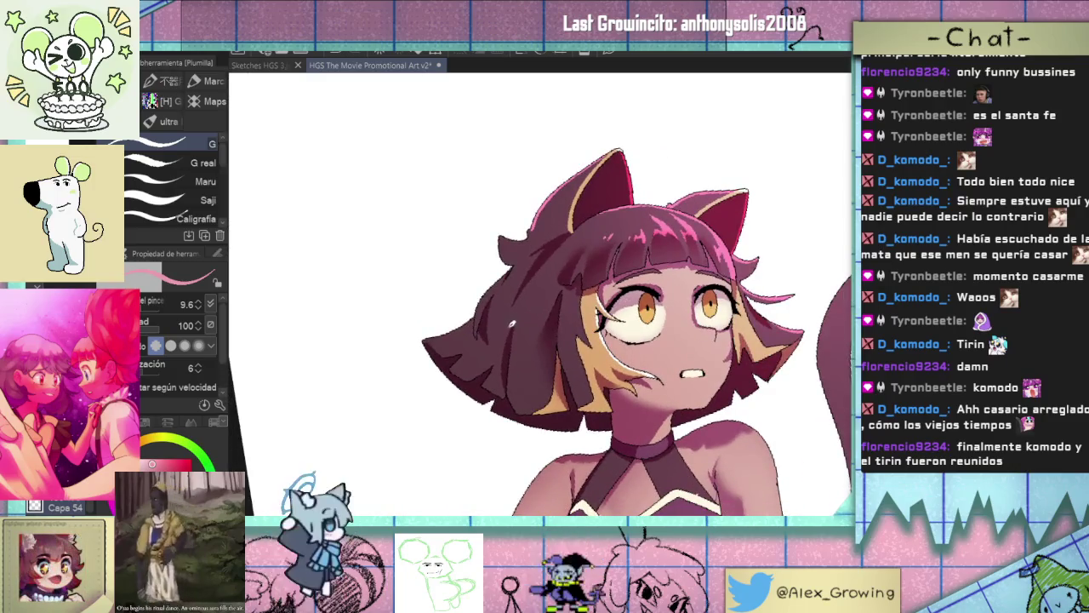
{"action": "key", "text": "ctrl+z"}
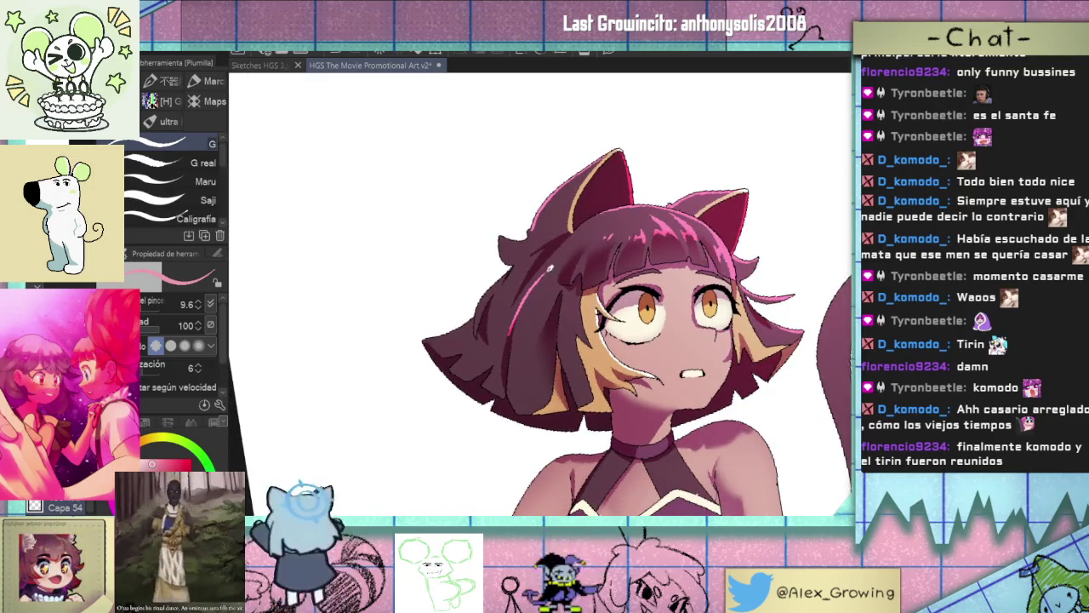
Blend the bright pink hair strand into the darker hair with Mezcla de color, then return to the pen.
{"action": "scroll", "coordinate": [537, 311], "scroll_direction": "up", "scroll_amount": 2}
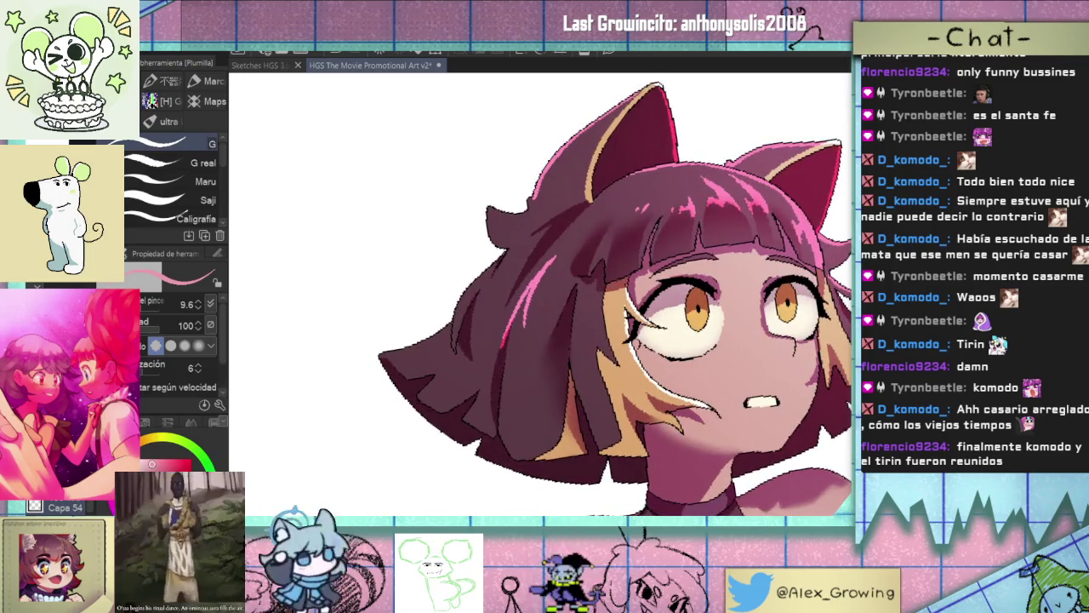
{"action": "key", "text": "j"}
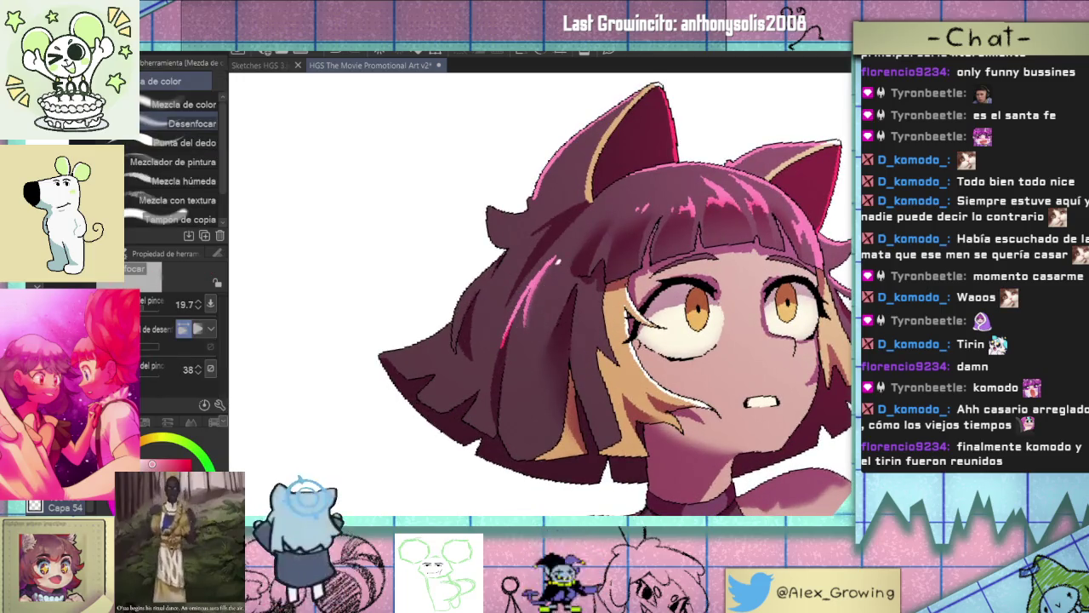
{"action": "left_click_drag", "start_coordinate": [525, 305], "coordinate": [523, 326]}
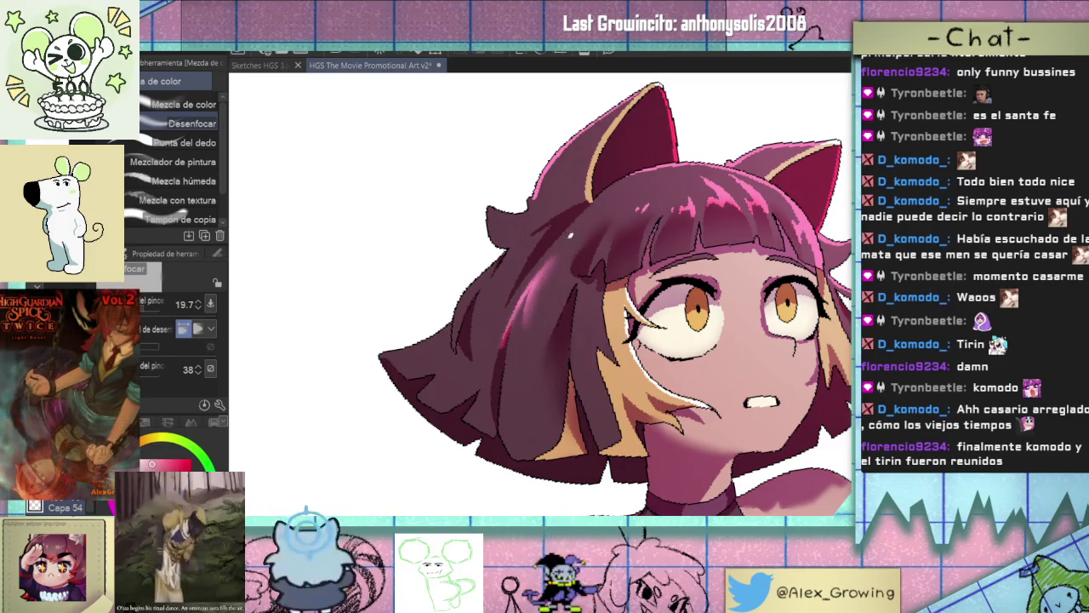
{"action": "scroll", "coordinate": [531, 326], "scroll_direction": "down", "scroll_amount": 5}
{"action": "scroll", "coordinate": [578, 349], "scroll_direction": "up", "scroll_amount": 1}
{"action": "scroll", "coordinate": [605, 361], "scroll_direction": "up", "scroll_amount": 1}
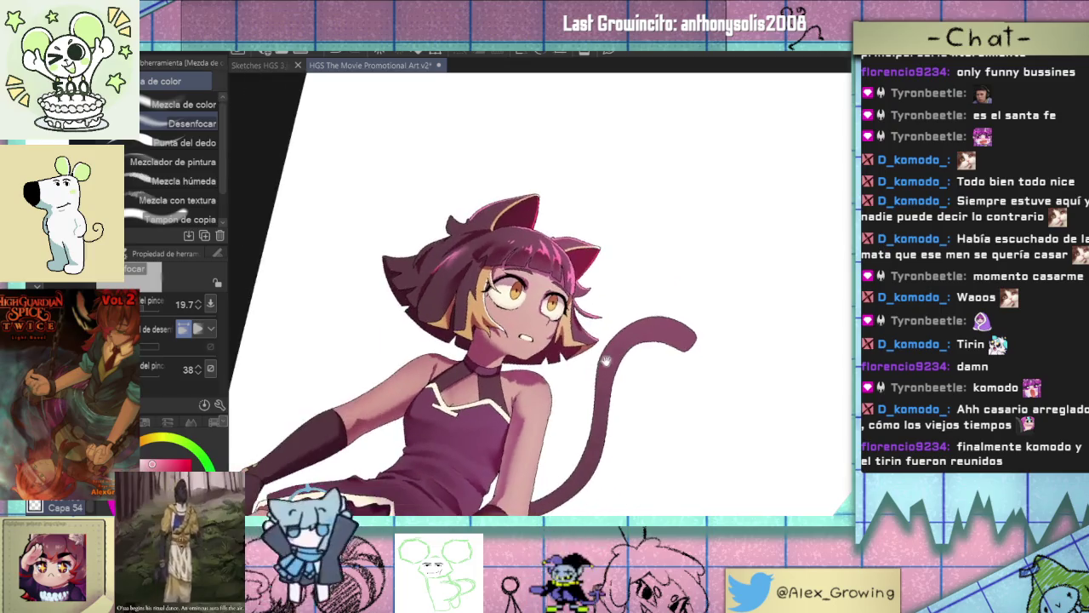
{"action": "key", "text": "p"}
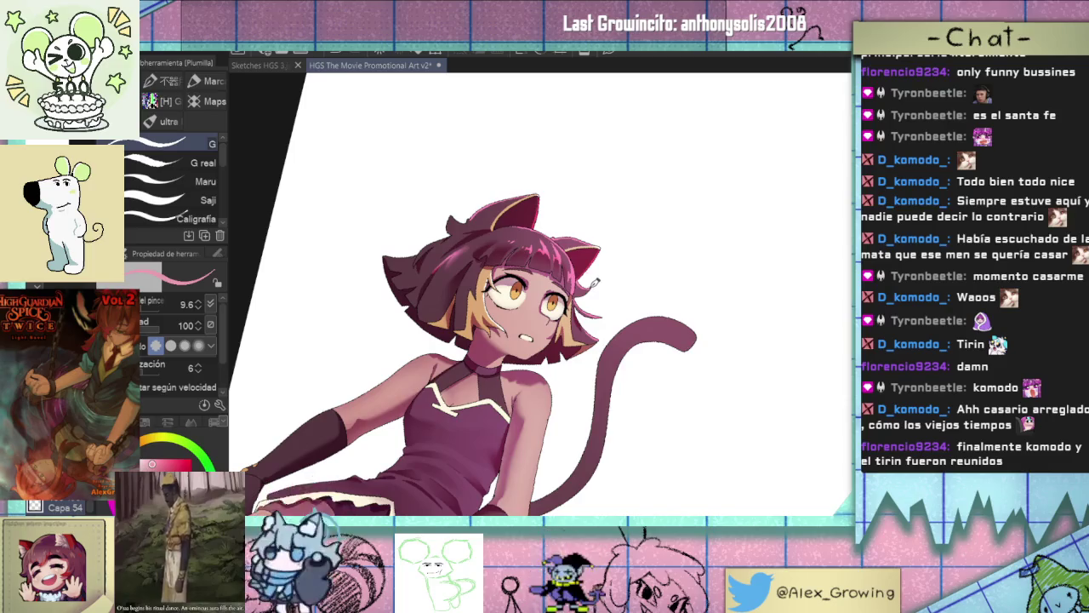
{"action": "left_click_drag", "start_coordinate": [631, 270], "coordinate": [652, 343]}
{"action": "mouse_move", "coordinate": [647, 272]}
{"action": "left_mouse_down"}
{"action": "mouse_move", "coordinate": [634, 224]}
{"action": "mouse_move", "coordinate": [572, 235]}
{"action": "left_mouse_up"}
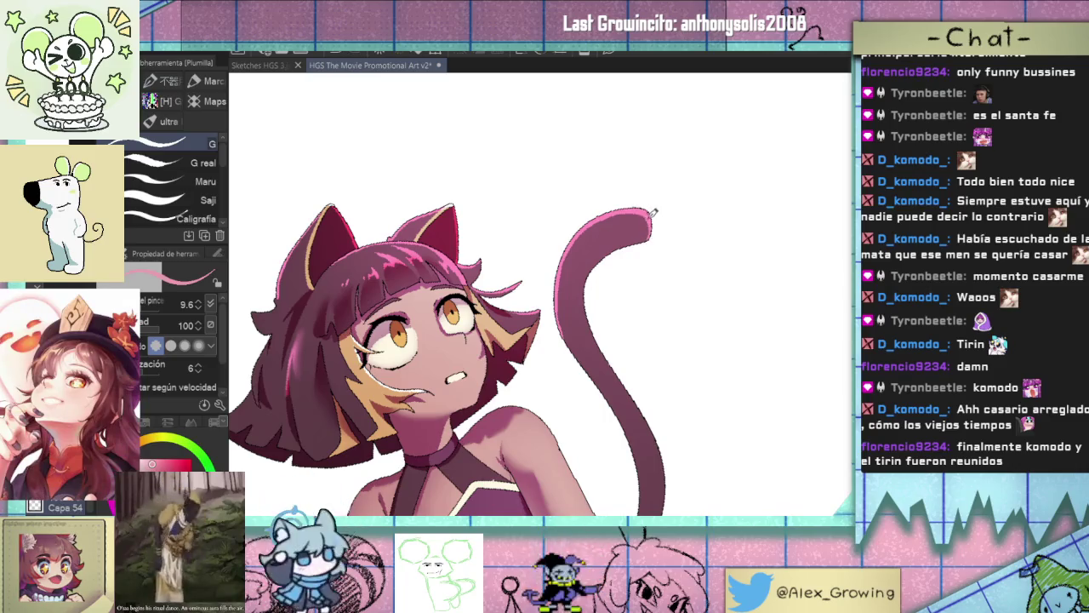
{"action": "mouse_move", "coordinate": [656, 219]}
{"action": "left_mouse_down"}
{"action": "mouse_move", "coordinate": [660, 332]}
{"action": "mouse_move", "coordinate": [588, 260]}
{"action": "left_mouse_up"}
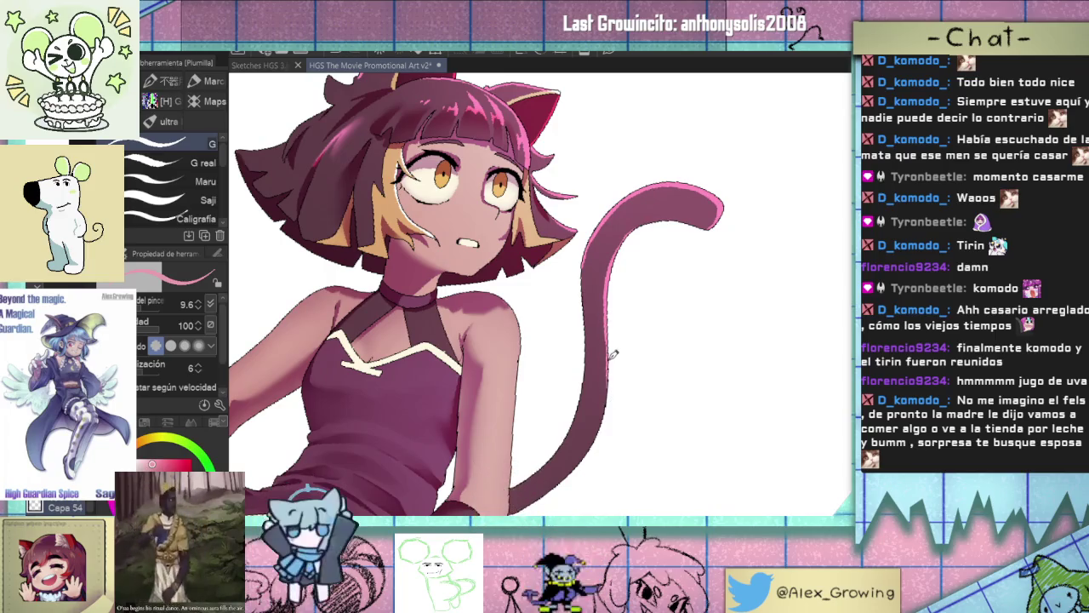
Zoom in close on the glove cuff to inspect the pink edge line.
{"action": "scroll", "coordinate": [613, 428], "scroll_direction": "down", "scroll_amount": 3}
{"action": "scroll", "coordinate": [652, 321], "scroll_direction": "up", "scroll_amount": 1}
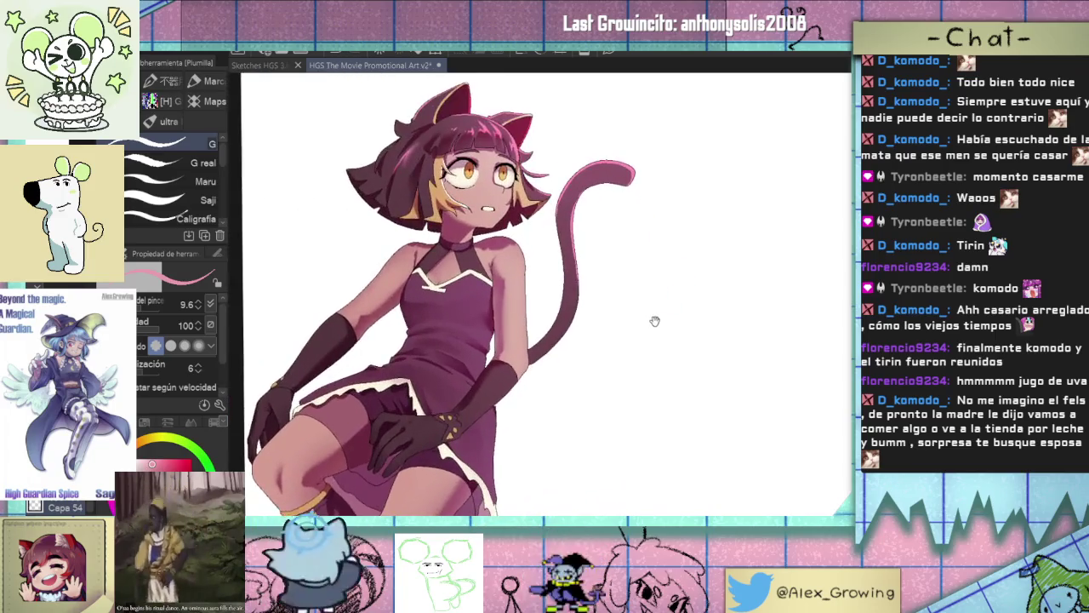
{"action": "scroll", "coordinate": [646, 322], "scroll_direction": "up", "scroll_amount": 2}
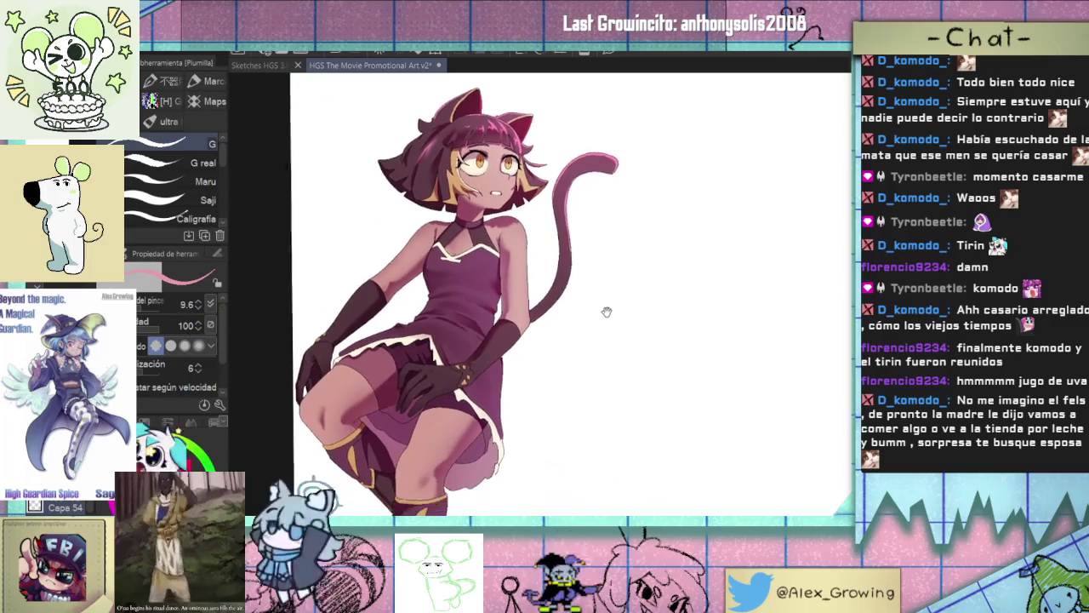
{"action": "scroll", "coordinate": [612, 307], "scroll_direction": "up", "scroll_amount": 1}
{"action": "scroll", "coordinate": [635, 256], "scroll_direction": "up", "scroll_amount": 2}
{"action": "scroll", "coordinate": [596, 281], "scroll_direction": "up", "scroll_amount": 1}
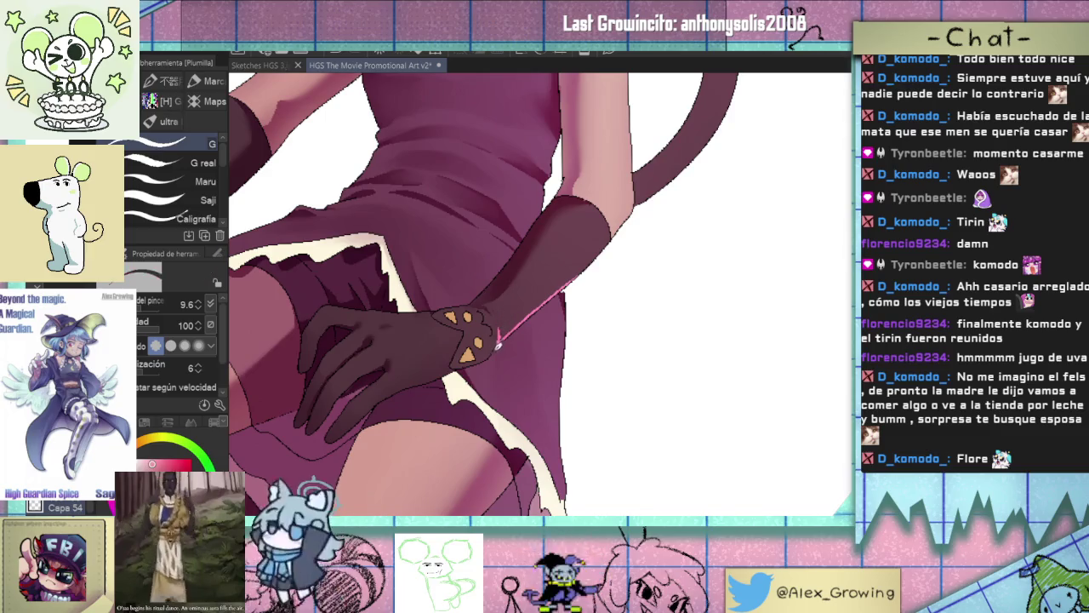
{"action": "scroll", "coordinate": [502, 344], "scroll_direction": "up", "scroll_amount": 1}
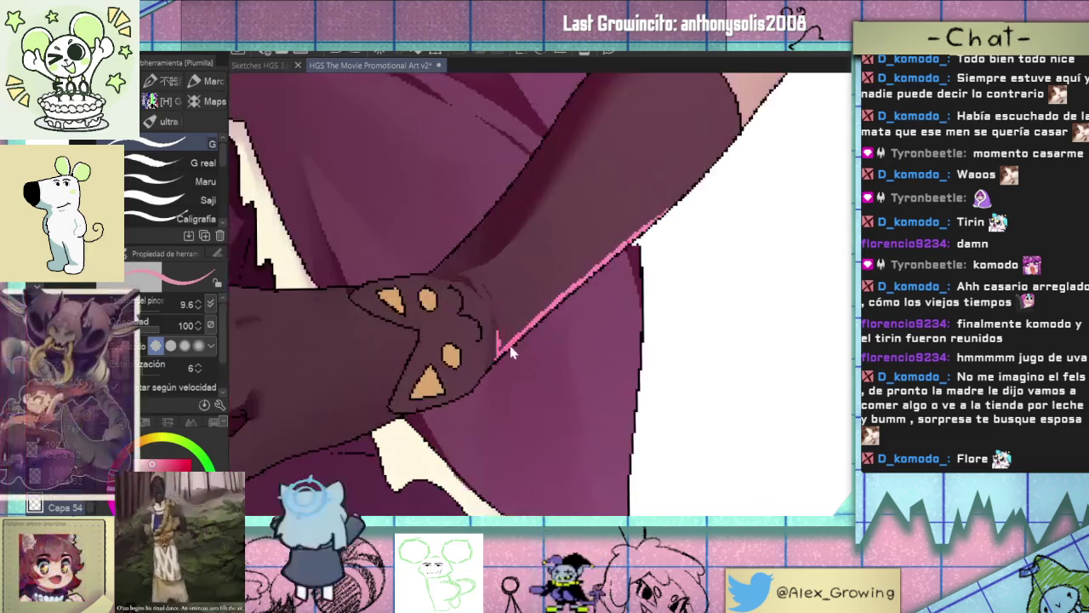
Zoom back out and rotate the canvas level so the cat-girl stands upright.
{"action": "scroll", "coordinate": [515, 347], "scroll_direction": "down", "scroll_amount": 3}
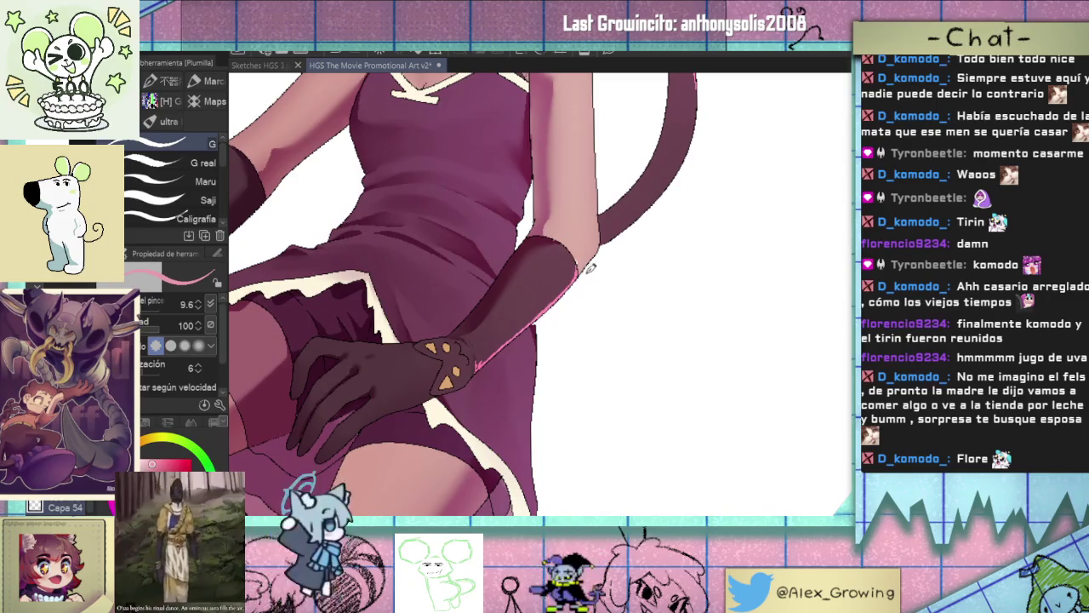
{"action": "scroll", "coordinate": [586, 275], "scroll_direction": "down", "scroll_amount": 1}
{"action": "scroll", "coordinate": [596, 298], "scroll_direction": "down", "scroll_amount": 1}
{"action": "scroll", "coordinate": [605, 316], "scroll_direction": "down", "scroll_amount": 1}
{"action": "scroll", "coordinate": [571, 332], "scroll_direction": "down", "scroll_amount": 1}
{"action": "scroll", "coordinate": [560, 324], "scroll_direction": "up", "scroll_amount": 1}
{"action": "scroll", "coordinate": [608, 235], "scroll_direction": "down", "scroll_amount": 1}
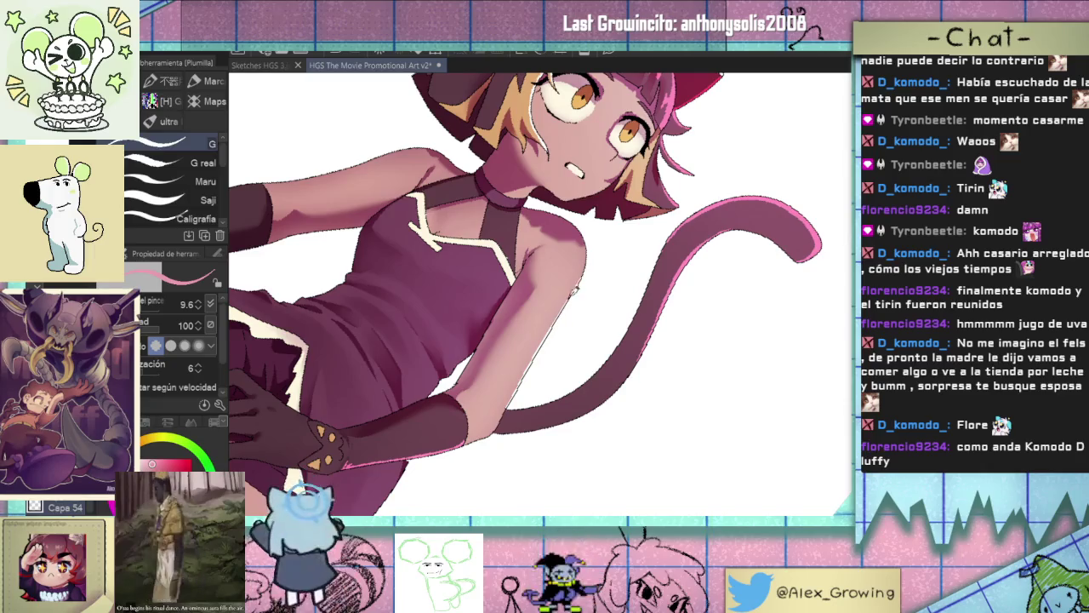
{"action": "scroll", "coordinate": [577, 257], "scroll_direction": "down", "scroll_amount": 1}
{"action": "mouse_move", "coordinate": [577, 258]}
{"action": "left_mouse_down"}
{"action": "mouse_move", "coordinate": [625, 250]}
{"action": "mouse_move", "coordinate": [652, 292]}
{"action": "mouse_move", "coordinate": [637, 309]}
{"action": "mouse_move", "coordinate": [649, 338]}
{"action": "left_mouse_up"}
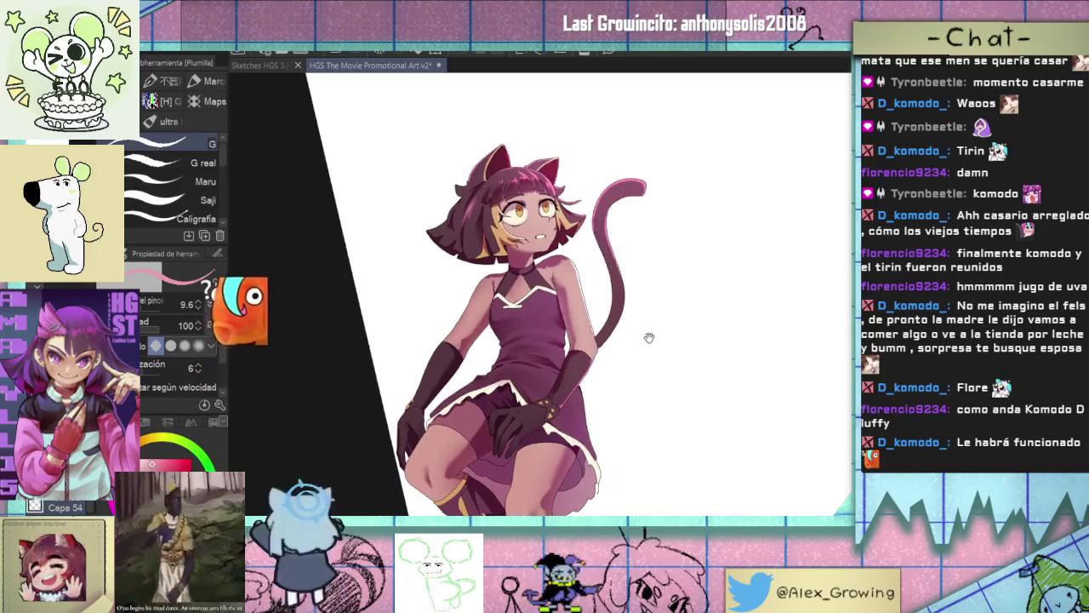
{"action": "scroll", "coordinate": [521, 264], "scroll_direction": "up", "scroll_amount": 3}
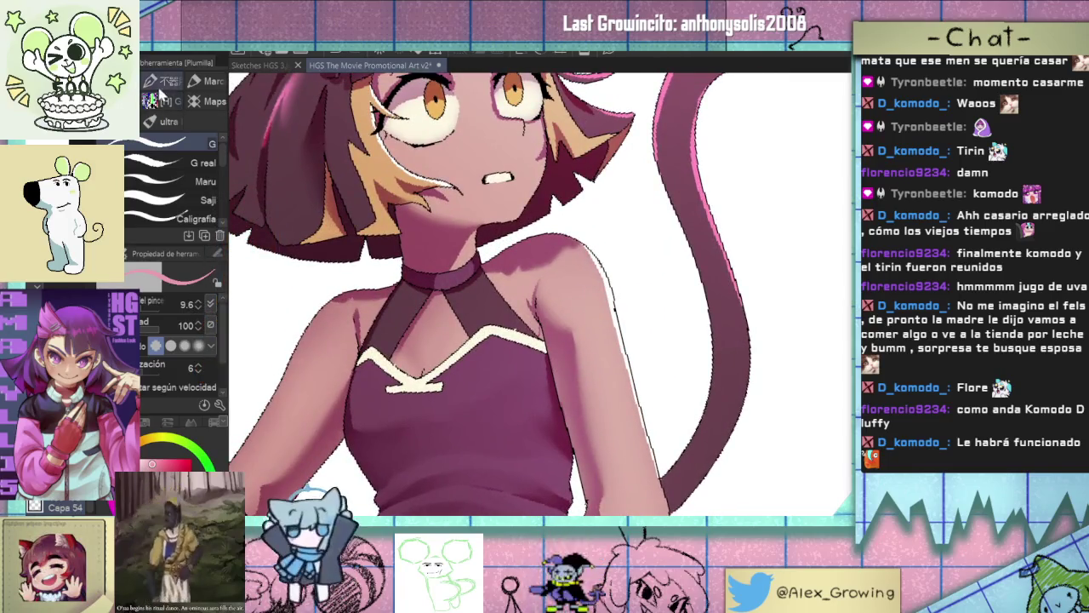
Pick the Bush pen sub-tool and dab white shine highlights on both shoulders, tilting the view to review.
{"action": "left_click", "coordinate": [204, 85]}
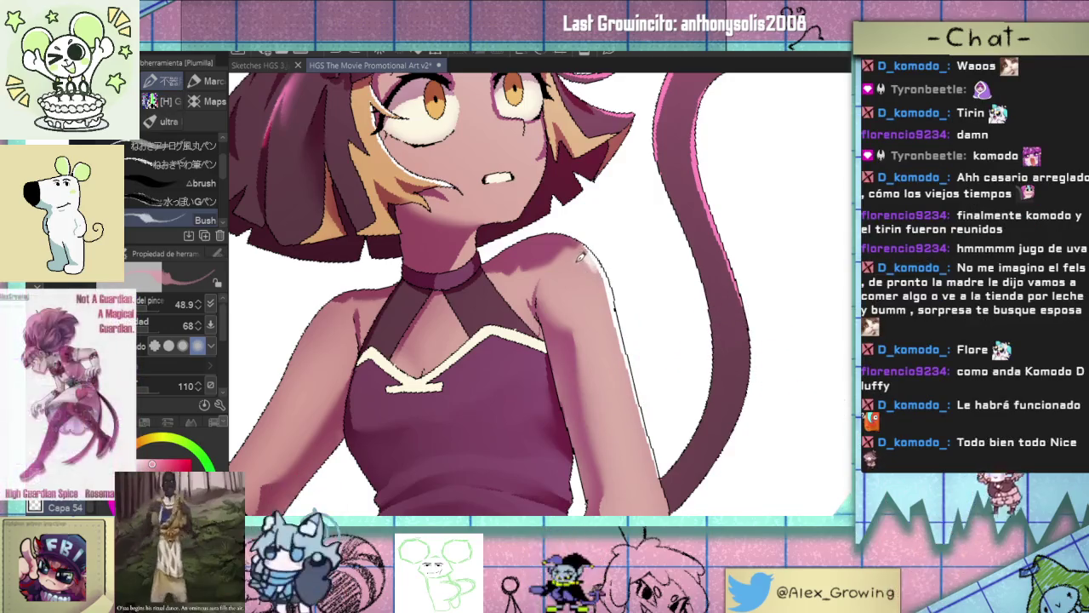
{"action": "scroll", "coordinate": [598, 256], "scroll_direction": "down", "scroll_amount": 5}
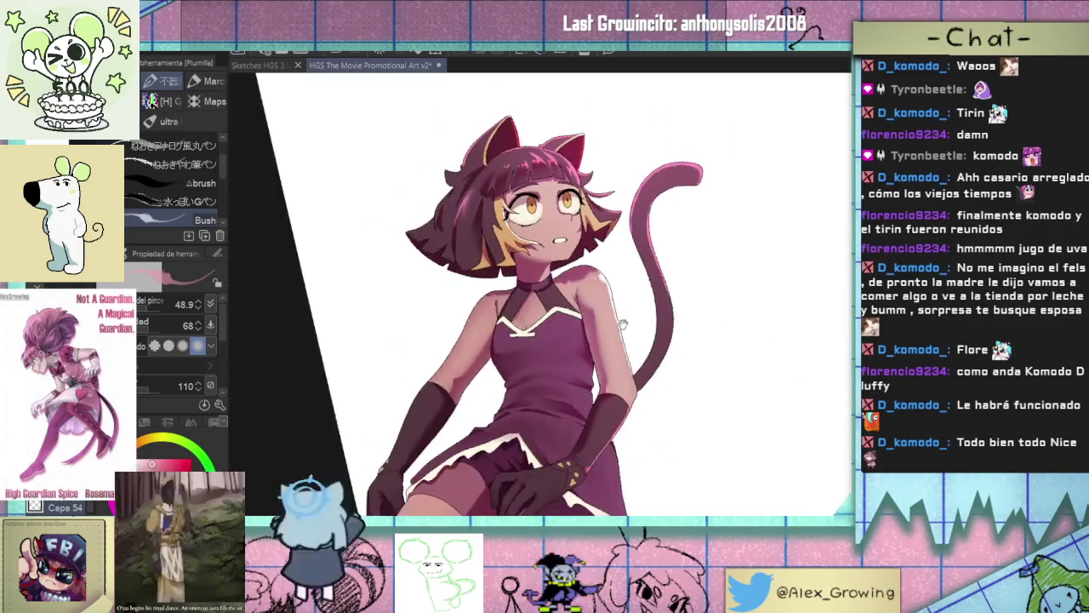
{"action": "left_click_drag", "start_coordinate": [598, 256], "coordinate": [639, 329]}
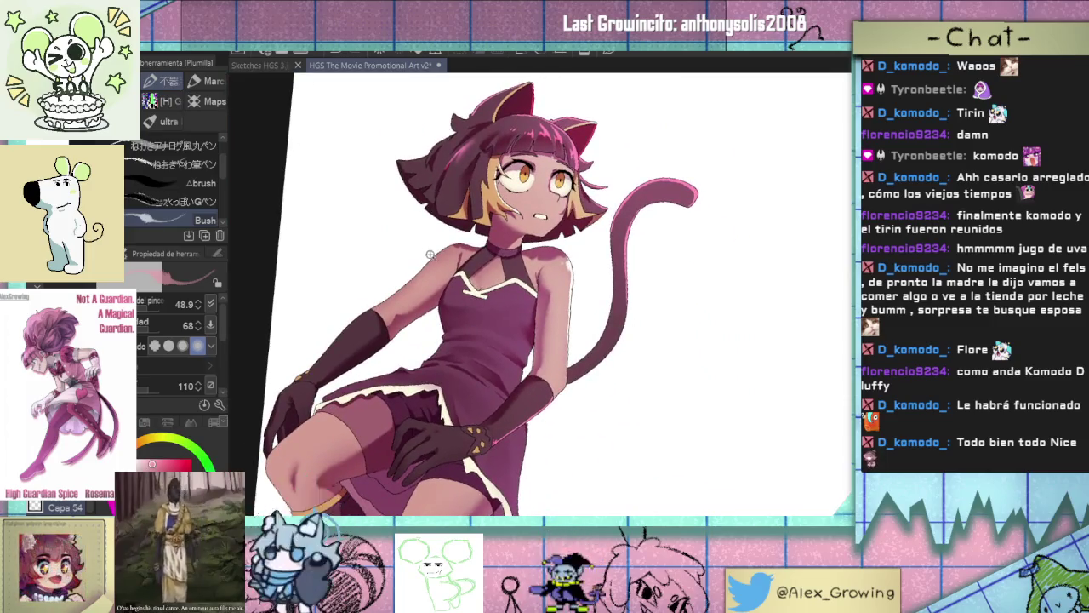
{"action": "key", "text": "ctrl+alt+0"}
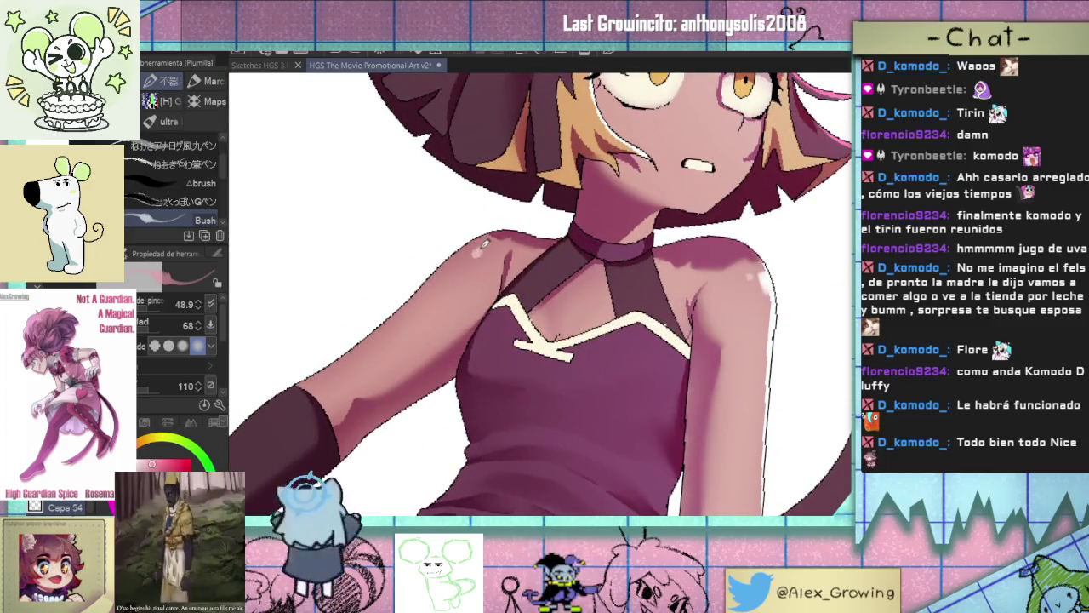
{"action": "scroll", "coordinate": [499, 272], "scroll_direction": "down", "scroll_amount": 3}
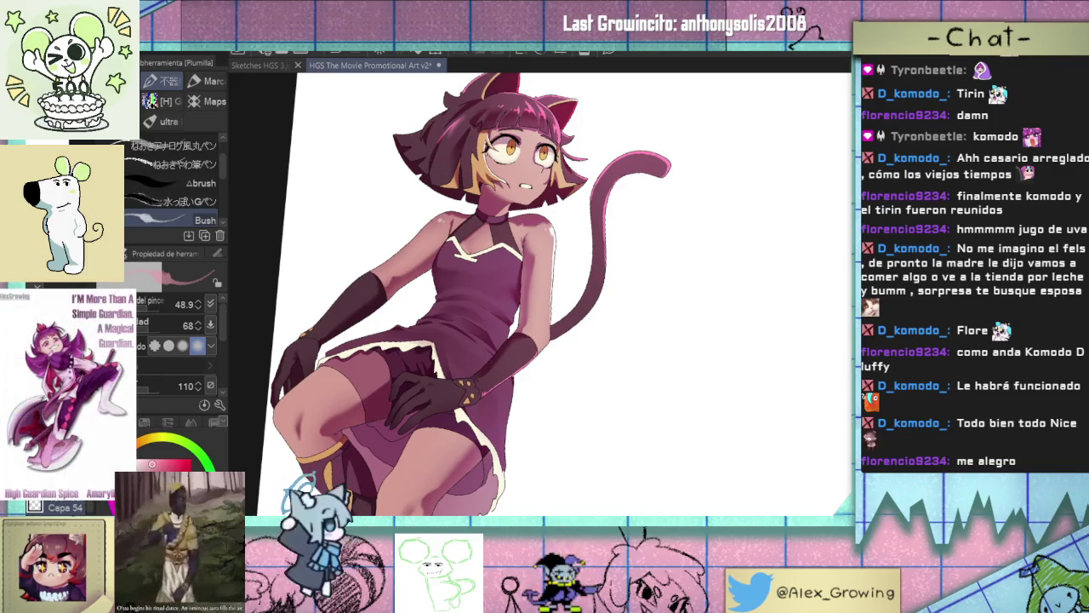
{"action": "scroll", "coordinate": [510, 289], "scroll_direction": "down", "scroll_amount": 2}
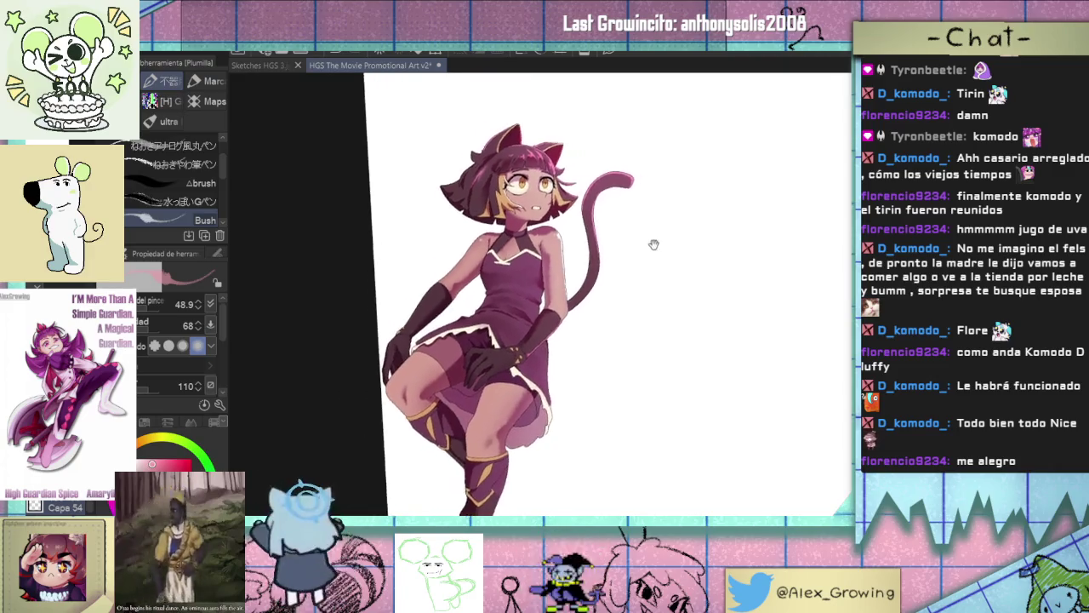
{"action": "mouse_move", "coordinate": [562, 255]}
{"action": "left_mouse_down"}
{"action": "mouse_move", "coordinate": [603, 254]}
{"action": "mouse_move", "coordinate": [604, 280]}
{"action": "mouse_move", "coordinate": [627, 304]}
{"action": "mouse_move", "coordinate": [574, 365]}
{"action": "mouse_move", "coordinate": [633, 282]}
{"action": "mouse_move", "coordinate": [622, 287]}
{"action": "left_mouse_up"}
{"action": "scroll", "coordinate": [606, 253], "scroll_direction": "up", "scroll_amount": 2}
{"action": "scroll", "coordinate": [622, 286], "scroll_direction": "down", "scroll_amount": 3}
{"action": "mouse_move", "coordinate": [638, 333]}
{"action": "left_mouse_down"}
{"action": "mouse_move", "coordinate": [603, 267]}
{"action": "mouse_move", "coordinate": [616, 321]}
{"action": "mouse_move", "coordinate": [612, 304]}
{"action": "mouse_move", "coordinate": [567, 302]}
{"action": "mouse_move", "coordinate": [662, 309]}
{"action": "mouse_move", "coordinate": [610, 253]}
{"action": "left_mouse_up"}
{"action": "scroll", "coordinate": [609, 253], "scroll_direction": "up", "scroll_amount": 3}
{"action": "scroll", "coordinate": [553, 320], "scroll_direction": "up", "scroll_amount": 1}
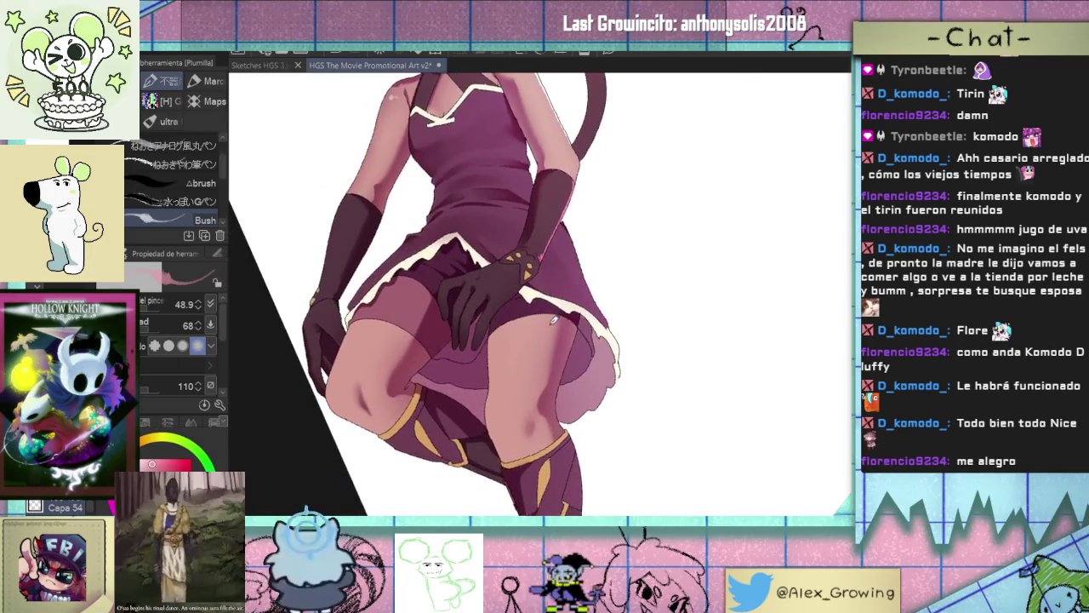
Soften the thigh shading with a smaller Soft Coloring brush and the Blur tool.
{"action": "key", "text": "b"}
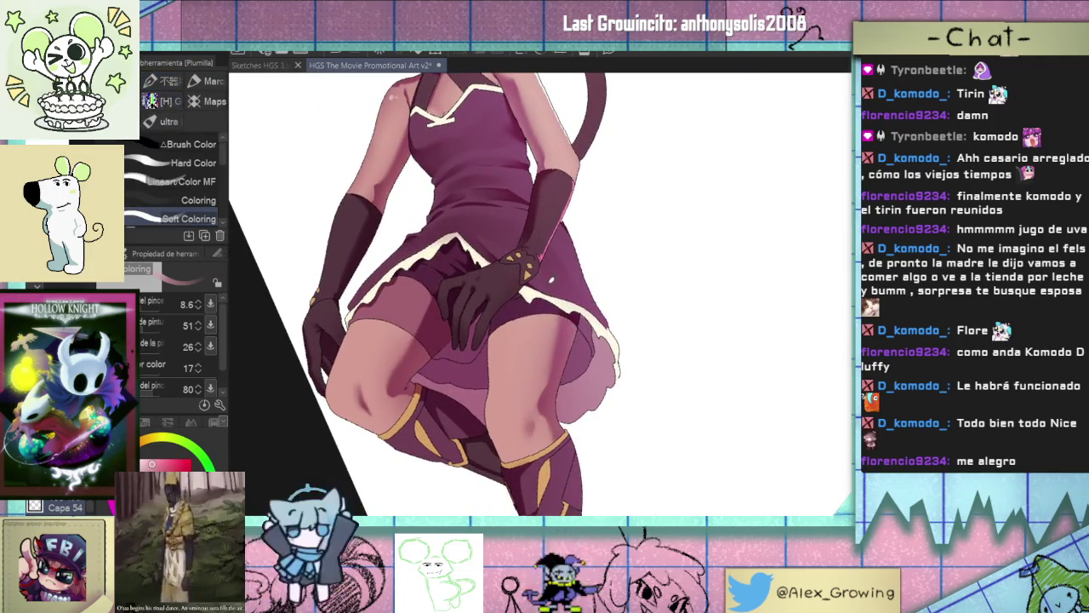
{"action": "scroll", "coordinate": [545, 342], "scroll_direction": "up", "scroll_amount": 1}
{"action": "key", "text": "bracketleft"}
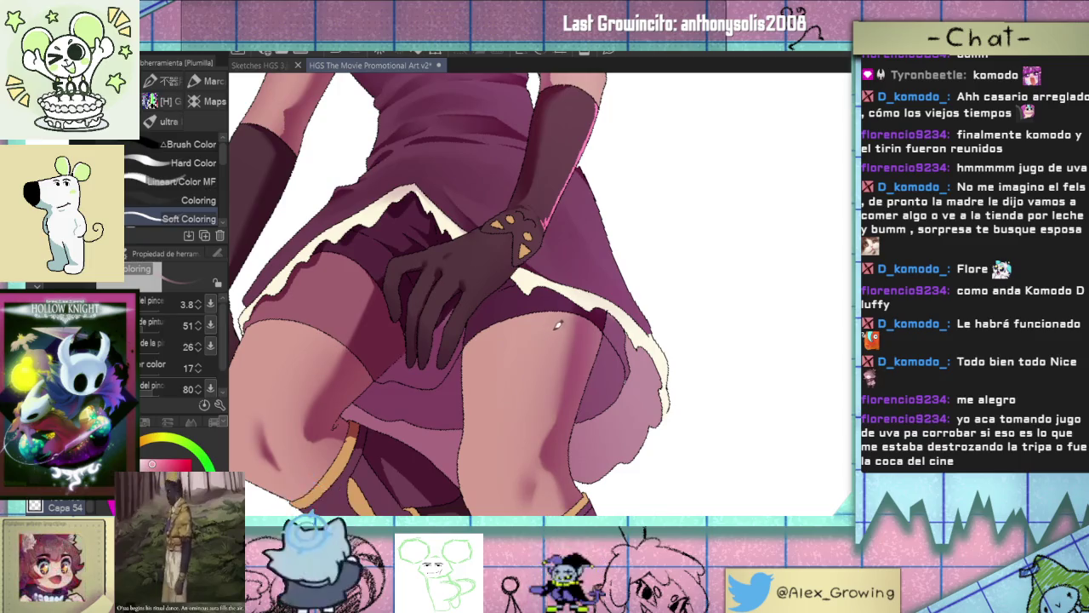
{"action": "left_click_drag", "start_coordinate": [560, 346], "coordinate": [563, 309]}
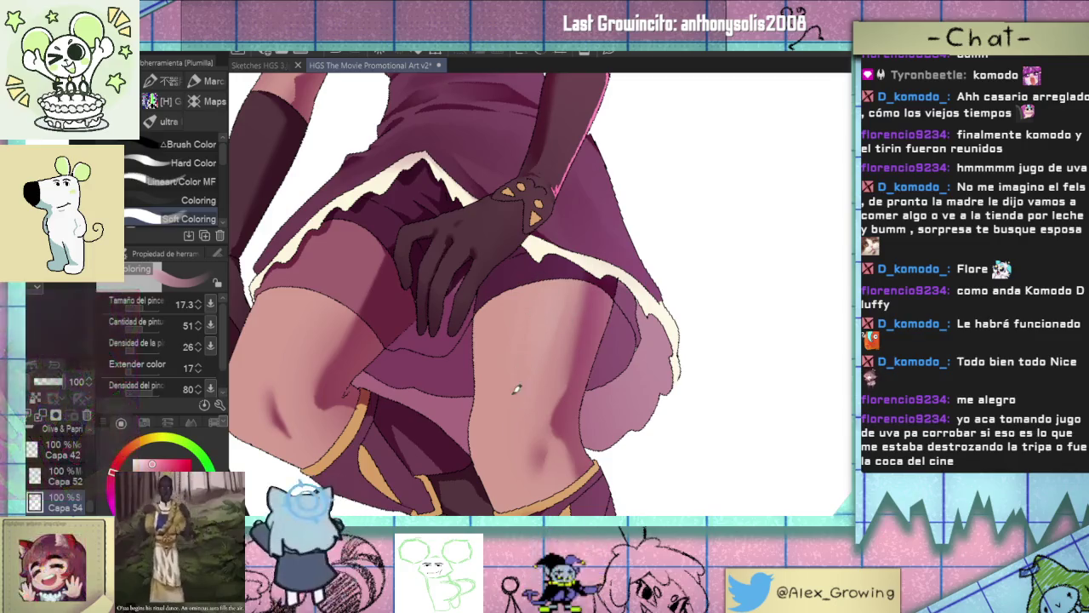
{"action": "key", "text": "j"}
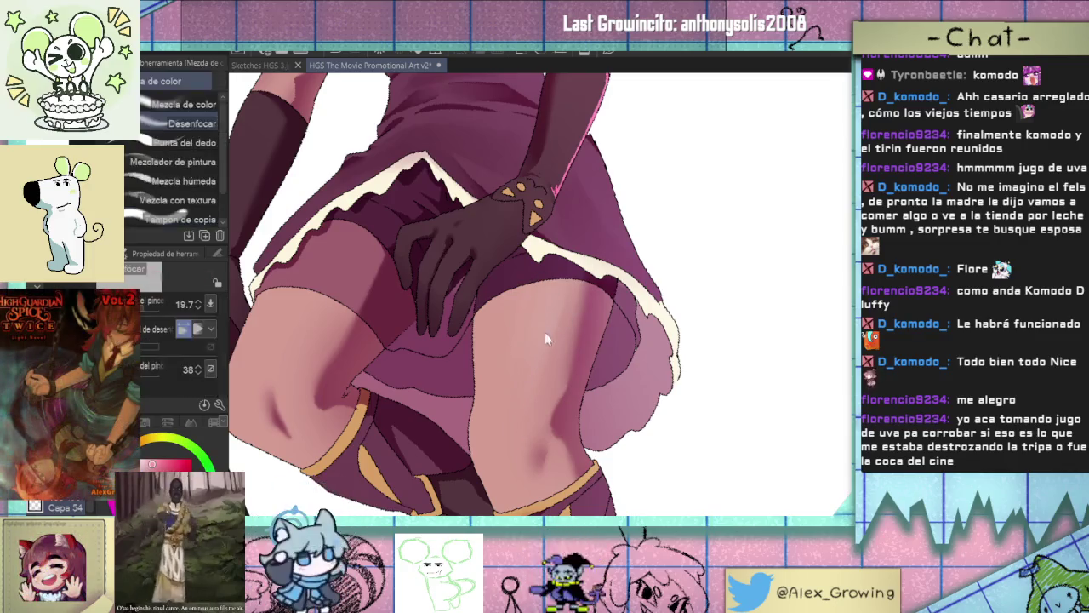
{"action": "left_click_drag", "start_coordinate": [541, 345], "coordinate": [555, 270]}
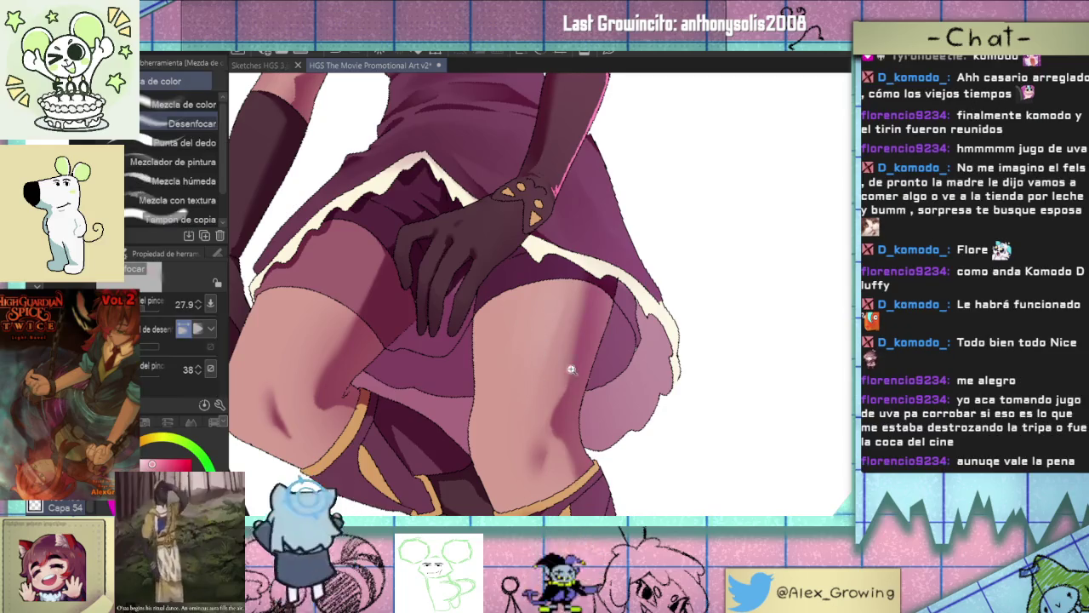
{"action": "left_click_drag", "start_coordinate": [564, 373], "coordinate": [586, 334]}
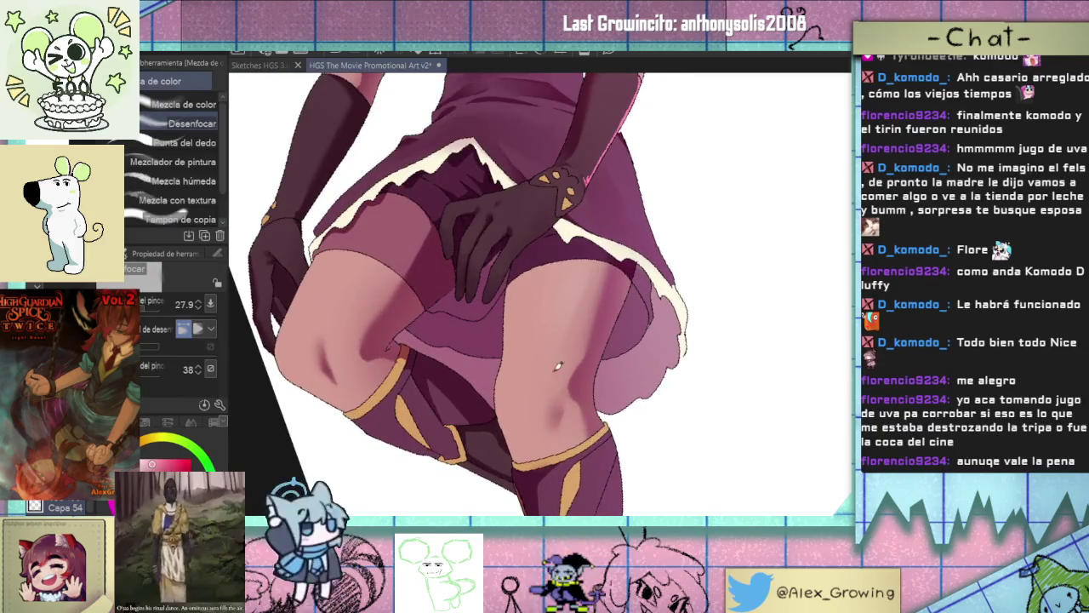
Rework the leg shading, alternating the Soft Coloring brush and a smaller Blur brush.
{"action": "key", "text": "b"}
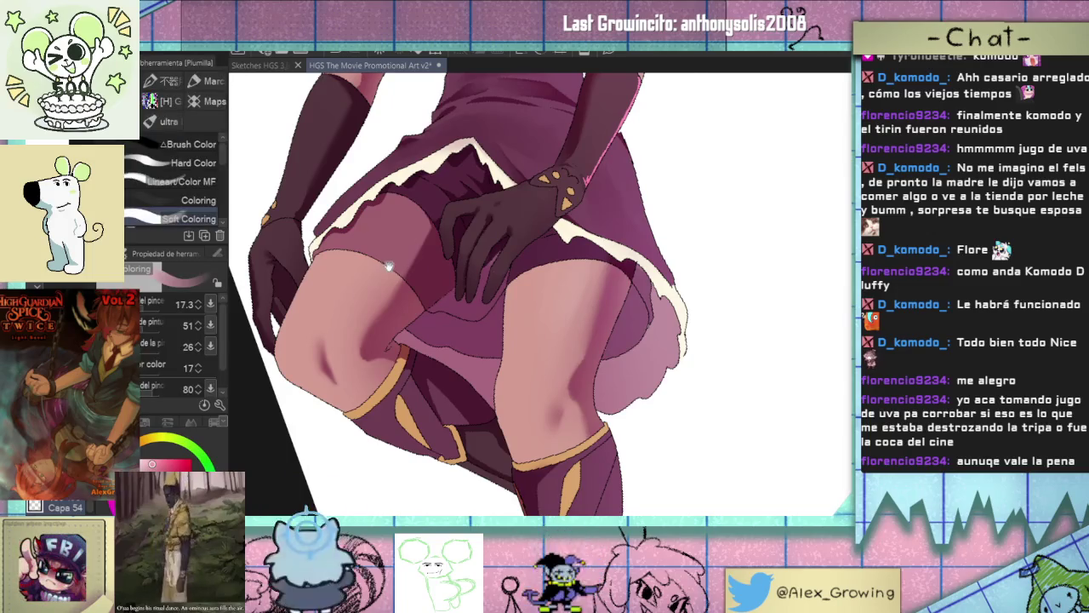
{"action": "left_click_drag", "start_coordinate": [388, 266], "coordinate": [417, 307]}
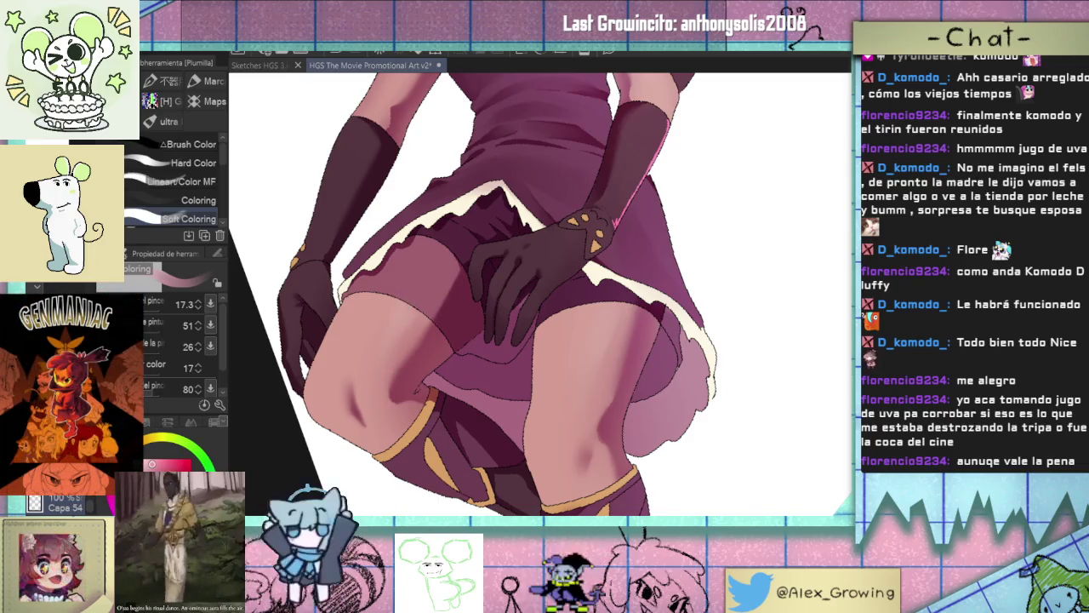
{"action": "key", "text": "j"}
{"action": "left_click_drag", "start_coordinate": [406, 339], "coordinate": [397, 306]}
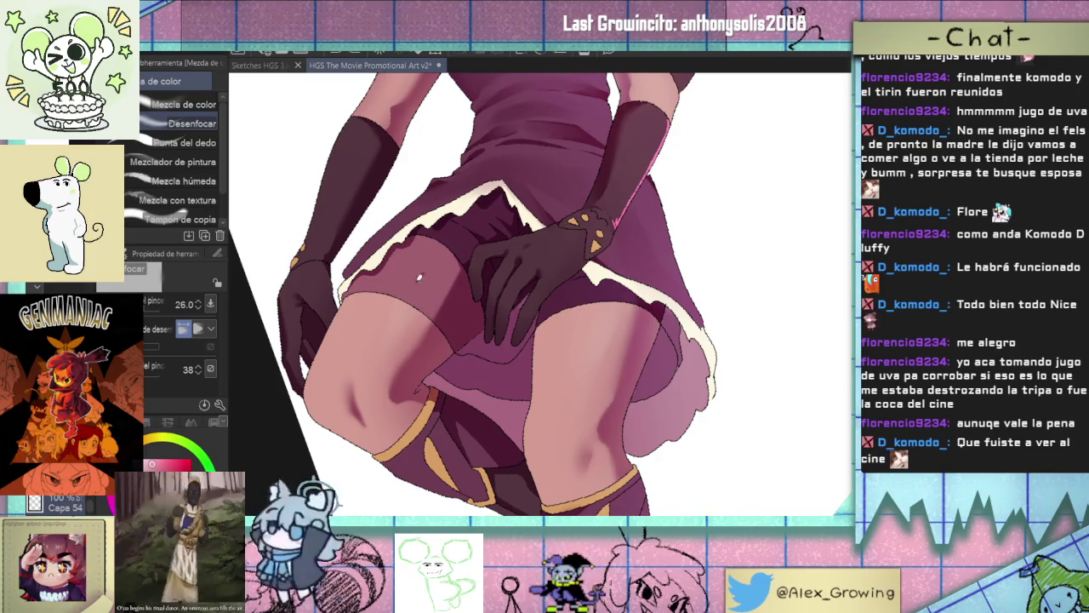
{"action": "scroll", "coordinate": [419, 277], "scroll_direction": "down", "scroll_amount": 3}
{"action": "scroll", "coordinate": [419, 277], "scroll_direction": "up", "scroll_amount": 2}
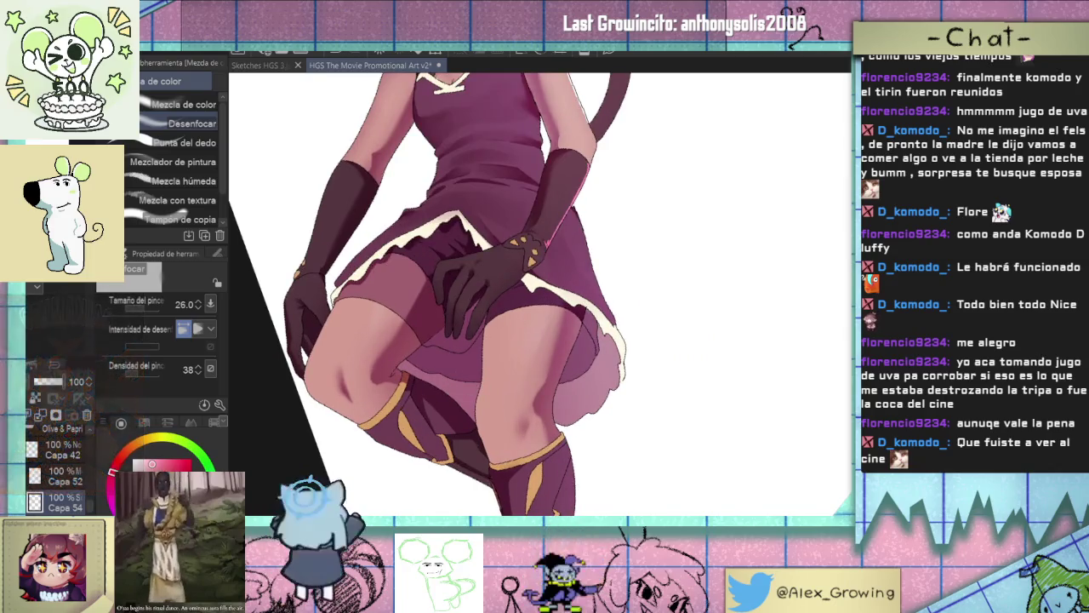
Add small white shine highlights to the knees and thighs, then review the whole figure.
{"action": "key", "text": "b"}
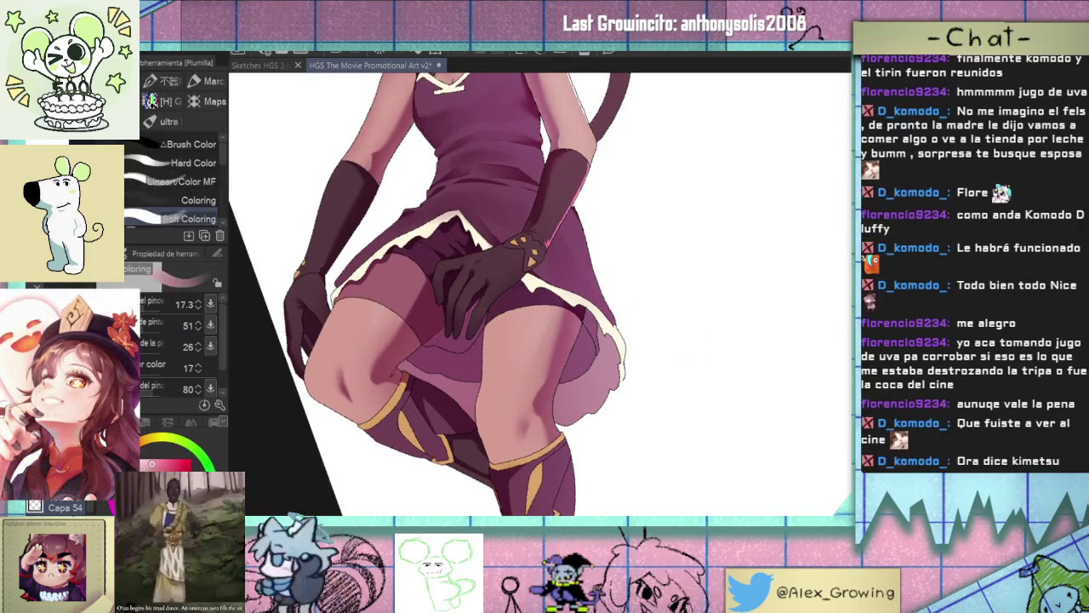
{"action": "left_click_drag", "start_coordinate": [615, 306], "coordinate": [650, 344]}
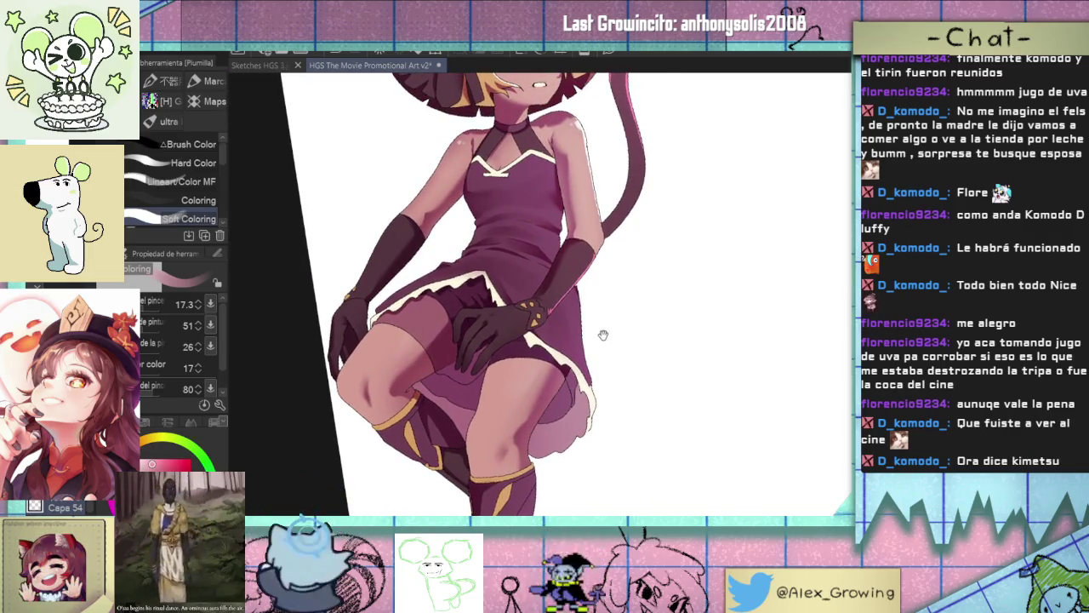
{"action": "scroll", "coordinate": [603, 334], "scroll_direction": "up", "scroll_amount": 3}
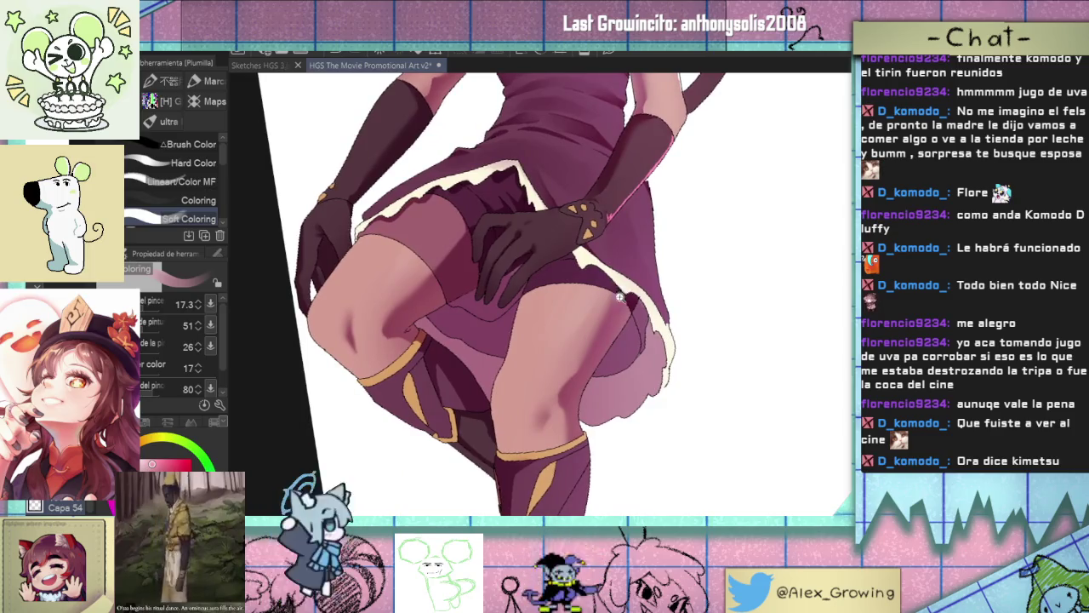
{"action": "scroll", "coordinate": [623, 296], "scroll_direction": "up", "scroll_amount": 2}
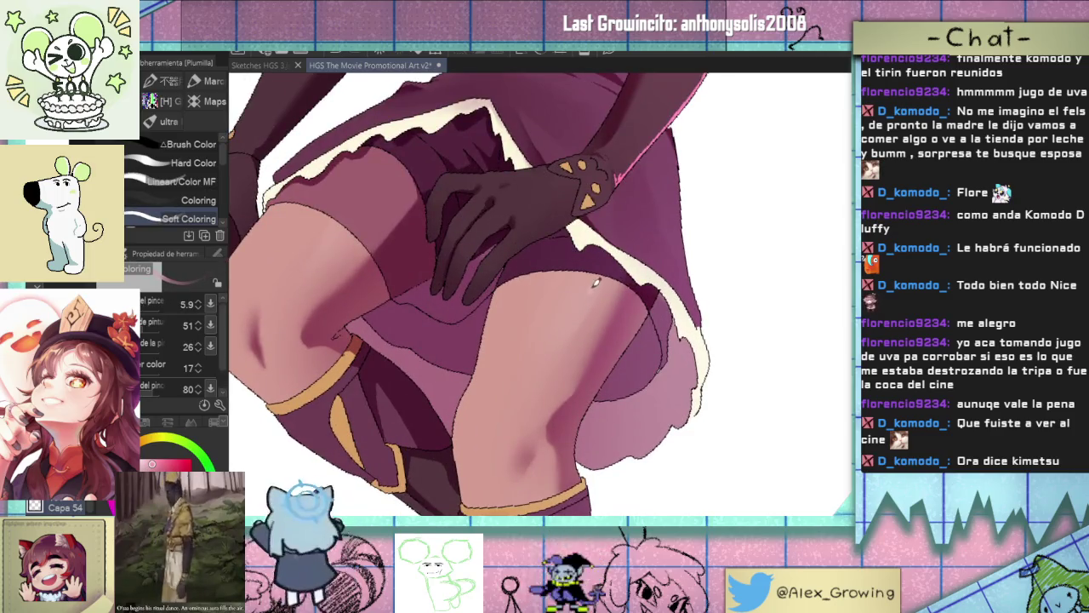
{"action": "scroll", "coordinate": [619, 362], "scroll_direction": "down", "scroll_amount": 3}
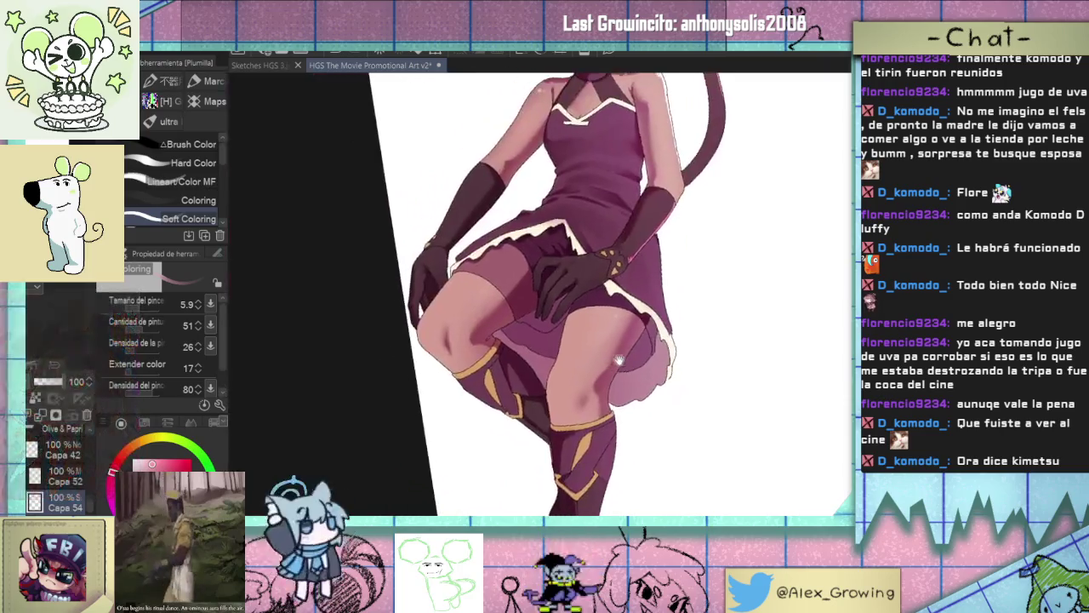
{"action": "scroll", "coordinate": [617, 363], "scroll_direction": "up", "scroll_amount": 3}
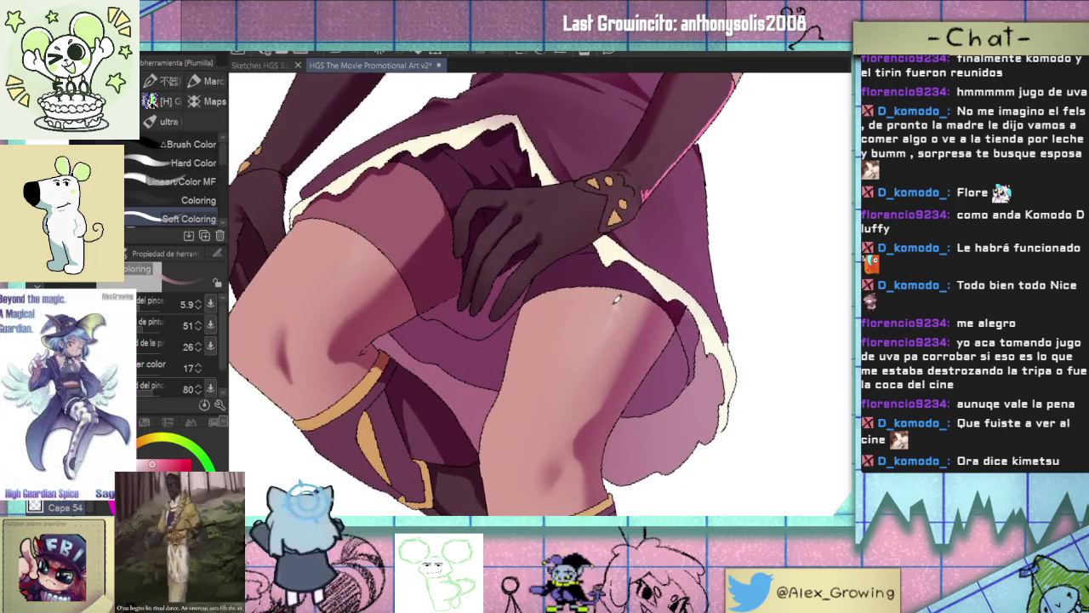
{"action": "scroll", "coordinate": [618, 297], "scroll_direction": "left", "scroll_amount": 2}
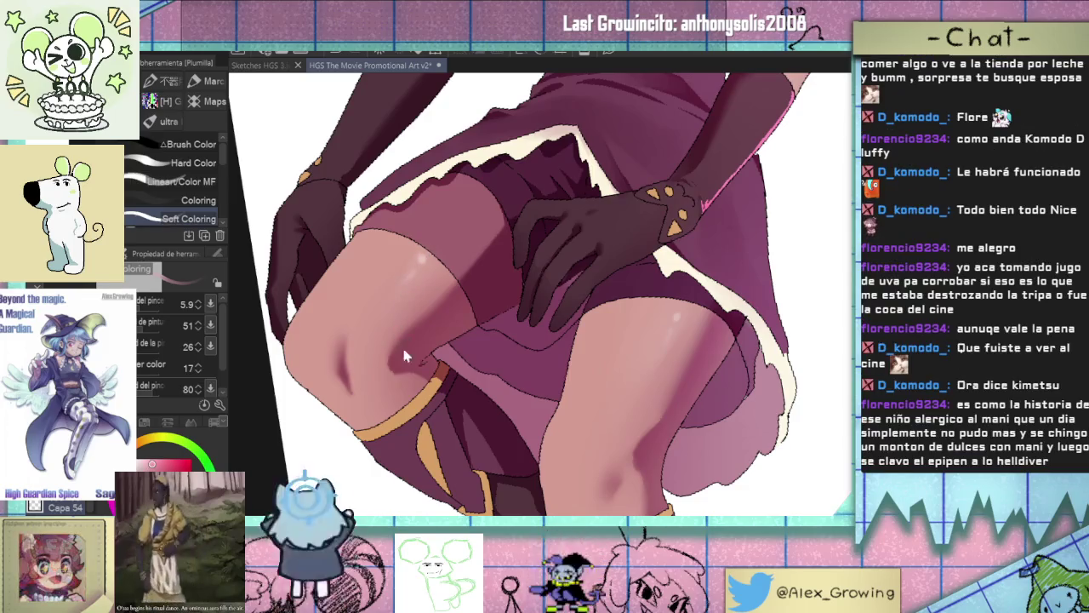
{"action": "scroll", "coordinate": [649, 386], "scroll_direction": "down", "scroll_amount": 3}
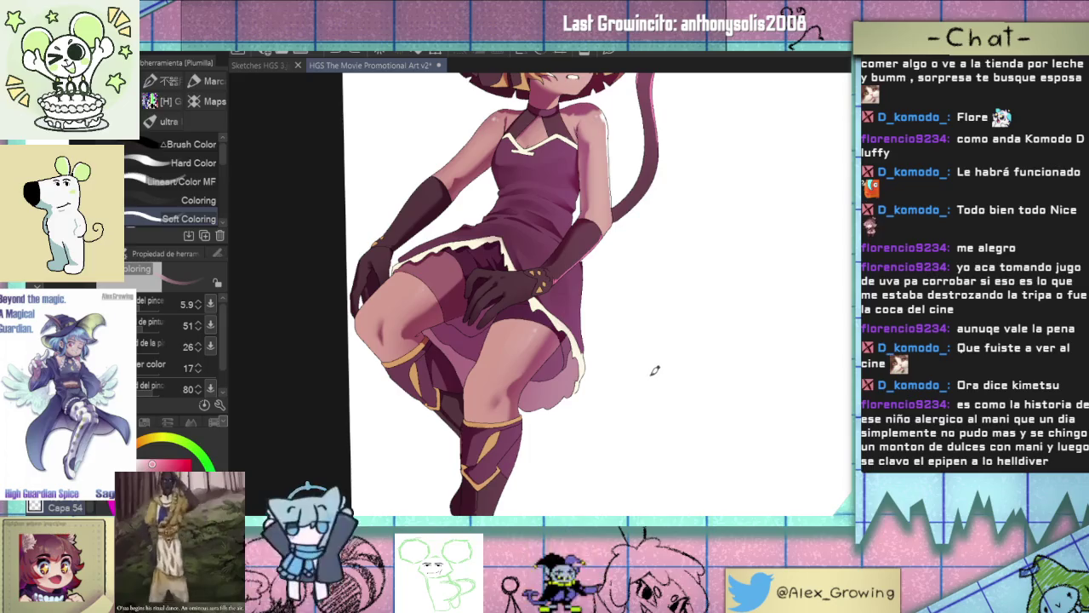
{"action": "scroll", "coordinate": [654, 370], "scroll_direction": "down", "scroll_amount": 3}
{"action": "mouse_move", "coordinate": [639, 365]}
{"action": "left_mouse_down"}
{"action": "mouse_move", "coordinate": [534, 365]}
{"action": "mouse_move", "coordinate": [632, 328]}
{"action": "mouse_move", "coordinate": [551, 352]}
{"action": "mouse_move", "coordinate": [625, 253]}
{"action": "mouse_move", "coordinate": [607, 340]}
{"action": "mouse_move", "coordinate": [561, 384]}
{"action": "left_mouse_up"}
{"action": "scroll", "coordinate": [544, 341], "scroll_direction": "up", "scroll_amount": 3}
{"action": "scroll", "coordinate": [528, 332], "scroll_direction": "down", "scroll_amount": 3}
{"action": "mouse_move", "coordinate": [524, 339]}
{"action": "left_mouse_down"}
{"action": "mouse_move", "coordinate": [530, 319]}
{"action": "mouse_move", "coordinate": [630, 241]}
{"action": "left_mouse_up"}
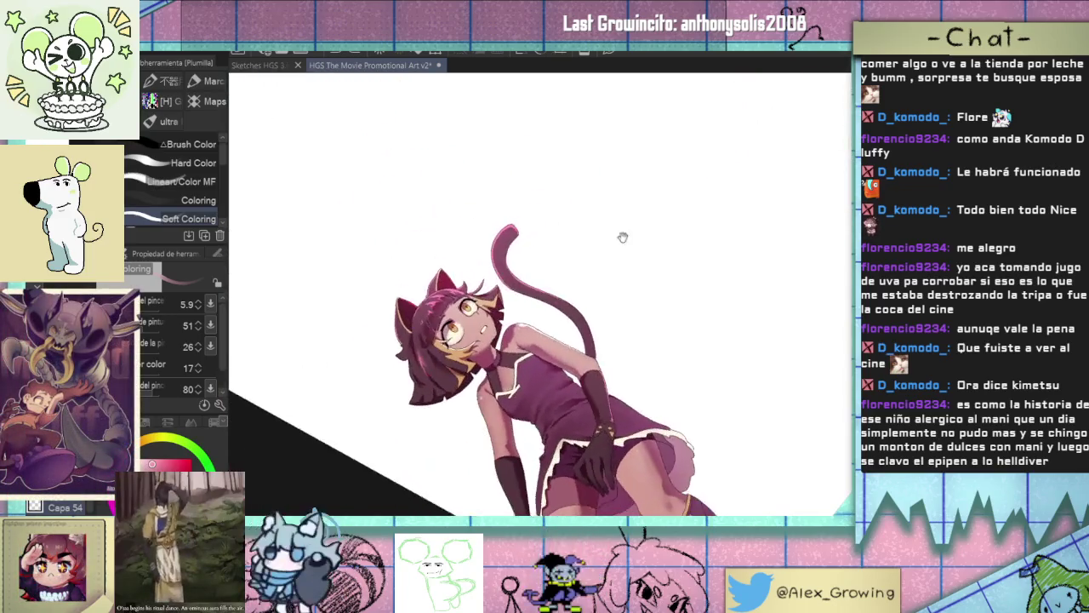
{"action": "scroll", "coordinate": [630, 241], "scroll_direction": "up", "scroll_amount": 4}
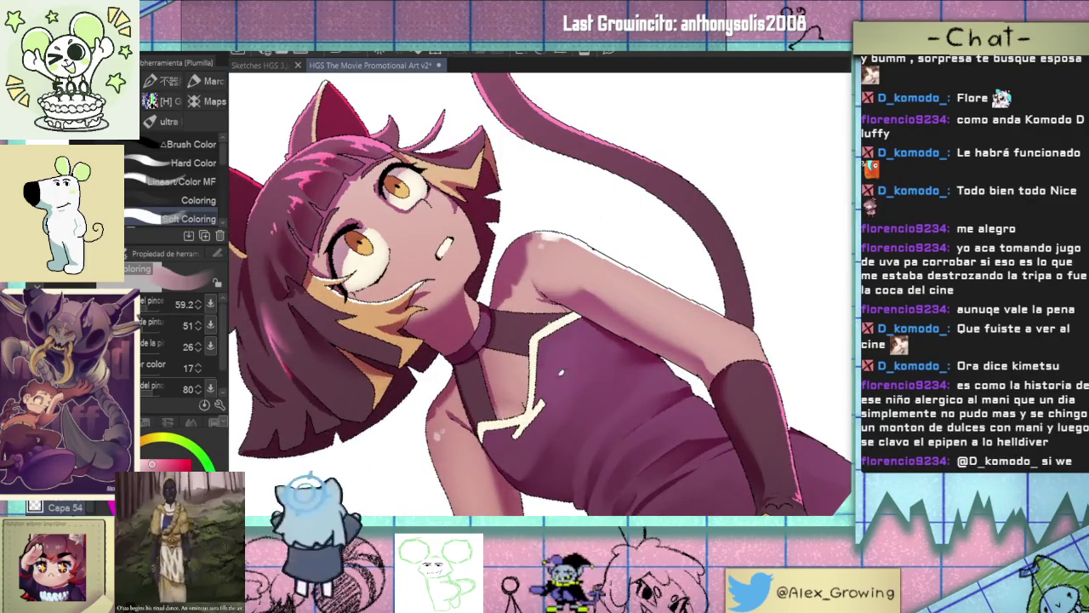
{"action": "left_click_drag", "start_coordinate": [564, 379], "coordinate": [524, 436]}
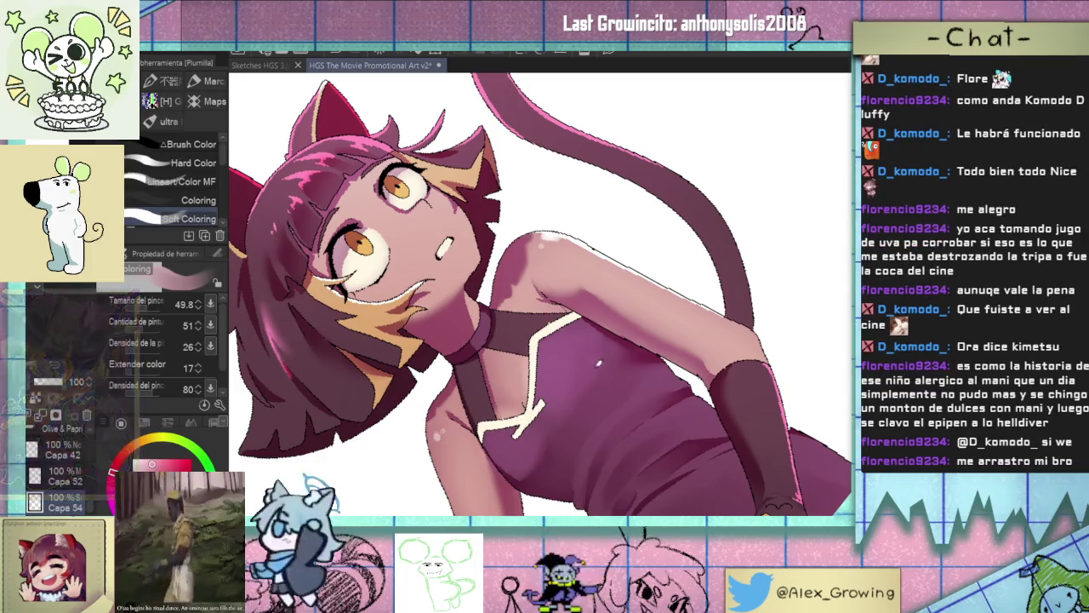
{"action": "scroll", "coordinate": [595, 425], "scroll_direction": "down", "scroll_amount": 2}
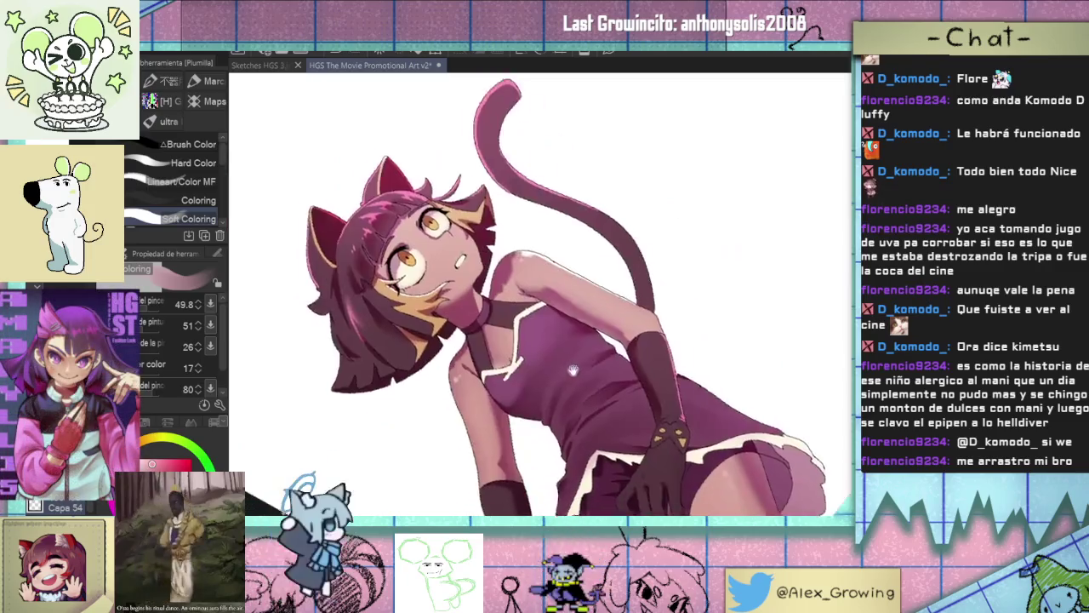
{"action": "scroll", "coordinate": [596, 425], "scroll_direction": "up", "scroll_amount": 4}
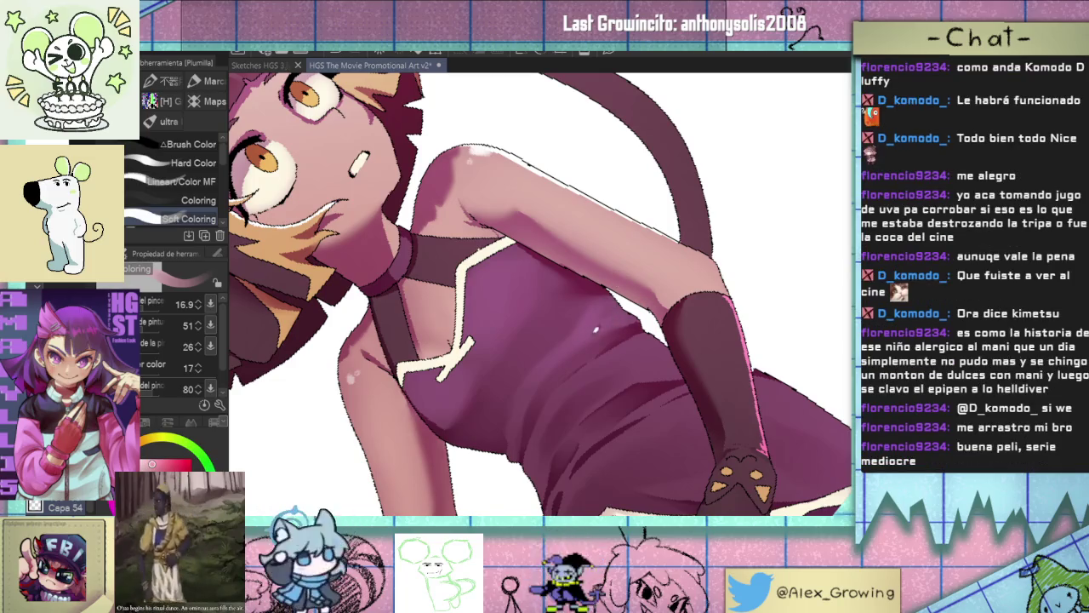
{"action": "scroll", "coordinate": [560, 356], "scroll_direction": "down", "scroll_amount": 2}
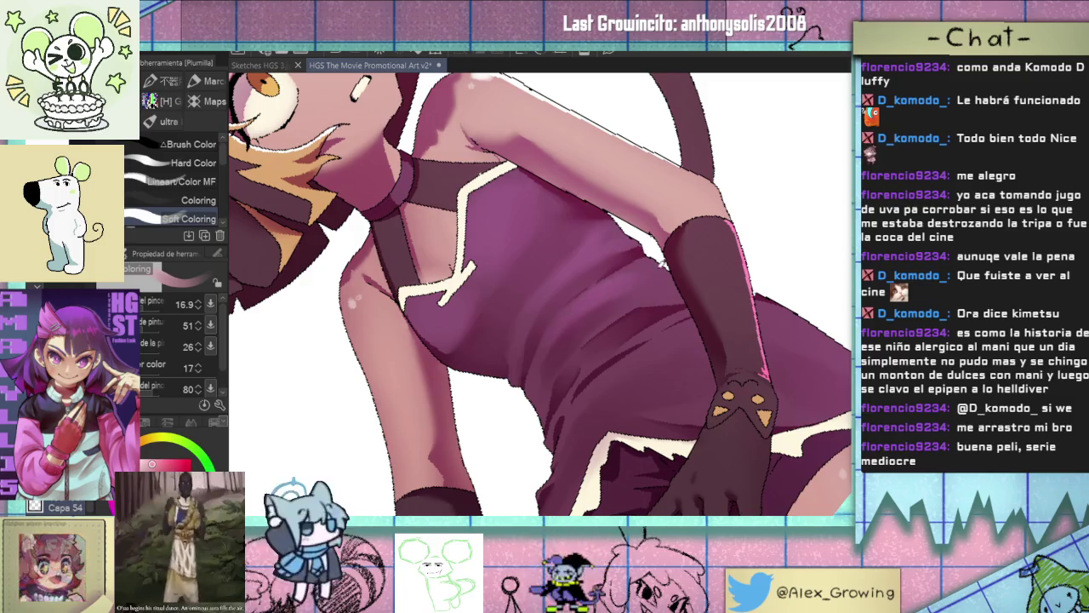
{"action": "key", "text": "ctrl+0"}
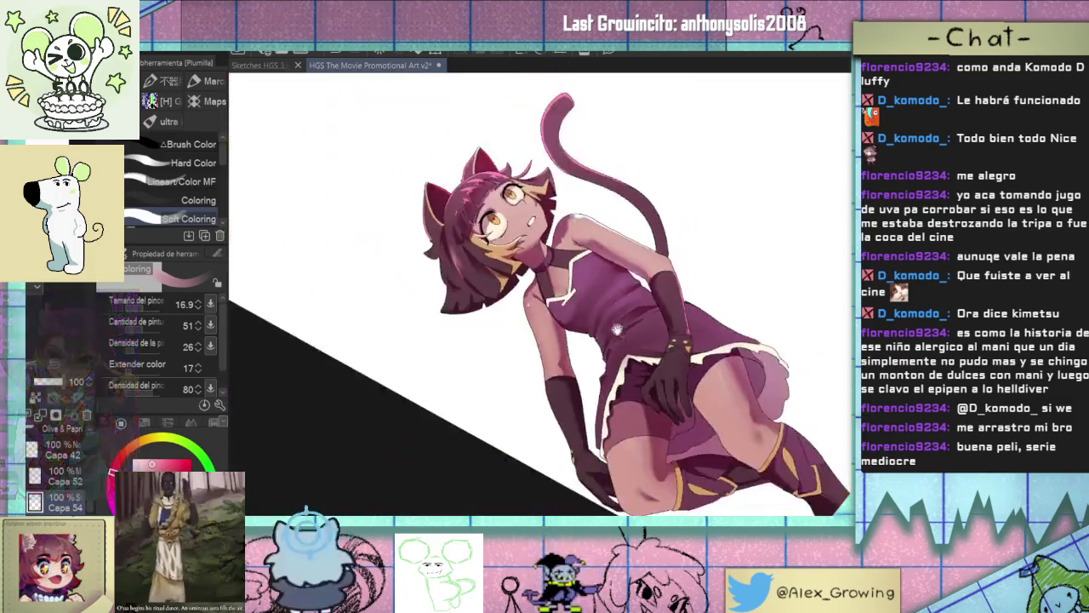
{"action": "left_click_drag", "start_coordinate": [347, 292], "coordinate": [623, 338]}
{"action": "left_click", "coordinate": [623, 338]}
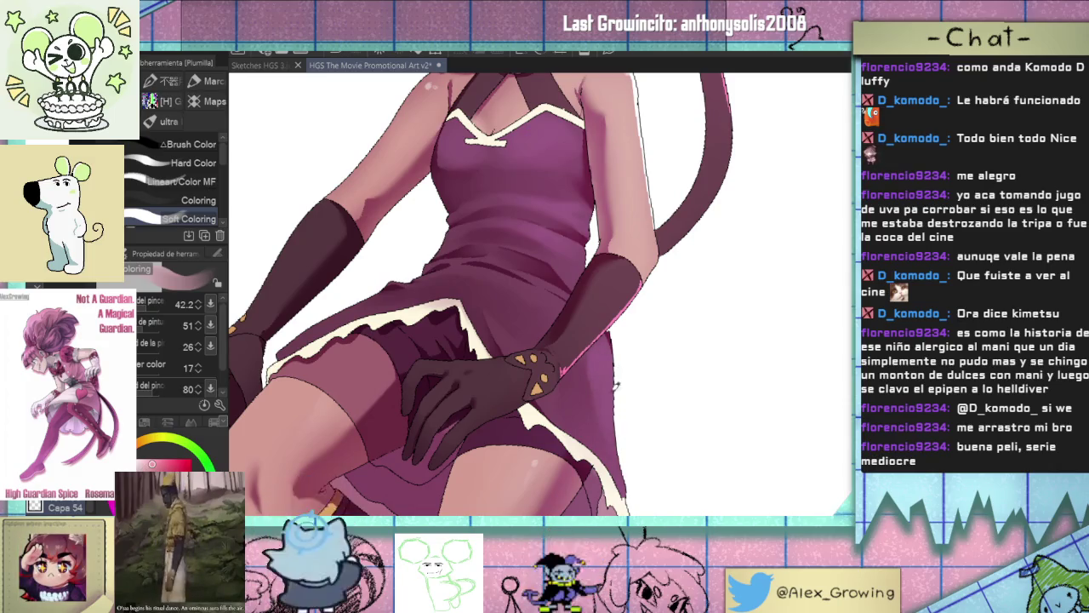
{"action": "left_click_drag", "start_coordinate": [613, 369], "coordinate": [688, 257]}
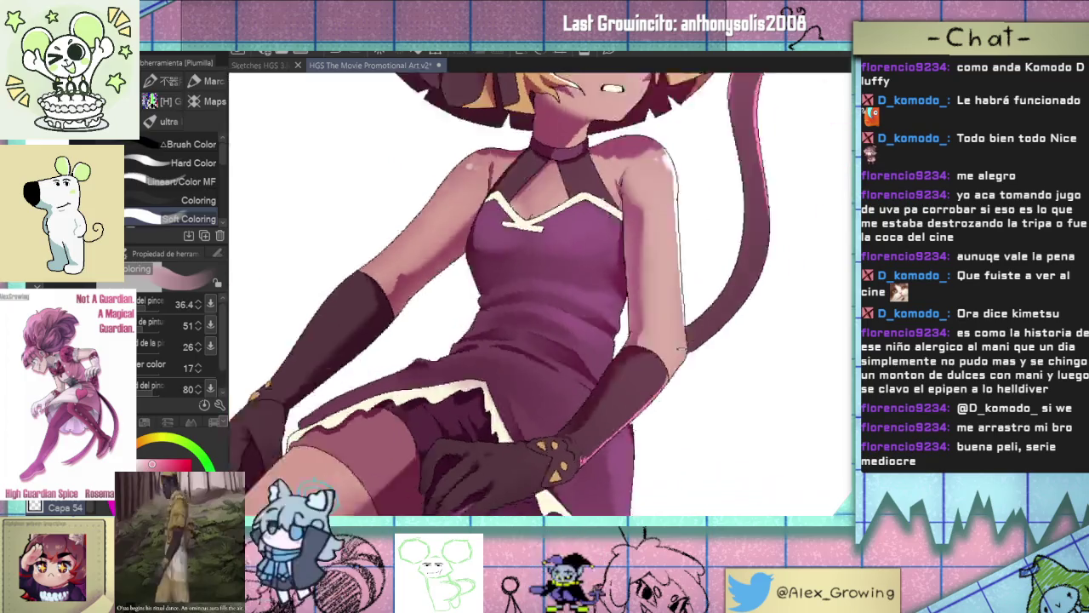
{"action": "scroll", "coordinate": [627, 316], "scroll_direction": "up", "scroll_amount": 3}
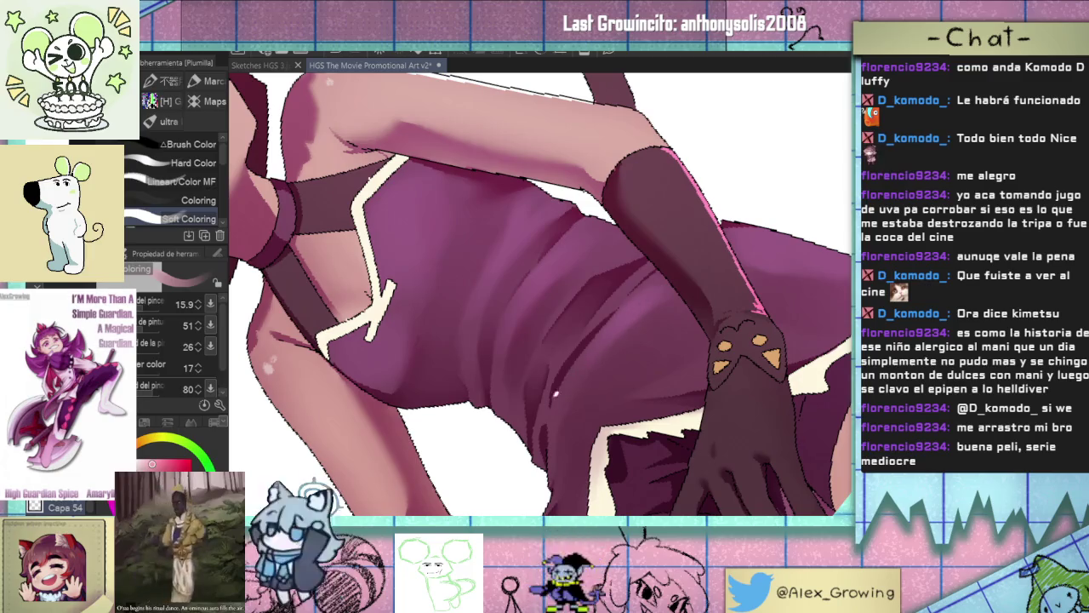
{"action": "scroll", "coordinate": [661, 278], "scroll_direction": "down", "scroll_amount": 1}
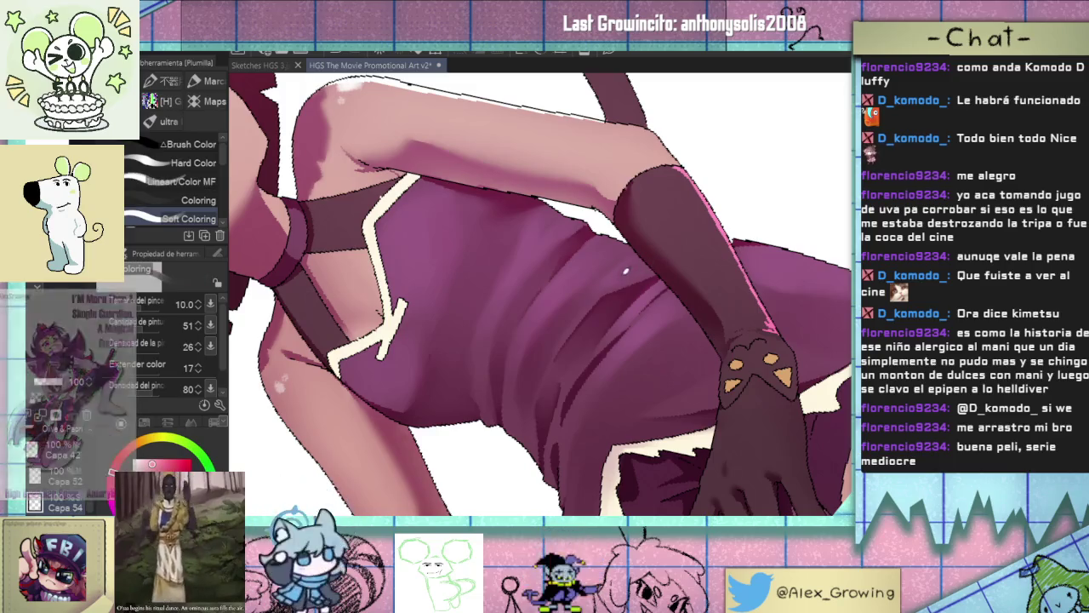
{"action": "scroll", "coordinate": [640, 256], "scroll_direction": "down", "scroll_amount": 5}
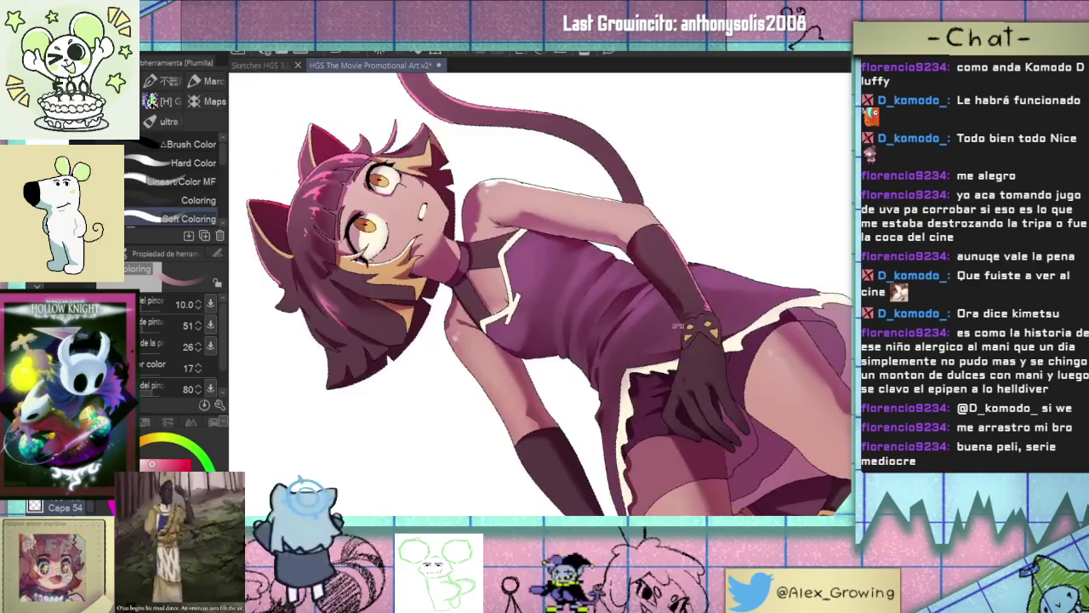
{"action": "scroll", "coordinate": [638, 271], "scroll_direction": "up", "scroll_amount": 6}
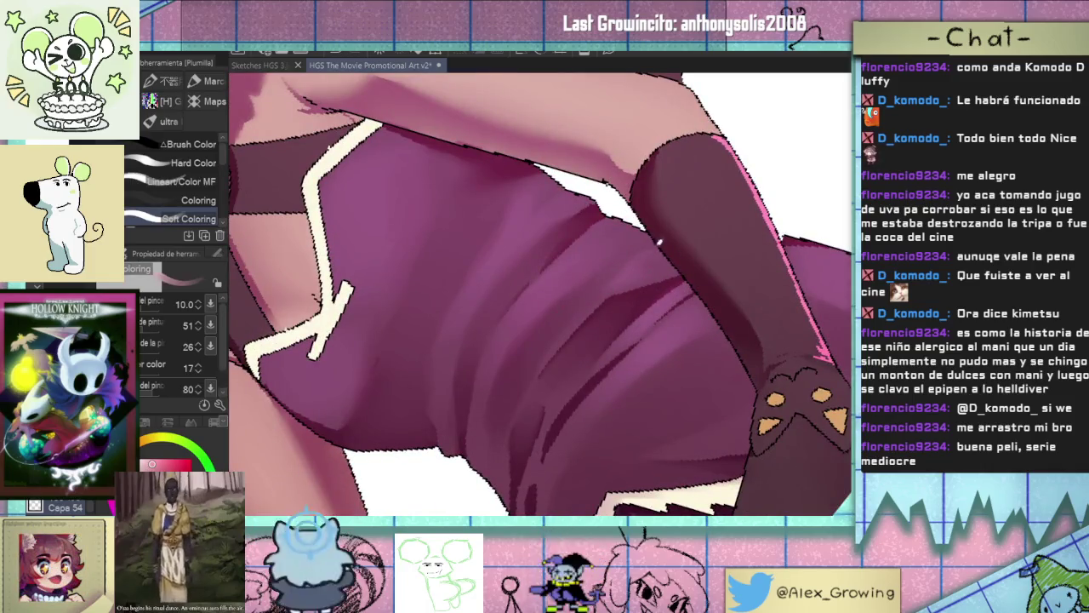
{"action": "scroll", "coordinate": [661, 239], "scroll_direction": "down", "scroll_amount": 5}
{"action": "scroll", "coordinate": [632, 411], "scroll_direction": "up", "scroll_amount": 3}
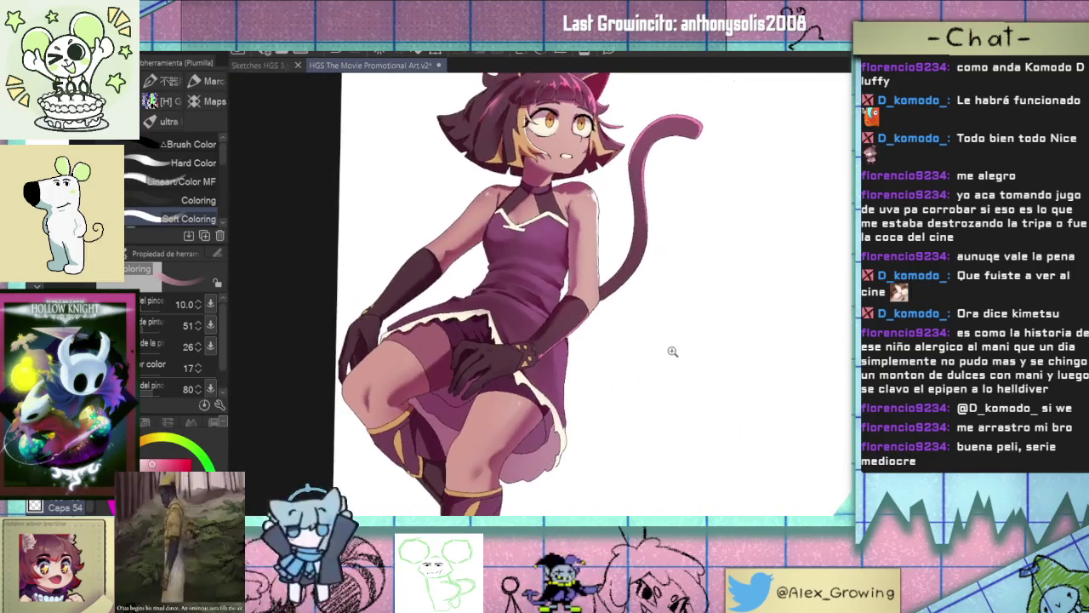
{"action": "scroll", "coordinate": [627, 358], "scroll_direction": "down", "scroll_amount": 3}
{"action": "left_click_drag", "start_coordinate": [649, 371], "coordinate": [686, 275]}
{"action": "scroll", "coordinate": [592, 286], "scroll_direction": "up", "scroll_amount": 5}
{"action": "scroll", "coordinate": [592, 286], "scroll_direction": "up", "scroll_amount": 2}
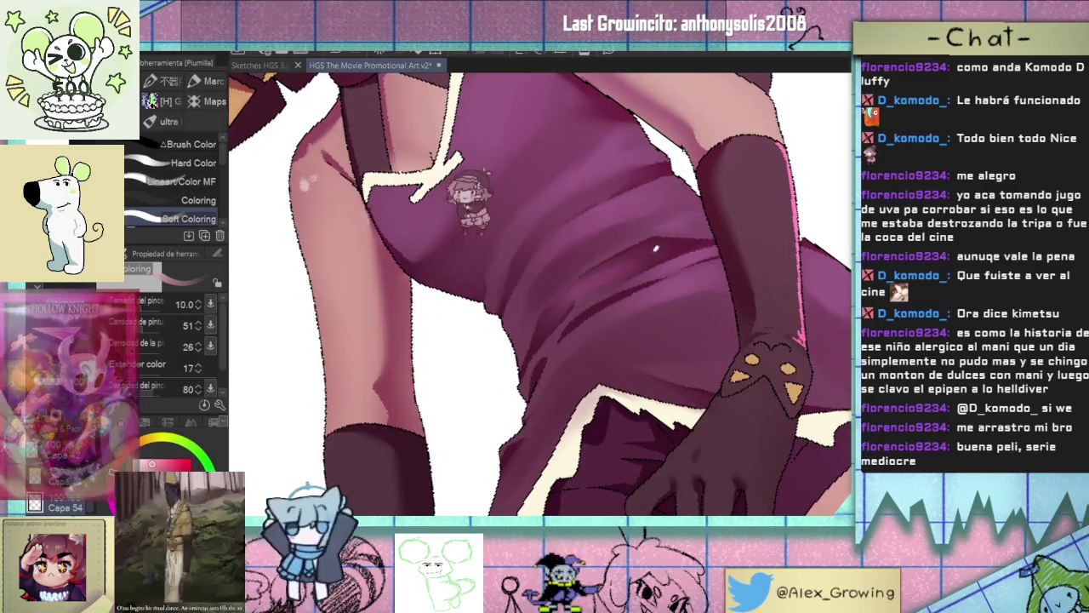
{"action": "scroll", "coordinate": [674, 243], "scroll_direction": "down", "scroll_amount": 2}
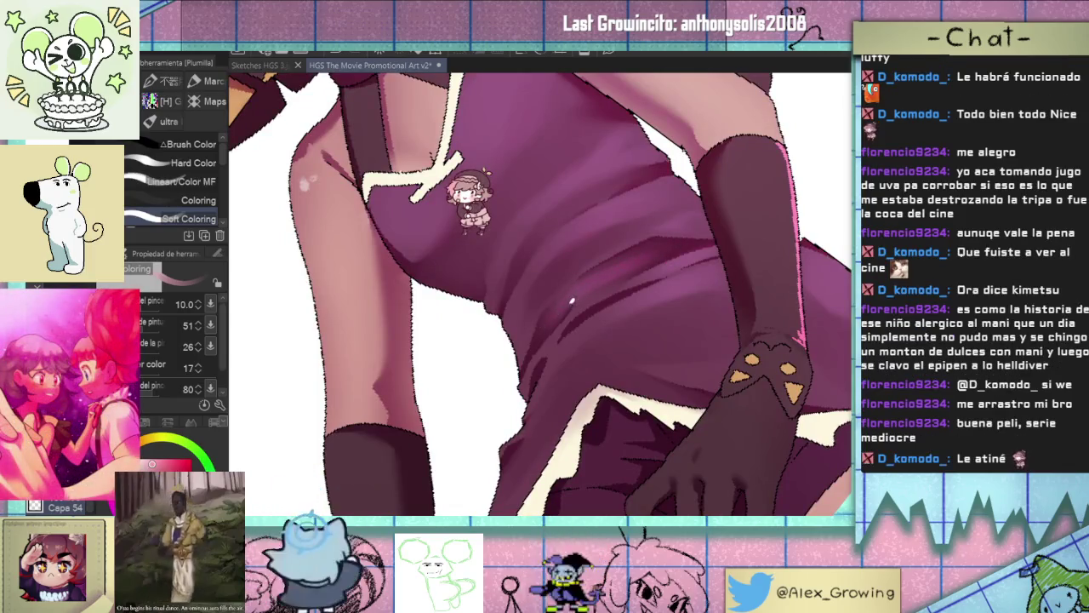
{"action": "scroll", "coordinate": [638, 282], "scroll_direction": "down", "scroll_amount": 3}
{"action": "mouse_move", "coordinate": [672, 312]}
{"action": "left_mouse_down"}
{"action": "mouse_move", "coordinate": [589, 415]}
{"action": "mouse_move", "coordinate": [660, 345]}
{"action": "mouse_move", "coordinate": [664, 358]}
{"action": "mouse_move", "coordinate": [653, 349]}
{"action": "mouse_move", "coordinate": [605, 369]}
{"action": "mouse_move", "coordinate": [510, 333]}
{"action": "left_mouse_up"}
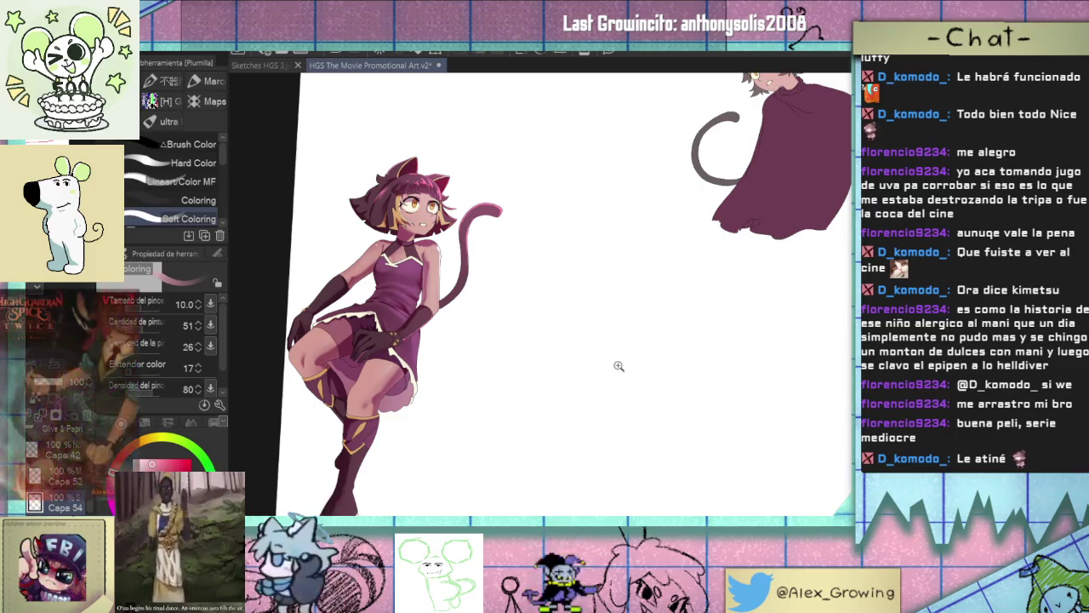
Move the pale-haired character with round glasses into place just below the cat girl.
{"action": "left_click_drag", "start_coordinate": [614, 372], "coordinate": [559, 423]}
{"action": "scroll", "coordinate": [584, 408], "scroll_direction": "down", "scroll_amount": 3}
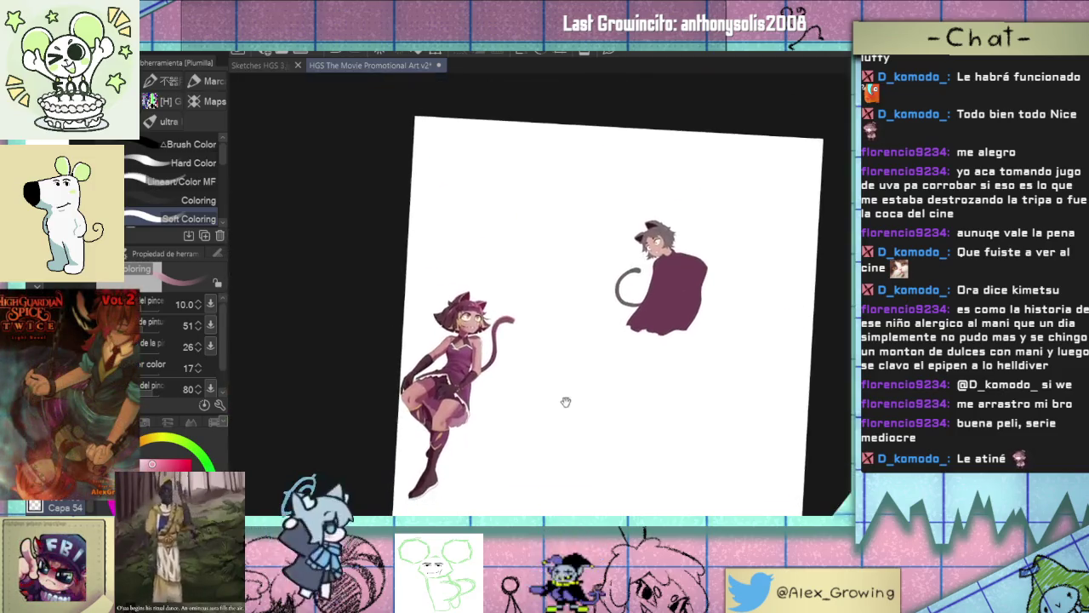
{"action": "scroll", "coordinate": [564, 401], "scroll_direction": "up", "scroll_amount": 5}
{"action": "scroll", "coordinate": [536, 375], "scroll_direction": "down", "scroll_amount": 5}
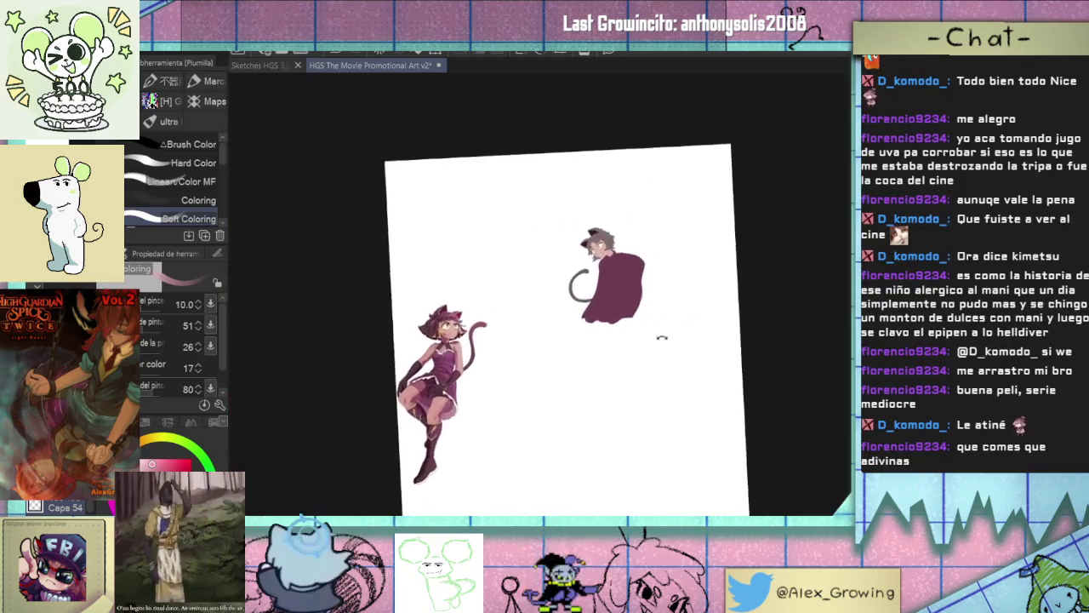
{"action": "scroll", "coordinate": [605, 372], "scroll_direction": "up", "scroll_amount": 3}
{"action": "scroll", "coordinate": [600, 314], "scroll_direction": "down", "scroll_amount": 1}
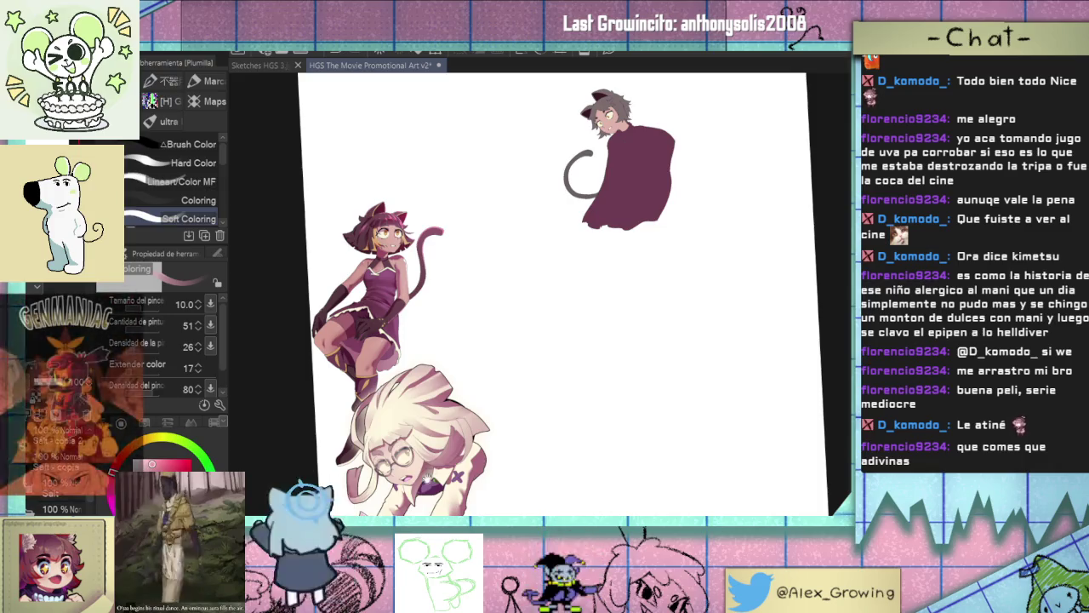
{"action": "left_click_drag", "start_coordinate": [436, 461], "coordinate": [442, 393]}
{"action": "scroll", "coordinate": [438, 404], "scroll_direction": "up", "scroll_amount": 3}
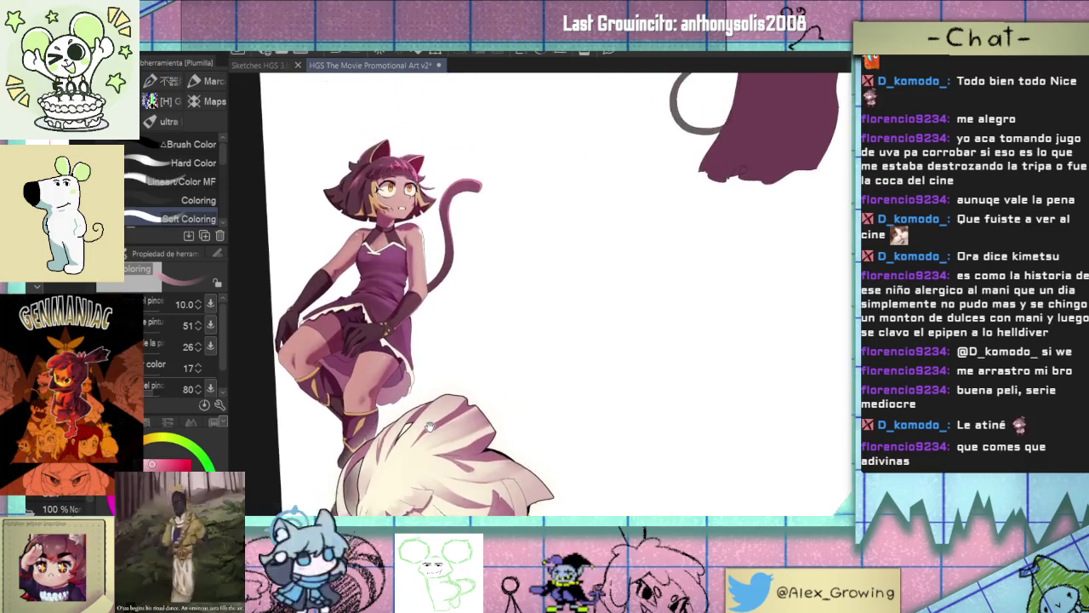
{"action": "mouse_move", "coordinate": [442, 478]}
{"action": "left_mouse_down"}
{"action": "mouse_move", "coordinate": [436, 252]}
{"action": "mouse_move", "coordinate": [425, 339]}
{"action": "left_mouse_up"}
{"action": "scroll", "coordinate": [485, 397], "scroll_direction": "down", "scroll_amount": 2}
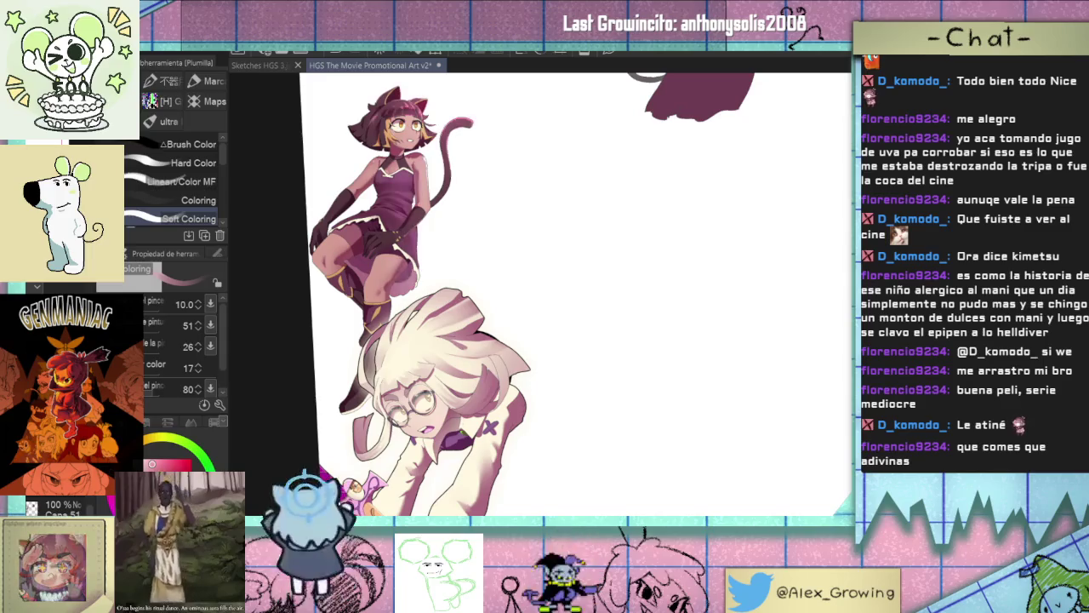
{"action": "scroll", "coordinate": [485, 376], "scroll_direction": "up", "scroll_amount": 5}
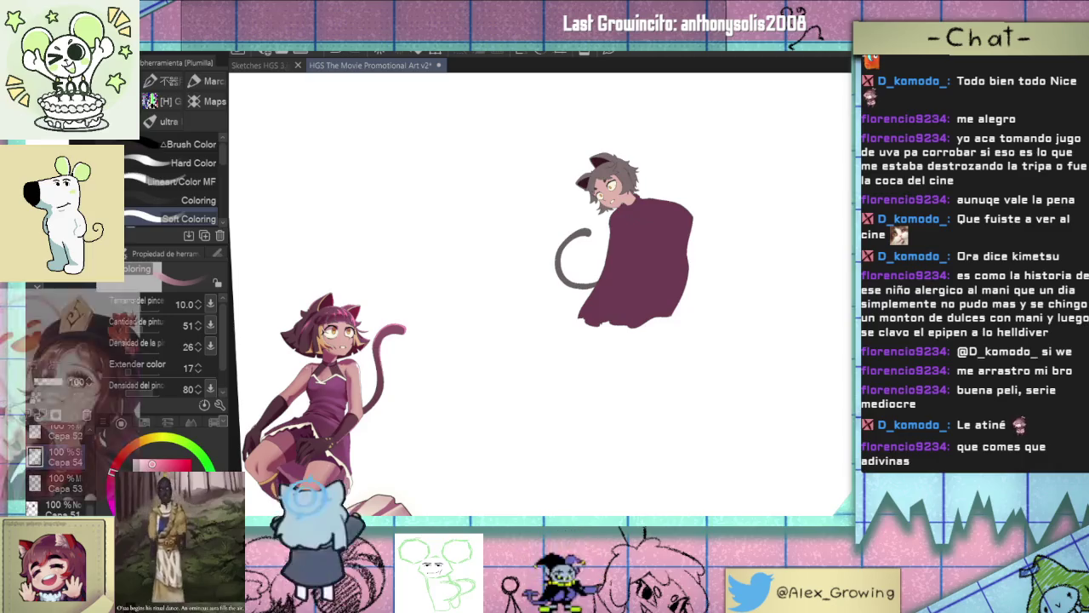
Airbrush soft light across the purple cloak and grey tail, then return to the G pen.
{"action": "key", "text": "b"}
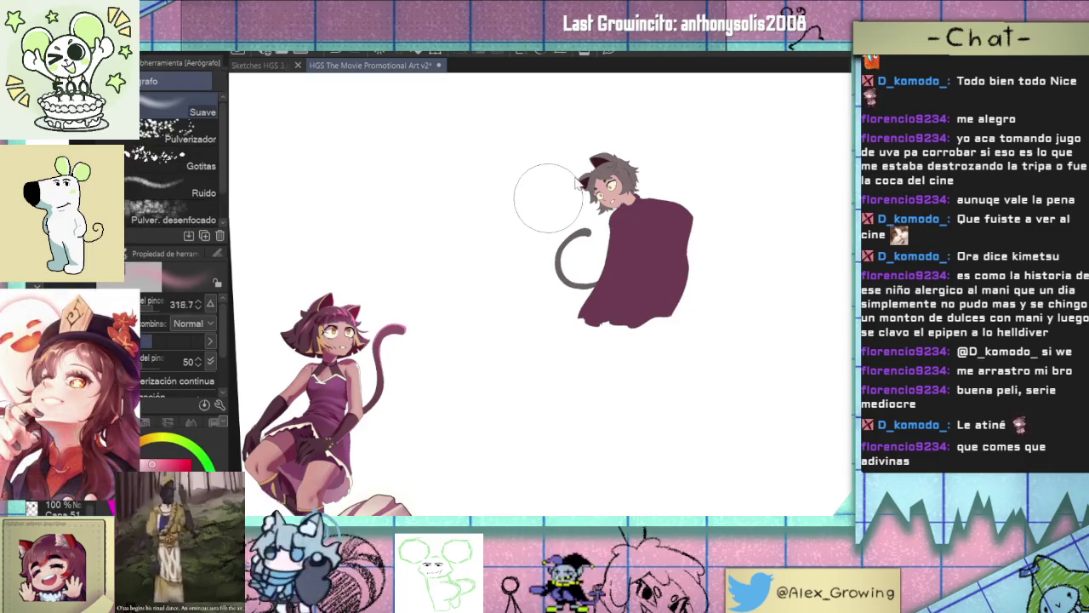
{"action": "scroll", "coordinate": [598, 128], "scroll_direction": "up", "scroll_amount": 1}
{"action": "scroll", "coordinate": [599, 194], "scroll_direction": "up", "scroll_amount": 1}
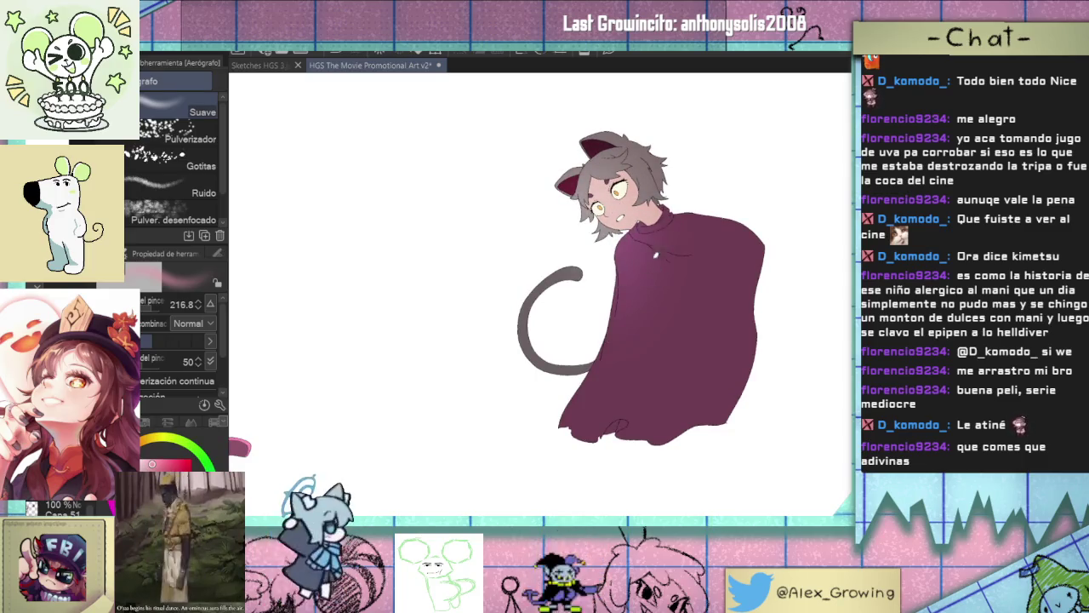
{"action": "left_click_drag", "start_coordinate": [652, 291], "coordinate": [630, 375]}
{"action": "left_click_drag", "start_coordinate": [656, 340], "coordinate": [621, 417]}
{"action": "left_click_drag", "start_coordinate": [536, 349], "coordinate": [555, 275]}
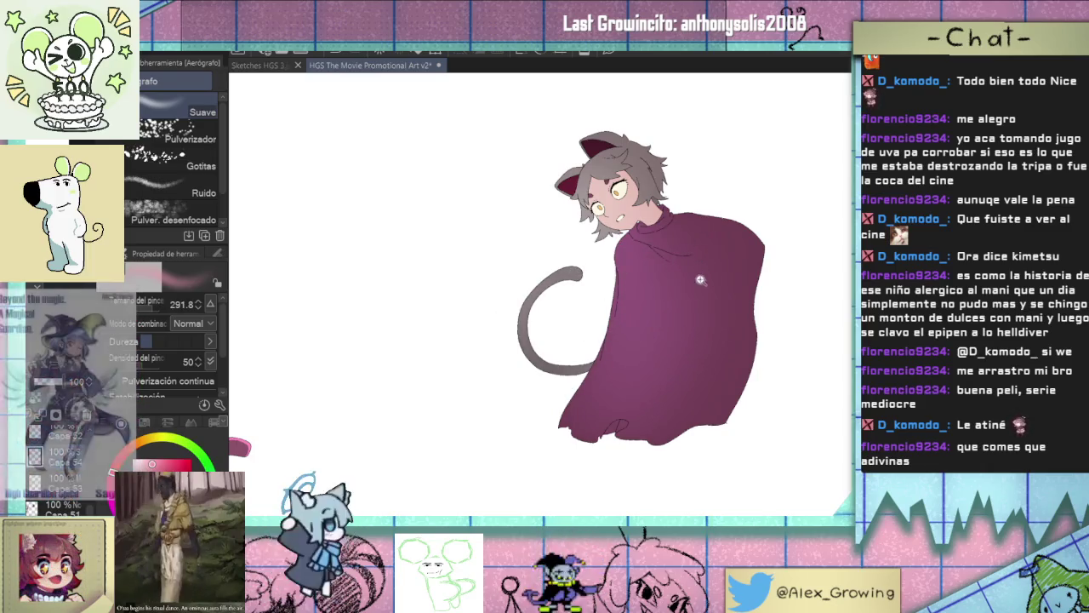
{"action": "scroll", "coordinate": [661, 294], "scroll_direction": "down", "scroll_amount": 2}
{"action": "scroll", "coordinate": [660, 294], "scroll_direction": "up", "scroll_amount": 1}
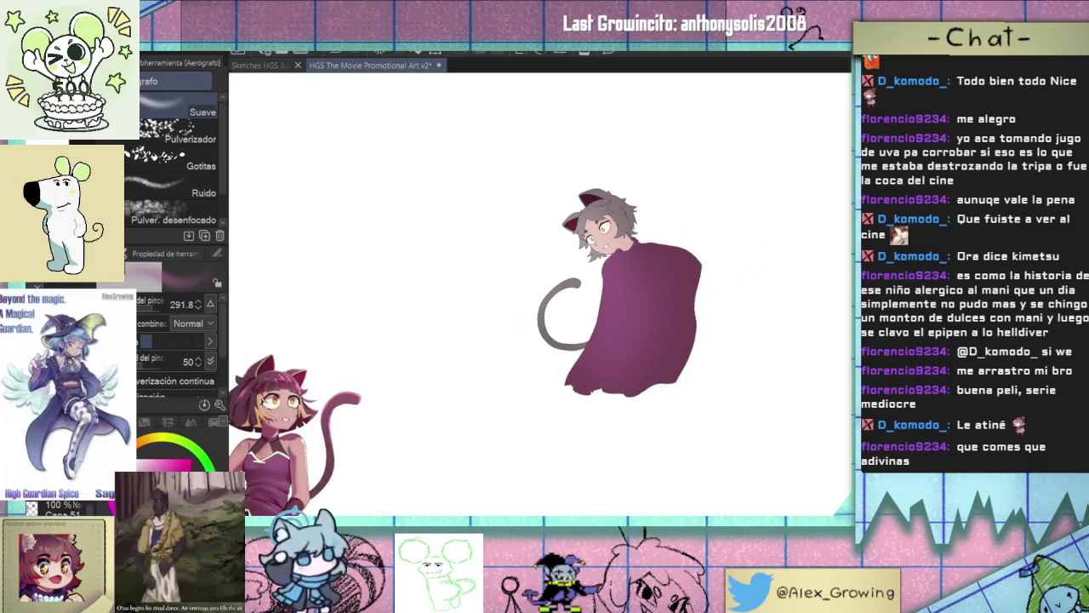
{"action": "key", "text": "p"}
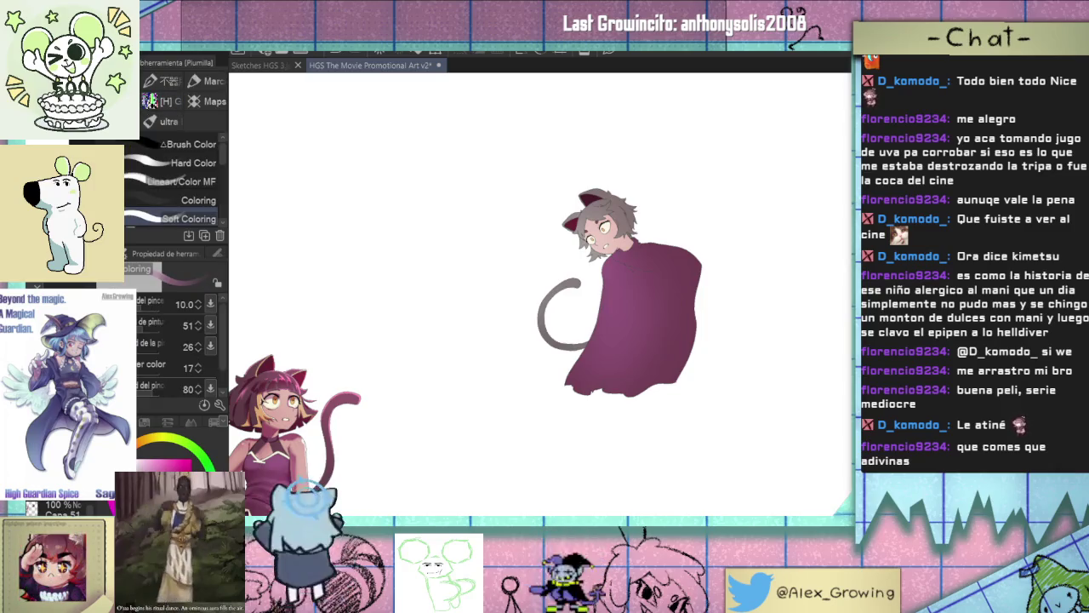
{"action": "key", "text": "p"}
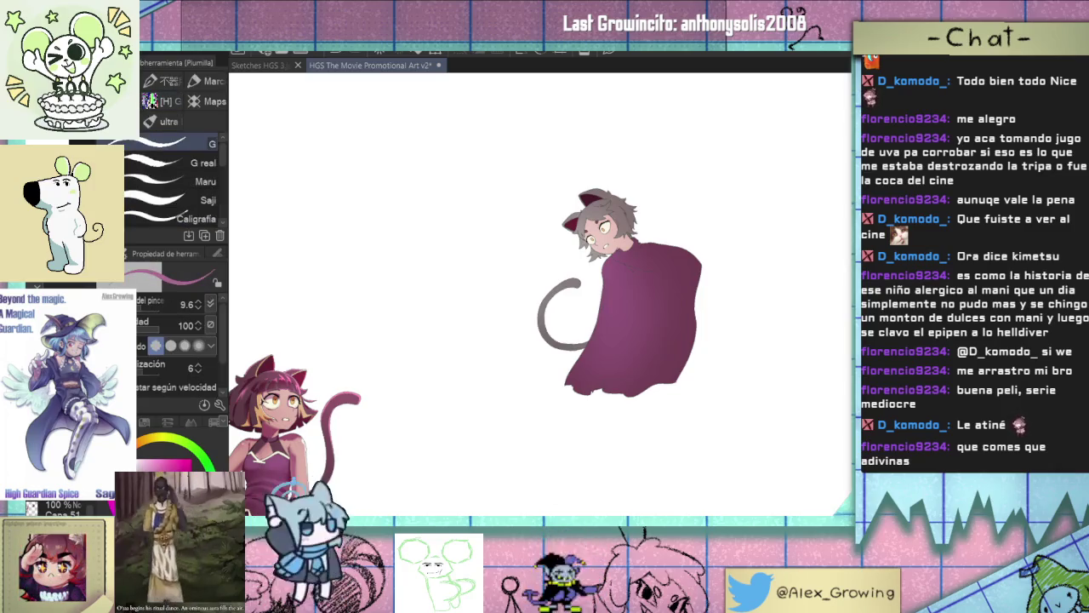
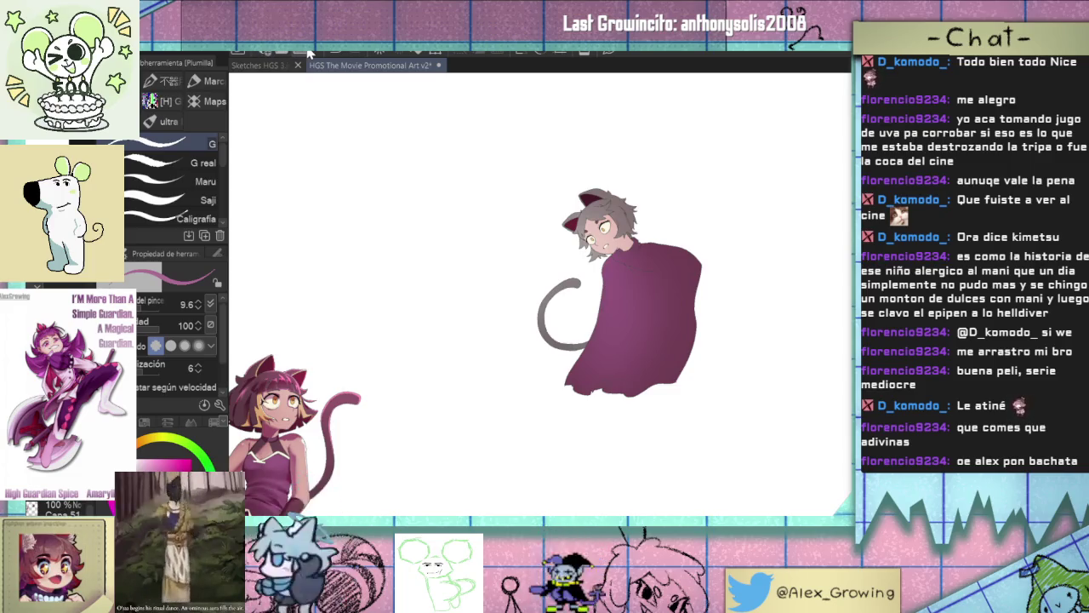
Save the illustration and zoom and rotate the view close onto the cape.
{"action": "key", "text": "ctrl+s"}
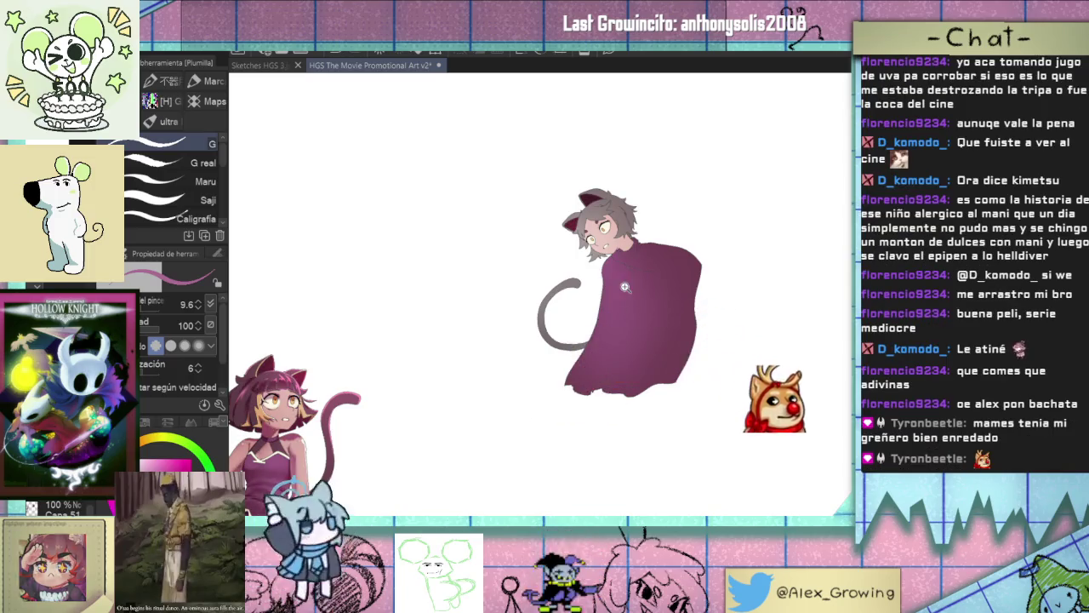
{"action": "scroll", "coordinate": [638, 295], "scroll_direction": "up", "scroll_amount": 2}
{"action": "scroll", "coordinate": [638, 295], "scroll_direction": "up", "scroll_amount": 3}
{"action": "left_click_drag", "start_coordinate": [639, 295], "coordinate": [653, 257]}
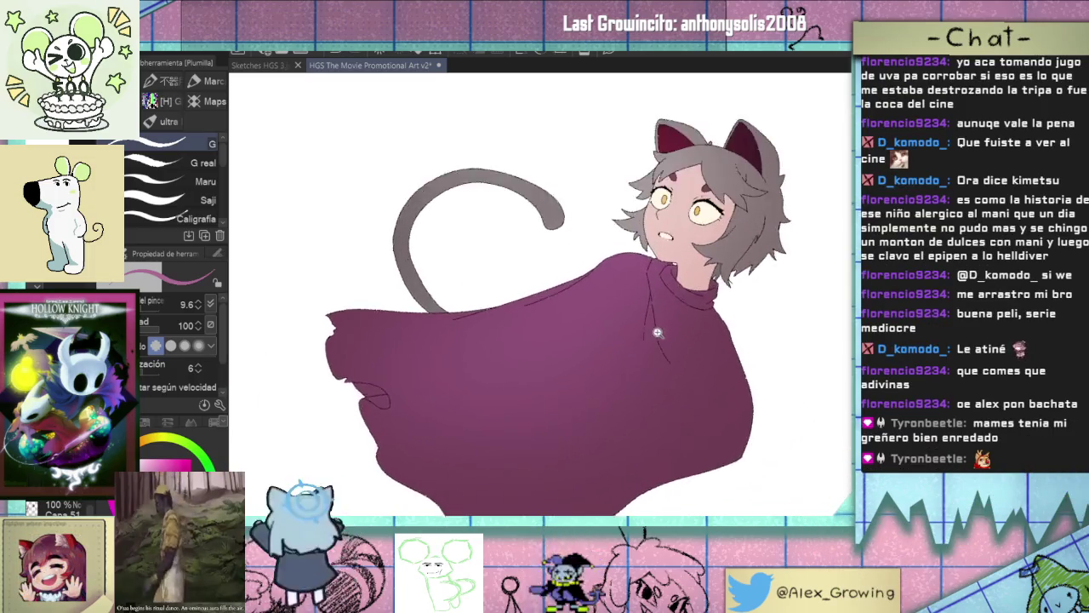
{"action": "scroll", "coordinate": [653, 257], "scroll_direction": "up", "scroll_amount": 2}
{"action": "left_click_drag", "start_coordinate": [571, 324], "coordinate": [646, 402]}
Draw dark fold strokes just below the cape's collar, undoing the stray diagonal line.
{"action": "mouse_move", "coordinate": [632, 340]}
{"action": "left_mouse_down"}
{"action": "mouse_move", "coordinate": [645, 410]}
{"action": "mouse_move", "coordinate": [587, 423]}
{"action": "left_mouse_up"}
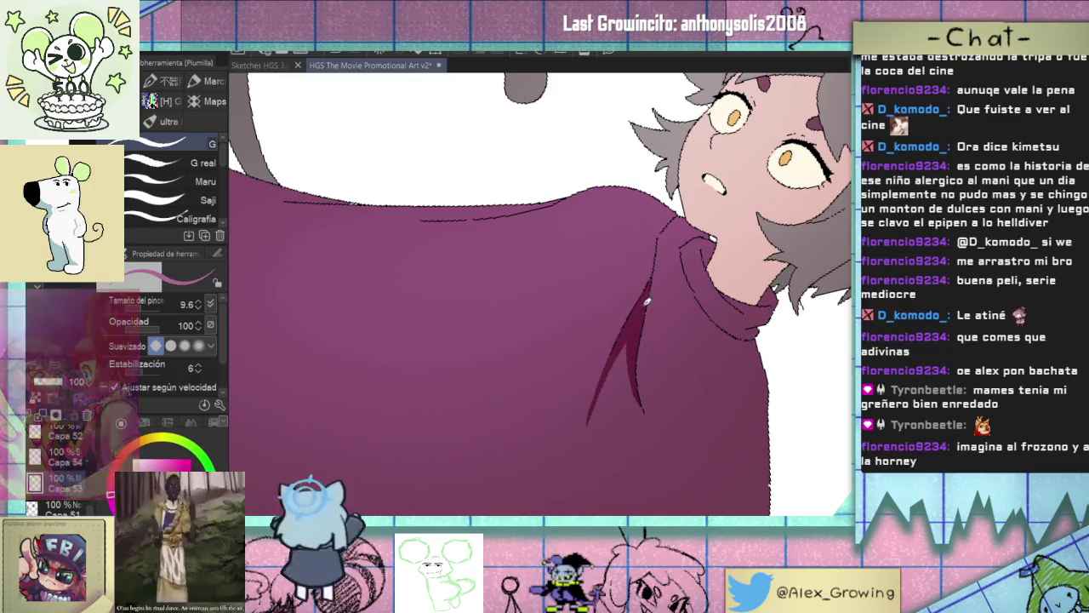
{"action": "key", "text": "ctrl+0"}
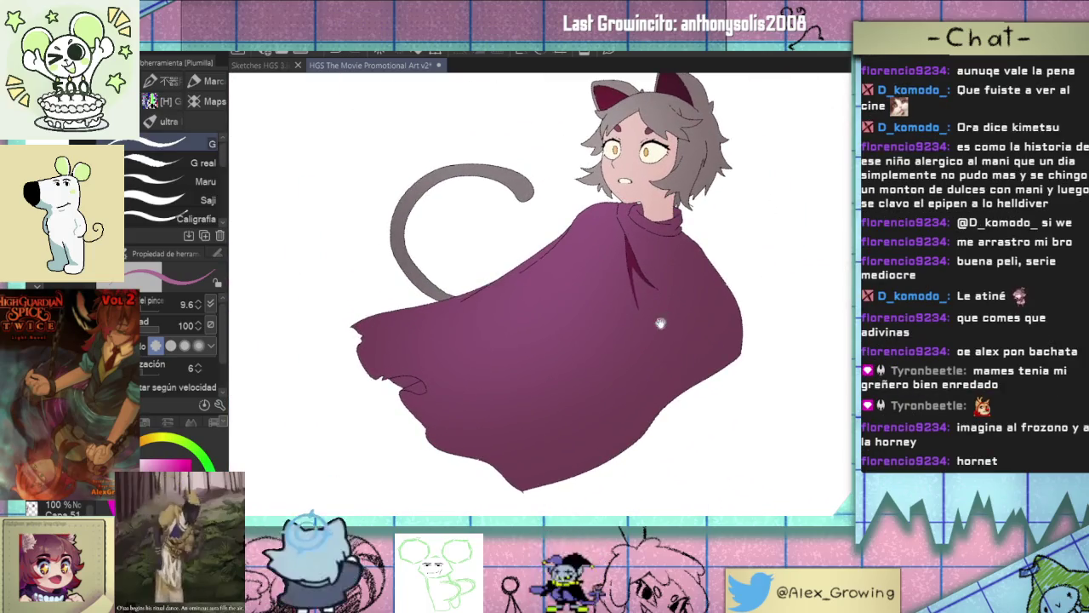
{"action": "key", "text": "ctrl+plus"}
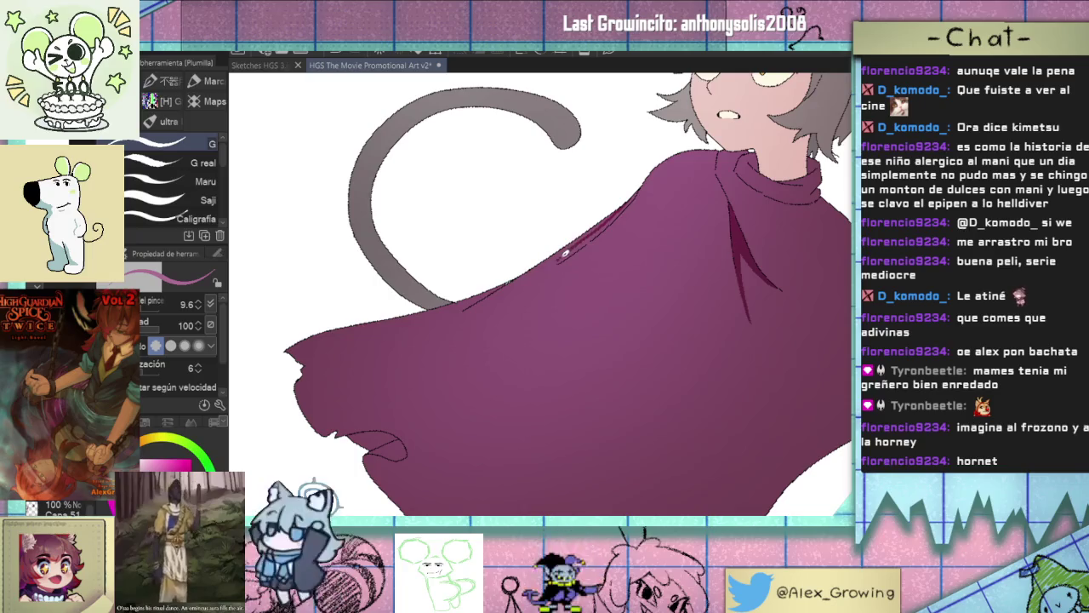
{"action": "left_click_drag", "start_coordinate": [563, 258], "coordinate": [575, 248]}
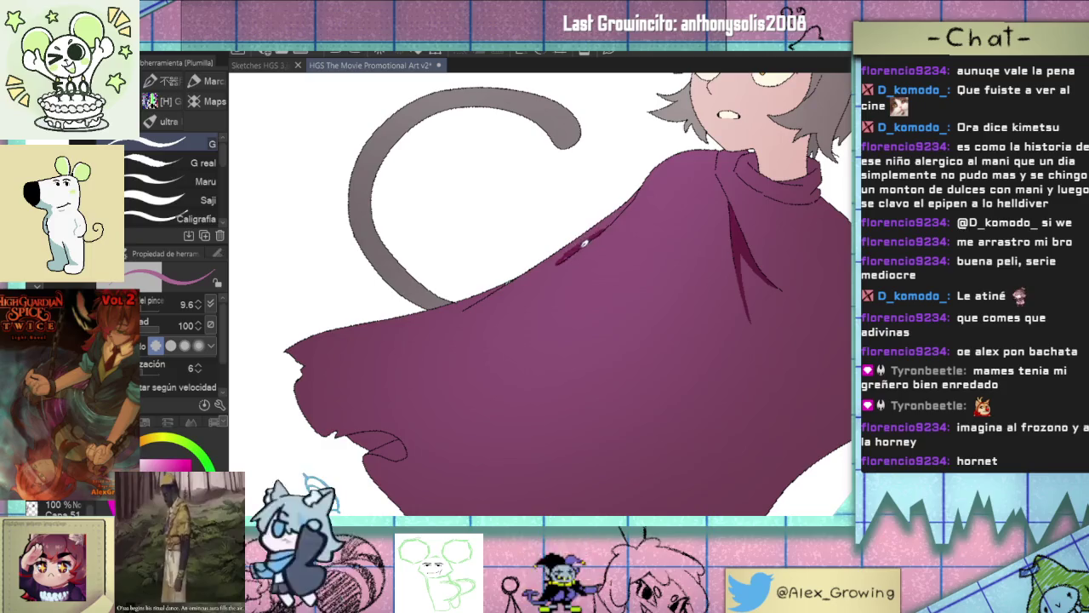
{"action": "key", "text": "ctrl+minus"}
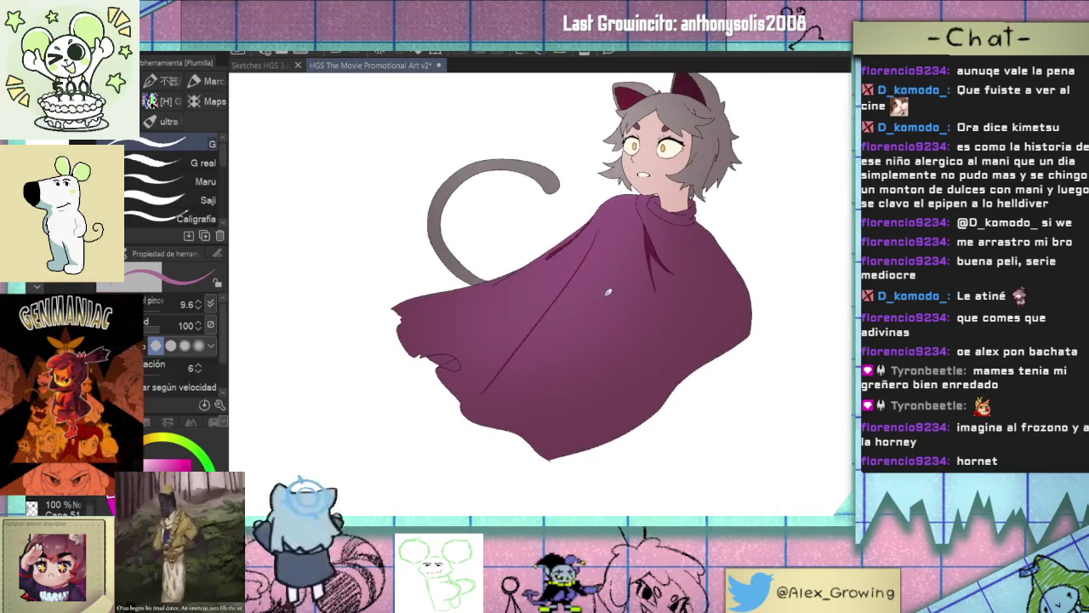
{"action": "key", "text": "ctrl+z"}
Fill a small cape gap with dark red and draw long diagonal fold lines across the cape.
{"action": "key", "text": "g"}
{"action": "key", "text": "g"}
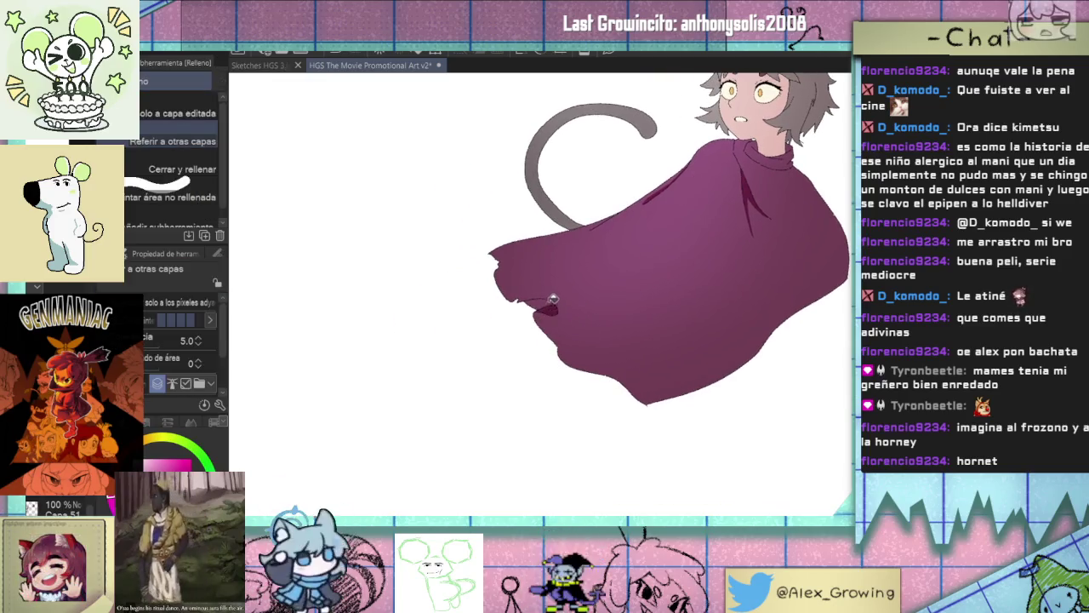
{"action": "left_click", "coordinate": [544, 306]}
{"action": "key", "text": "p"}
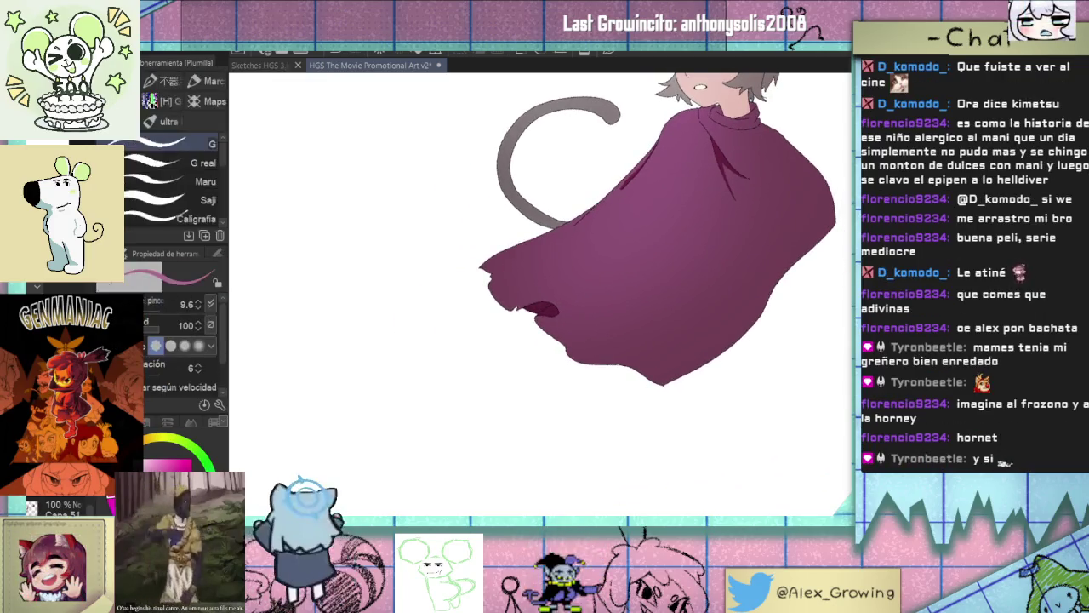
{"action": "scroll", "coordinate": [545, 323], "scroll_direction": "up", "scroll_amount": 1}
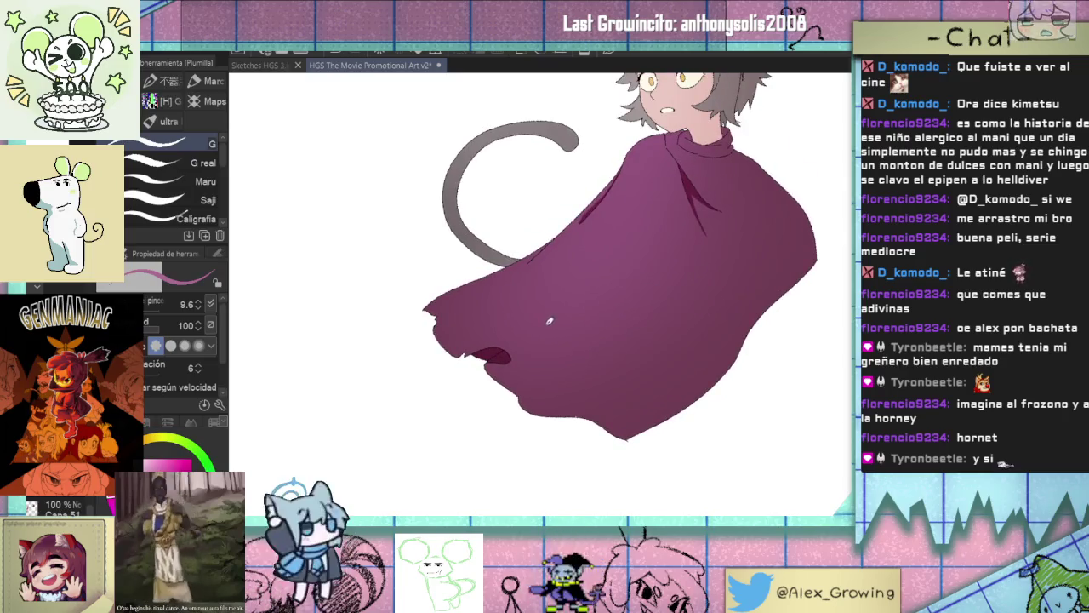
{"action": "left_click_drag", "start_coordinate": [515, 355], "coordinate": [587, 274]}
{"action": "key", "text": "ctrl+z"}
{"action": "left_click_drag", "start_coordinate": [647, 210], "coordinate": [528, 342]}
{"action": "left_click_drag", "start_coordinate": [594, 281], "coordinate": [509, 384]}
{"action": "key", "text": "ctrl+z"}
{"action": "left_click_drag", "start_coordinate": [617, 231], "coordinate": [519, 399]}
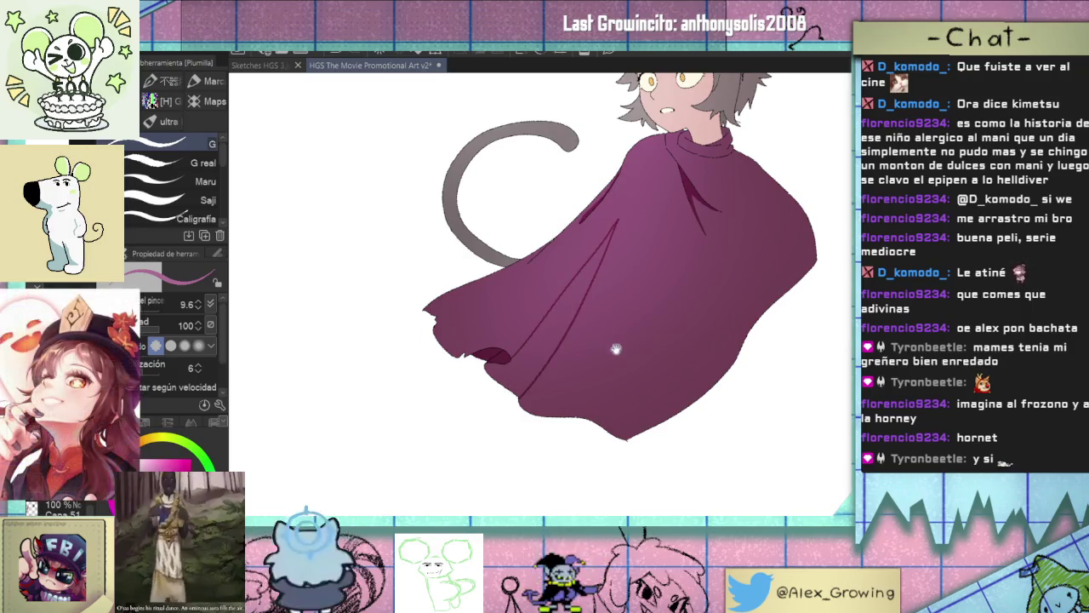
Add a long fold line up the cape's right side and a short one on the right shoulder.
{"action": "left_click_drag", "start_coordinate": [617, 347], "coordinate": [557, 366]}
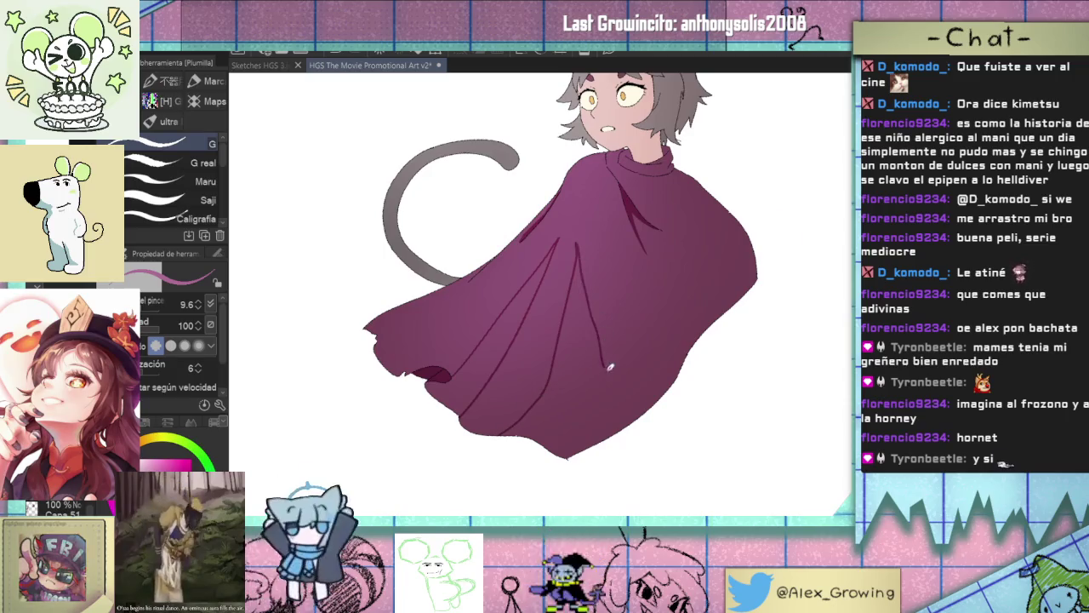
{"action": "left_click_drag", "start_coordinate": [643, 300], "coordinate": [599, 336]}
{"action": "mouse_move", "coordinate": [634, 415]}
{"action": "left_mouse_down"}
{"action": "mouse_move", "coordinate": [587, 269]}
{"action": "mouse_move", "coordinate": [572, 470]}
{"action": "left_mouse_up"}
{"action": "key", "text": "ctrl+z"}
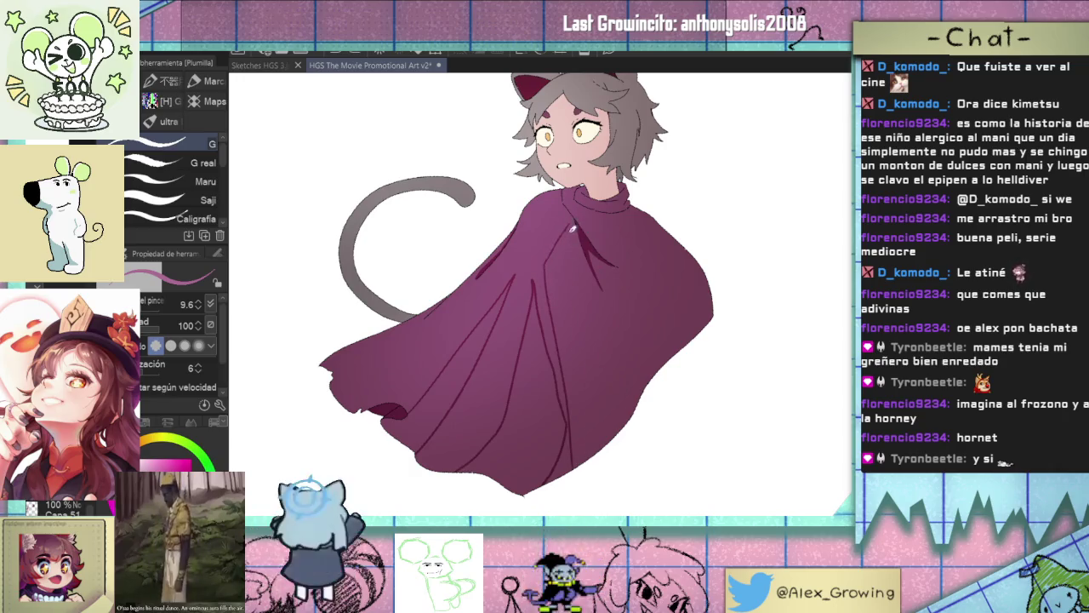
{"action": "key", "text": "ctrl+z"}
{"action": "left_click_drag", "start_coordinate": [630, 436], "coordinate": [560, 240]}
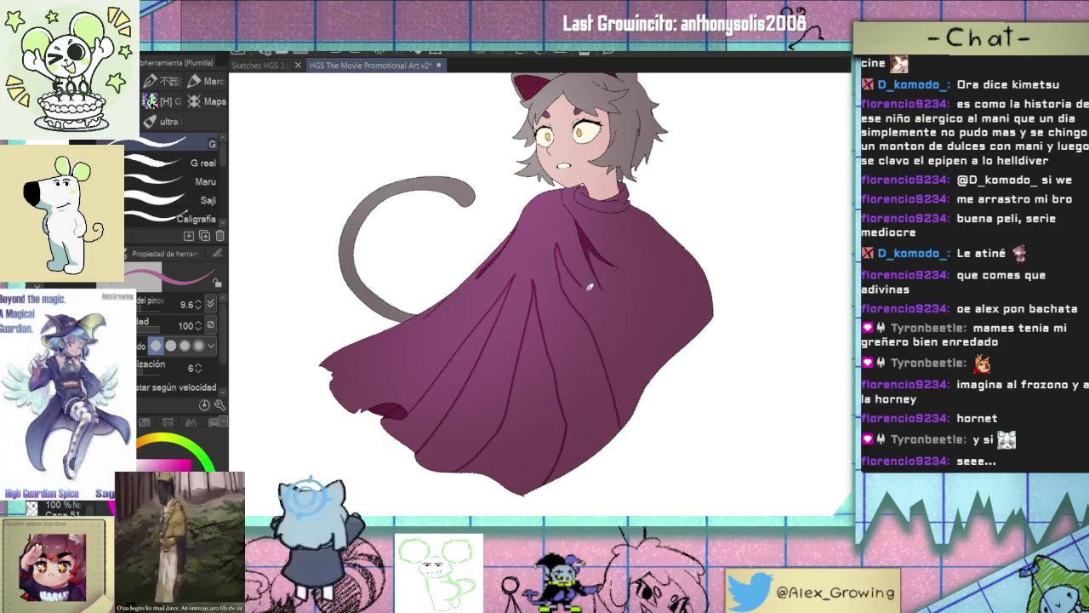
{"action": "left_click_drag", "start_coordinate": [667, 357], "coordinate": [637, 372]}
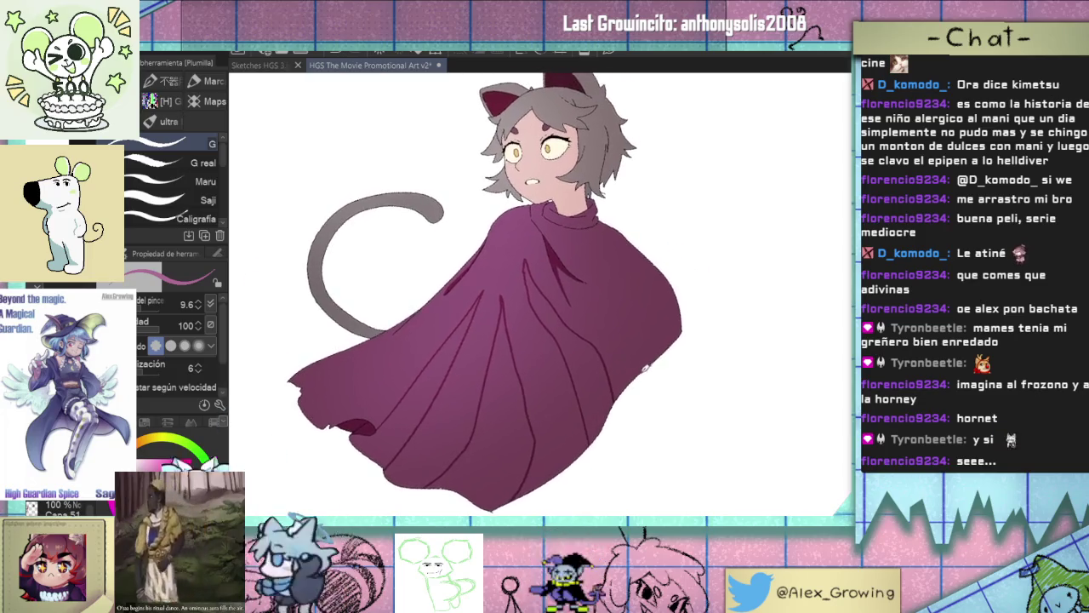
{"action": "left_click_drag", "start_coordinate": [637, 298], "coordinate": [672, 342]}
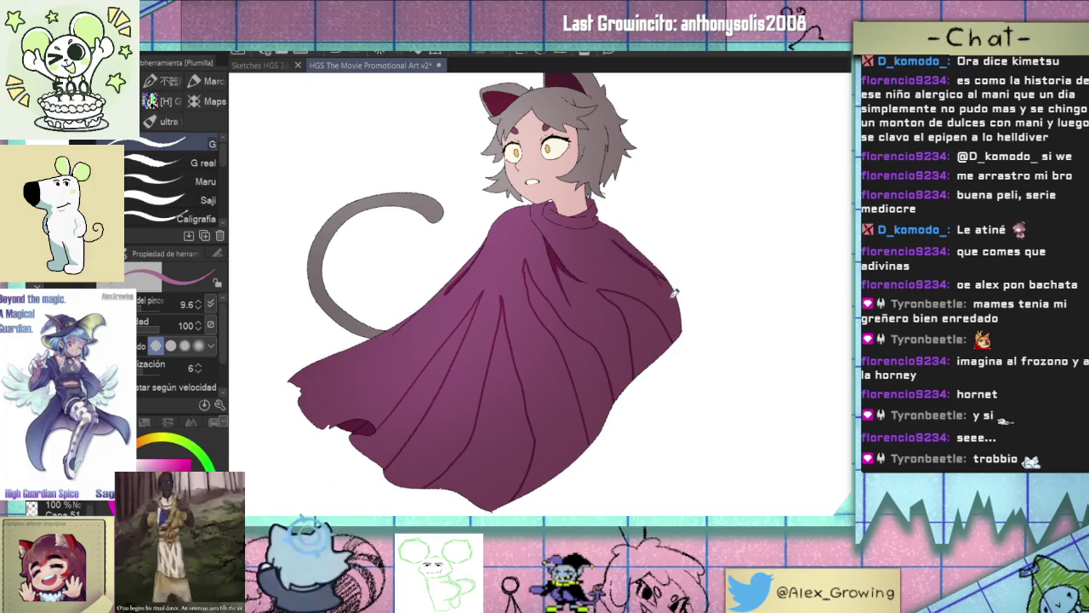
Fill dark shadow on the cape's right shoulder and between its fold lines.
{"action": "key", "text": "g"}
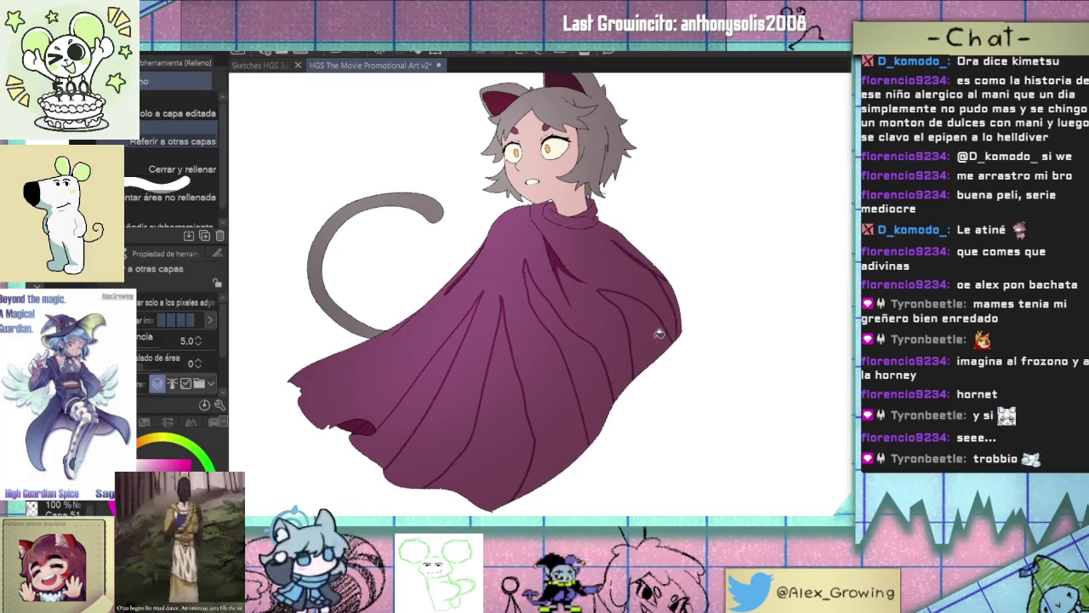
{"action": "left_click", "coordinate": [661, 332]}
{"action": "left_click", "coordinate": [674, 302]}
{"action": "left_click", "coordinate": [579, 340]}
{"action": "left_click", "coordinate": [515, 366]}
{"action": "left_click", "coordinate": [536, 290]}
{"action": "scroll", "coordinate": [519, 340], "scroll_direction": "up", "scroll_amount": 3}
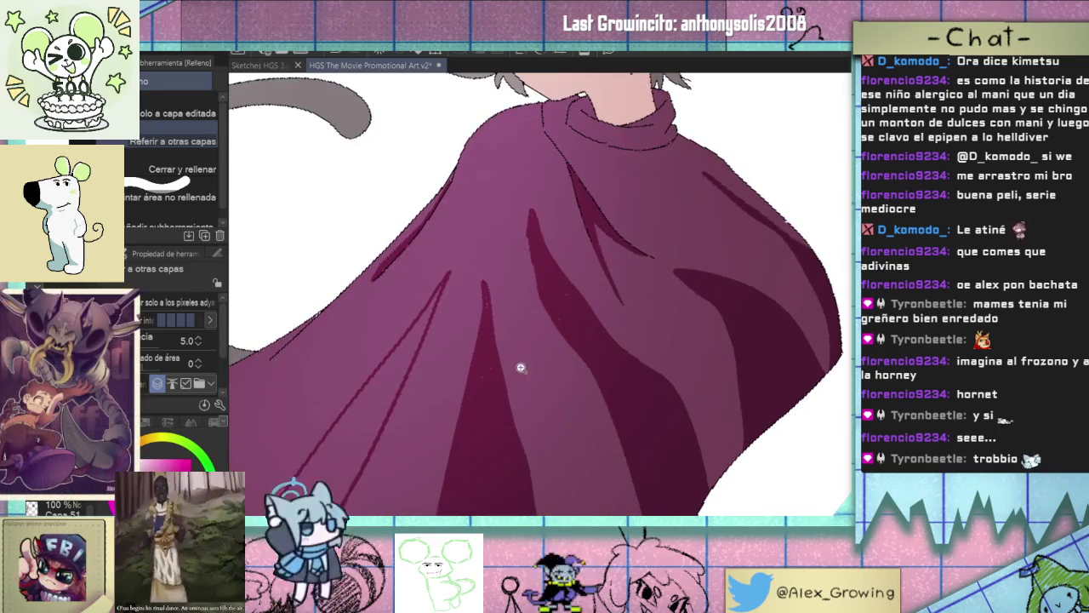
{"action": "scroll", "coordinate": [536, 331], "scroll_direction": "down", "scroll_amount": 5}
Deepen the cape to maroon and fill more maroon shadow stripes in the folds.
{"action": "left_click", "coordinate": [625, 267]}
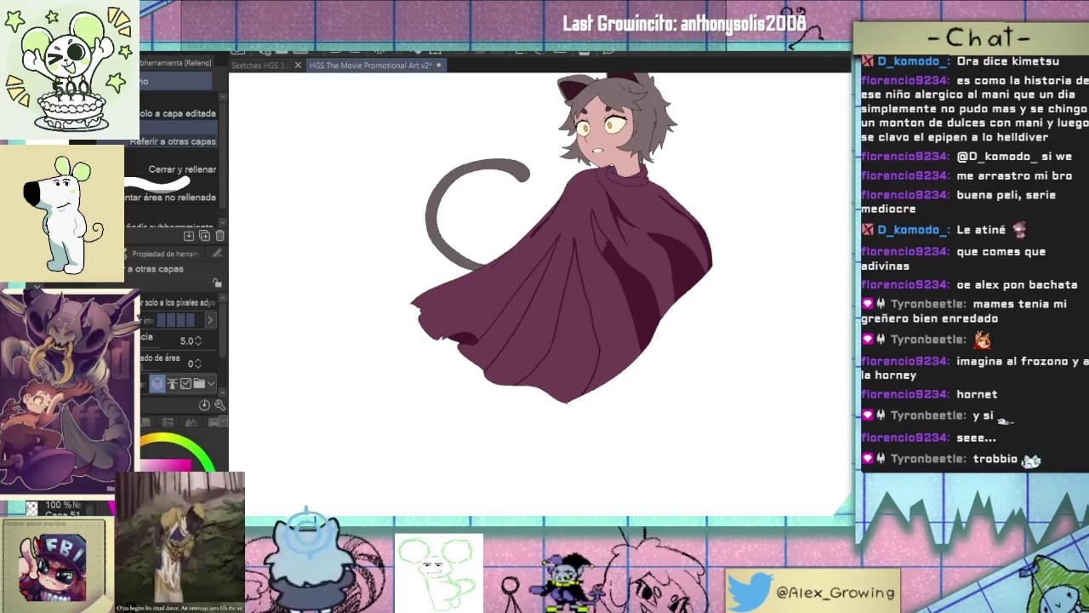
{"action": "left_click", "coordinate": [533, 294]}
{"action": "left_click", "coordinate": [527, 298]}
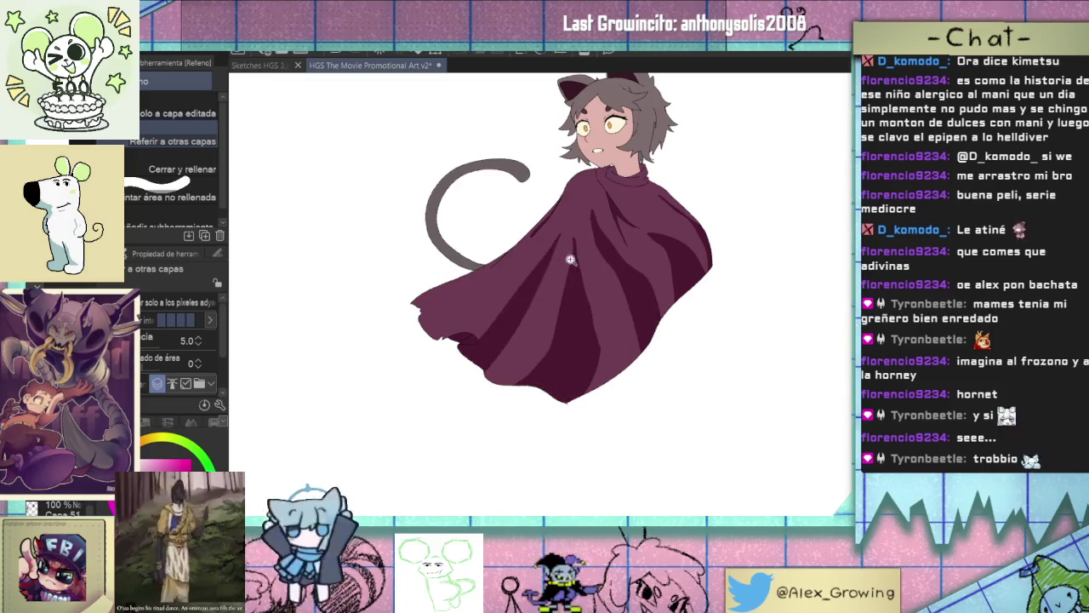
{"action": "scroll", "coordinate": [562, 307], "scroll_direction": "up", "scroll_amount": 3}
{"action": "scroll", "coordinate": [578, 306], "scroll_direction": "down", "scroll_amount": 1}
{"action": "scroll", "coordinate": [578, 307], "scroll_direction": "down", "scroll_amount": 3}
{"action": "scroll", "coordinate": [587, 308], "scroll_direction": "up", "scroll_amount": 2}
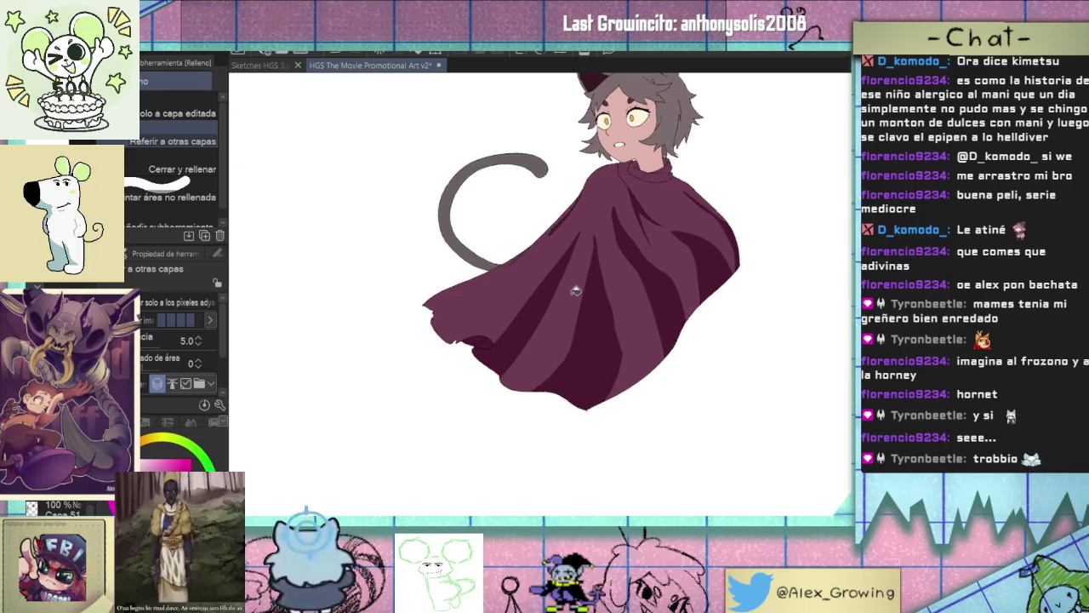
{"action": "key", "text": "p"}
{"action": "left_click_drag", "start_coordinate": [617, 313], "coordinate": [615, 316]}
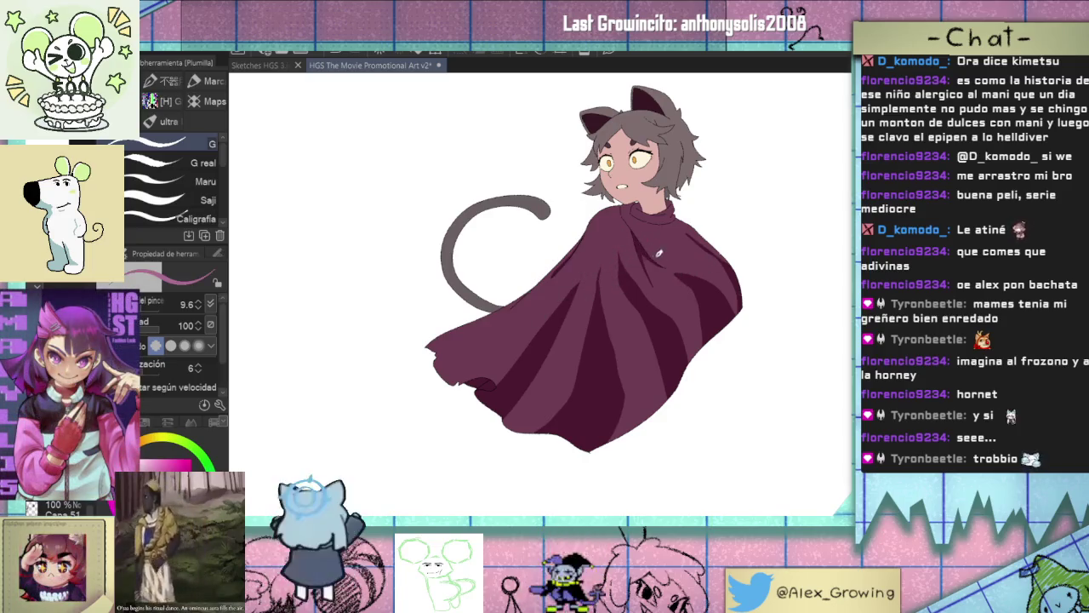
Darken the tip of a grey hair strand with the pen.
{"action": "scroll", "coordinate": [663, 256], "scroll_direction": "up", "scroll_amount": 3}
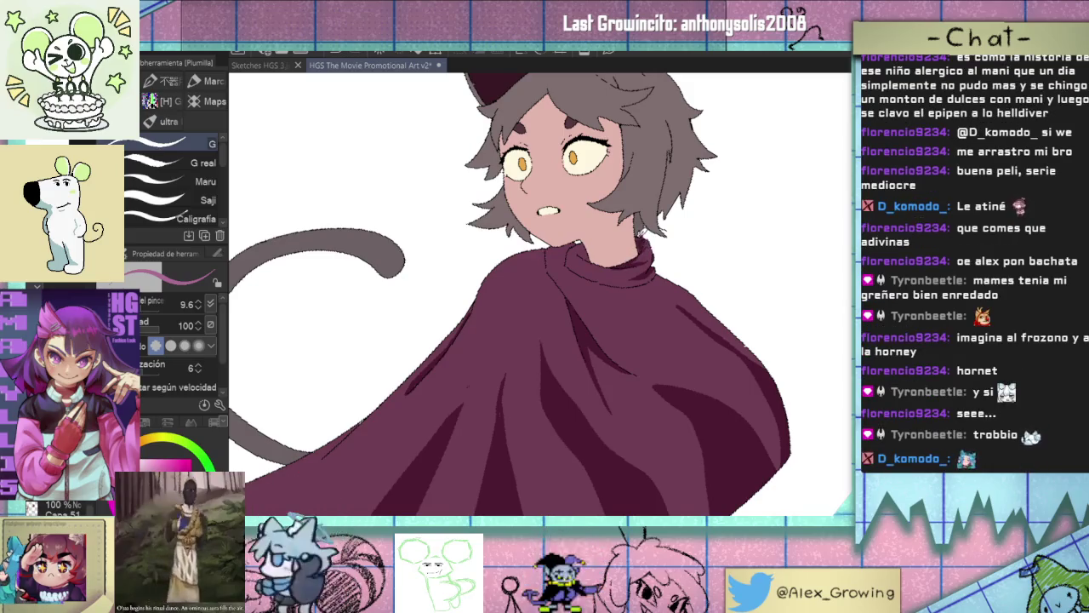
{"action": "key", "text": "e"}
{"action": "key", "text": "p"}
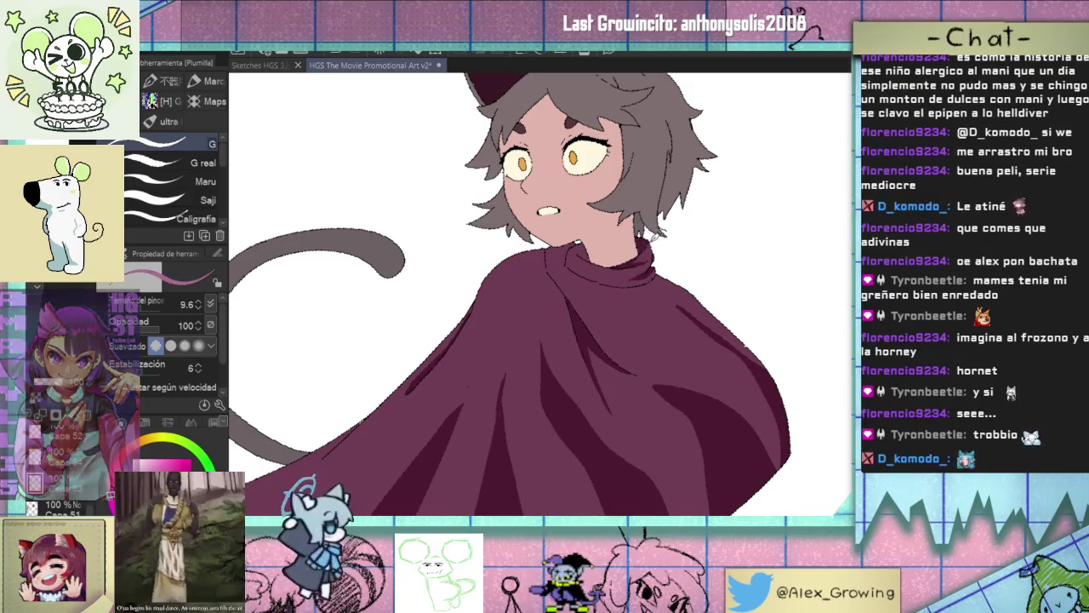
{"action": "left_click_drag", "start_coordinate": [654, 228], "coordinate": [653, 260]}
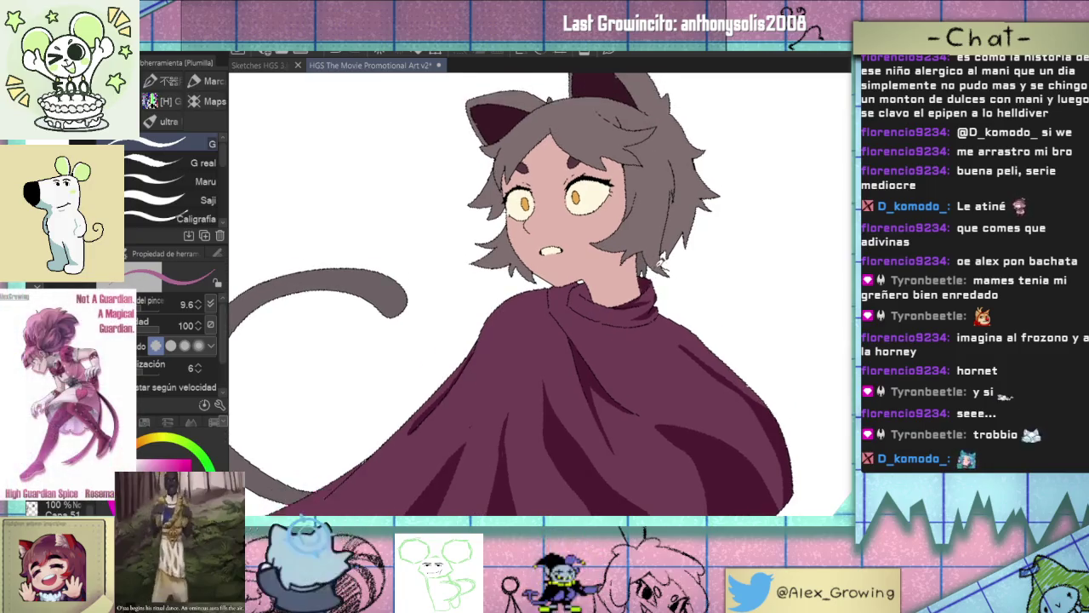
{"action": "key", "text": "g"}
{"action": "key", "text": "p"}
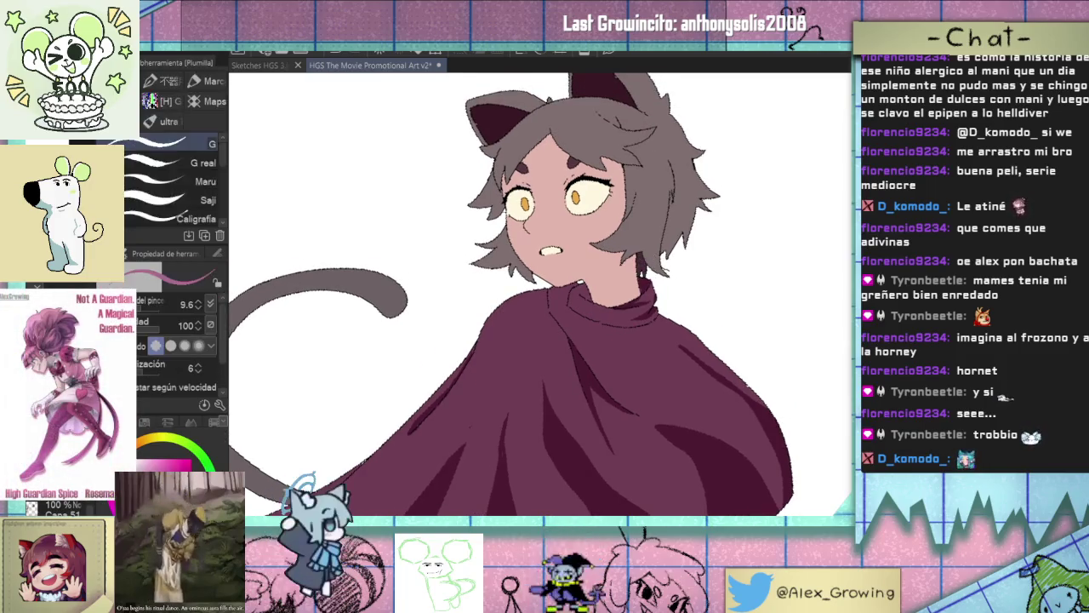
{"action": "scroll", "coordinate": [497, 257], "scroll_direction": "up", "scroll_amount": 3}
{"action": "left_click_drag", "start_coordinate": [445, 265], "coordinate": [497, 269]}
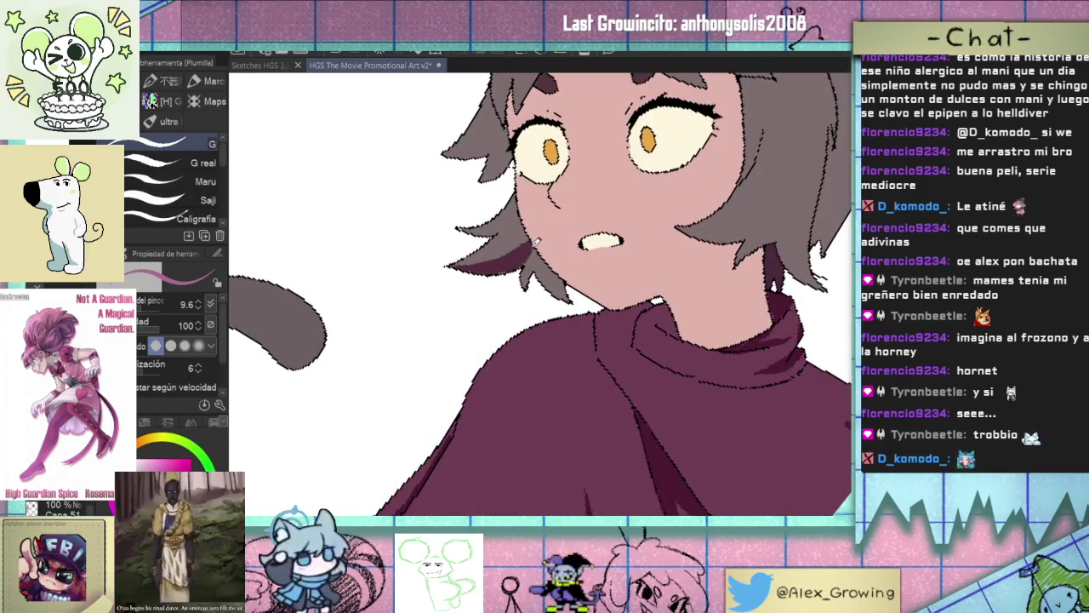
{"action": "scroll", "coordinate": [489, 272], "scroll_direction": "down", "scroll_amount": 3}
{"action": "scroll", "coordinate": [514, 257], "scroll_direction": "up", "scroll_amount": 3}
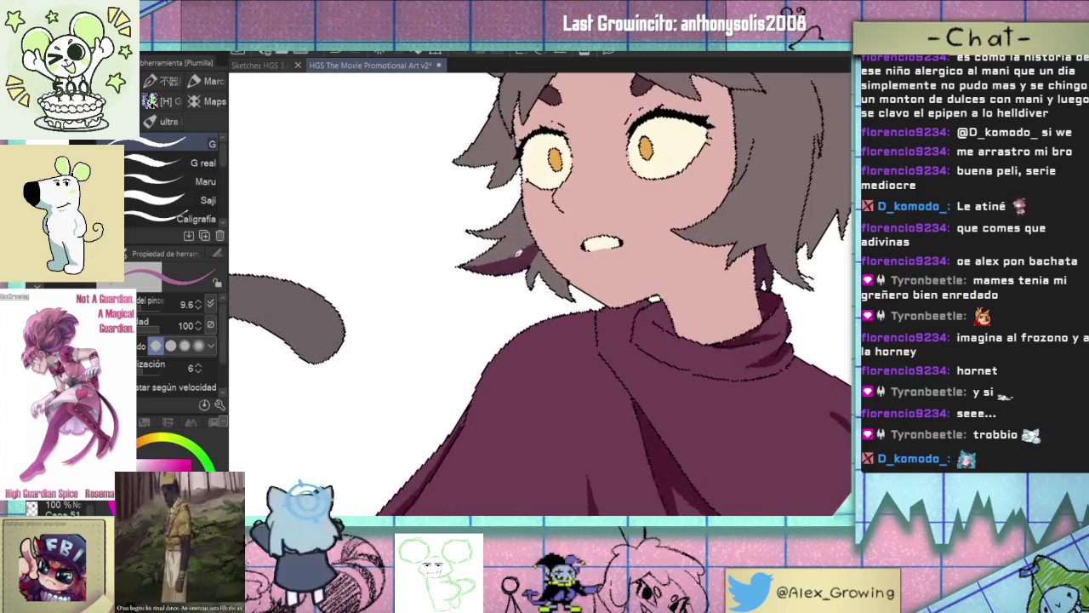
Draw a dark shadow shape on the right side of the hair.
{"action": "key", "text": "g"}
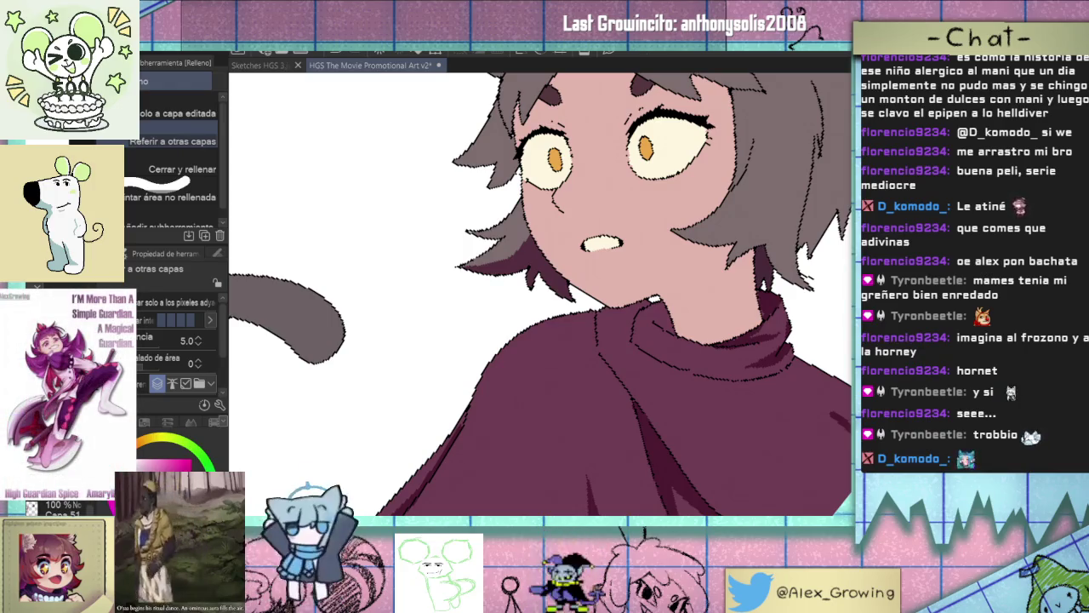
{"action": "scroll", "coordinate": [574, 259], "scroll_direction": "down", "scroll_amount": 2}
{"action": "scroll", "coordinate": [571, 281], "scroll_direction": "down", "scroll_amount": 2}
{"action": "scroll", "coordinate": [562, 311], "scroll_direction": "up", "scroll_amount": 1}
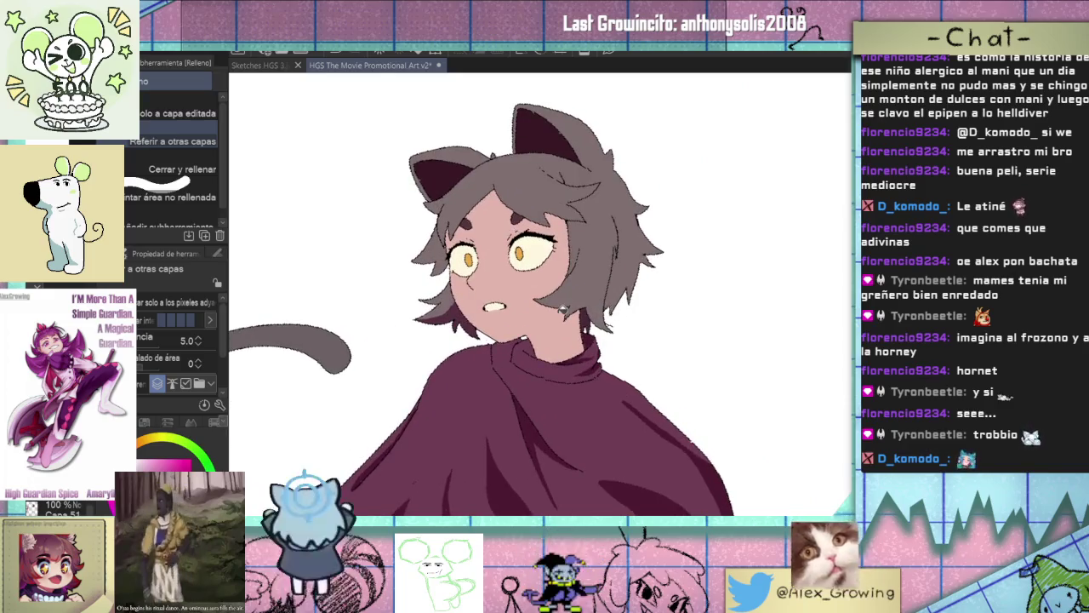
{"action": "key", "text": "p"}
{"action": "scroll", "coordinate": [624, 264], "scroll_direction": "up", "scroll_amount": 1}
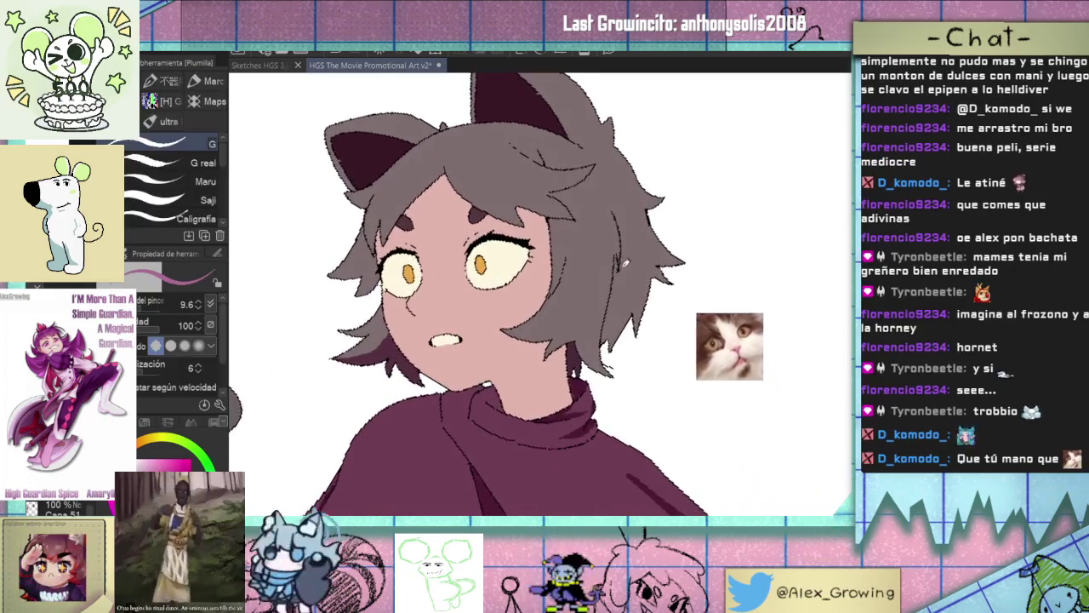
{"action": "mouse_move", "coordinate": [624, 217]}
{"action": "left_mouse_down"}
{"action": "mouse_move", "coordinate": [643, 248]}
{"action": "mouse_move", "coordinate": [634, 236]}
{"action": "left_mouse_up"}
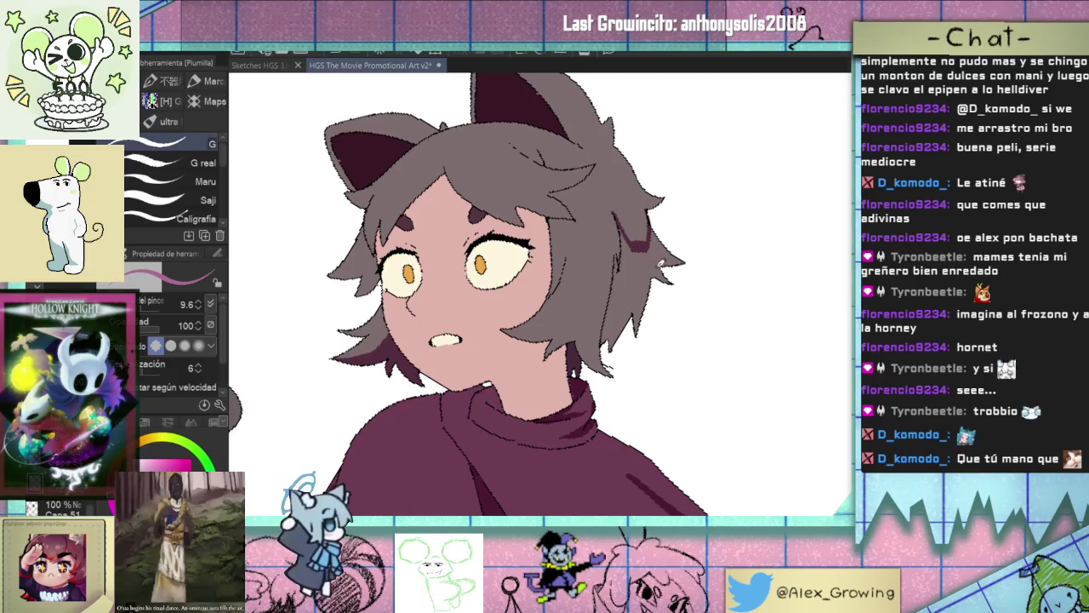
Fill the right hair section with dark purple.
{"action": "key", "text": "g"}
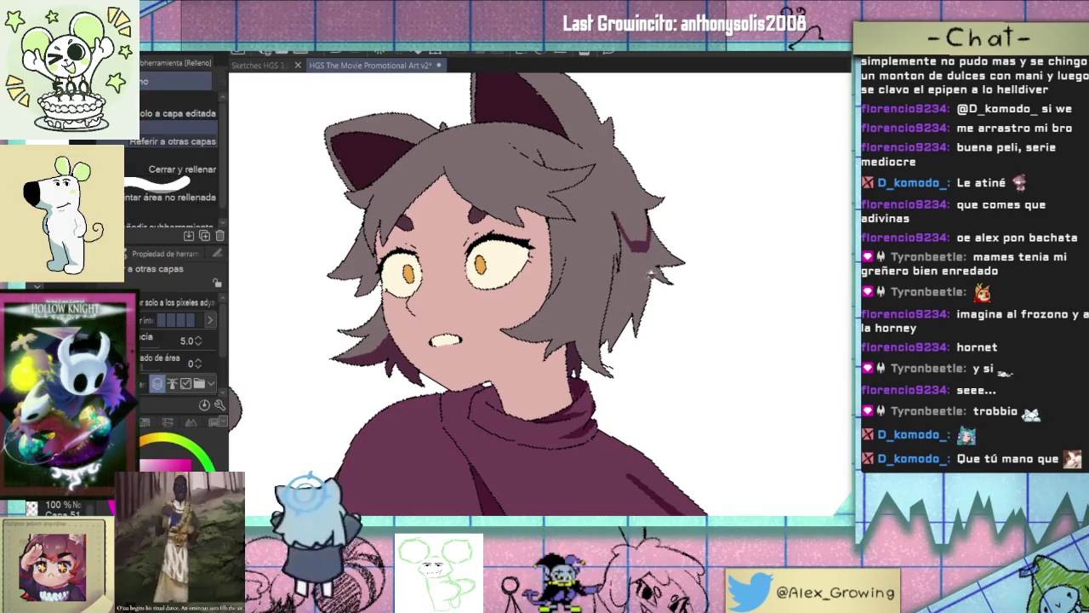
{"action": "left_click", "coordinate": [653, 274]}
{"action": "scroll", "coordinate": [647, 255], "scroll_direction": "up", "scroll_amount": 5}
{"action": "scroll", "coordinate": [614, 265], "scroll_direction": "down", "scroll_amount": 3}
{"action": "scroll", "coordinate": [614, 265], "scroll_direction": "down", "scroll_amount": 2}
Add an extra dark purple strand across the right side of the hair.
{"action": "key", "text": "p"}
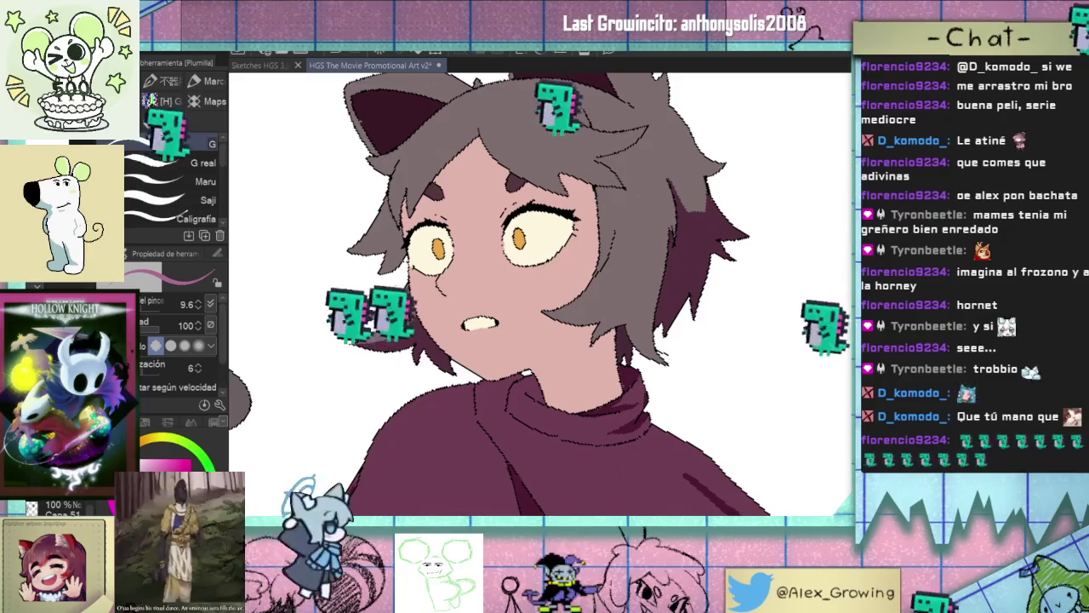
{"action": "scroll", "coordinate": [545, 289], "scroll_direction": "down", "scroll_amount": 2}
{"action": "scroll", "coordinate": [545, 289], "scroll_direction": "down", "scroll_amount": 2}
{"action": "scroll", "coordinate": [545, 290], "scroll_direction": "up", "scroll_amount": 2}
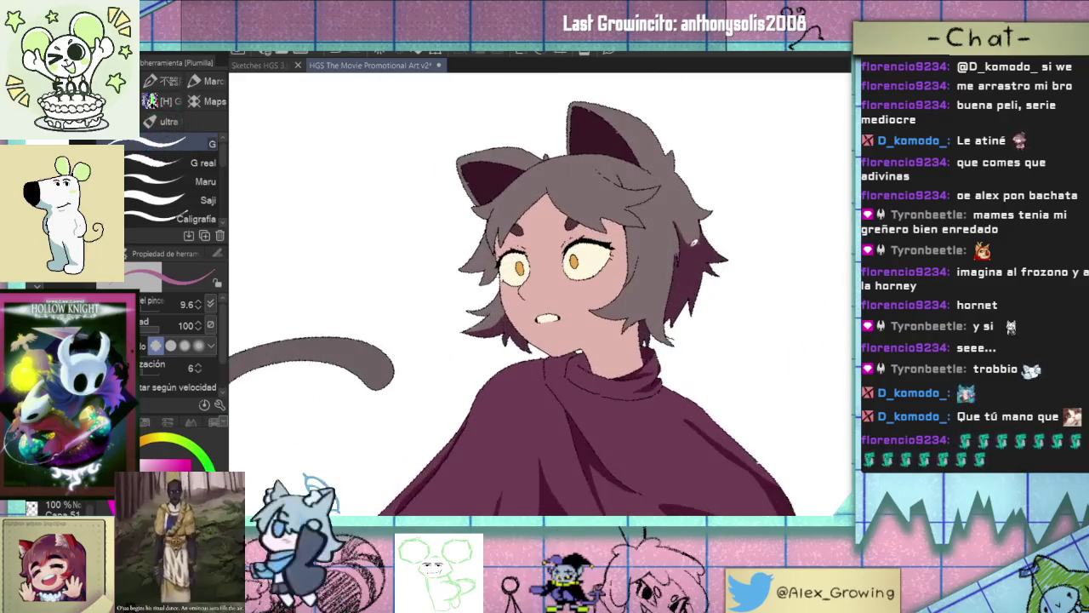
{"action": "scroll", "coordinate": [700, 227], "scroll_direction": "up", "scroll_amount": 2}
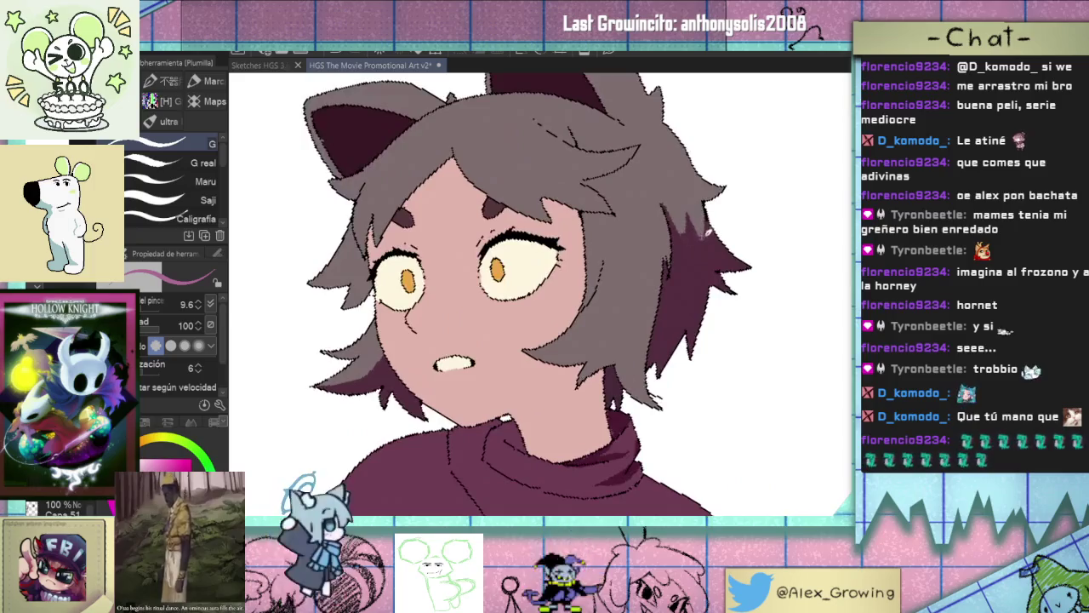
{"action": "scroll", "coordinate": [698, 239], "scroll_direction": "down", "scroll_amount": 3}
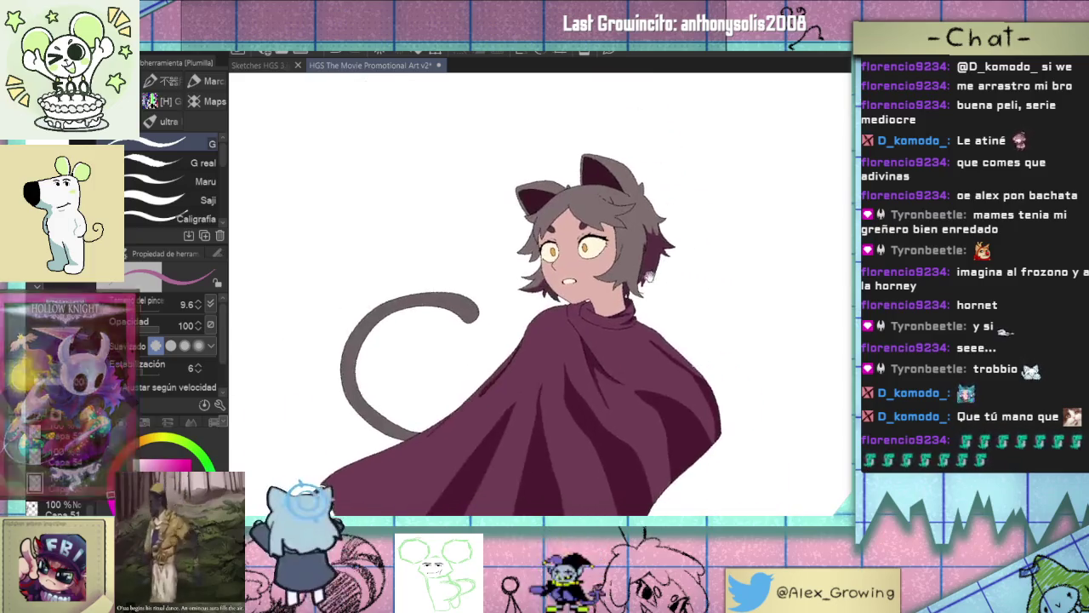
{"action": "scroll", "coordinate": [676, 280], "scroll_direction": "down", "scroll_amount": 2}
{"action": "left_click_drag", "start_coordinate": [675, 280], "coordinate": [685, 297]}
{"action": "scroll", "coordinate": [685, 297], "scroll_direction": "up", "scroll_amount": 3}
{"action": "left_click_drag", "start_coordinate": [647, 264], "coordinate": [697, 271]}
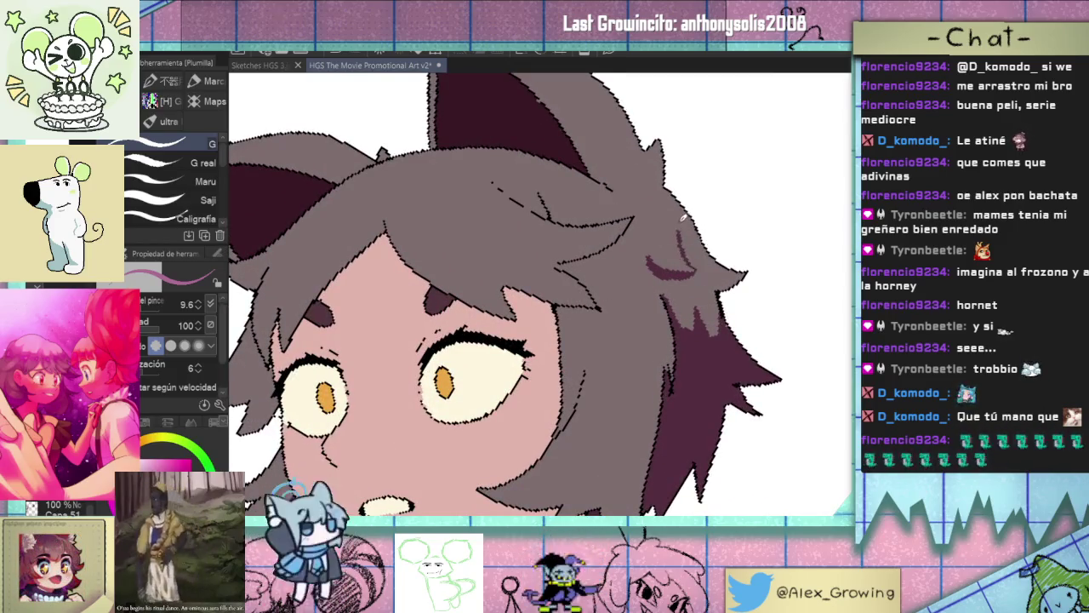
{"action": "scroll", "coordinate": [685, 245], "scroll_direction": "down", "scroll_amount": 3}
{"action": "scroll", "coordinate": [680, 255], "scroll_direction": "up", "scroll_amount": 3}
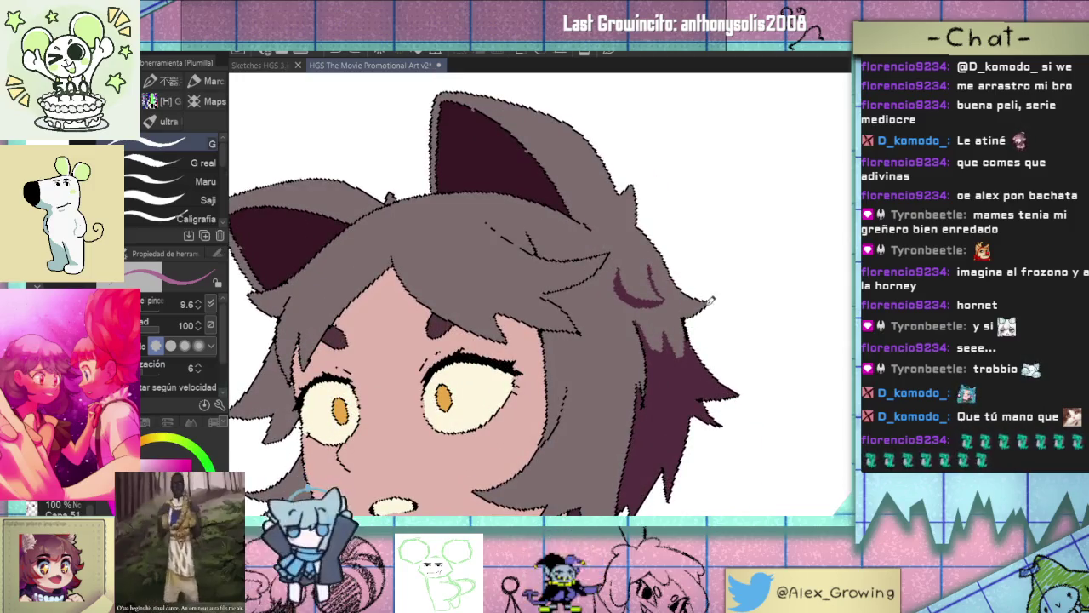
{"action": "scroll", "coordinate": [681, 307], "scroll_direction": "down", "scroll_amount": 3}
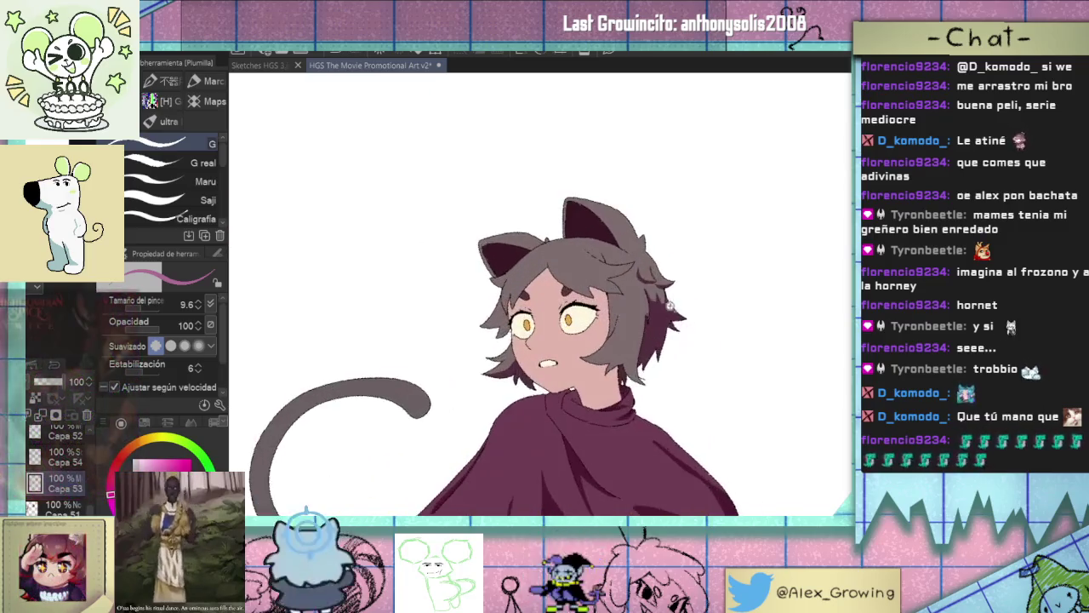
{"action": "scroll", "coordinate": [674, 313], "scroll_direction": "up", "scroll_amount": 3}
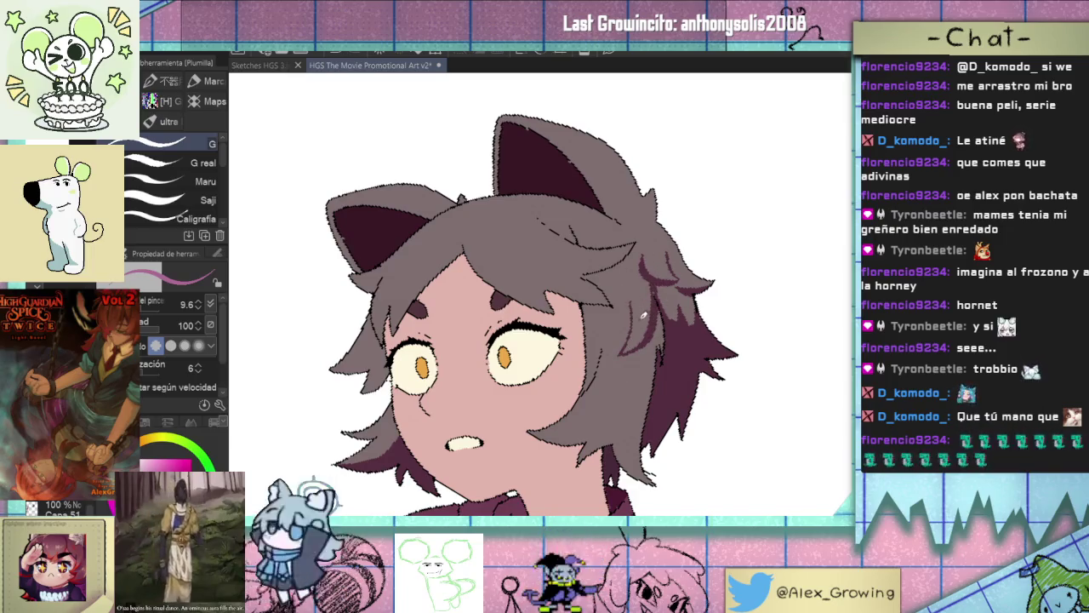
{"action": "scroll", "coordinate": [659, 302], "scroll_direction": "down", "scroll_amount": 3}
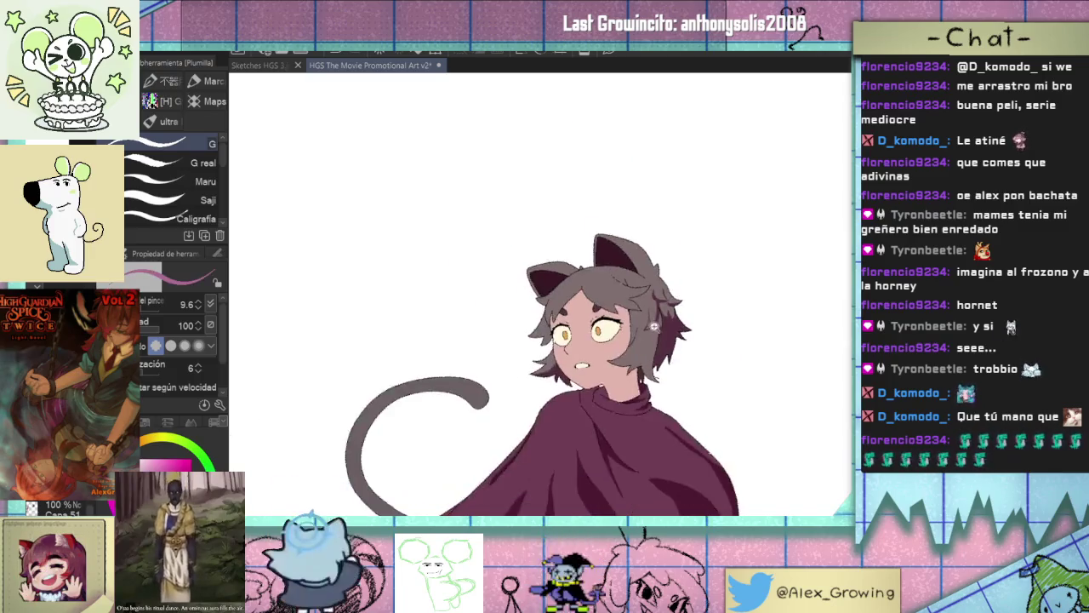
{"action": "scroll", "coordinate": [653, 307], "scroll_direction": "up", "scroll_amount": 2}
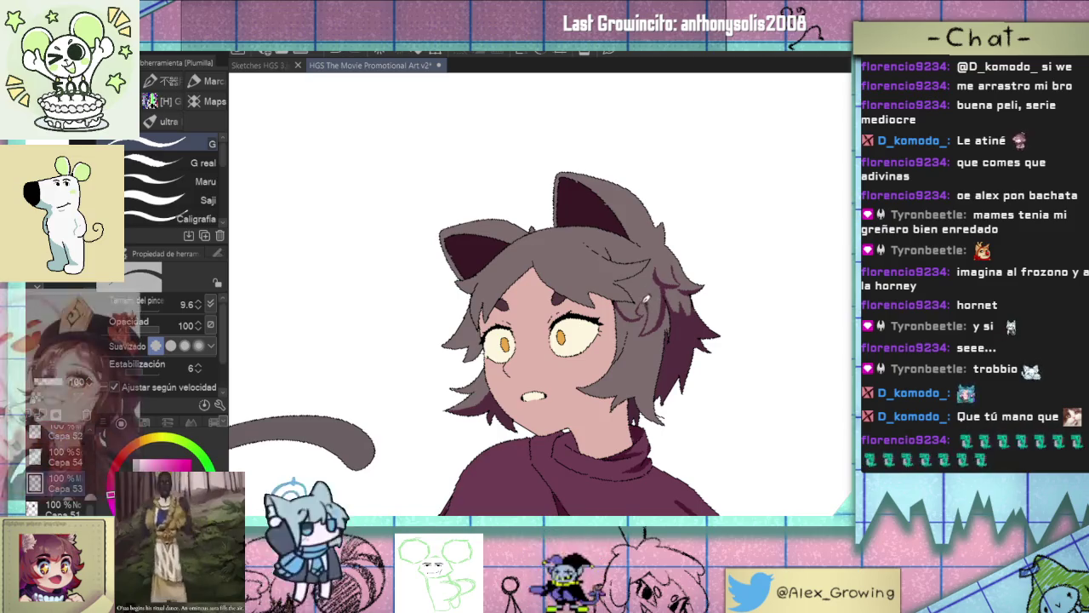
{"action": "scroll", "coordinate": [655, 315], "scroll_direction": "down", "scroll_amount": 3}
{"action": "left_click_drag", "start_coordinate": [699, 367], "coordinate": [664, 330]}
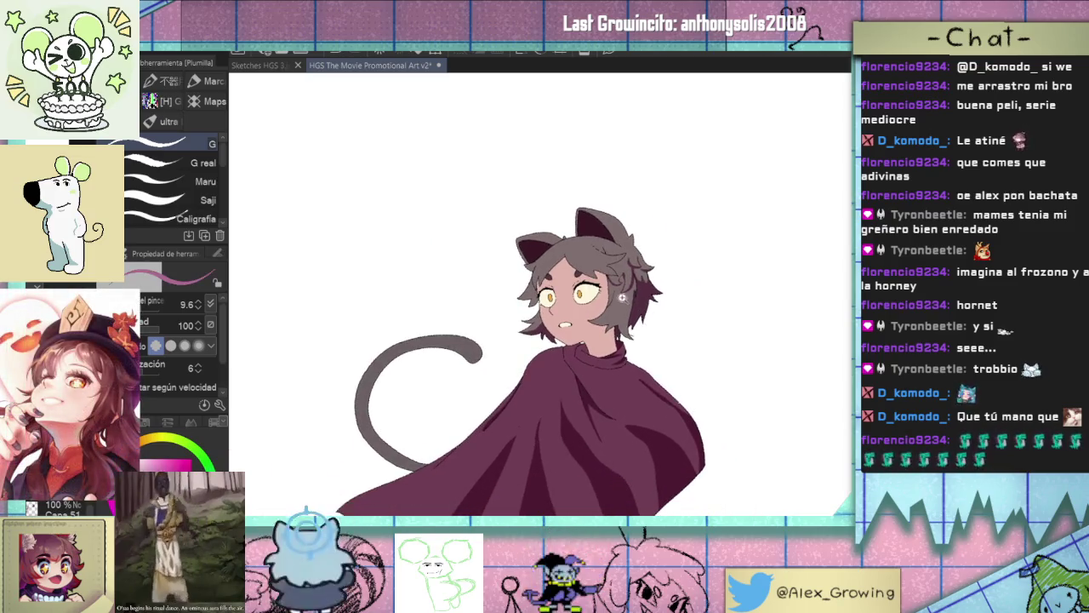
Select the hair by colour, airbrush purple into its lower ends, then deselect.
{"action": "scroll", "coordinate": [623, 298], "scroll_direction": "up", "scroll_amount": 2}
{"action": "key", "text": "w"}
{"action": "left_click", "coordinate": [621, 285]}
{"action": "scroll", "coordinate": [619, 274], "scroll_direction": "up", "scroll_amount": 3}
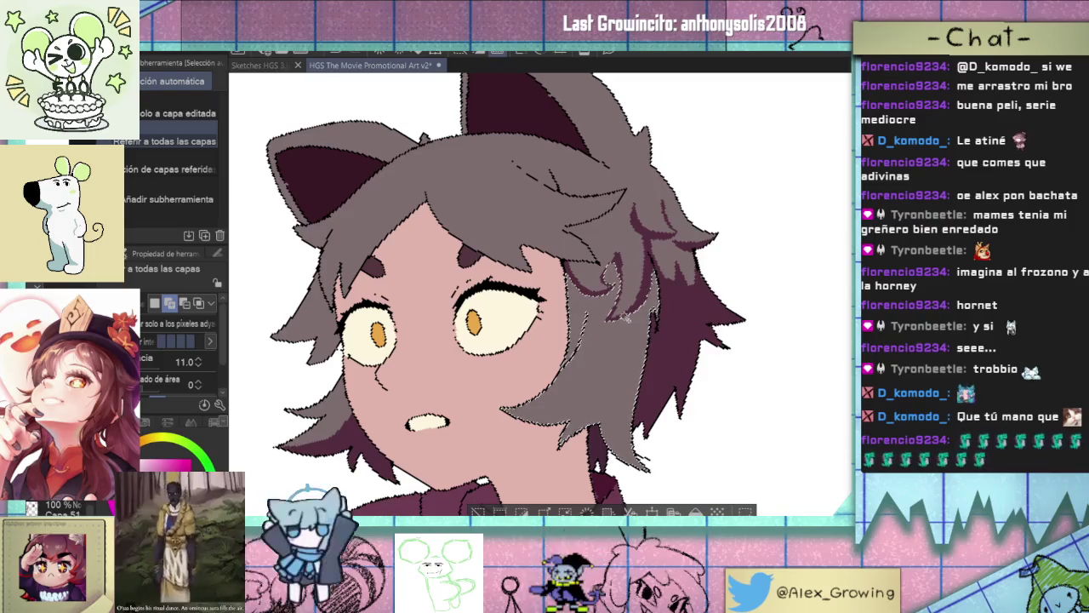
{"action": "key", "text": "b"}
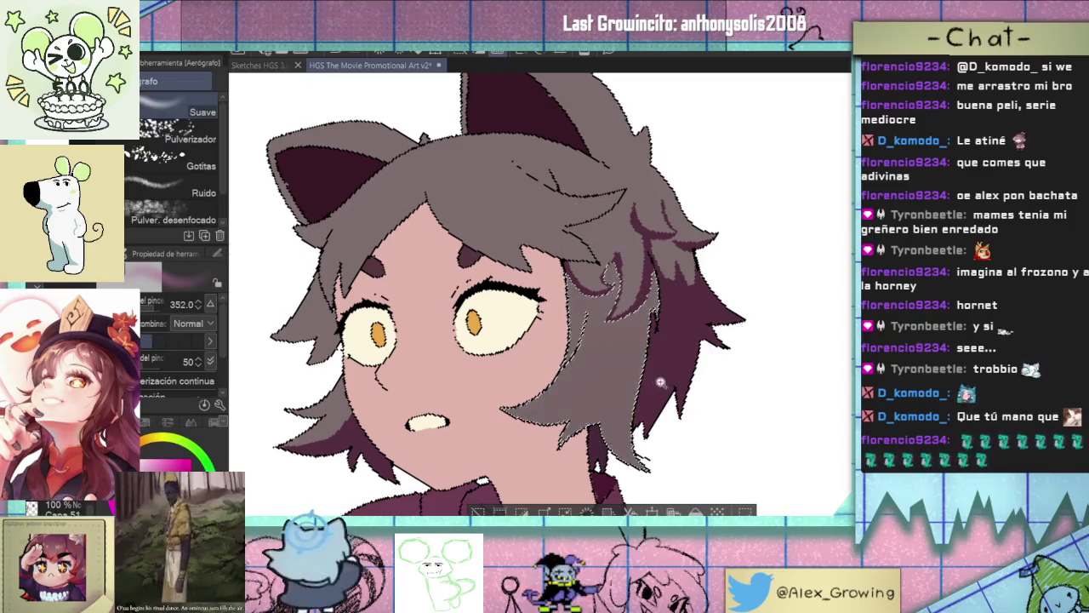
{"action": "scroll", "coordinate": [663, 385], "scroll_direction": "down", "scroll_amount": 3}
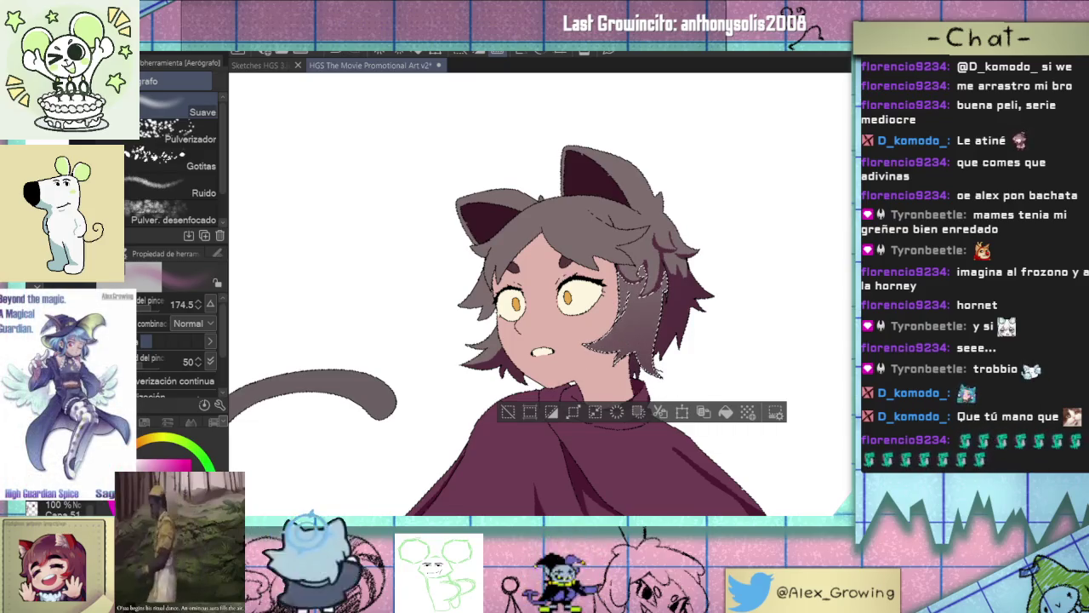
{"action": "key", "text": "p"}
{"action": "scroll", "coordinate": [590, 359], "scroll_direction": "up", "scroll_amount": 3}
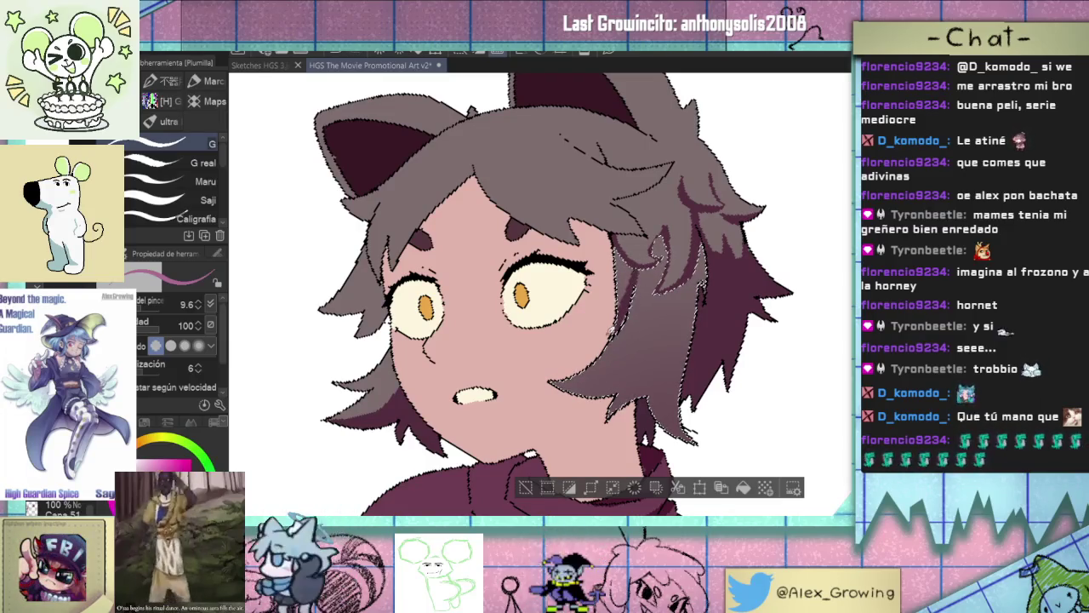
{"action": "key", "text": "ctrl+d"}
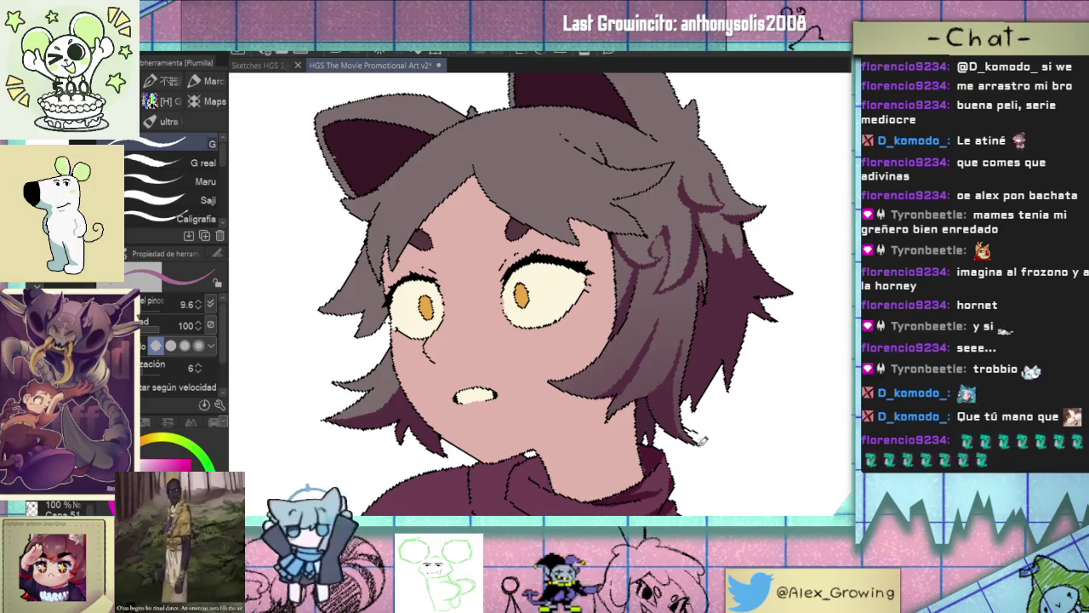
Redraw the dark shadow stroke across the character's neck after undoing the first attempt.
{"action": "scroll", "coordinate": [703, 439], "scroll_direction": "down", "scroll_amount": 5}
{"action": "scroll", "coordinate": [652, 326], "scroll_direction": "up", "scroll_amount": 5}
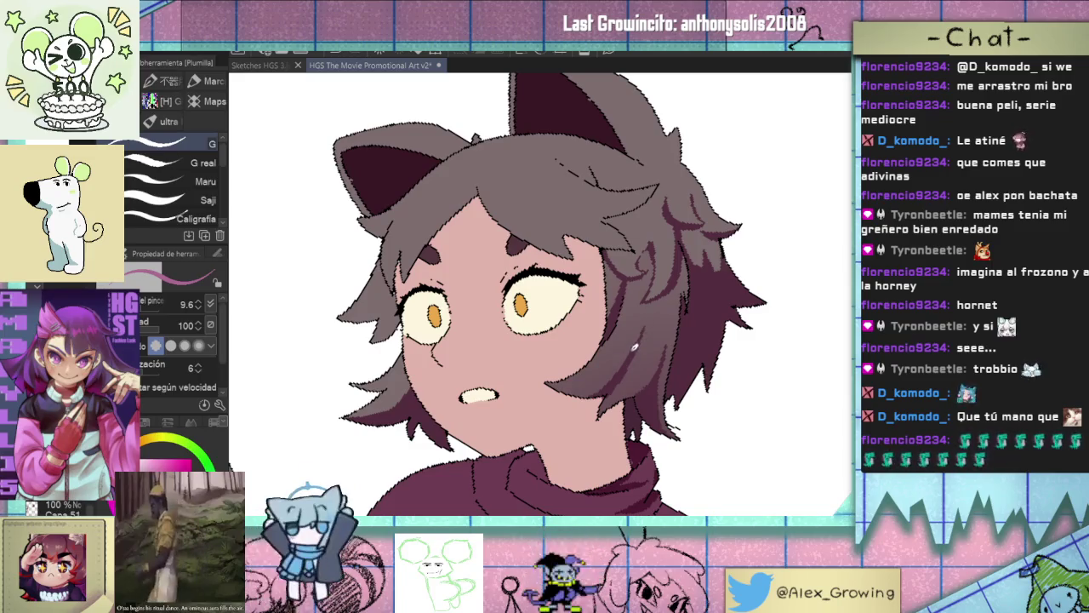
{"action": "left_click_drag", "start_coordinate": [596, 379], "coordinate": [585, 321]}
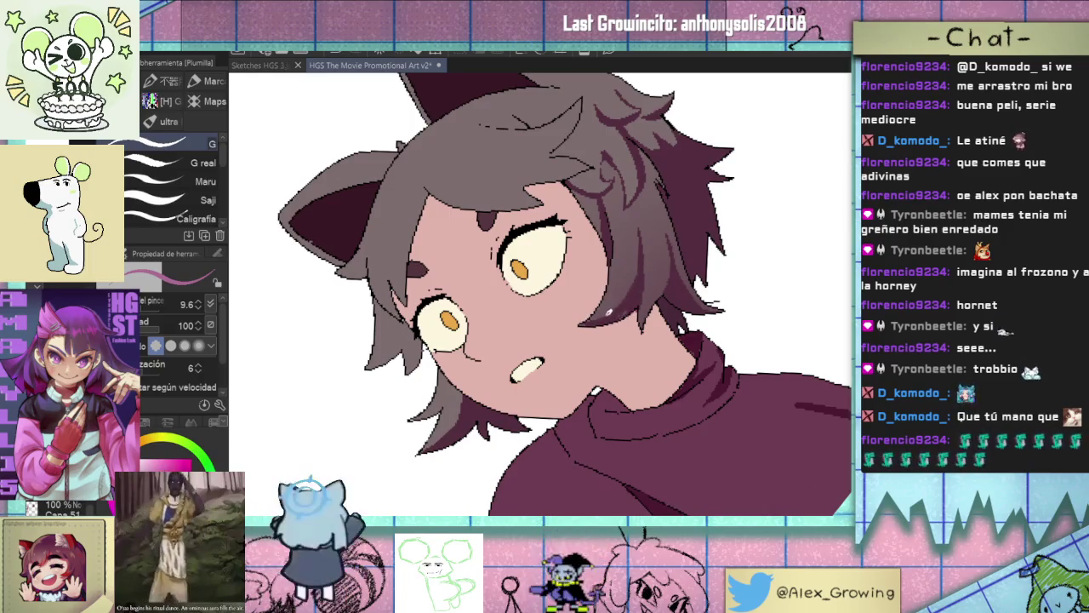
{"action": "mouse_move", "coordinate": [631, 305]}
{"action": "left_mouse_down"}
{"action": "mouse_move", "coordinate": [647, 332]}
{"action": "mouse_move", "coordinate": [610, 338]}
{"action": "left_mouse_up"}
{"action": "scroll", "coordinate": [647, 332], "scroll_direction": "up", "scroll_amount": 2}
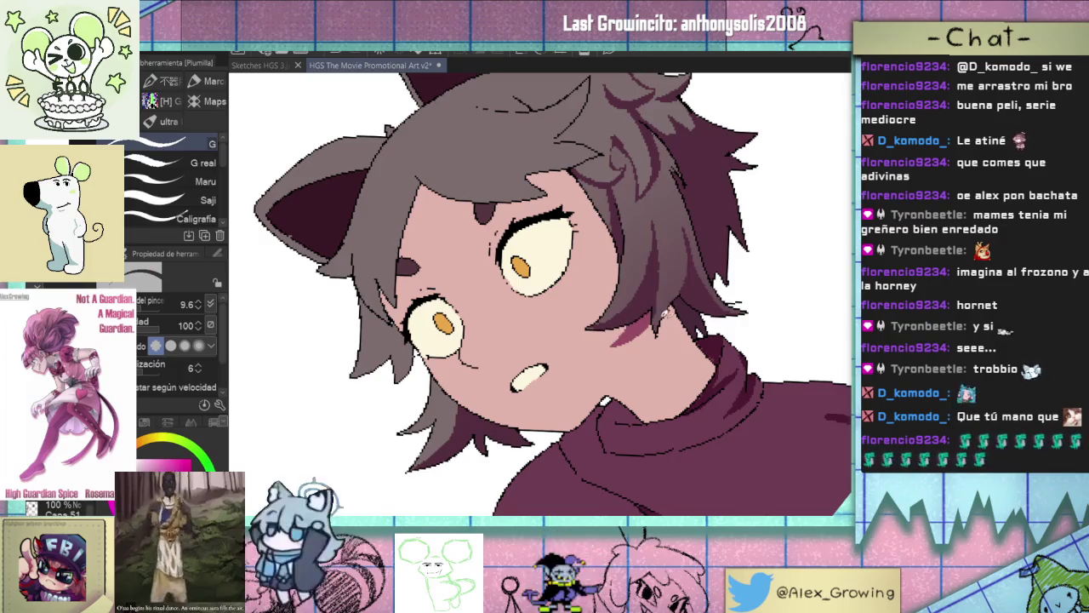
{"action": "left_click_drag", "start_coordinate": [672, 311], "coordinate": [659, 368]}
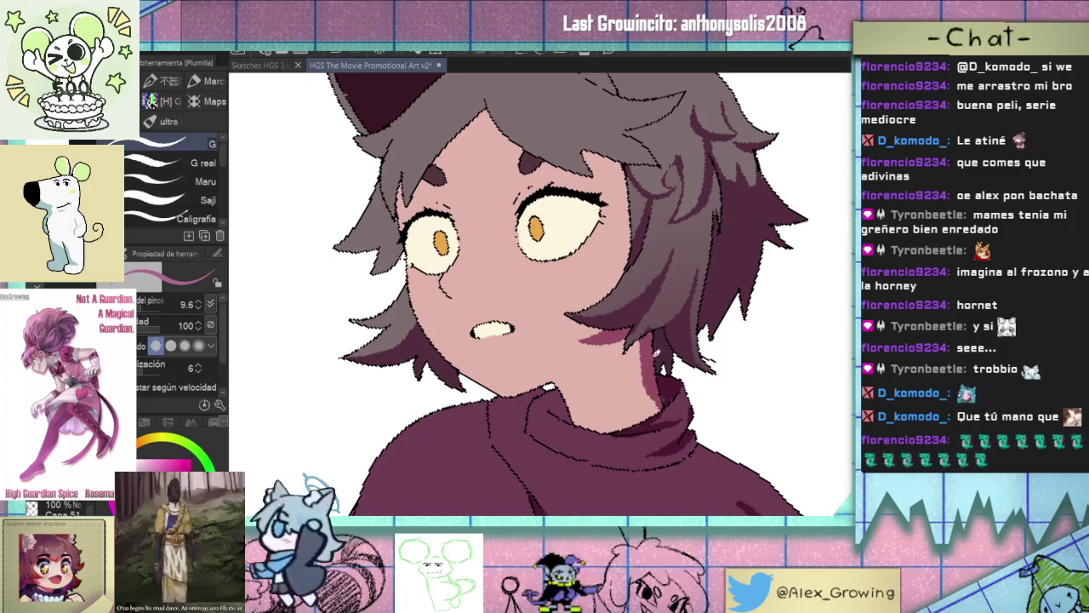
{"action": "key", "text": "ctrl+z"}
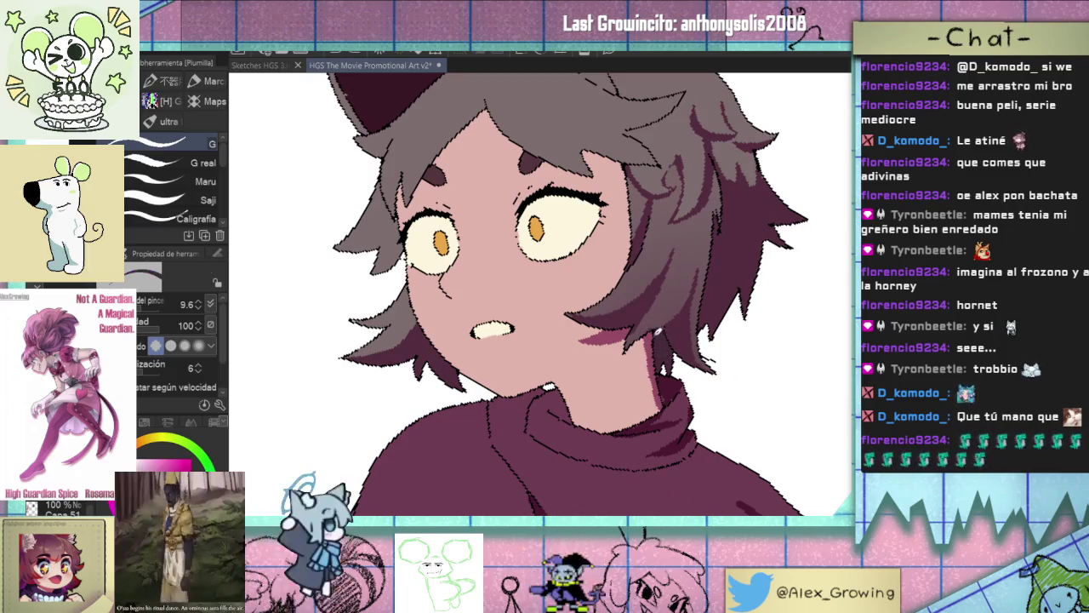
{"action": "left_click_drag", "start_coordinate": [647, 381], "coordinate": [650, 349]}
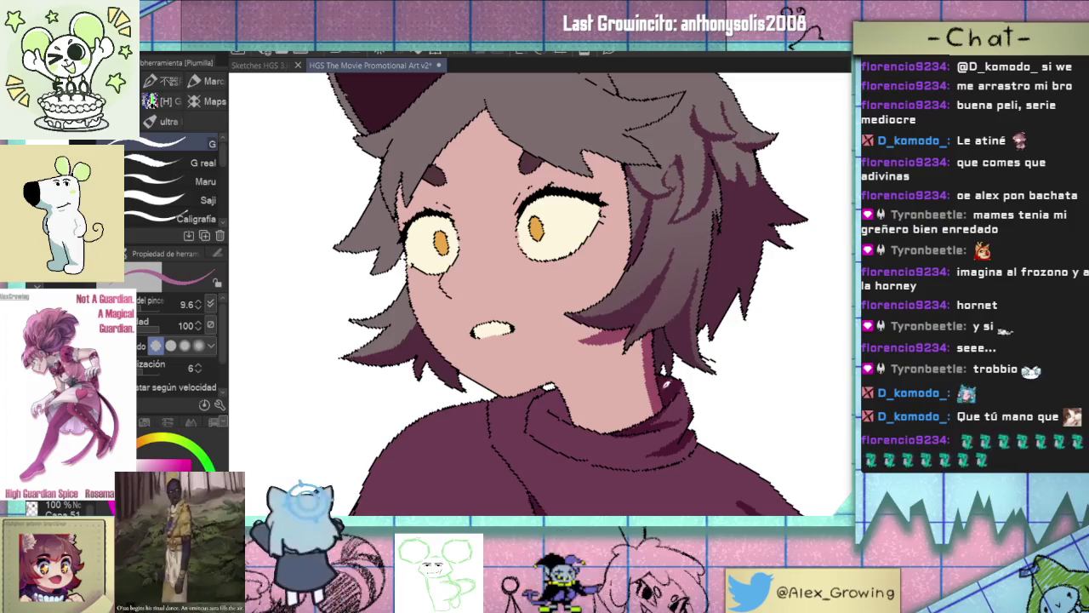
{"action": "scroll", "coordinate": [668, 383], "scroll_direction": "down", "scroll_amount": 5}
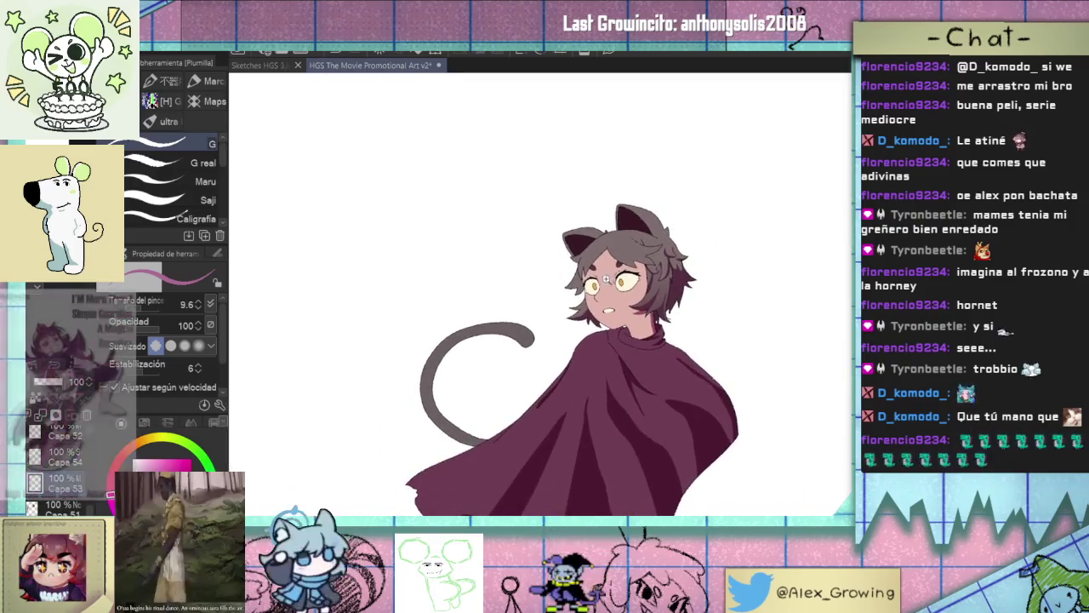
{"action": "scroll", "coordinate": [609, 279], "scroll_direction": "up", "scroll_amount": 3}
{"action": "scroll", "coordinate": [630, 289], "scroll_direction": "up", "scroll_amount": 3}
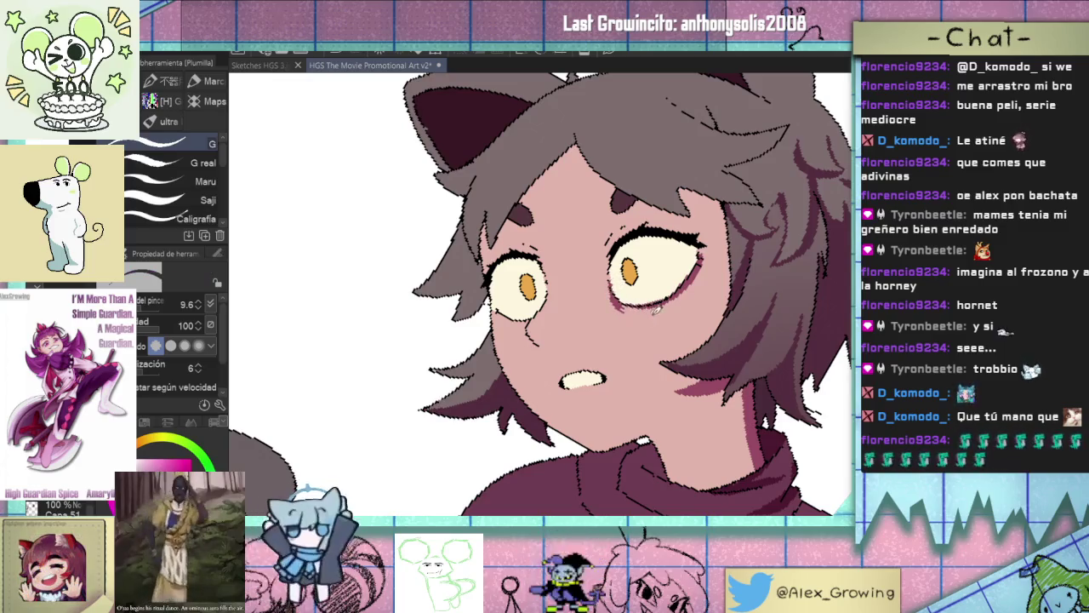
{"action": "left_click_drag", "start_coordinate": [654, 311], "coordinate": [620, 324]}
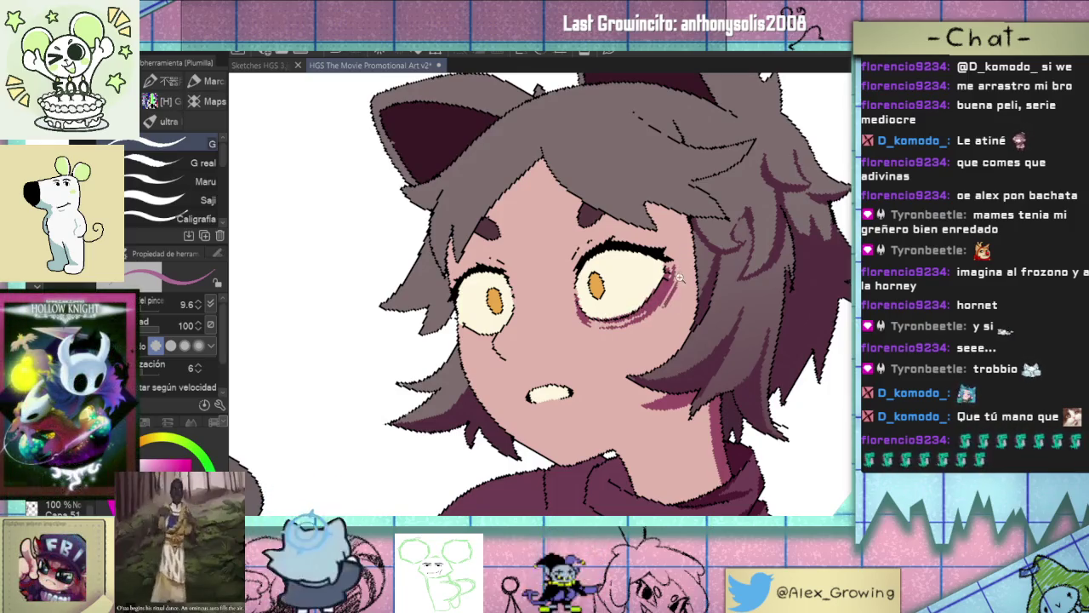
{"action": "scroll", "coordinate": [674, 296], "scroll_direction": "down", "scroll_amount": 5}
{"action": "left_click_drag", "start_coordinate": [679, 327], "coordinate": [610, 385]}
{"action": "scroll", "coordinate": [609, 386], "scroll_direction": "up", "scroll_amount": 5}
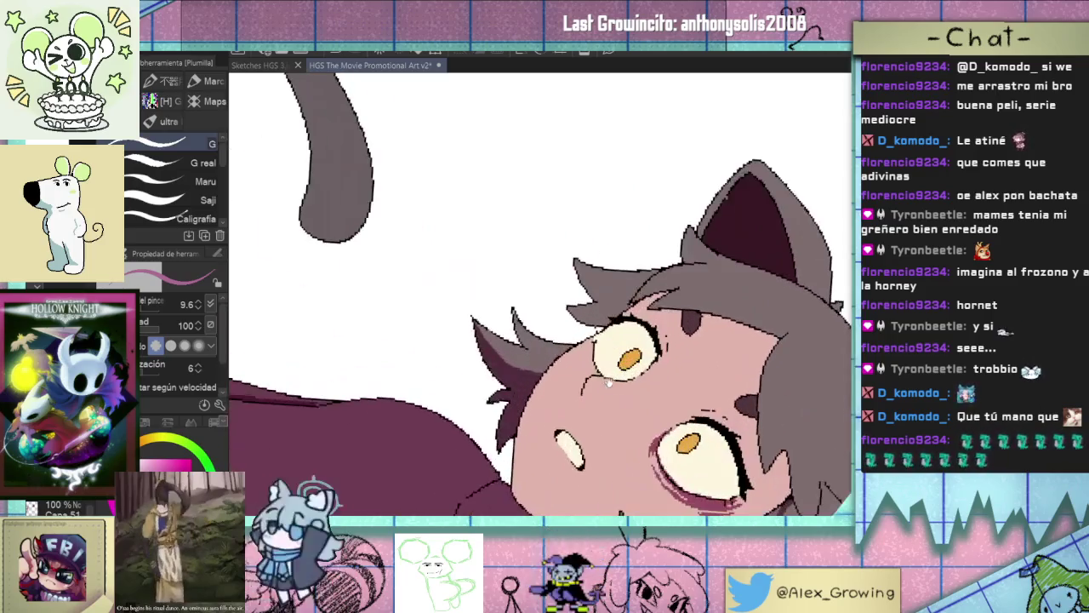
{"action": "scroll", "coordinate": [602, 363], "scroll_direction": "up", "scroll_amount": 2}
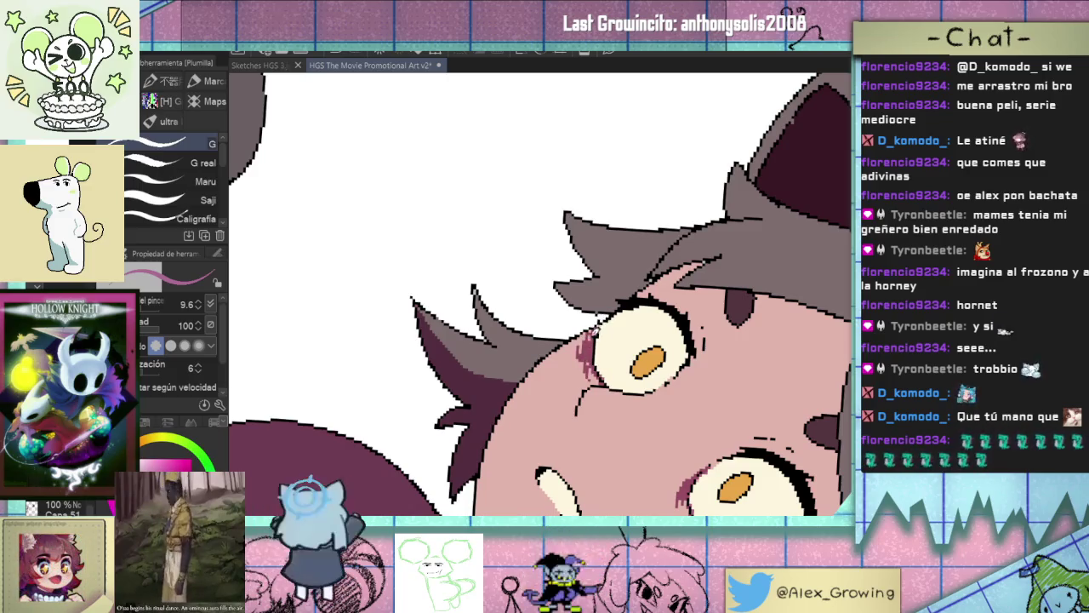
{"action": "key", "text": "ctrl+0"}
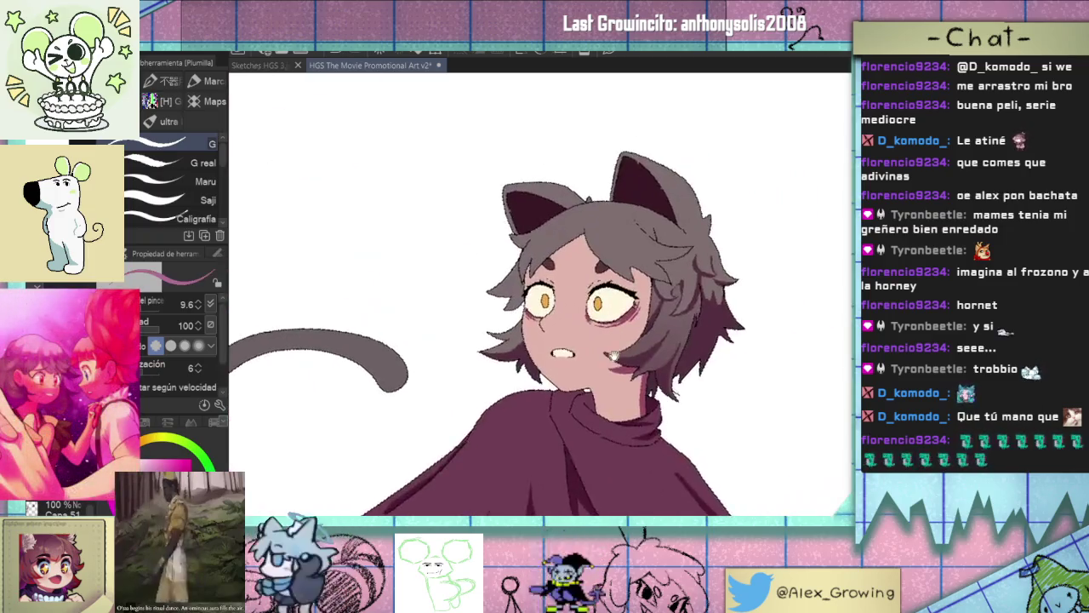
{"action": "scroll", "coordinate": [606, 358], "scroll_direction": "up", "scroll_amount": 3}
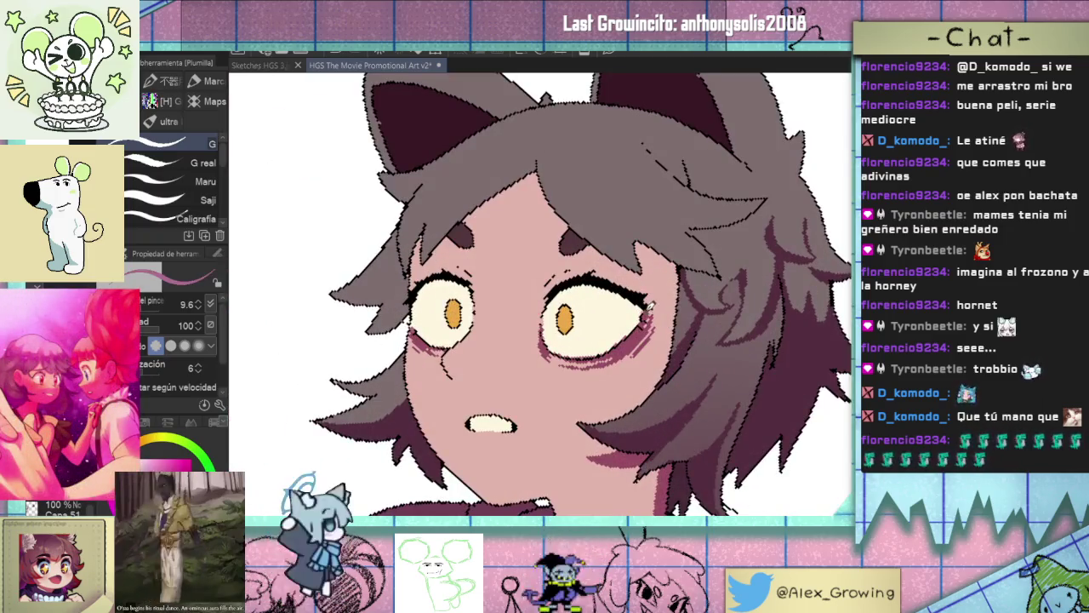
{"action": "left_click_drag", "start_coordinate": [651, 305], "coordinate": [701, 328]}
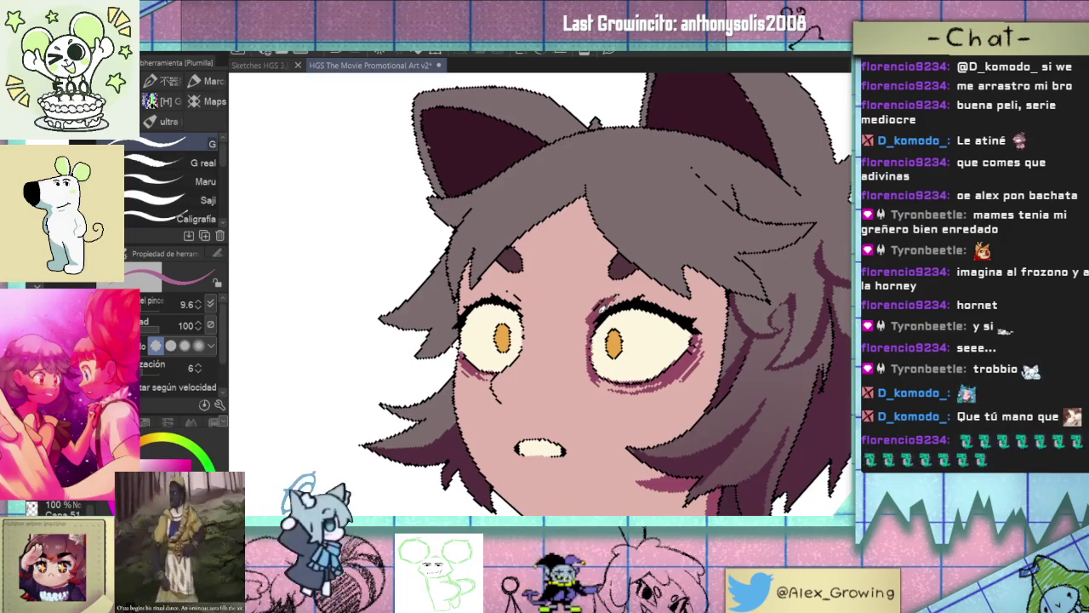
{"action": "left_click_drag", "start_coordinate": [613, 281], "coordinate": [667, 215]}
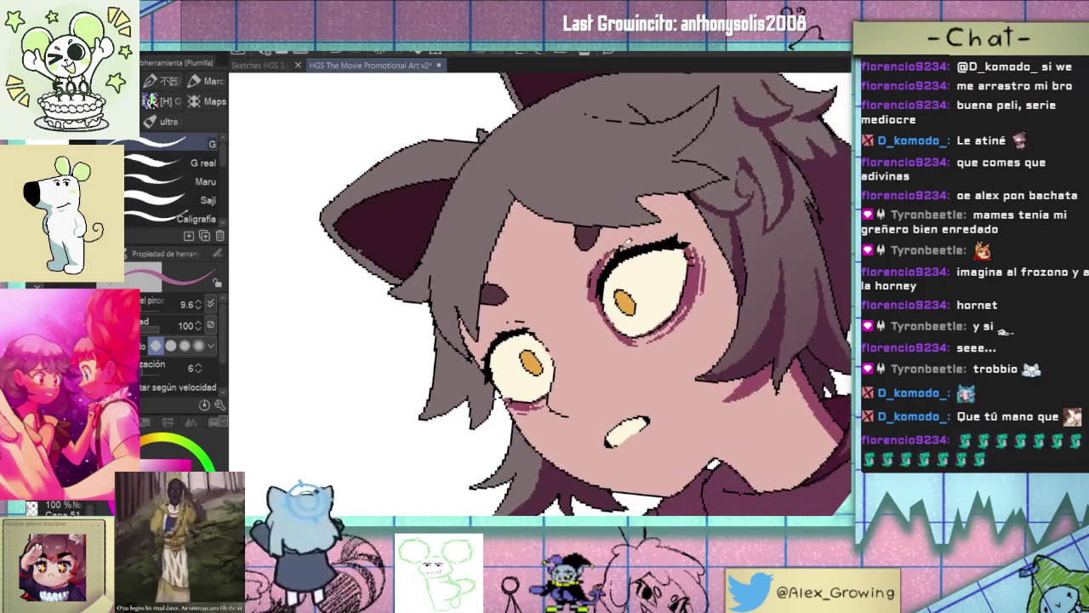
{"action": "scroll", "coordinate": [687, 241], "scroll_direction": "down", "scroll_amount": 2}
{"action": "scroll", "coordinate": [647, 272], "scroll_direction": "up", "scroll_amount": 4}
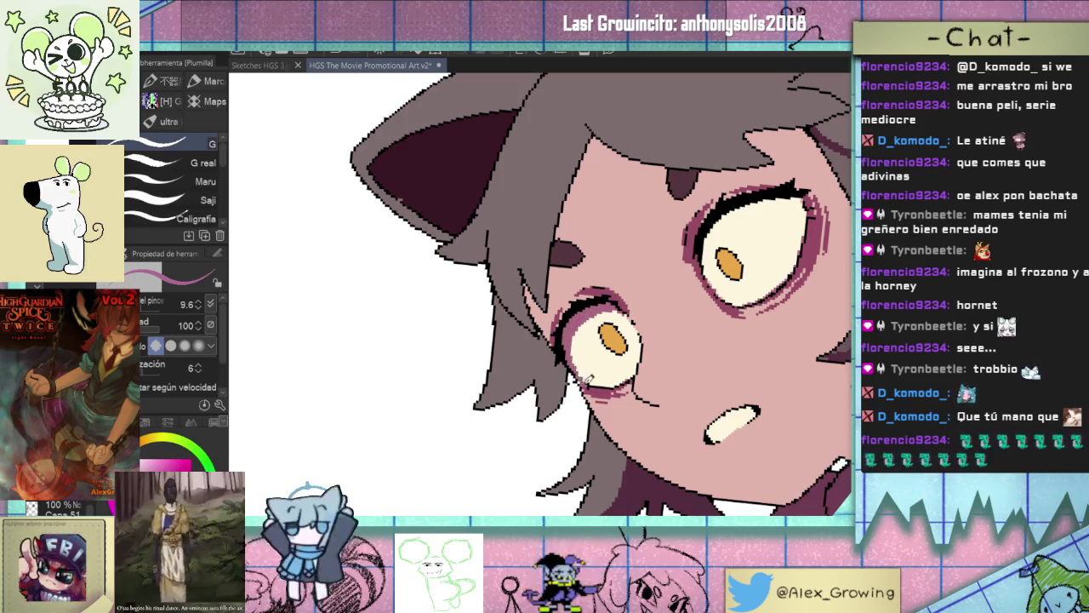
{"action": "left_click_drag", "start_coordinate": [607, 368], "coordinate": [580, 376]}
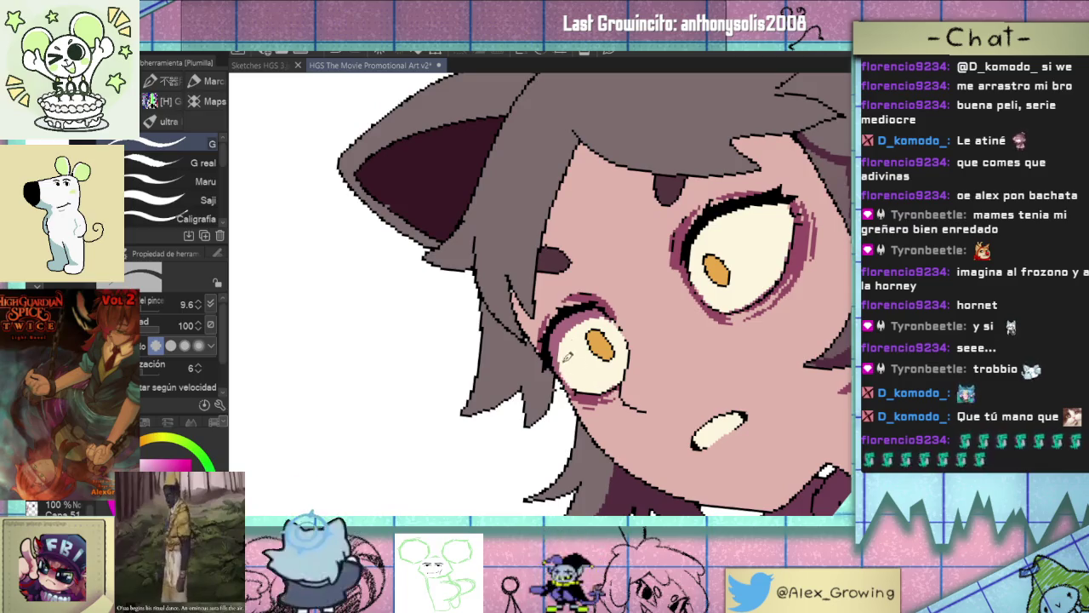
{"action": "left_click_drag", "start_coordinate": [650, 323], "coordinate": [620, 330]}
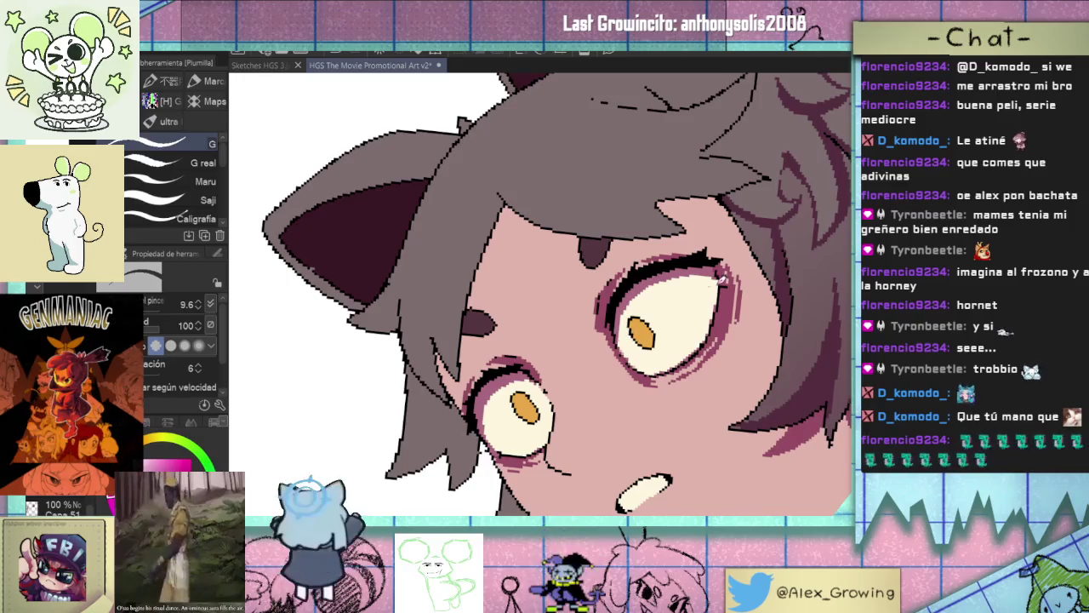
{"action": "scroll", "coordinate": [625, 334], "scroll_direction": "down", "scroll_amount": 3}
{"action": "scroll", "coordinate": [647, 315], "scroll_direction": "down", "scroll_amount": 3}
{"action": "scroll", "coordinate": [678, 295], "scroll_direction": "down", "scroll_amount": 2}
{"action": "scroll", "coordinate": [677, 298], "scroll_direction": "down", "scroll_amount": 1}
{"action": "scroll", "coordinate": [675, 306], "scroll_direction": "down", "scroll_amount": 1}
{"action": "scroll", "coordinate": [673, 315], "scroll_direction": "down", "scroll_amount": 2}
{"action": "key", "text": "ctrl+@"}
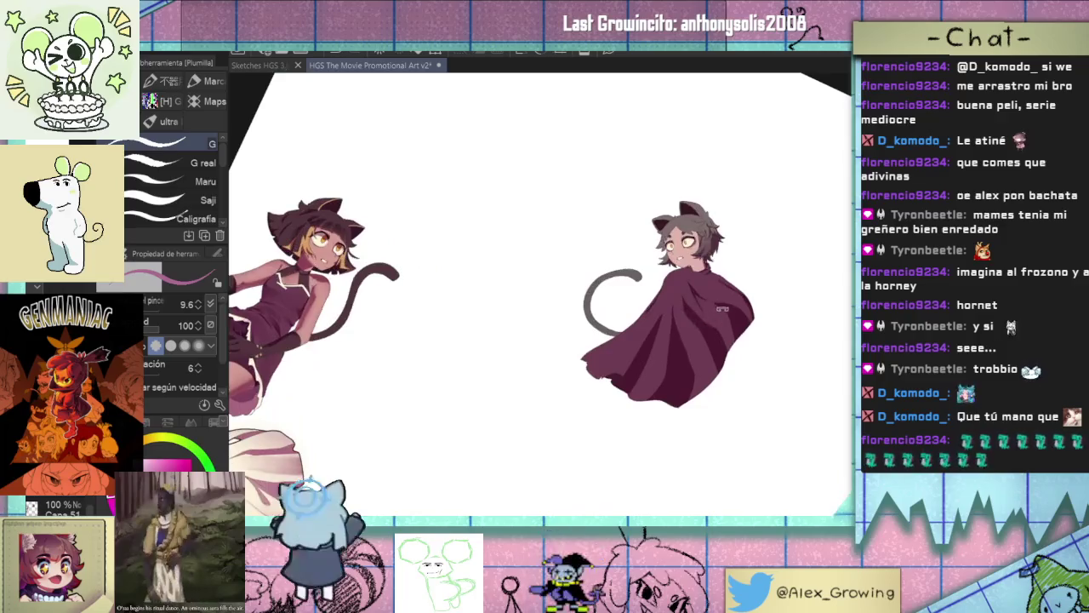
Zoom the view in on the cat-eared character's face.
{"action": "scroll", "coordinate": [701, 315], "scroll_direction": "up", "scroll_amount": 1}
{"action": "scroll", "coordinate": [701, 315], "scroll_direction": "up", "scroll_amount": 1}
{"action": "scroll", "coordinate": [700, 225], "scroll_direction": "up", "scroll_amount": 2}
{"action": "scroll", "coordinate": [707, 243], "scroll_direction": "down", "scroll_amount": 1}
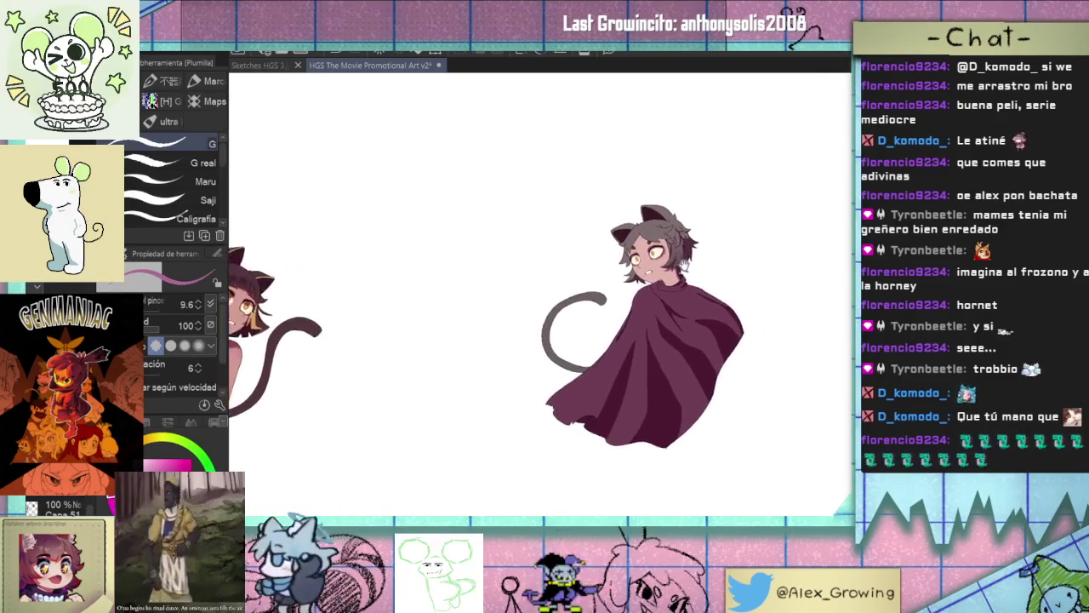
{"action": "scroll", "coordinate": [680, 264], "scroll_direction": "up", "scroll_amount": 1}
{"action": "scroll", "coordinate": [655, 281], "scroll_direction": "up", "scroll_amount": 2}
{"action": "scroll", "coordinate": [639, 295], "scroll_direction": "up", "scroll_amount": 1}
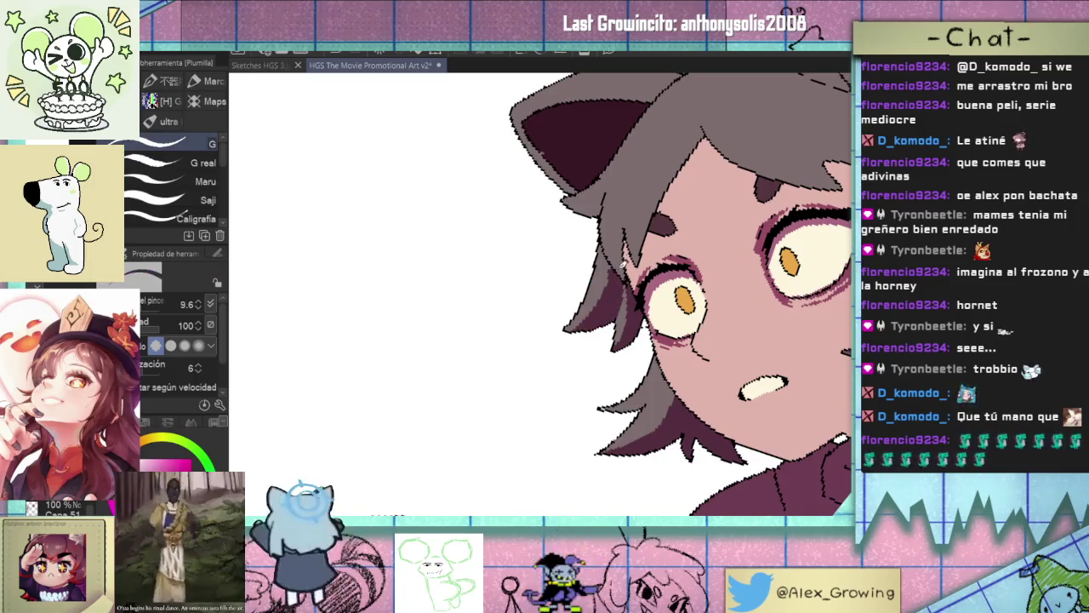
{"action": "scroll", "coordinate": [622, 263], "scroll_direction": "down", "scroll_amount": 5}
{"action": "scroll", "coordinate": [619, 372], "scroll_direction": "down", "scroll_amount": 1}
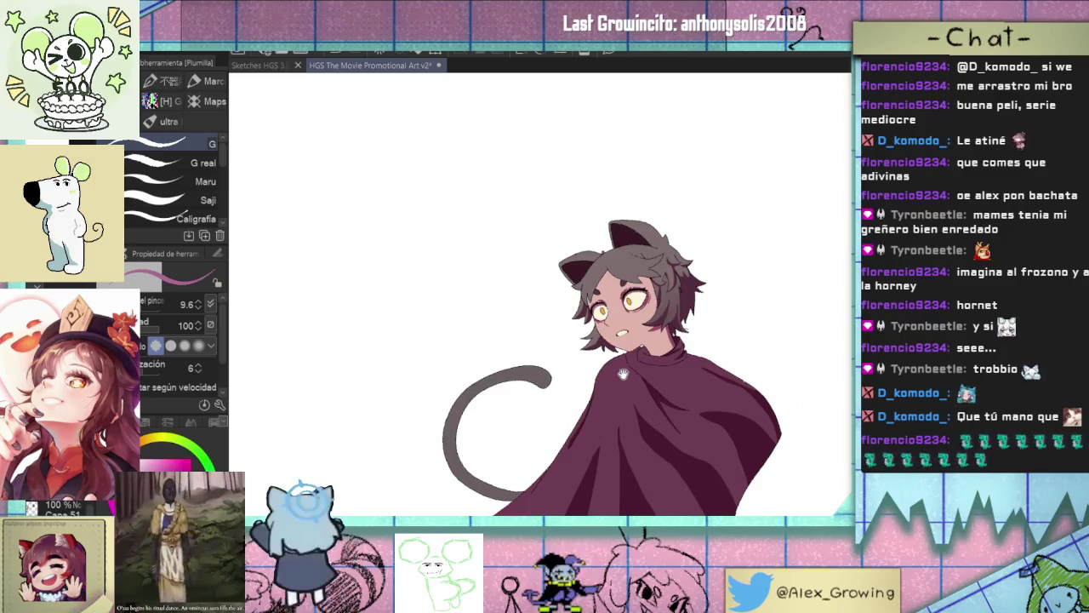
{"action": "scroll", "coordinate": [623, 374], "scroll_direction": "up", "scroll_amount": 5}
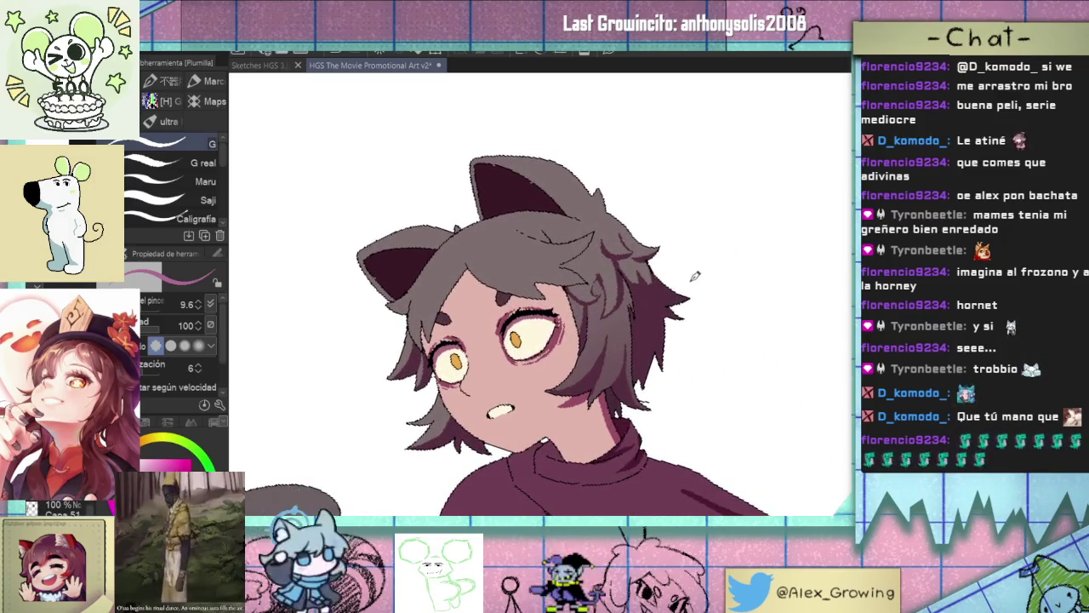
Pick the colour-blending brush with J and center the view on the head.
{"action": "key", "text": "j"}
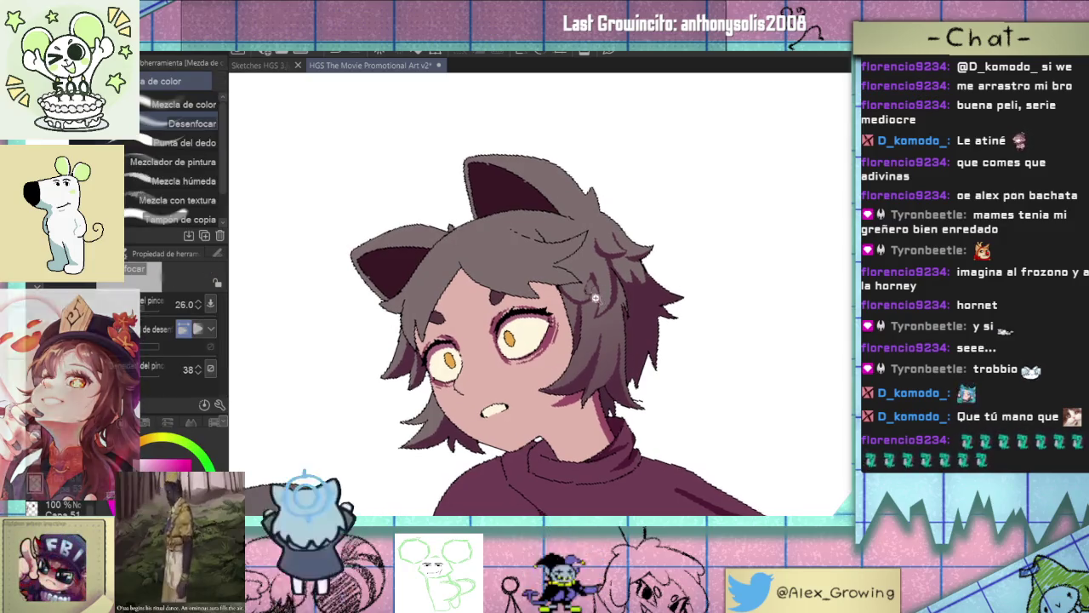
{"action": "scroll", "coordinate": [621, 307], "scroll_direction": "up", "scroll_amount": 2}
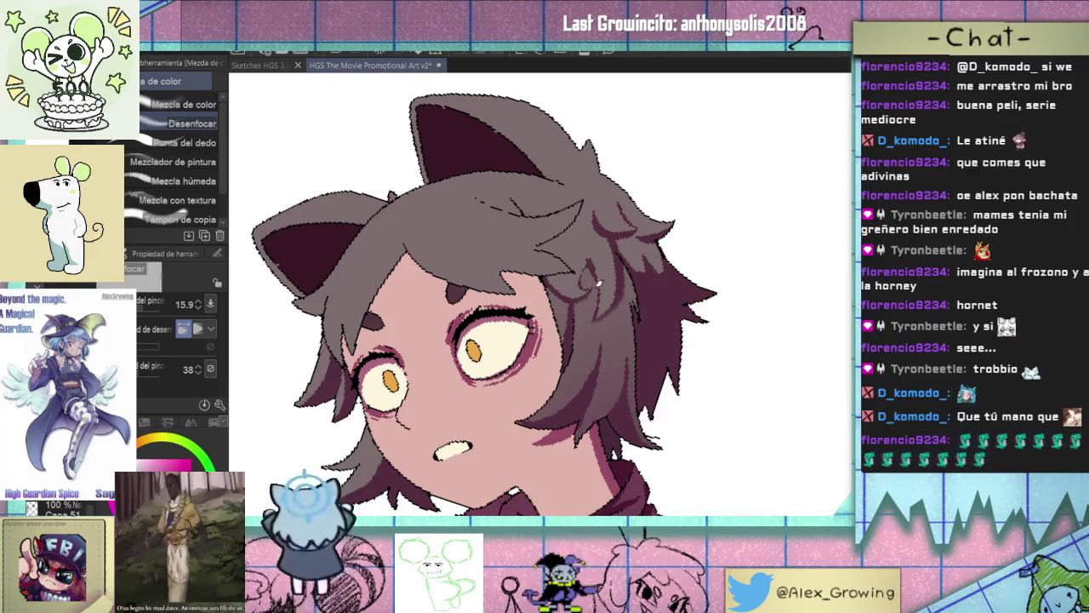
{"action": "left_click_drag", "start_coordinate": [627, 288], "coordinate": [589, 343]}
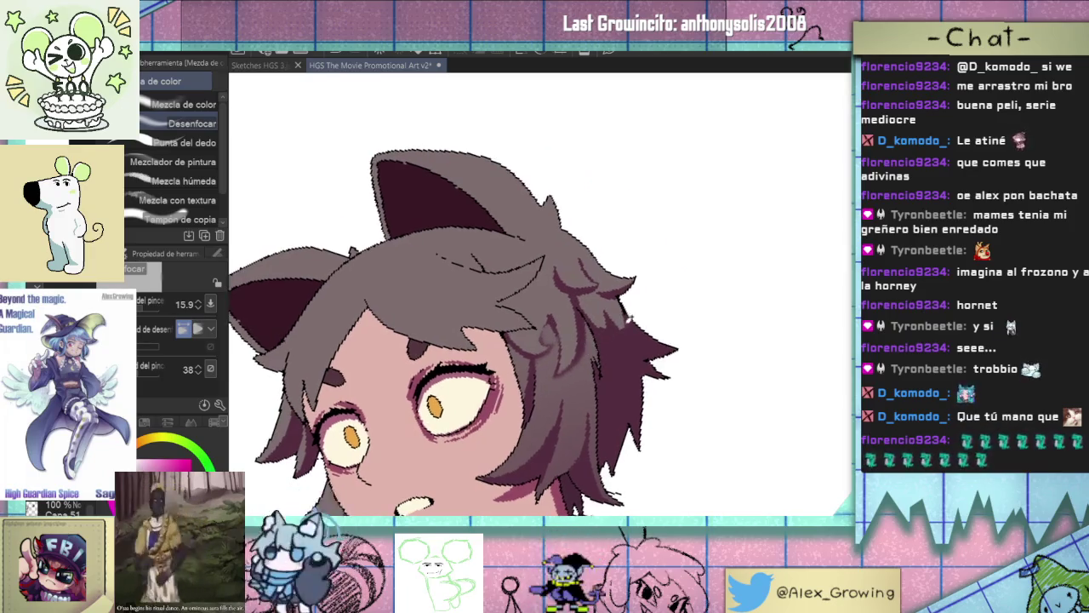
{"action": "scroll", "coordinate": [635, 338], "scroll_direction": "up", "scroll_amount": 2}
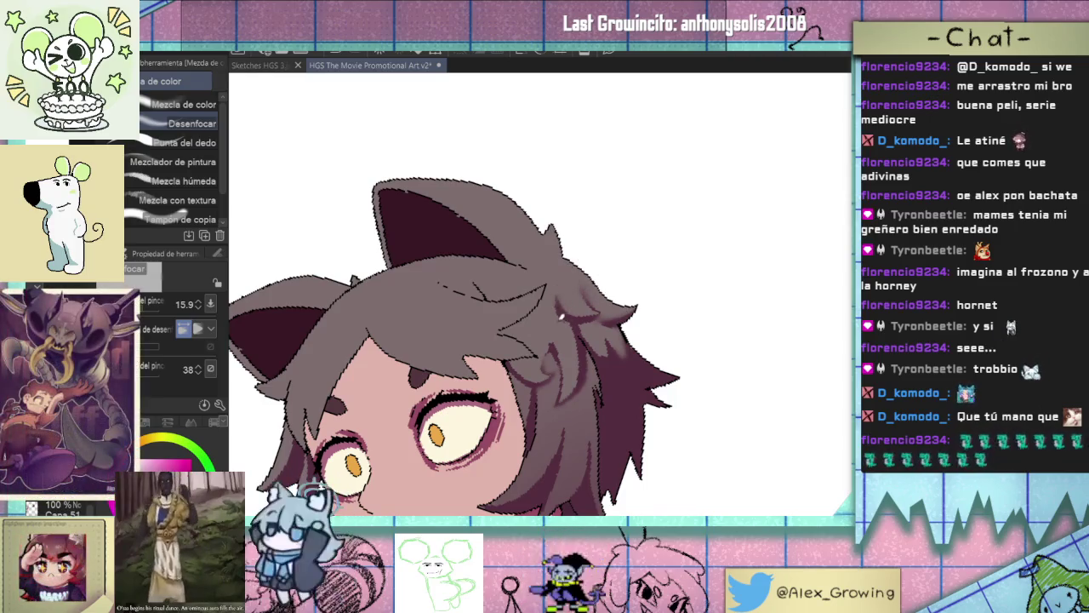
{"action": "scroll", "coordinate": [625, 352], "scroll_direction": "down", "scroll_amount": 3}
{"action": "scroll", "coordinate": [630, 361], "scroll_direction": "up", "scroll_amount": 4}
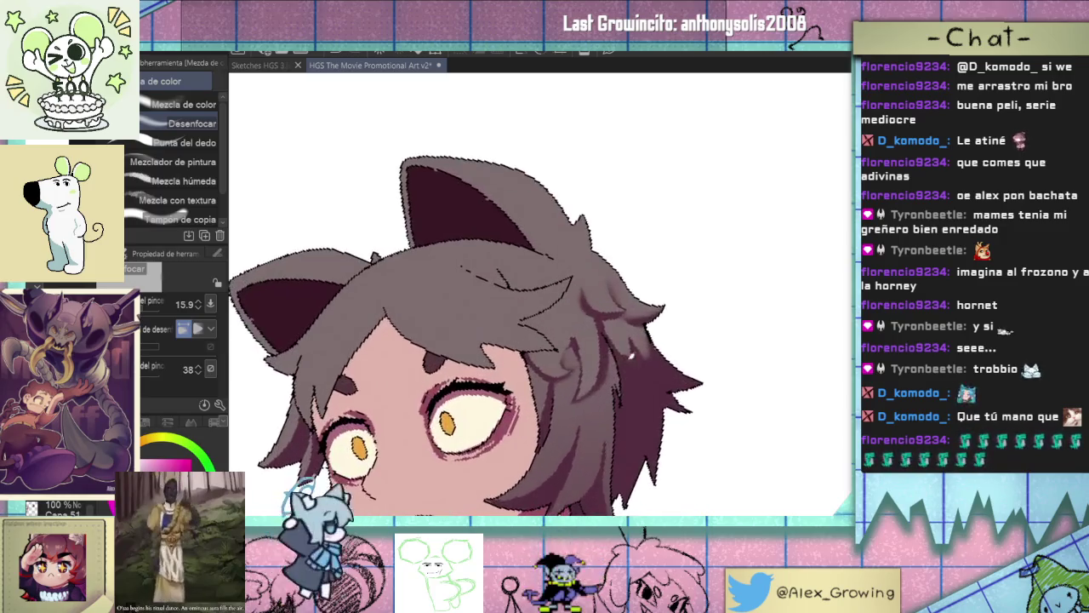
{"action": "scroll", "coordinate": [608, 322], "scroll_direction": "down", "scroll_amount": 2}
{"action": "scroll", "coordinate": [612, 323], "scroll_direction": "up", "scroll_amount": 4}
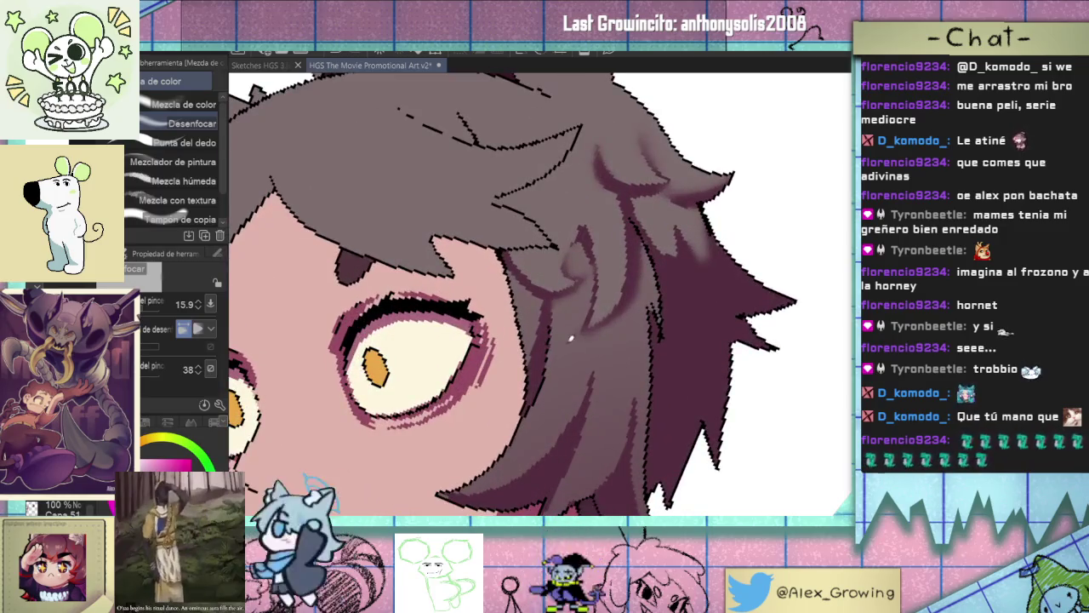
{"action": "scroll", "coordinate": [593, 336], "scroll_direction": "down", "scroll_amount": 3}
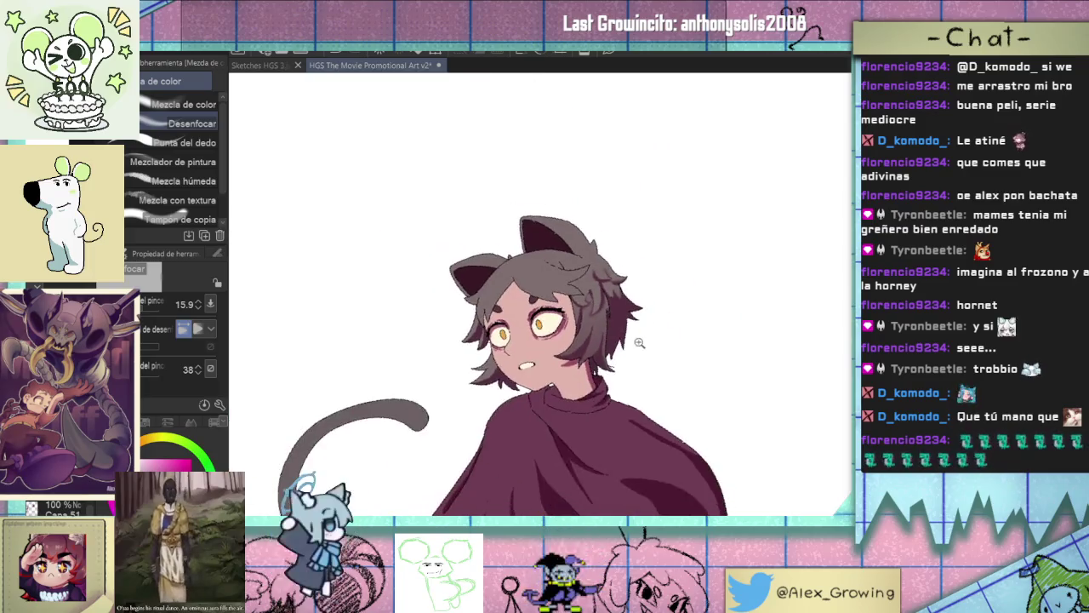
{"action": "scroll", "coordinate": [600, 336], "scroll_direction": "up", "scroll_amount": 1}
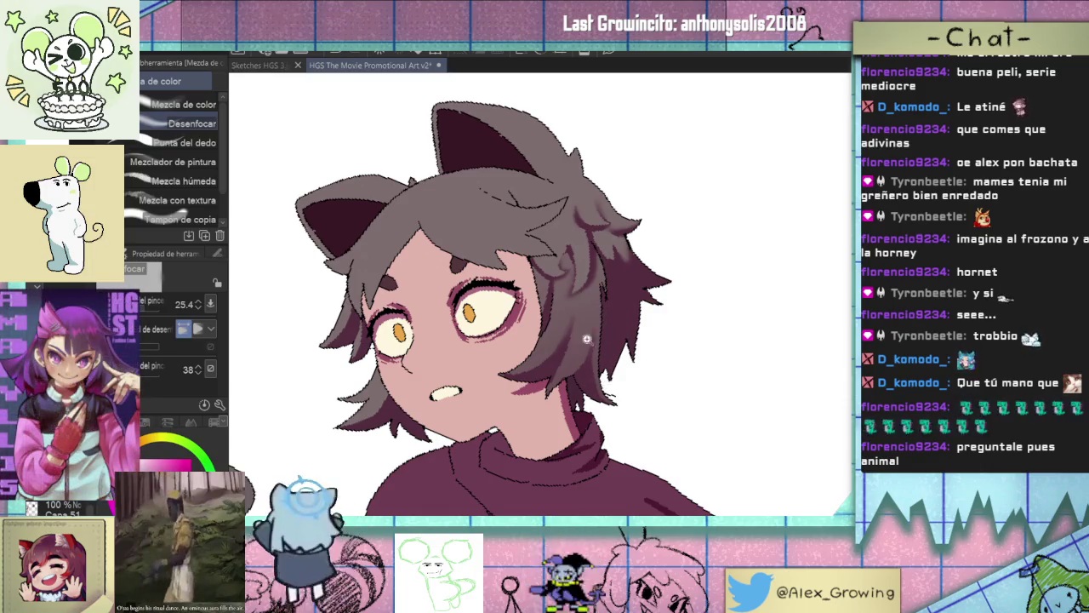
{"action": "scroll", "coordinate": [593, 362], "scroll_direction": "up", "scroll_amount": 2}
{"action": "scroll", "coordinate": [609, 353], "scroll_direction": "down", "scroll_amount": 2}
{"action": "key", "text": "p"}
{"action": "scroll", "coordinate": [610, 343], "scroll_direction": "down", "scroll_amount": 2}
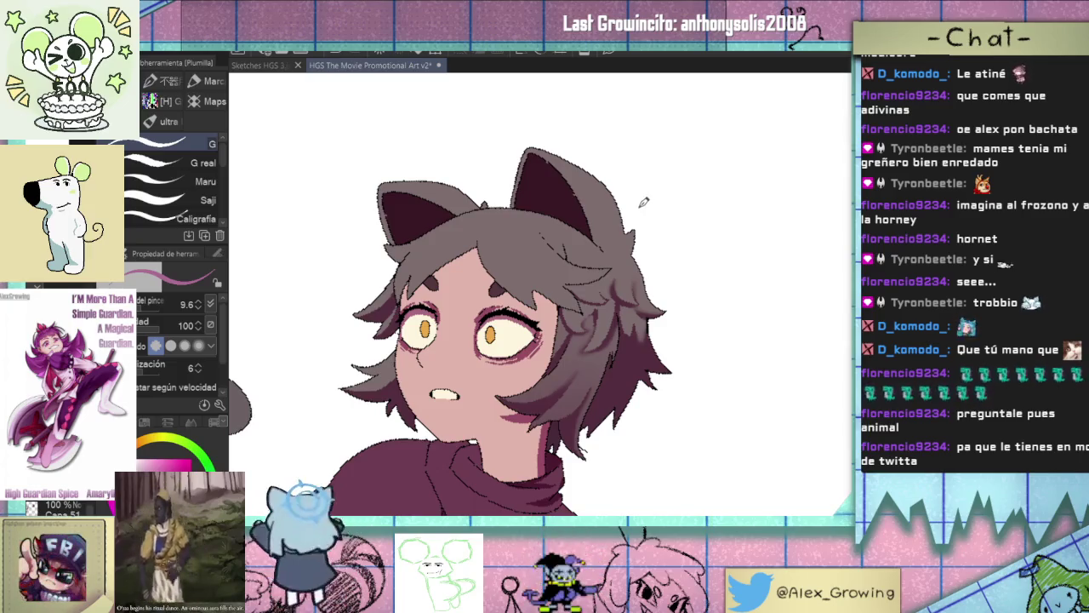
{"action": "scroll", "coordinate": [656, 295], "scroll_direction": "up", "scroll_amount": 2}
{"action": "scroll", "coordinate": [616, 292], "scroll_direction": "up", "scroll_amount": 2}
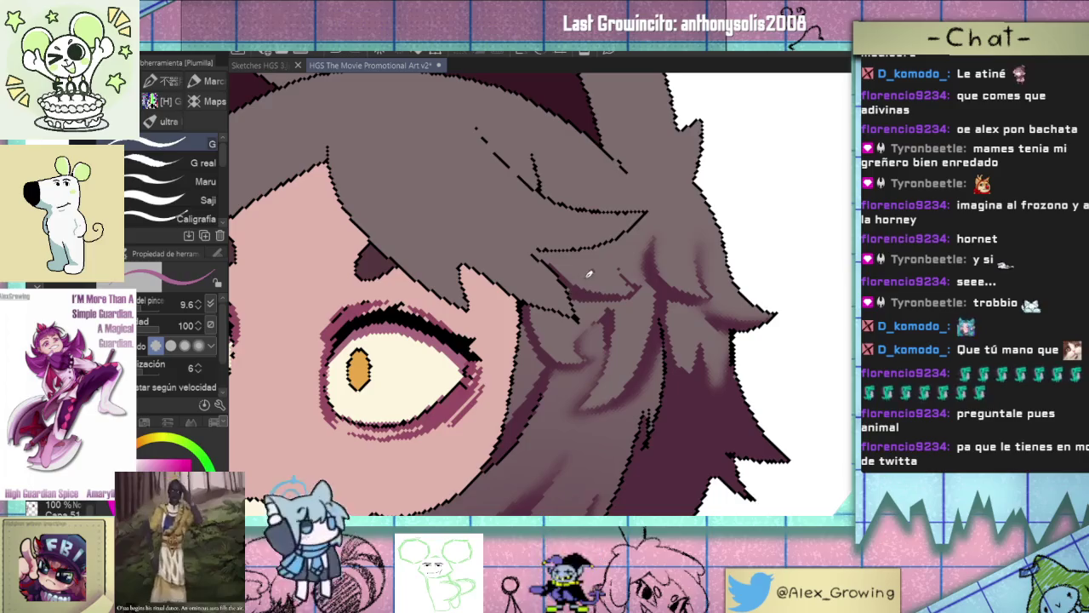
{"action": "scroll", "coordinate": [572, 283], "scroll_direction": "up", "scroll_amount": 1}
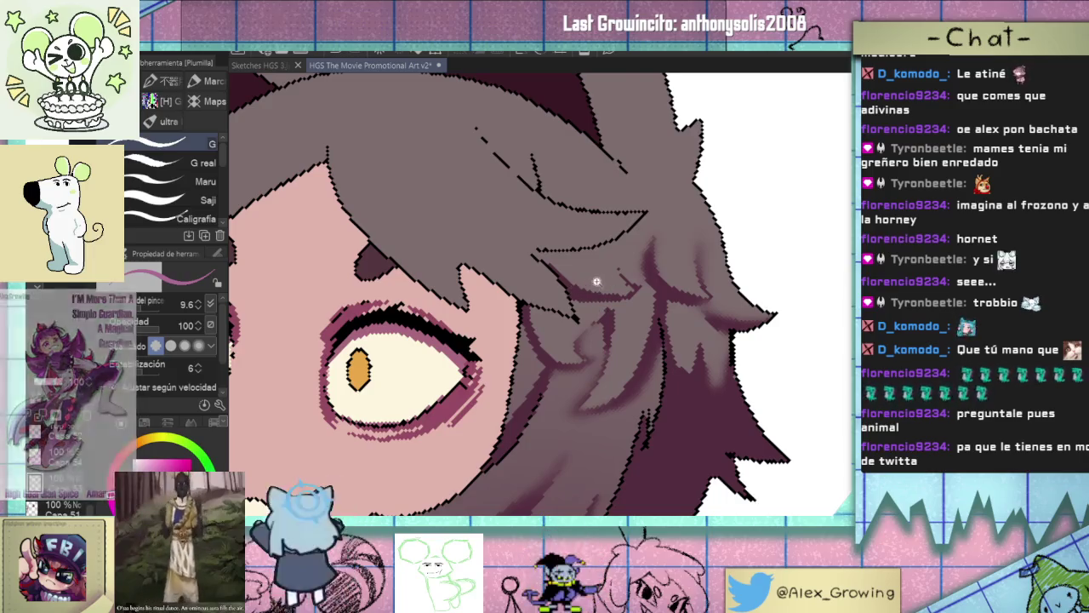
{"action": "scroll", "coordinate": [587, 285], "scroll_direction": "down", "scroll_amount": 3}
{"action": "scroll", "coordinate": [596, 286], "scroll_direction": "up", "scroll_amount": 3}
{"action": "scroll", "coordinate": [601, 286], "scroll_direction": "down", "scroll_amount": 1}
{"action": "left_click_drag", "start_coordinate": [601, 287], "coordinate": [673, 264]}
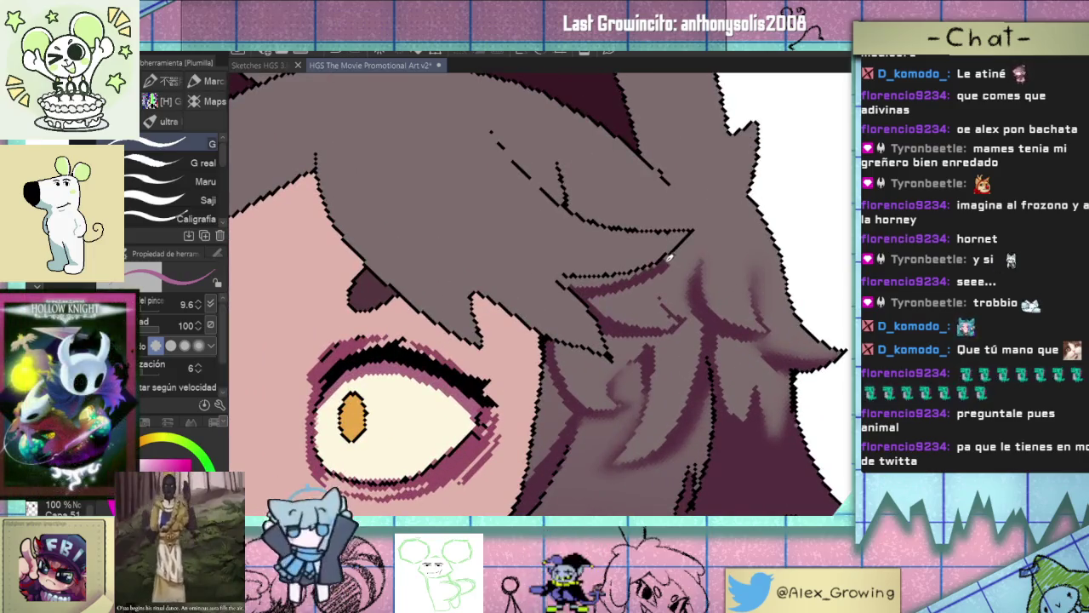
{"action": "left_click_drag", "start_coordinate": [618, 290], "coordinate": [679, 259]}
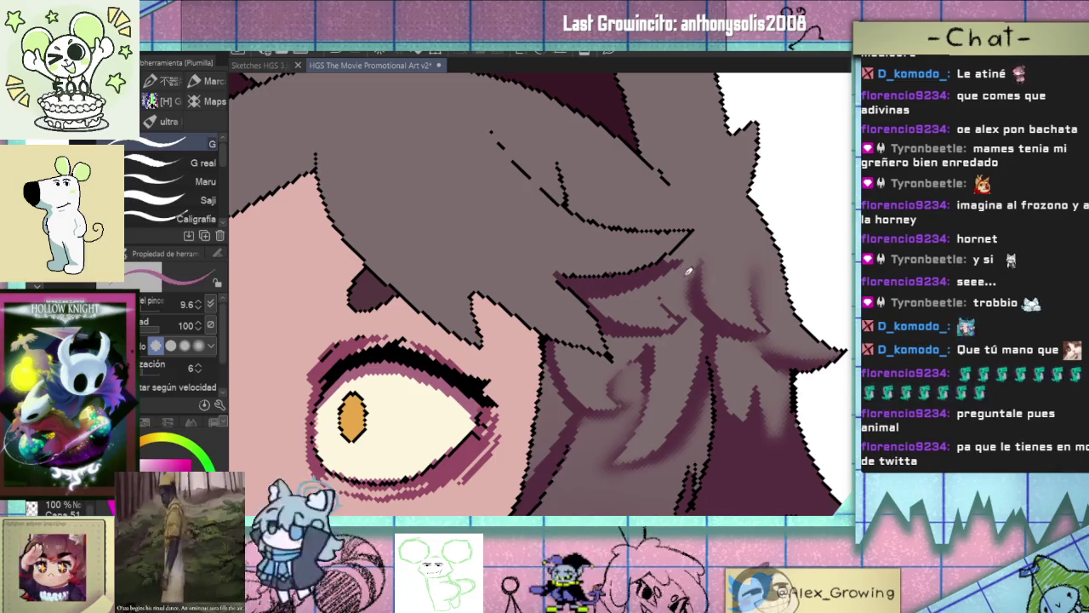
{"action": "scroll", "coordinate": [696, 253], "scroll_direction": "down", "scroll_amount": 3}
{"action": "scroll", "coordinate": [665, 328], "scroll_direction": "down", "scroll_amount": 1}
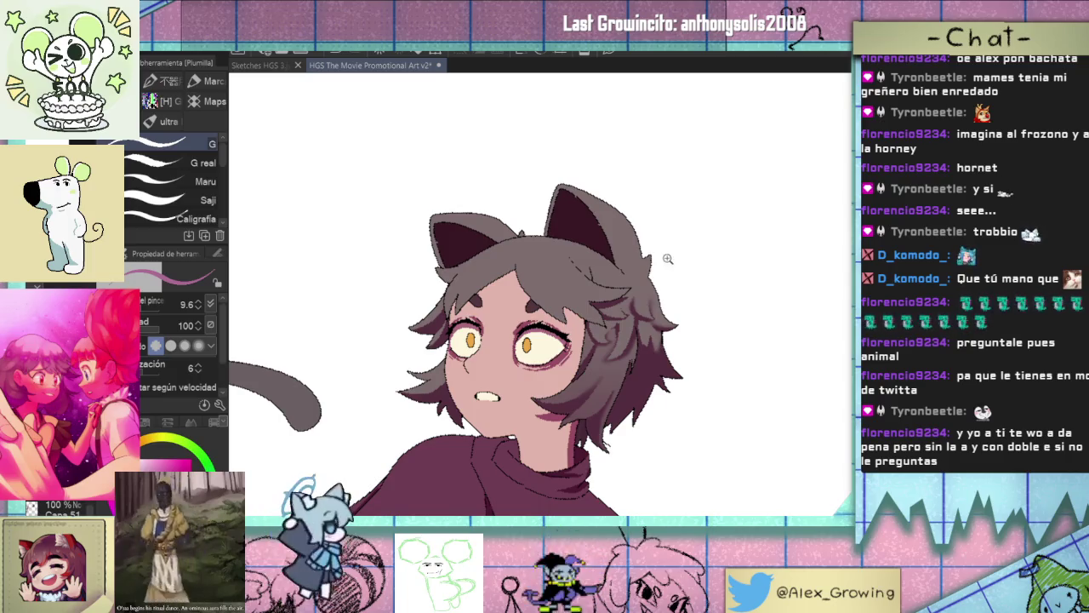
{"action": "scroll", "coordinate": [669, 256], "scroll_direction": "down", "scroll_amount": 2}
{"action": "scroll", "coordinate": [703, 316], "scroll_direction": "up", "scroll_amount": 3}
{"action": "scroll", "coordinate": [599, 316], "scroll_direction": "up", "scroll_amount": 3}
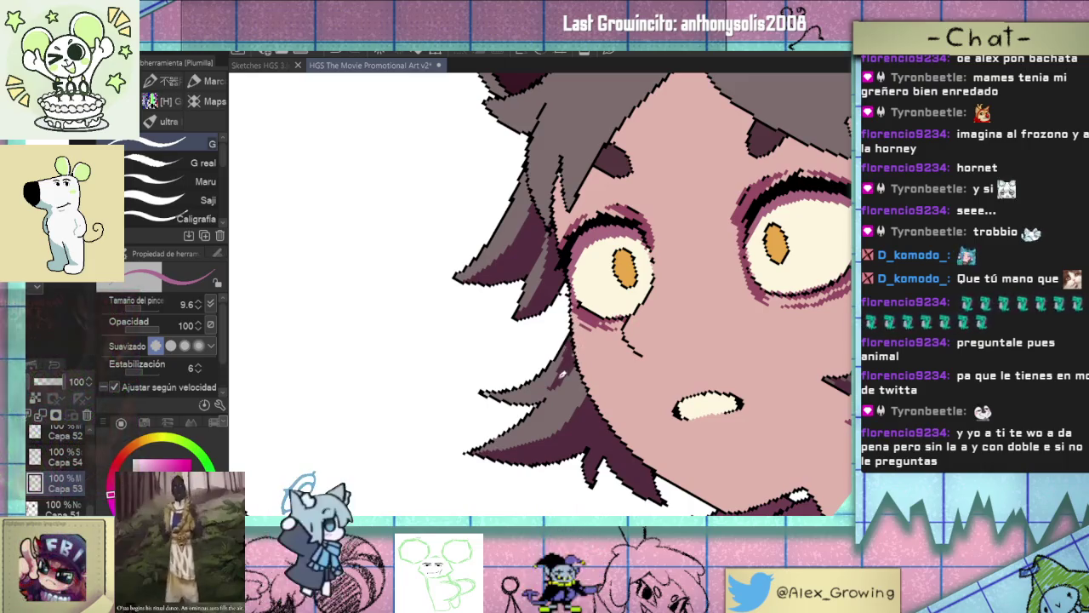
{"action": "scroll", "coordinate": [605, 356], "scroll_direction": "down", "scroll_amount": 3}
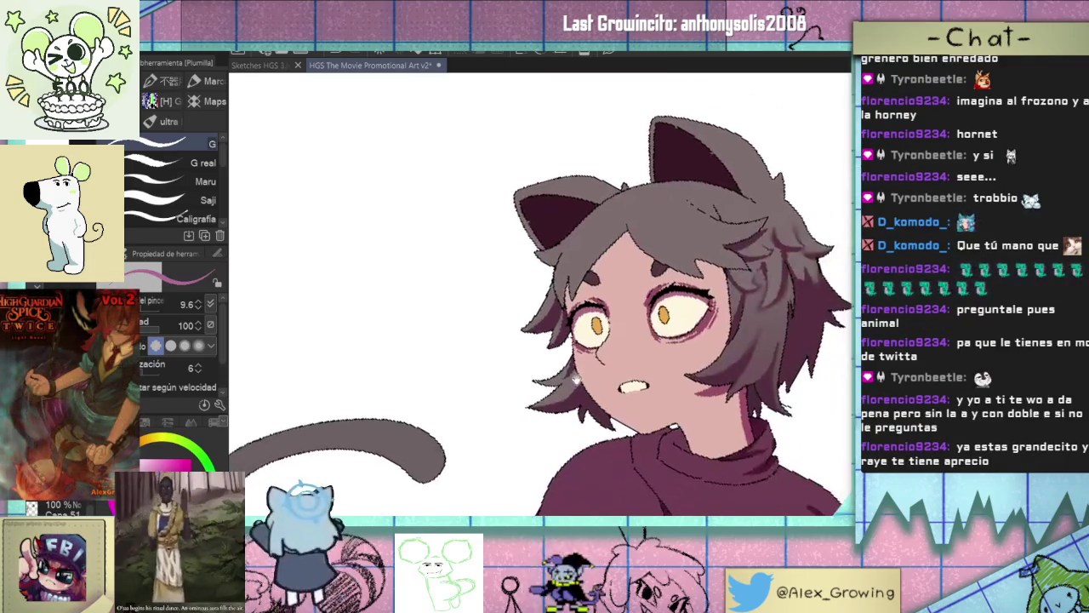
{"action": "scroll", "coordinate": [587, 371], "scroll_direction": "up", "scroll_amount": 2}
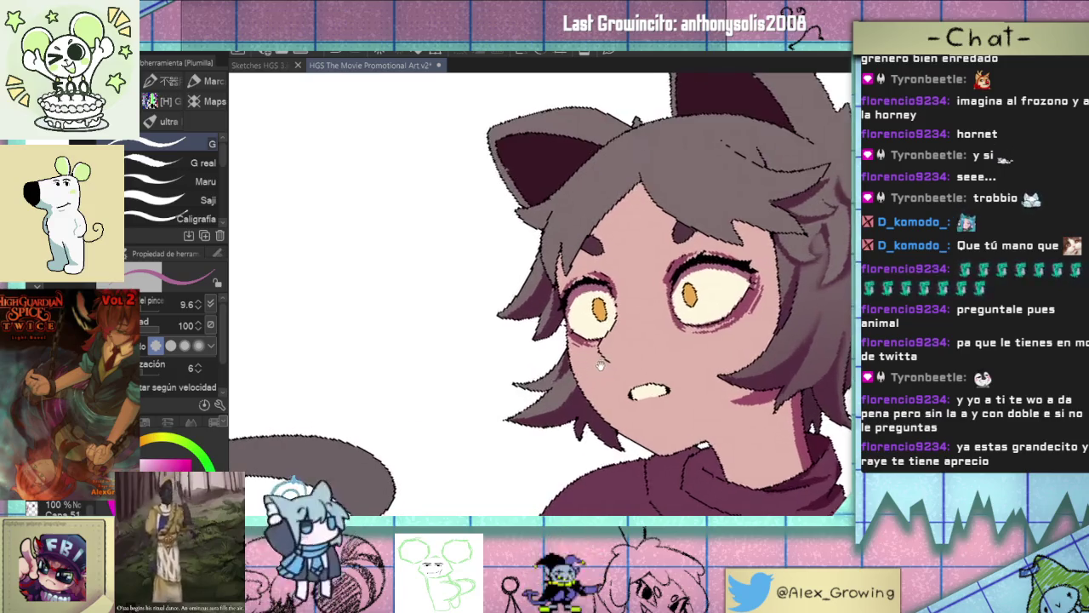
{"action": "scroll", "coordinate": [579, 357], "scroll_direction": "up", "scroll_amount": 2}
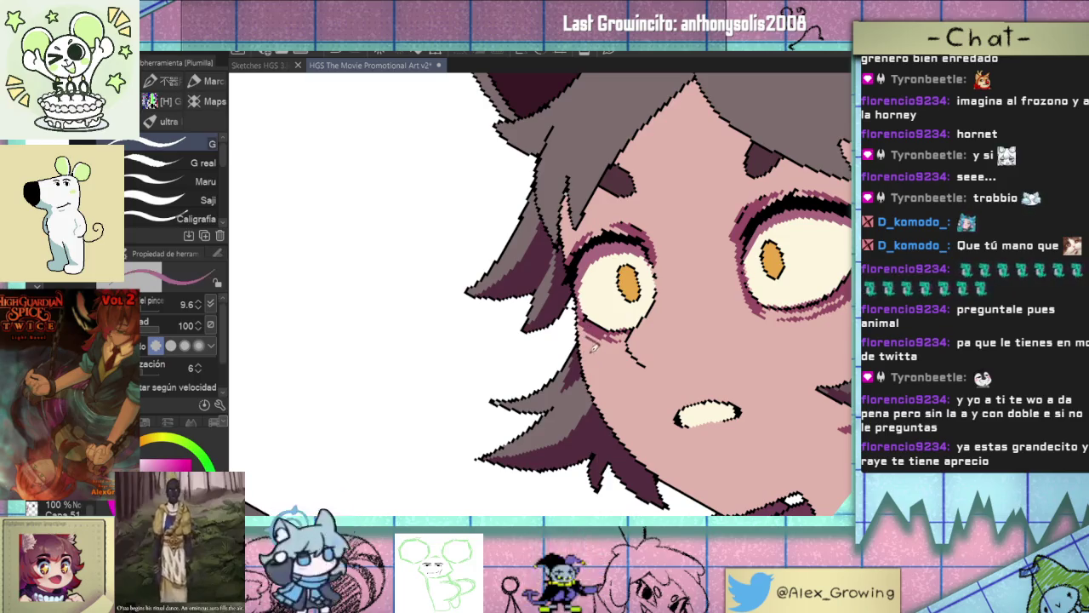
{"action": "scroll", "coordinate": [593, 345], "scroll_direction": "down", "scroll_amount": 3}
{"action": "scroll", "coordinate": [586, 376], "scroll_direction": "up", "scroll_amount": 4}
{"action": "scroll", "coordinate": [548, 378], "scroll_direction": "down", "scroll_amount": 2}
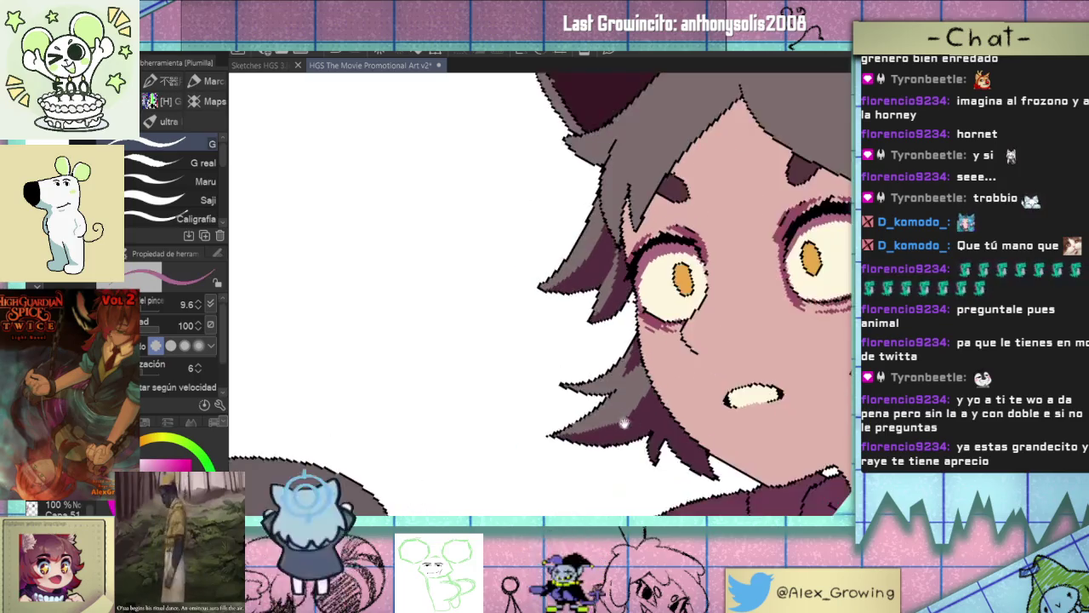
{"action": "scroll", "coordinate": [587, 379], "scroll_direction": "up", "scroll_amount": 3}
{"action": "scroll", "coordinate": [624, 379], "scroll_direction": "down", "scroll_amount": 3}
{"action": "scroll", "coordinate": [624, 380], "scroll_direction": "down", "scroll_amount": 3}
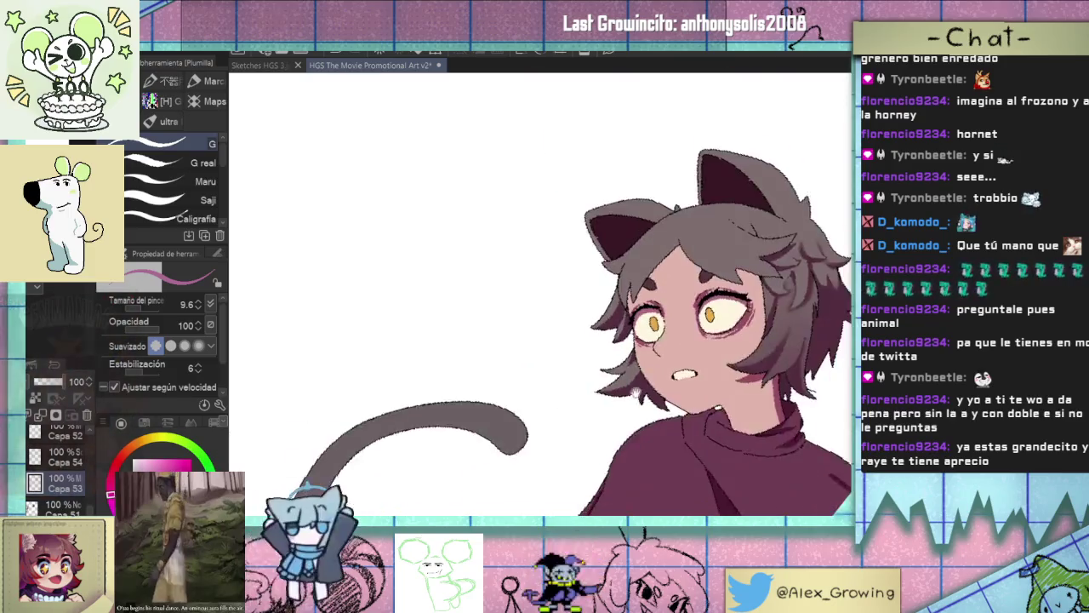
{"action": "scroll", "coordinate": [624, 366], "scroll_direction": "up", "scroll_amount": 1}
{"action": "scroll", "coordinate": [624, 349], "scroll_direction": "up", "scroll_amount": 2}
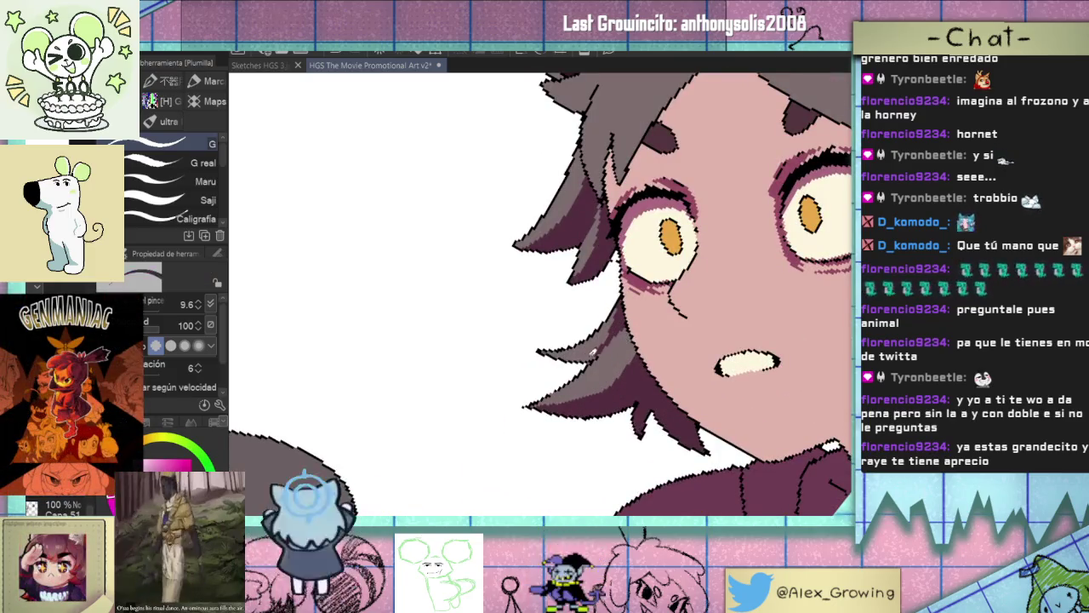
{"action": "scroll", "coordinate": [614, 343], "scroll_direction": "down", "scroll_amount": 3}
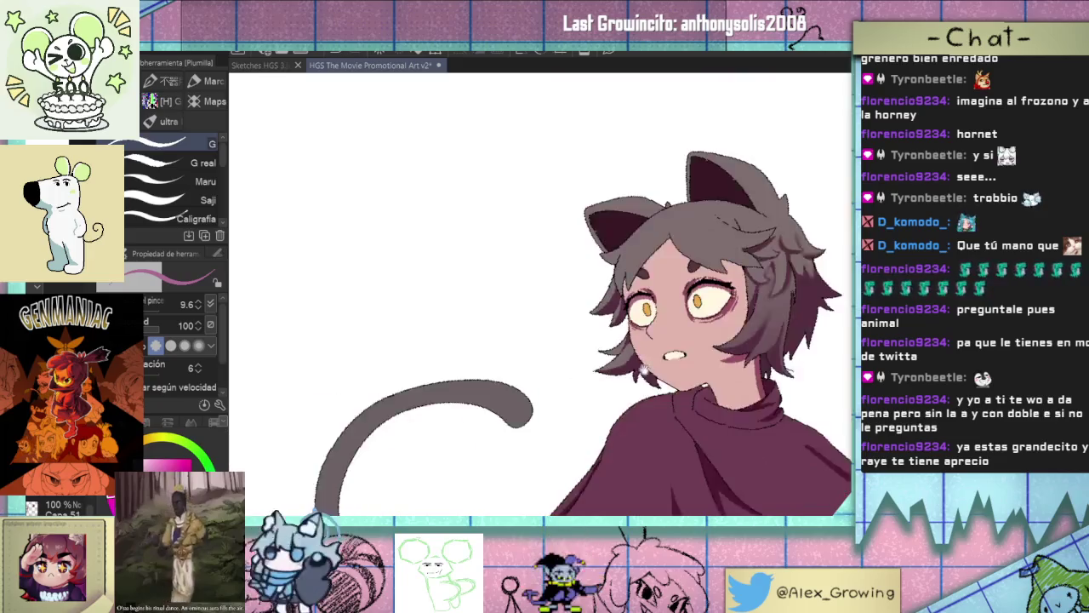
{"action": "scroll", "coordinate": [647, 323], "scroll_direction": "up", "scroll_amount": 1}
{"action": "scroll", "coordinate": [672, 310], "scroll_direction": "down", "scroll_amount": 1}
{"action": "scroll", "coordinate": [672, 310], "scroll_direction": "up", "scroll_amount": 2}
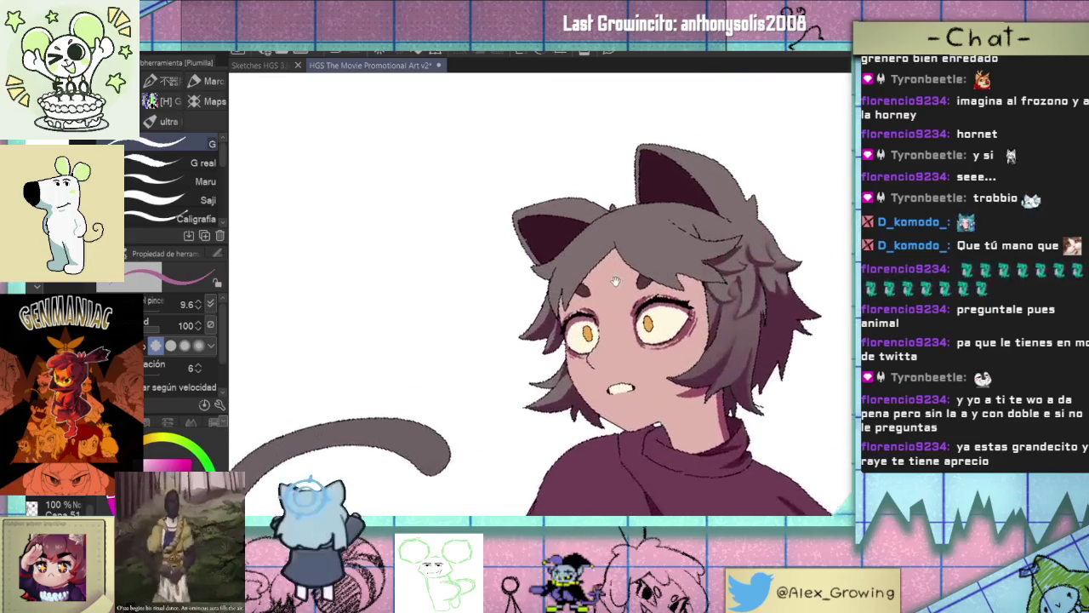
{"action": "scroll", "coordinate": [575, 323], "scroll_direction": "up", "scroll_amount": 2}
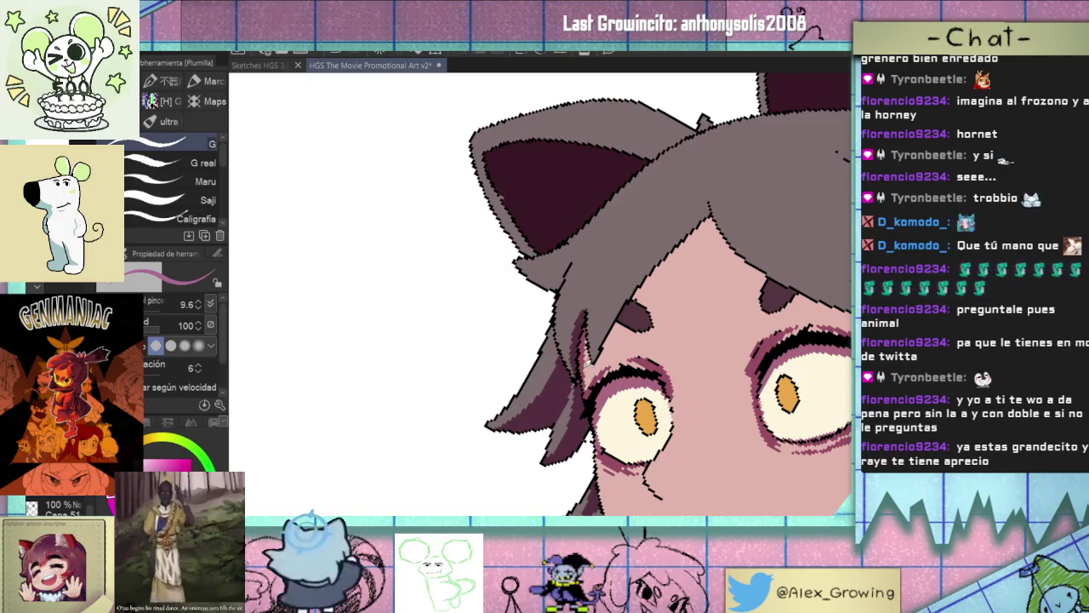
Zoom and pan in on the cat-eared character's left ear and the hair beneath it.
{"action": "mouse_move", "coordinate": [590, 334]}
{"action": "left_mouse_down"}
{"action": "mouse_move", "coordinate": [578, 336]}
{"action": "mouse_move", "coordinate": [592, 337]}
{"action": "left_mouse_up"}
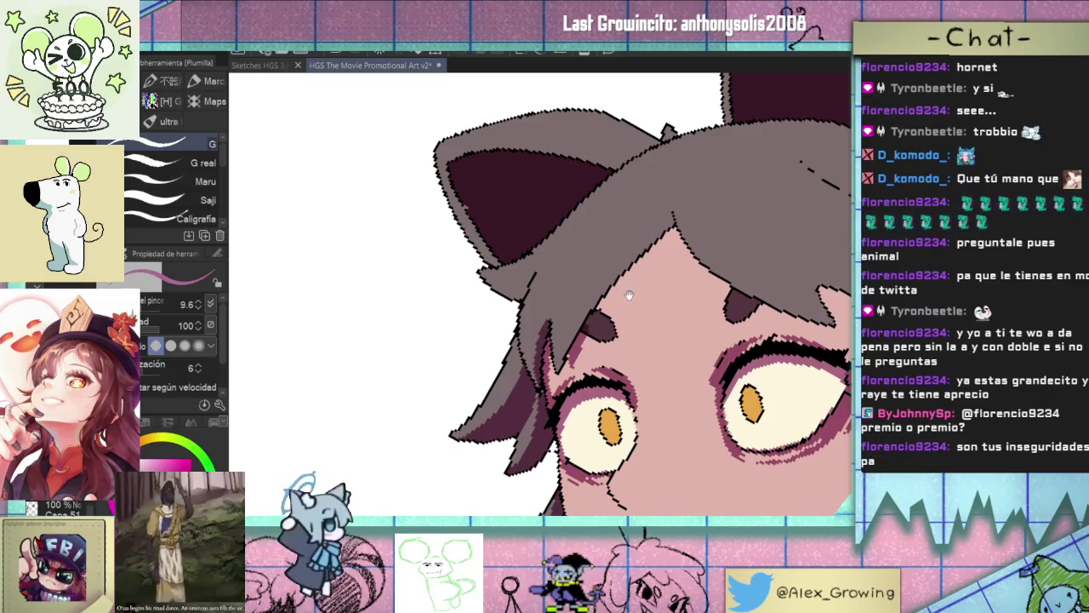
{"action": "left_click_drag", "start_coordinate": [590, 353], "coordinate": [553, 348]}
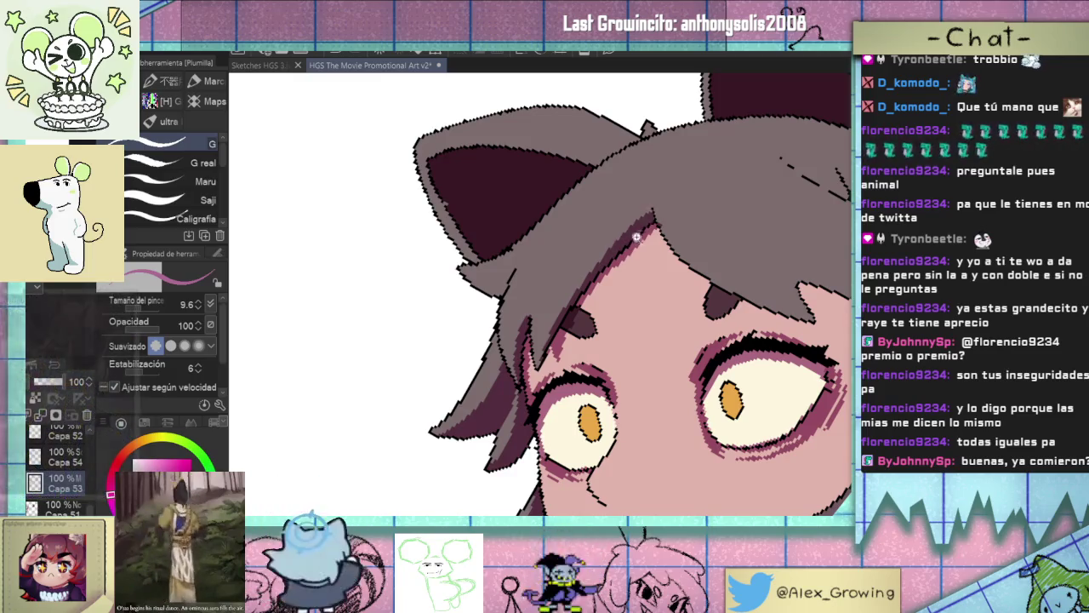
{"action": "scroll", "coordinate": [556, 320], "scroll_direction": "down", "scroll_amount": 2}
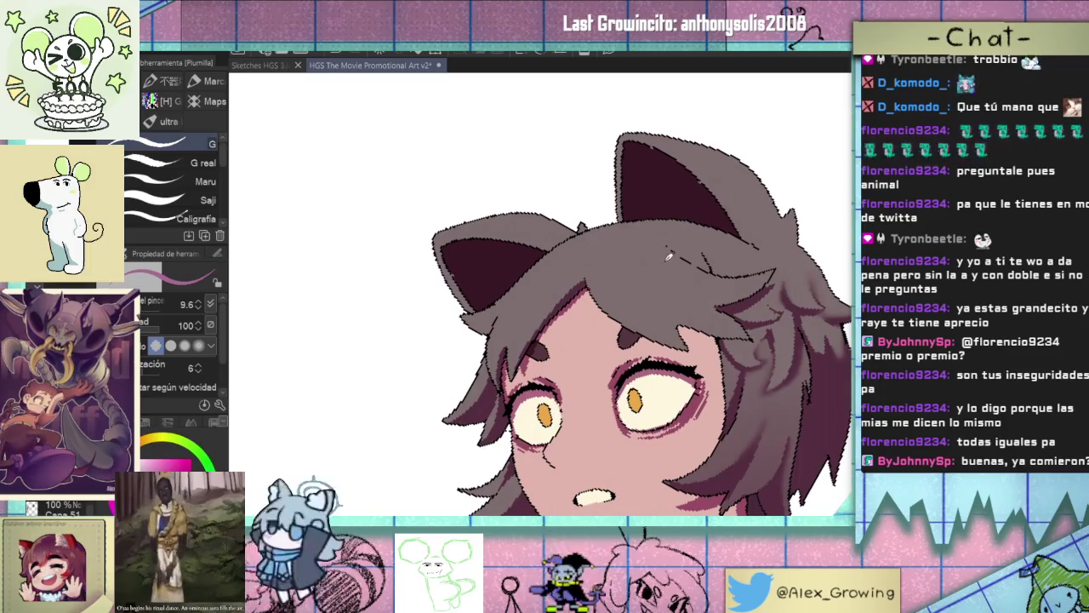
{"action": "scroll", "coordinate": [669, 254], "scroll_direction": "down", "scroll_amount": 2}
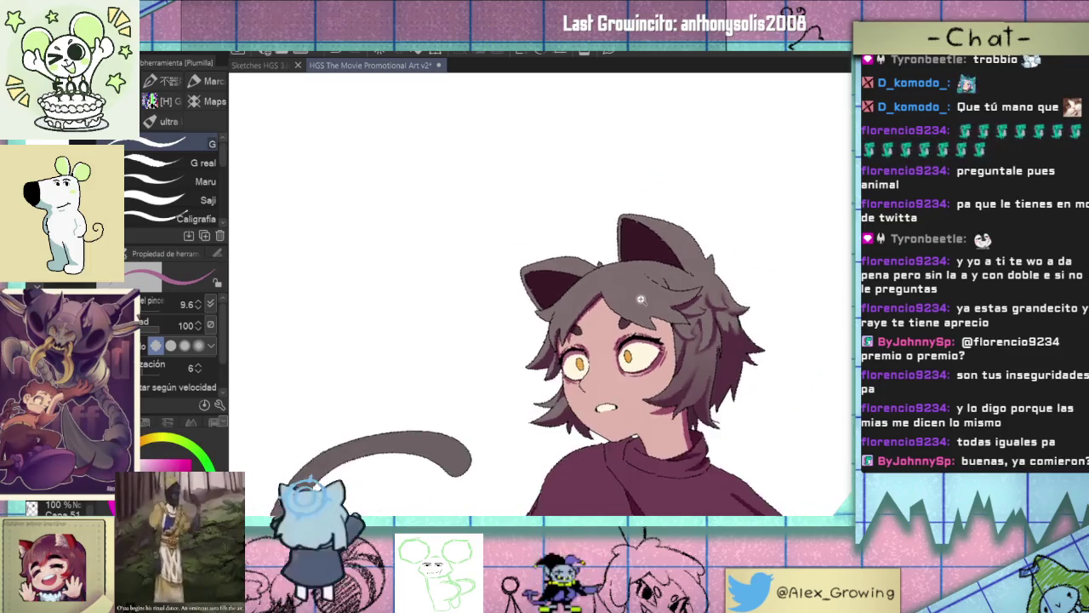
{"action": "scroll", "coordinate": [587, 313], "scroll_direction": "up", "scroll_amount": 2}
{"action": "scroll", "coordinate": [571, 340], "scroll_direction": "up", "scroll_amount": 1}
{"action": "scroll", "coordinate": [536, 392], "scroll_direction": "up", "scroll_amount": 2}
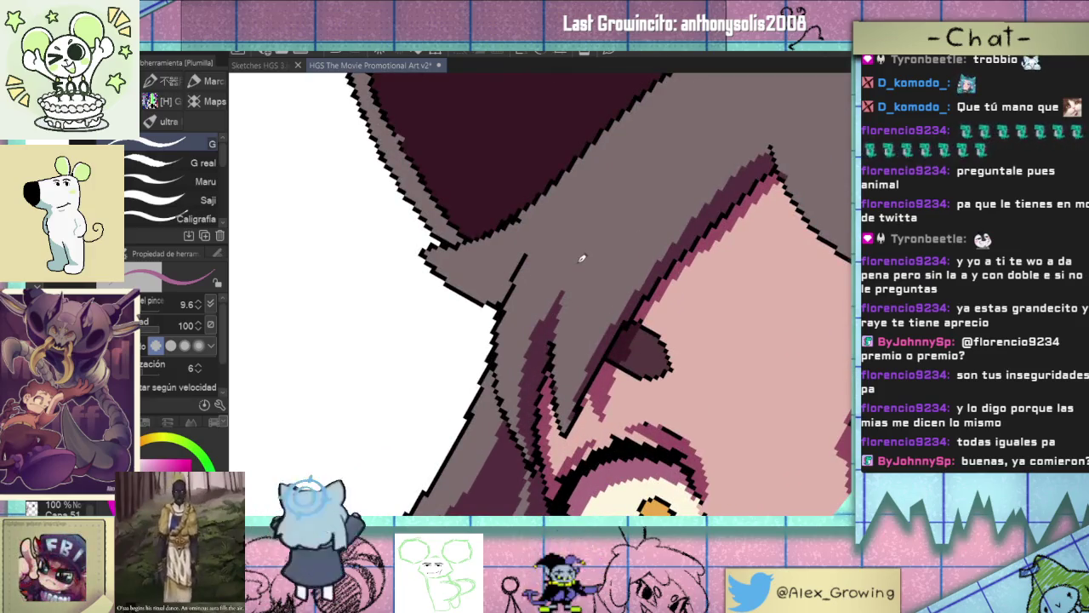
{"action": "scroll", "coordinate": [578, 264], "scroll_direction": "down", "scroll_amount": 2}
{"action": "scroll", "coordinate": [481, 311], "scroll_direction": "up", "scroll_amount": 1}
{"action": "scroll", "coordinate": [471, 317], "scroll_direction": "up", "scroll_amount": 2}
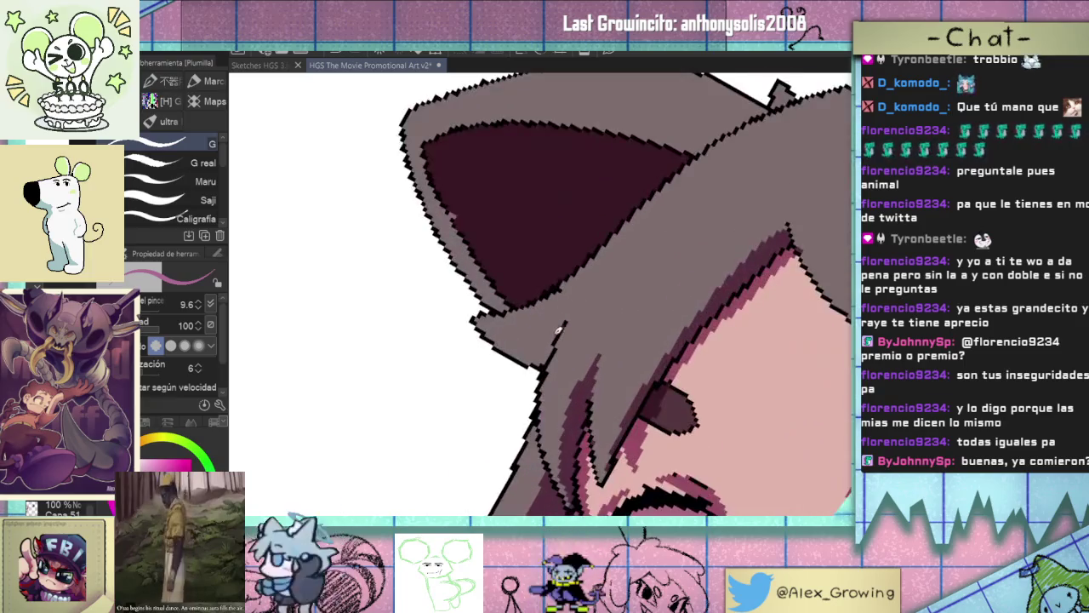
Paint dark mauve over the light pink hair strand under the left ear.
{"action": "left_click_drag", "start_coordinate": [493, 332], "coordinate": [544, 351]}
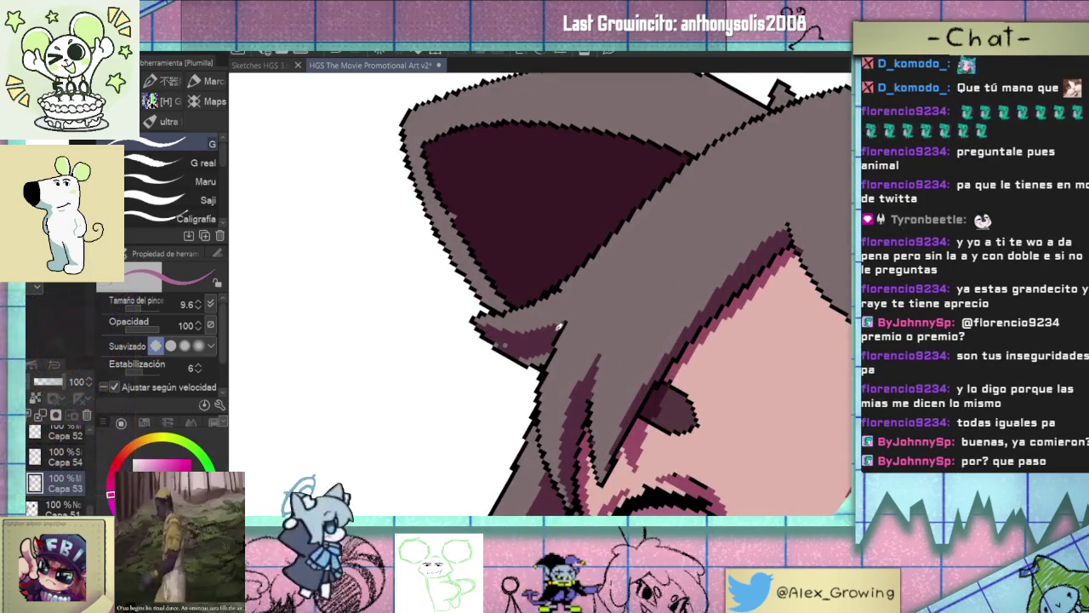
{"action": "scroll", "coordinate": [481, 332], "scroll_direction": "down", "scroll_amount": 2}
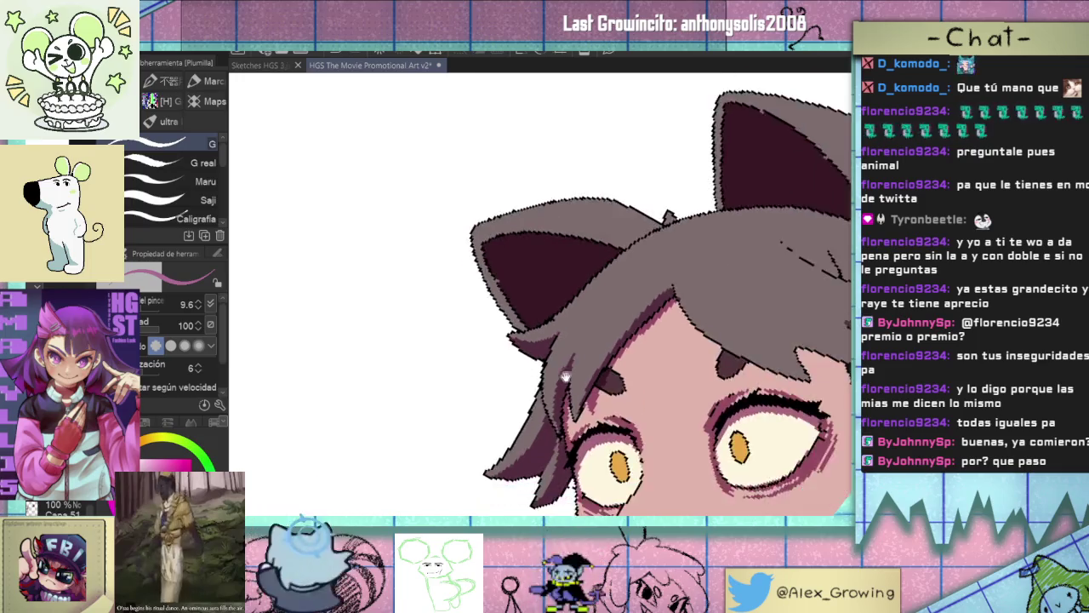
{"action": "scroll", "coordinate": [511, 366], "scroll_direction": "up", "scroll_amount": 1}
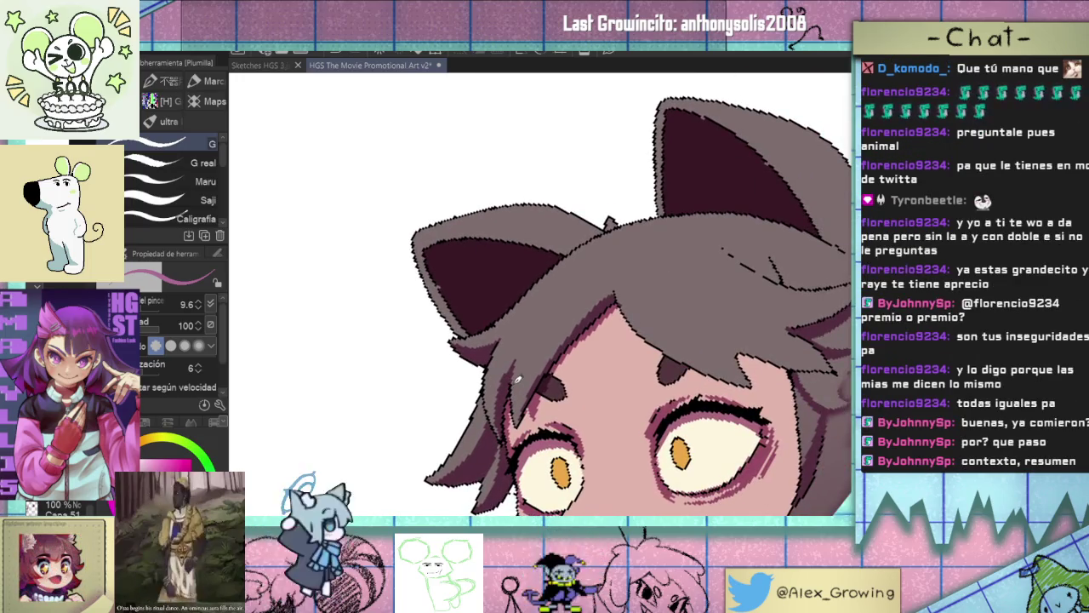
{"action": "scroll", "coordinate": [513, 386], "scroll_direction": "down", "scroll_amount": 5}
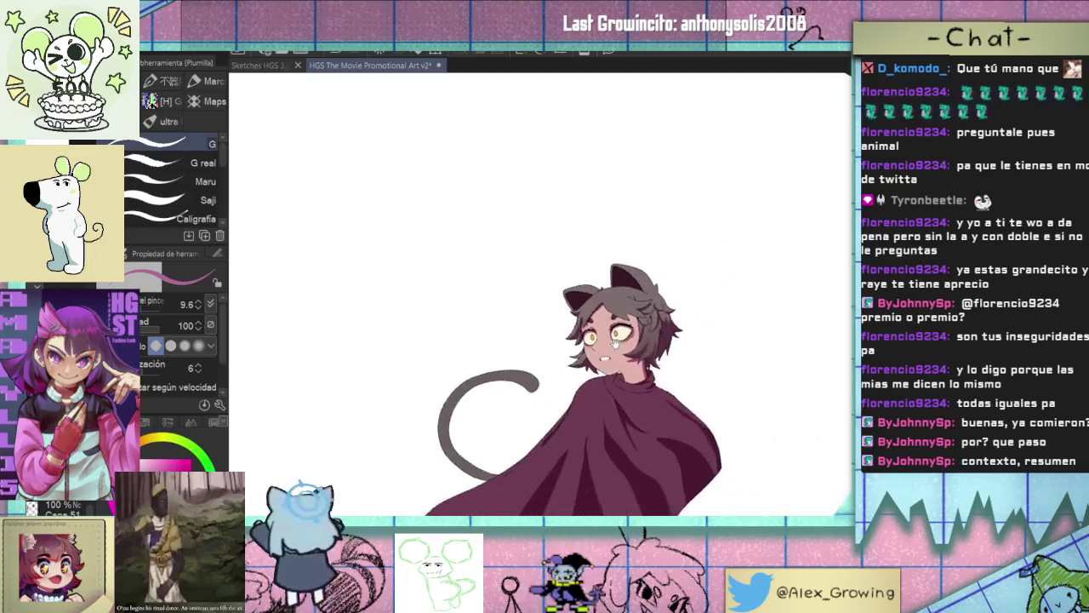
{"action": "scroll", "coordinate": [681, 325], "scroll_direction": "down", "scroll_amount": 2}
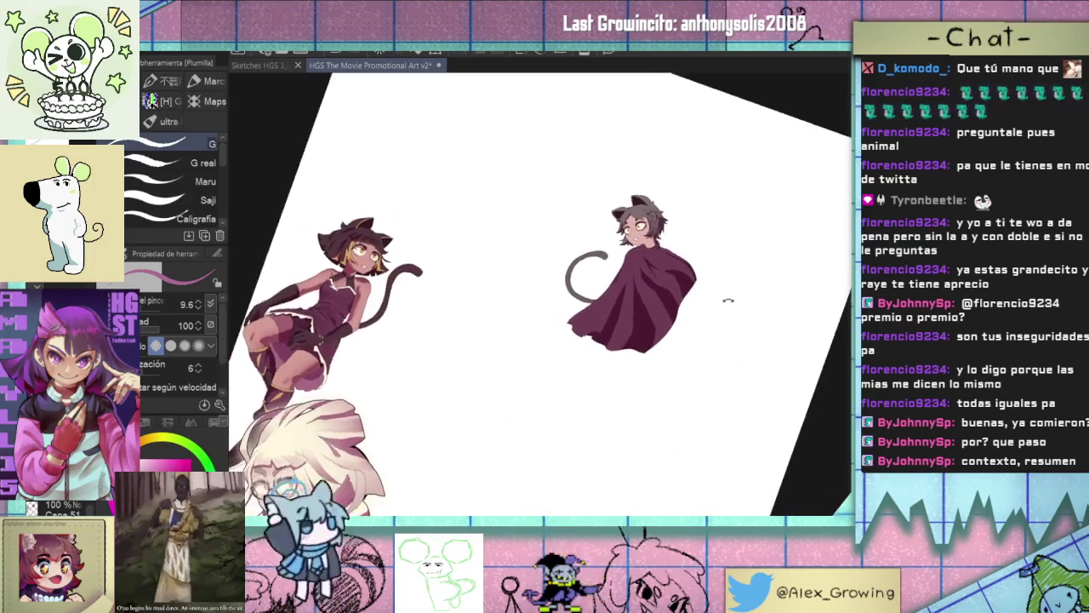
{"action": "scroll", "coordinate": [682, 324], "scroll_direction": "up", "scroll_amount": 2}
{"action": "scroll", "coordinate": [691, 236], "scroll_direction": "up", "scroll_amount": 1}
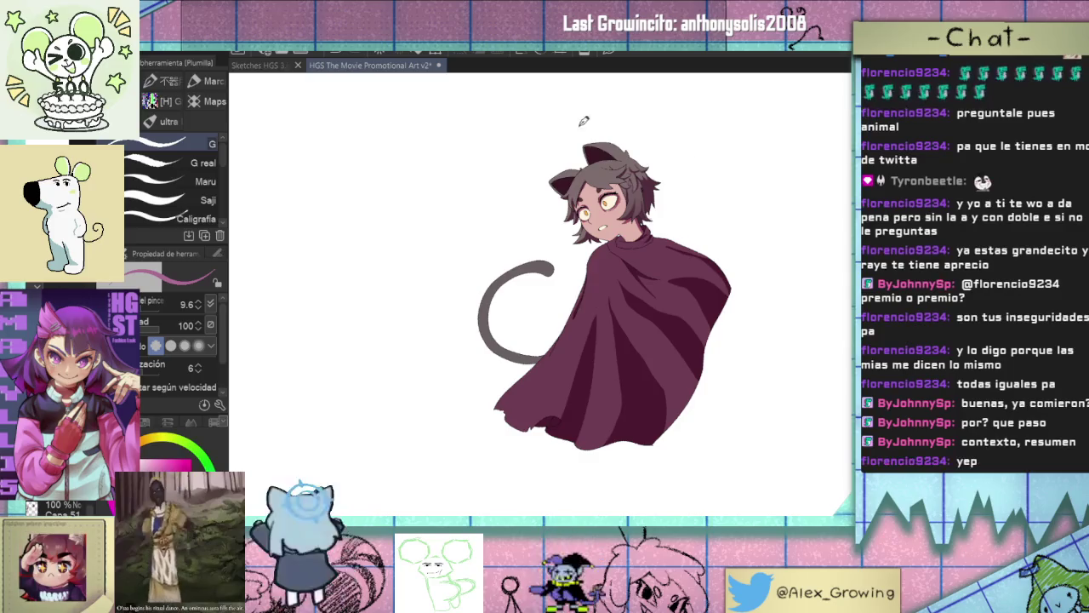
{"action": "scroll", "coordinate": [606, 255], "scroll_direction": "down", "scroll_amount": 2}
{"action": "scroll", "coordinate": [601, 212], "scroll_direction": "down", "scroll_amount": 1}
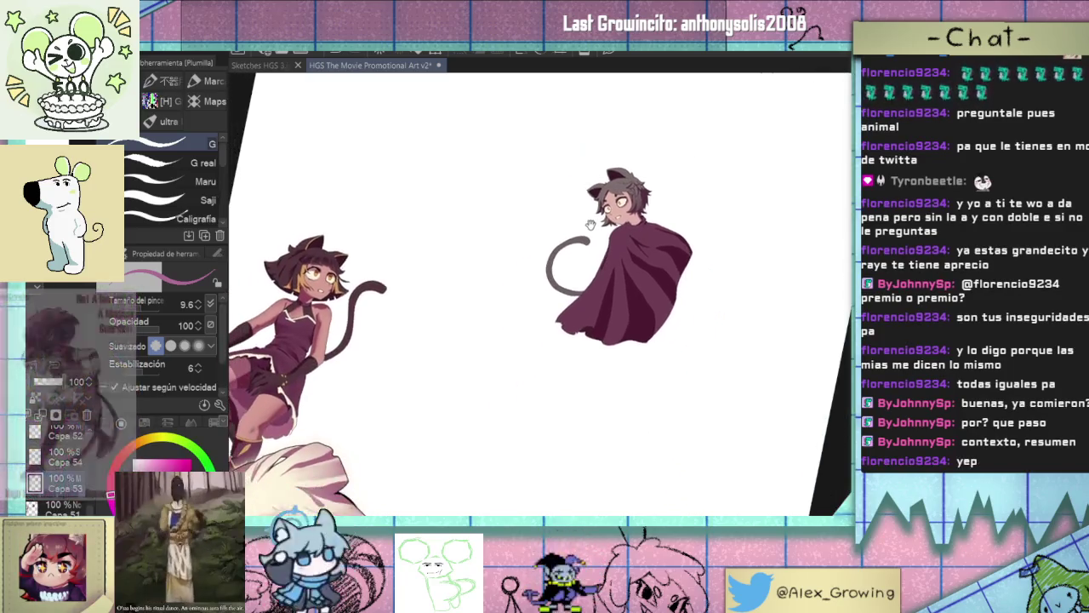
{"action": "mouse_move", "coordinate": [729, 165]}
{"action": "left_mouse_down"}
{"action": "mouse_move", "coordinate": [729, 151]}
{"action": "mouse_move", "coordinate": [517, 194]}
{"action": "left_mouse_up"}
{"action": "scroll", "coordinate": [517, 194], "scroll_direction": "up", "scroll_amount": 2}
{"action": "scroll", "coordinate": [672, 162], "scroll_direction": "up", "scroll_amount": 1}
{"action": "scroll", "coordinate": [673, 162], "scroll_direction": "down", "scroll_amount": 3}
{"action": "mouse_move", "coordinate": [673, 162]}
{"action": "left_mouse_down"}
{"action": "mouse_move", "coordinate": [582, 281]}
{"action": "mouse_move", "coordinate": [580, 189]}
{"action": "left_mouse_up"}
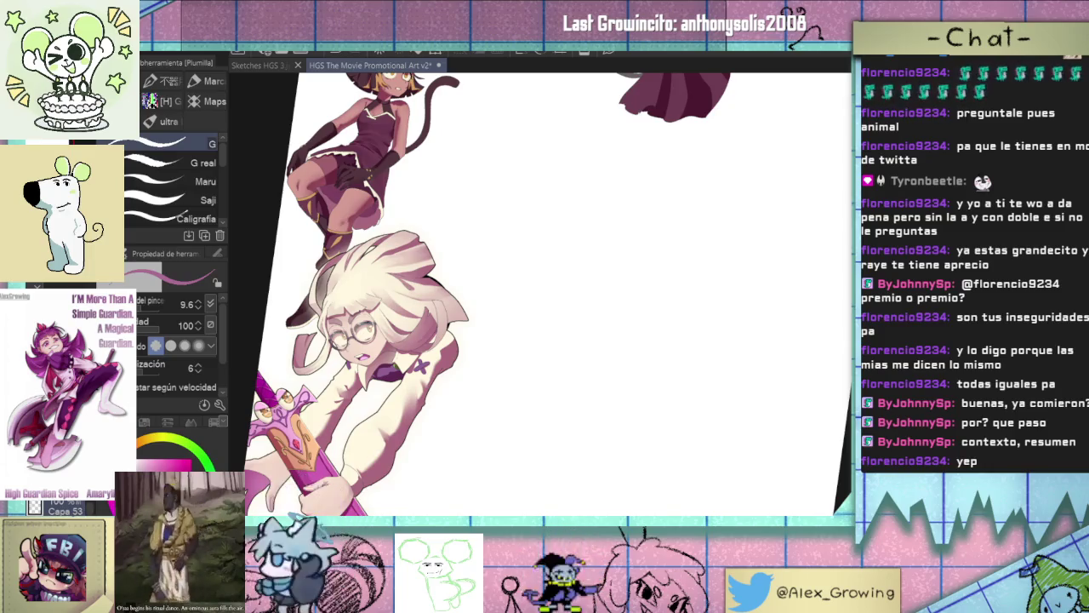
{"action": "scroll", "coordinate": [510, 255], "scroll_direction": "up", "scroll_amount": 5}
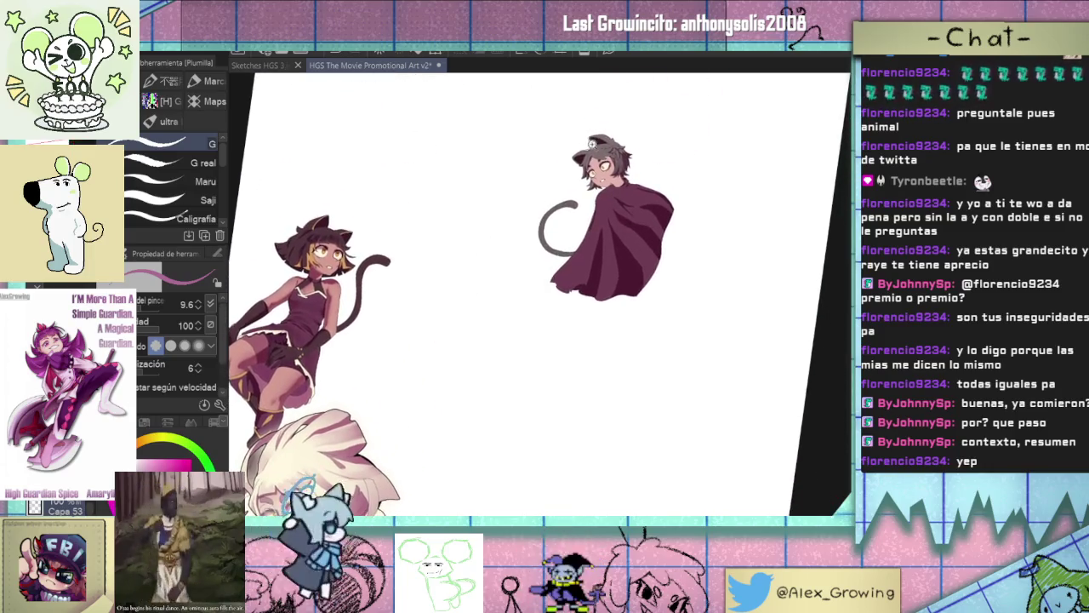
{"action": "scroll", "coordinate": [674, 172], "scroll_direction": "up", "scroll_amount": 5}
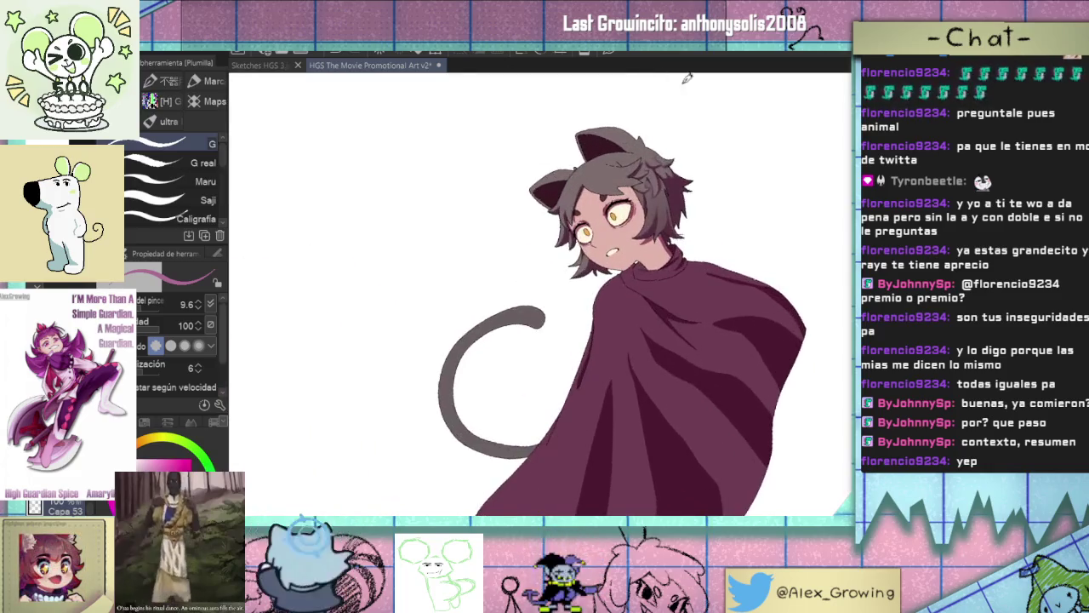
{"action": "left_click_drag", "start_coordinate": [745, 211], "coordinate": [710, 253]}
{"action": "scroll", "coordinate": [710, 252], "scroll_direction": "down", "scroll_amount": 2}
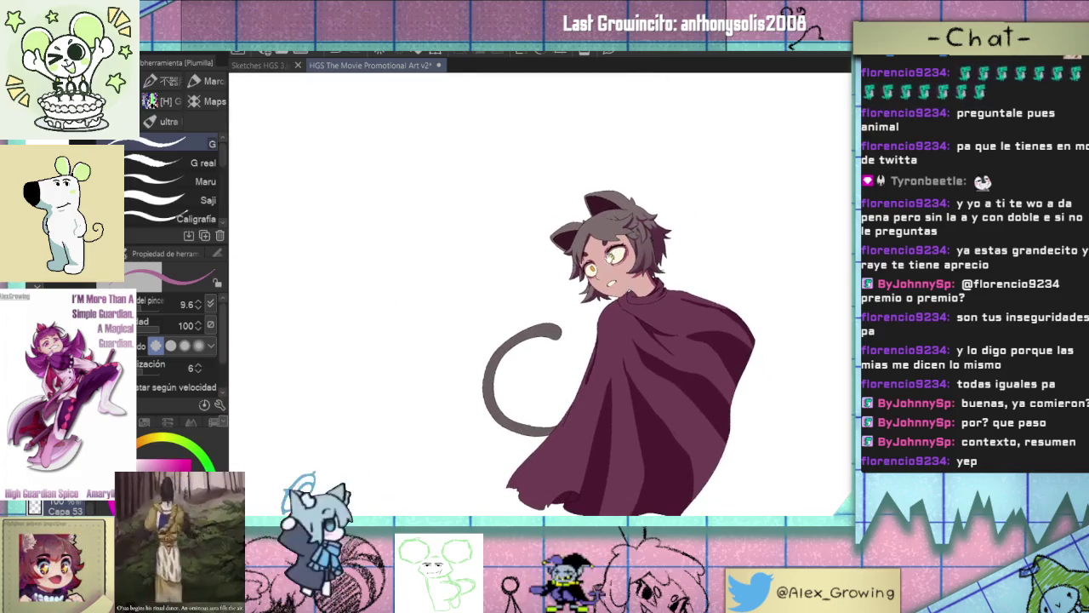
{"action": "scroll", "coordinate": [611, 255], "scroll_direction": "down", "scroll_amount": 4}
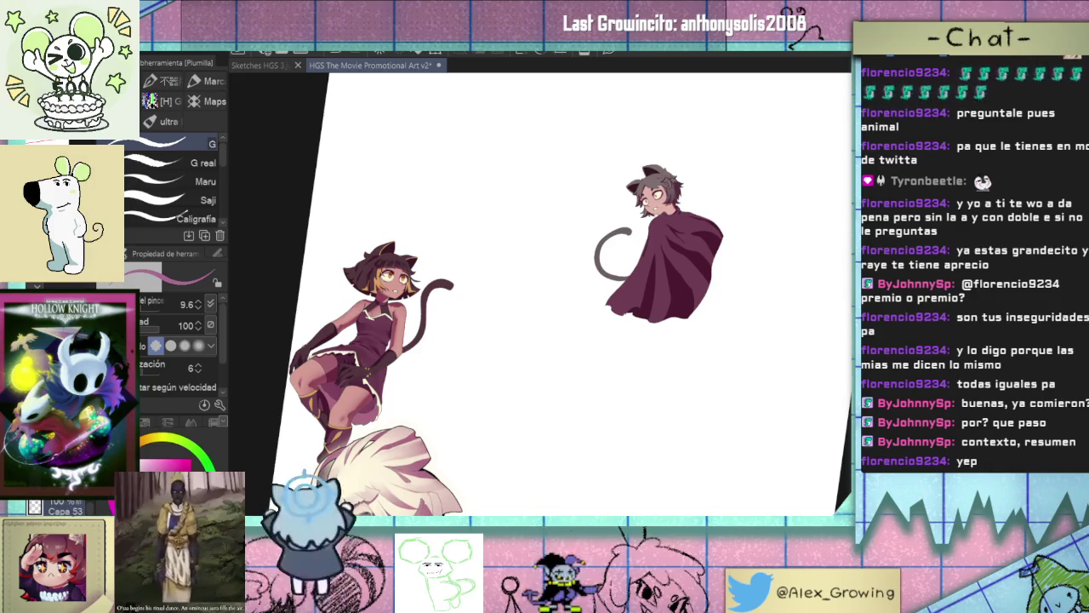
{"action": "scroll", "coordinate": [712, 114], "scroll_direction": "up", "scroll_amount": 3}
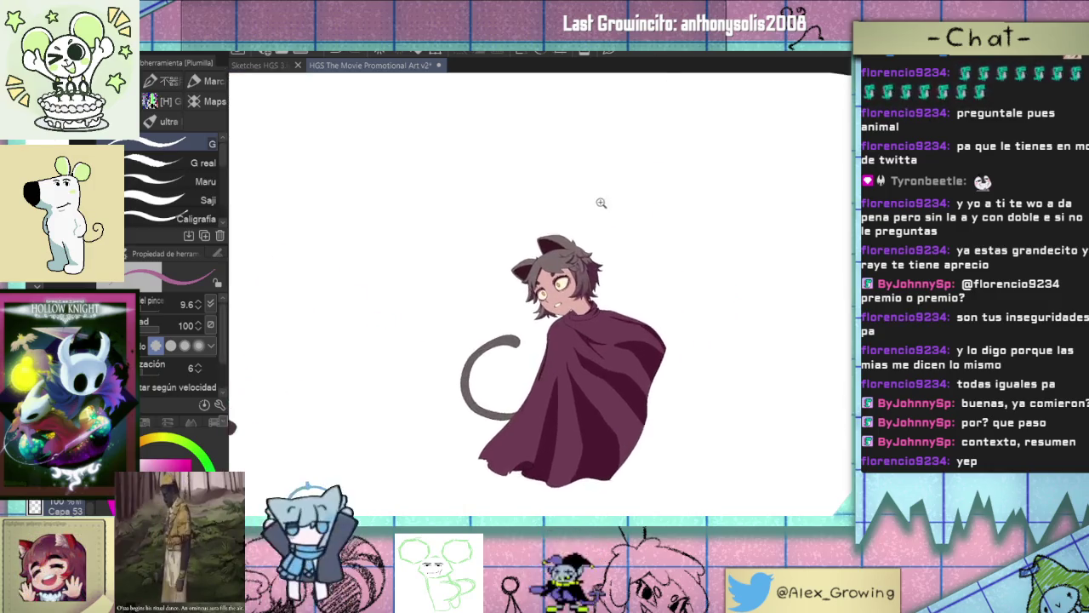
{"action": "scroll", "coordinate": [599, 202], "scroll_direction": "up", "scroll_amount": 3}
{"action": "scroll", "coordinate": [601, 249], "scroll_direction": "up", "scroll_amount": 2}
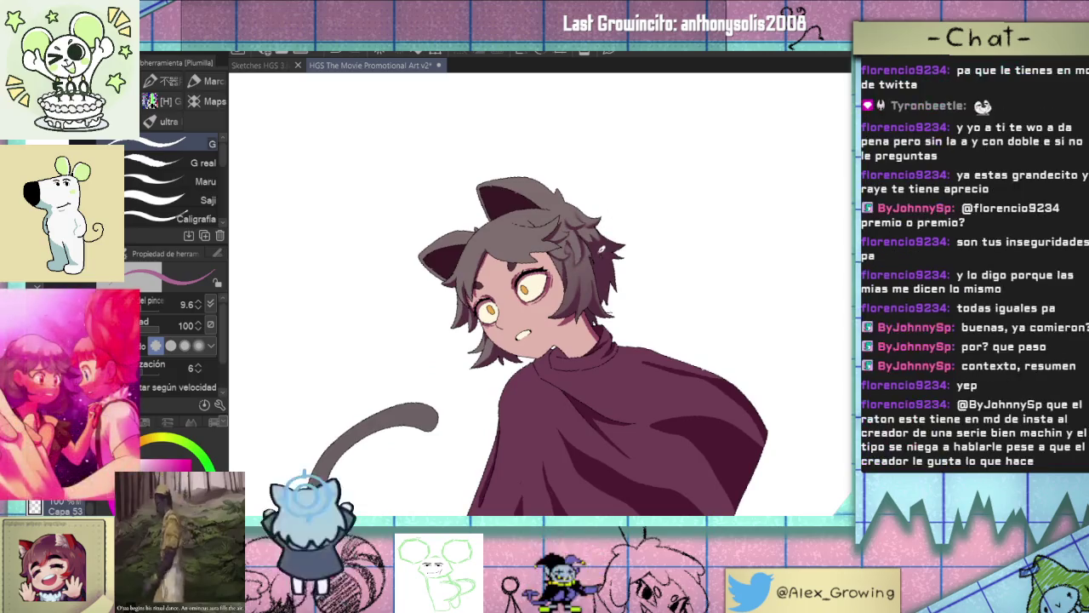
{"action": "scroll", "coordinate": [600, 248], "scroll_direction": "up", "scroll_amount": 1}
{"action": "scroll", "coordinate": [600, 242], "scroll_direction": "up", "scroll_amount": 1}
{"action": "scroll", "coordinate": [601, 234], "scroll_direction": "up", "scroll_amount": 1}
{"action": "scroll", "coordinate": [602, 223], "scroll_direction": "up", "scroll_amount": 1}
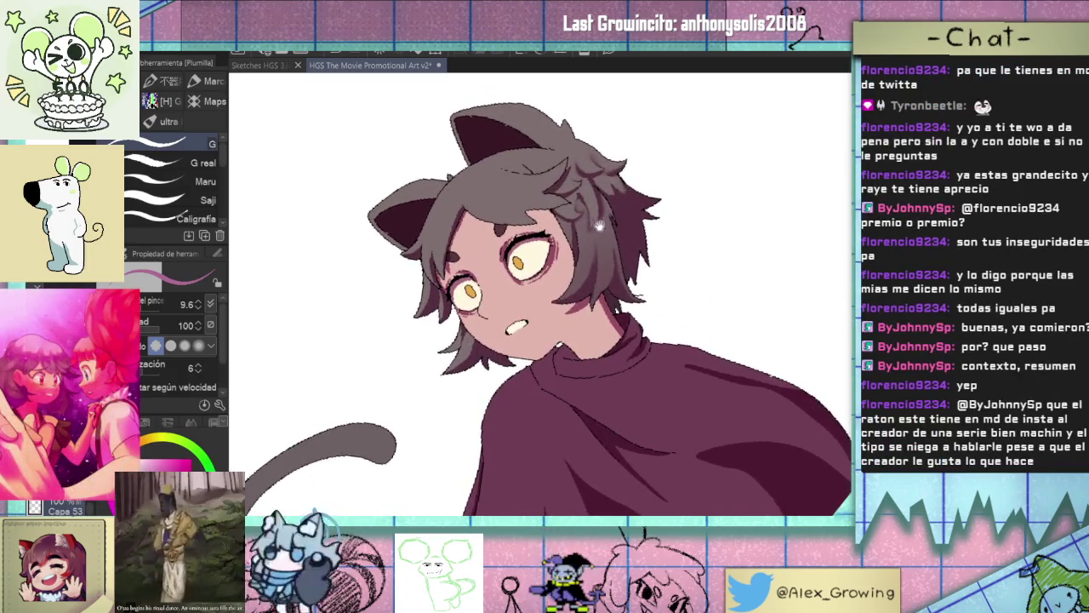
{"action": "scroll", "coordinate": [571, 293], "scroll_direction": "down", "scroll_amount": 2}
{"action": "scroll", "coordinate": [571, 293], "scroll_direction": "down", "scroll_amount": 2}
{"action": "scroll", "coordinate": [571, 293], "scroll_direction": "down", "scroll_amount": 1}
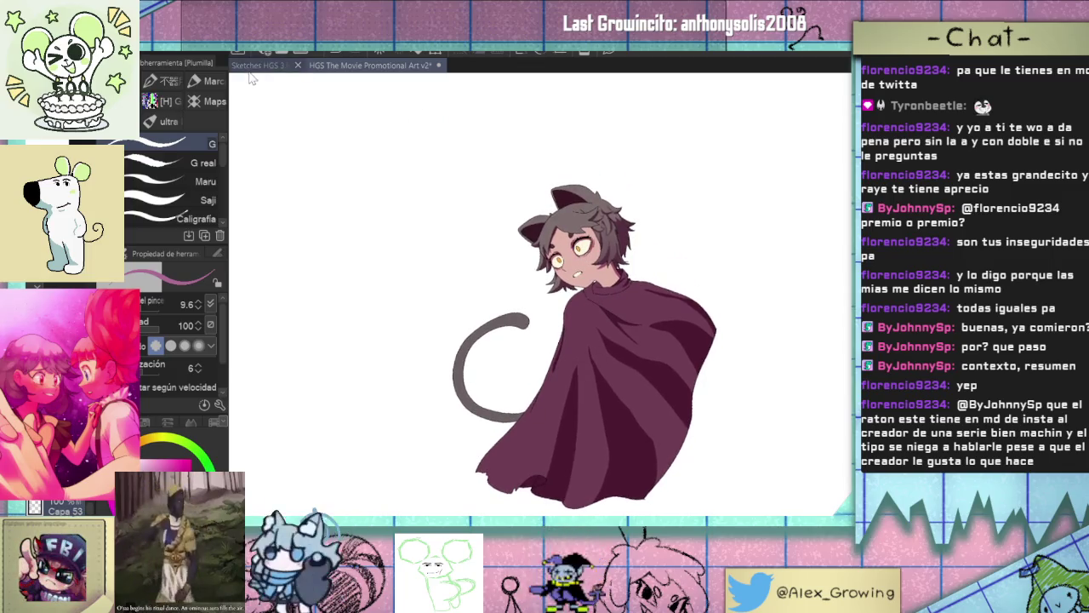
{"action": "scroll", "coordinate": [621, 252], "scroll_direction": "up", "scroll_amount": 1}
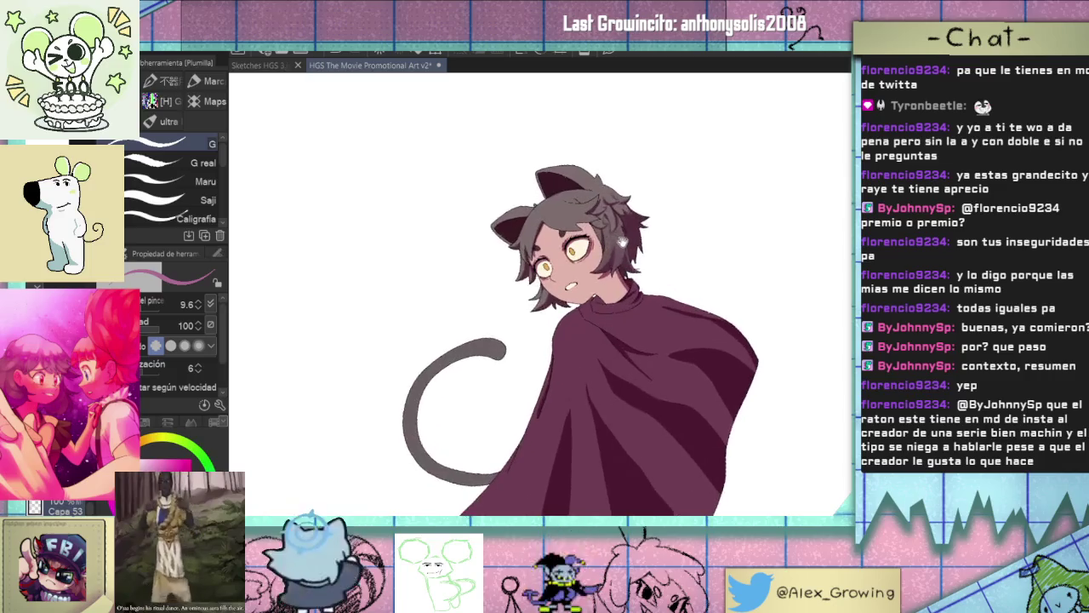
{"action": "scroll", "coordinate": [682, 278], "scroll_direction": "down", "scroll_amount": 1}
{"action": "scroll", "coordinate": [647, 268], "scroll_direction": "down", "scroll_amount": 1}
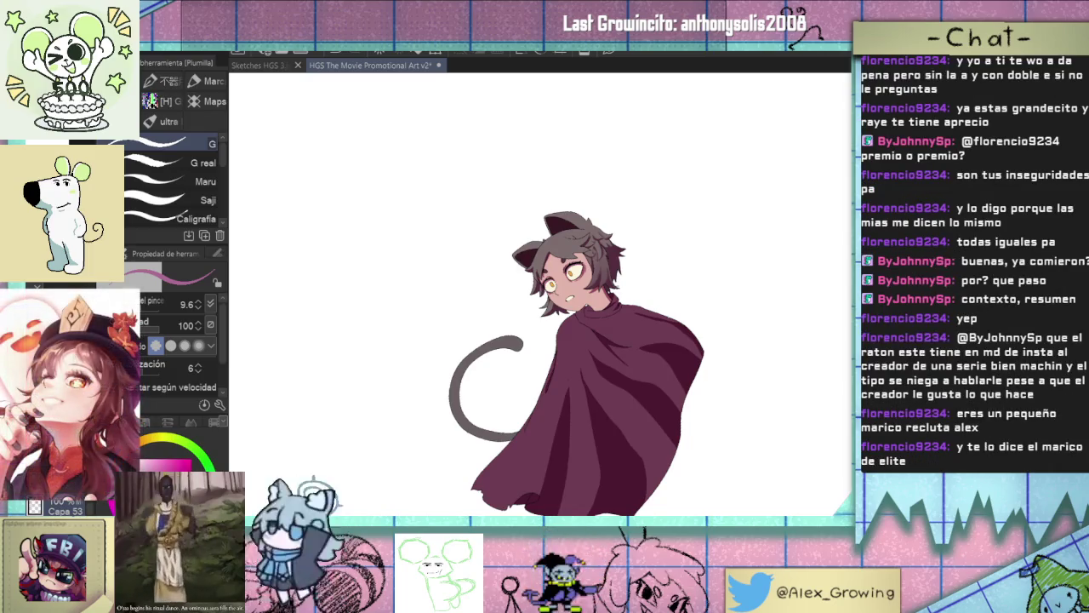
{"action": "left_click_drag", "start_coordinate": [699, 307], "coordinate": [688, 309]}
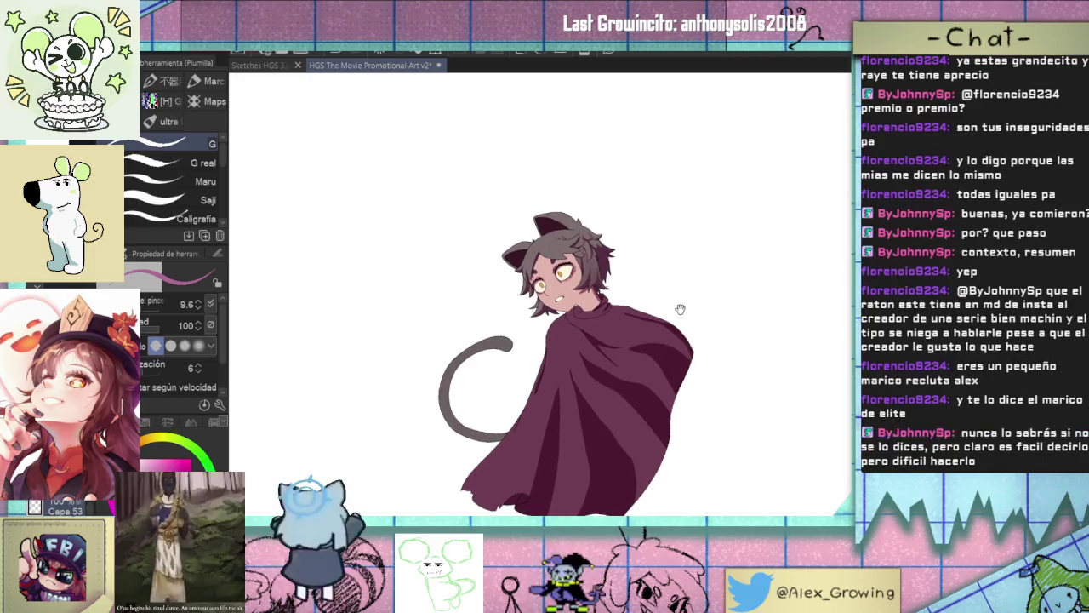
{"action": "scroll", "coordinate": [651, 308], "scroll_direction": "down", "scroll_amount": 2}
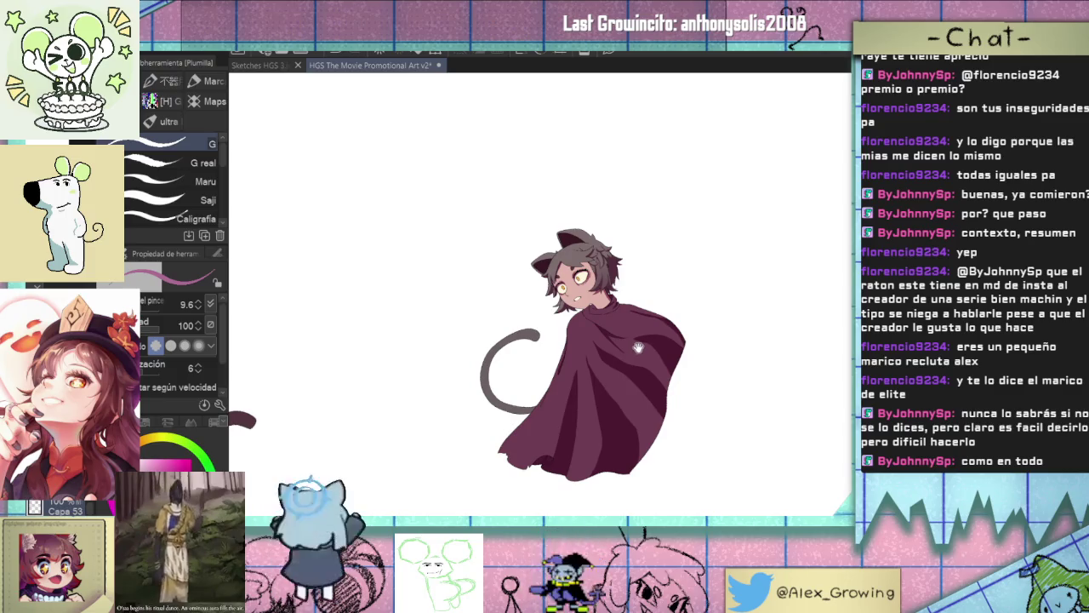
{"action": "mouse_move", "coordinate": [650, 348]}
{"action": "left_mouse_down"}
{"action": "mouse_move", "coordinate": [638, 359]}
{"action": "mouse_move", "coordinate": [630, 350]}
{"action": "left_mouse_up"}
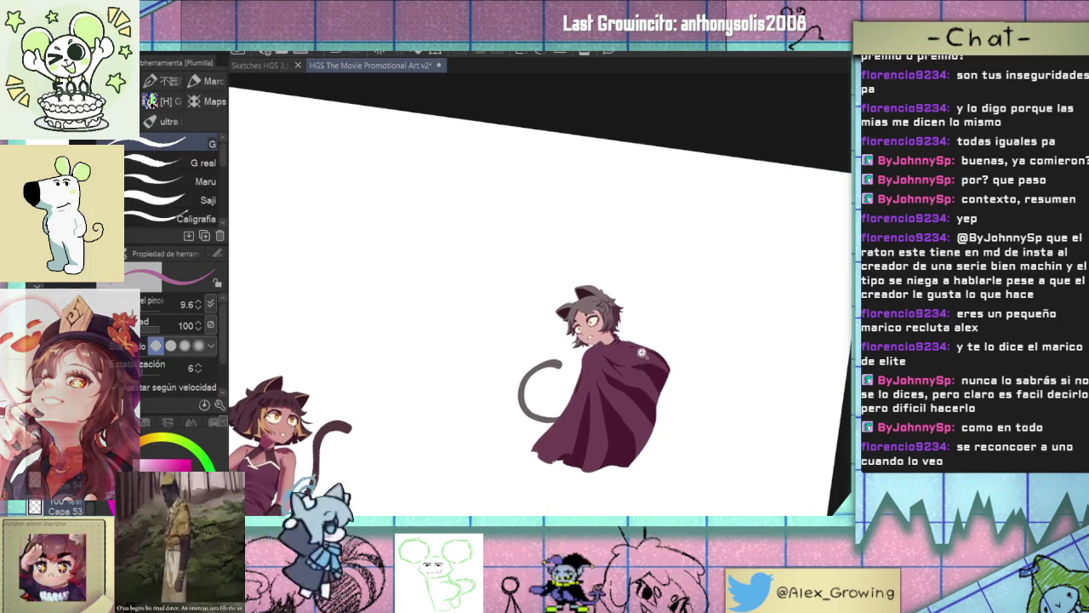
{"action": "scroll", "coordinate": [629, 351], "scroll_direction": "up", "scroll_amount": 3}
{"action": "scroll", "coordinate": [619, 343], "scroll_direction": "up", "scroll_amount": 2}
{"action": "scroll", "coordinate": [622, 344], "scroll_direction": "up", "scroll_amount": 3}
{"action": "scroll", "coordinate": [628, 351], "scroll_direction": "up", "scroll_amount": 2}
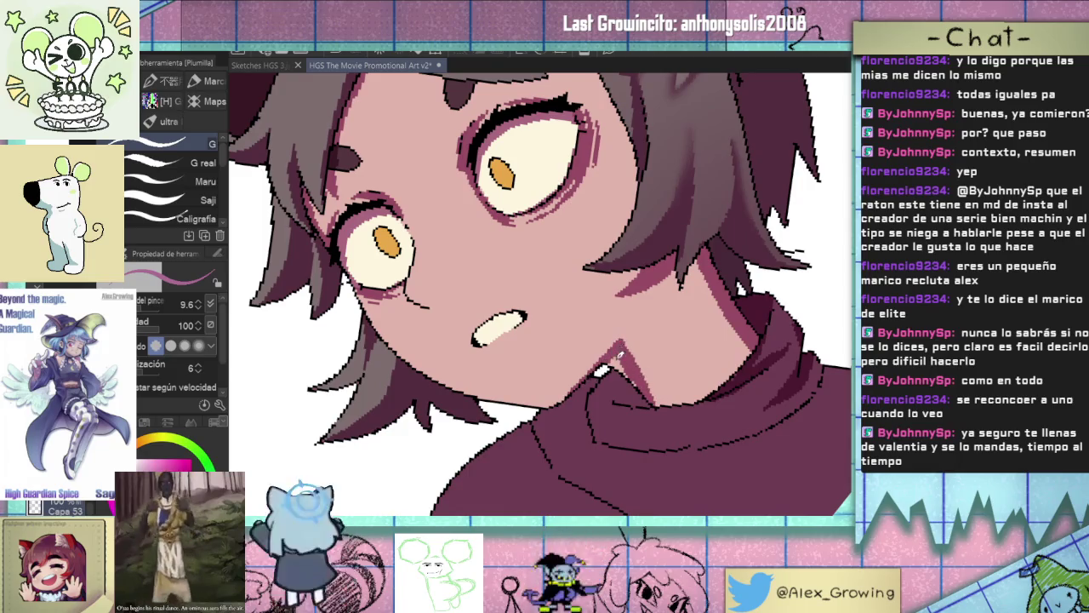
Zoom and shift the view across the face up toward the neck.
{"action": "scroll", "coordinate": [626, 353], "scroll_direction": "down", "scroll_amount": 5}
{"action": "scroll", "coordinate": [624, 340], "scroll_direction": "up", "scroll_amount": 5}
{"action": "scroll", "coordinate": [622, 333], "scroll_direction": "down", "scroll_amount": 3}
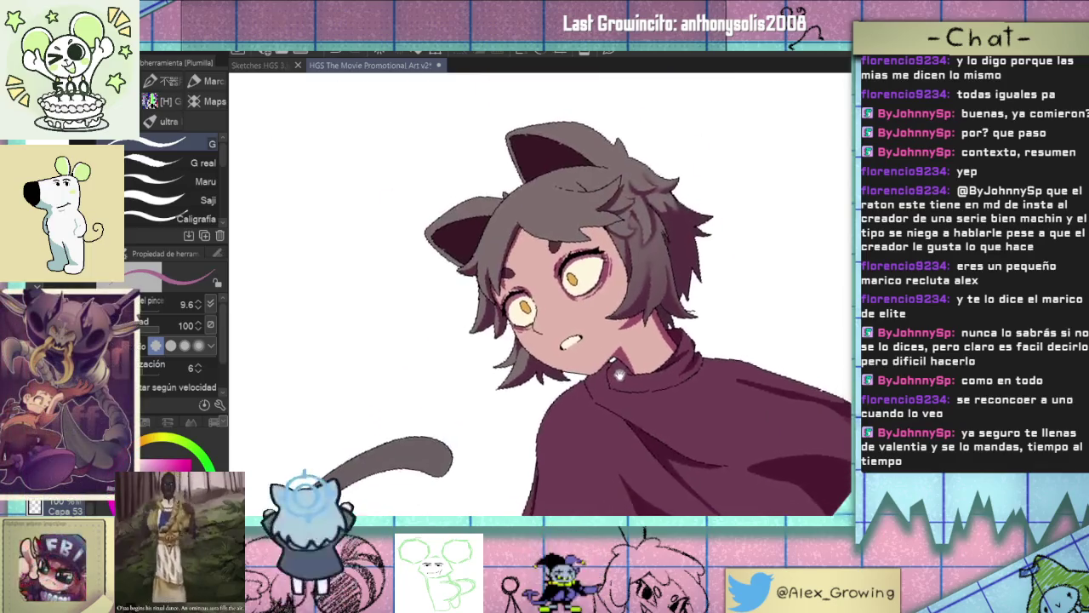
{"action": "scroll", "coordinate": [671, 388], "scroll_direction": "up", "scroll_amount": 2}
{"action": "scroll", "coordinate": [668, 382], "scroll_direction": "up", "scroll_amount": 1}
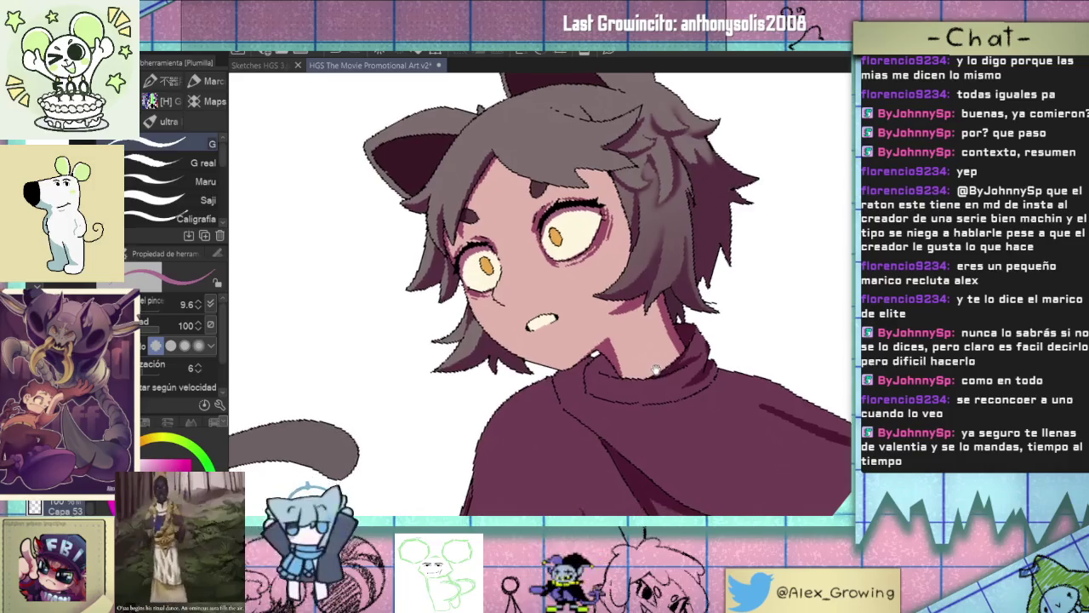
{"action": "scroll", "coordinate": [658, 356], "scroll_direction": "up", "scroll_amount": 2}
{"action": "left_click_drag", "start_coordinate": [623, 358], "coordinate": [638, 377]}
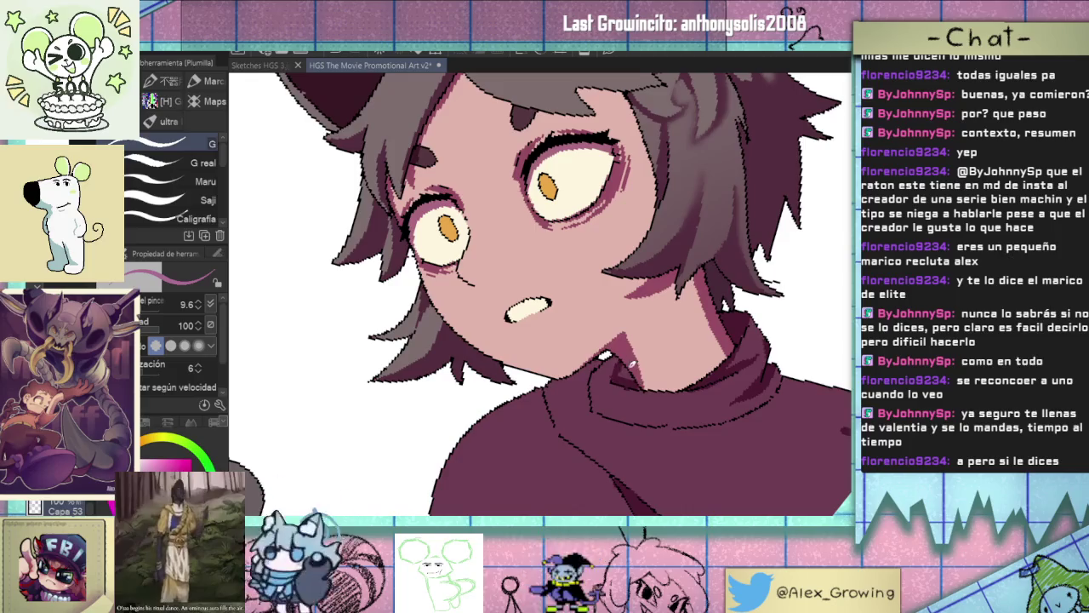
{"action": "mouse_move", "coordinate": [635, 375]}
{"action": "left_mouse_down"}
{"action": "mouse_move", "coordinate": [644, 319]}
{"action": "mouse_move", "coordinate": [611, 352]}
{"action": "left_mouse_up"}
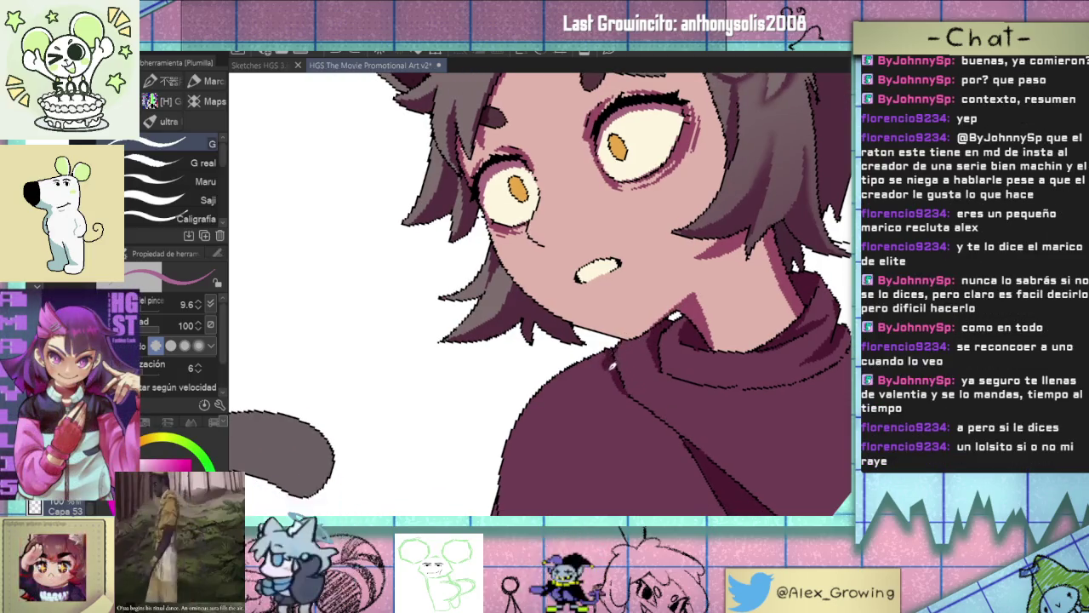
Rotate the canvas along the cloak and draw dark Plumilla fold strokes down it.
{"action": "scroll", "coordinate": [640, 389], "scroll_direction": "down", "scroll_amount": 3}
{"action": "scroll", "coordinate": [647, 400], "scroll_direction": "down", "scroll_amount": 1}
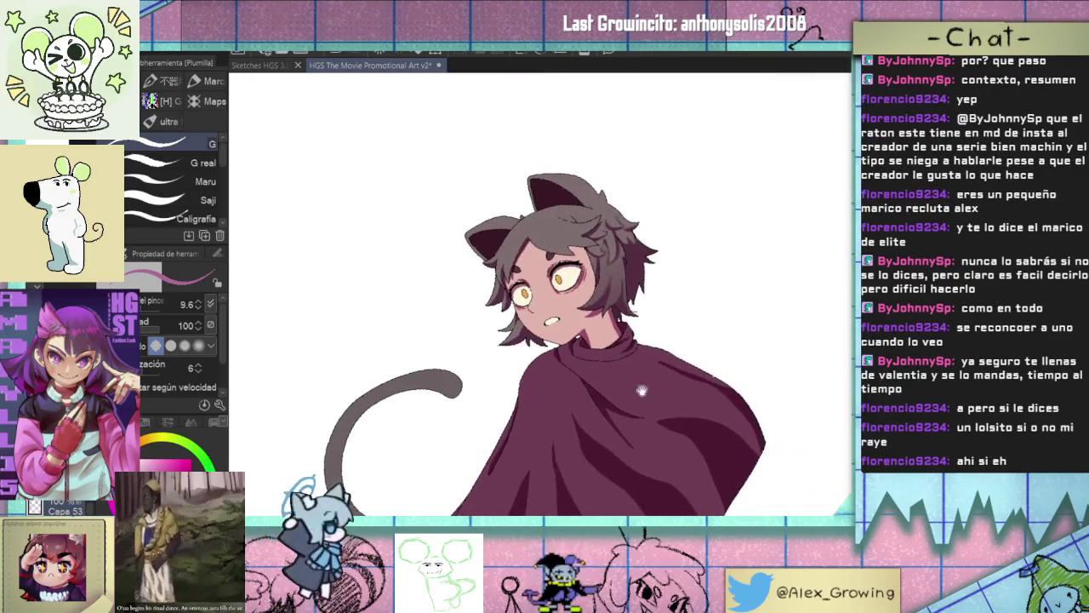
{"action": "left_click_drag", "start_coordinate": [669, 420], "coordinate": [502, 400]}
{"action": "scroll", "coordinate": [502, 401], "scroll_direction": "up", "scroll_amount": 2}
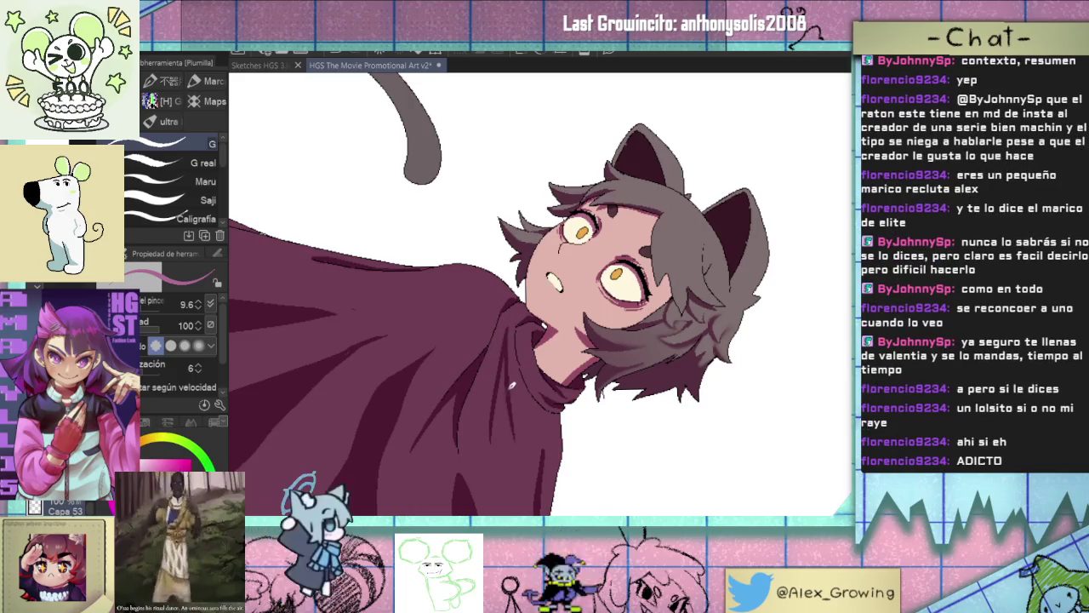
{"action": "left_click_drag", "start_coordinate": [509, 413], "coordinate": [516, 494]}
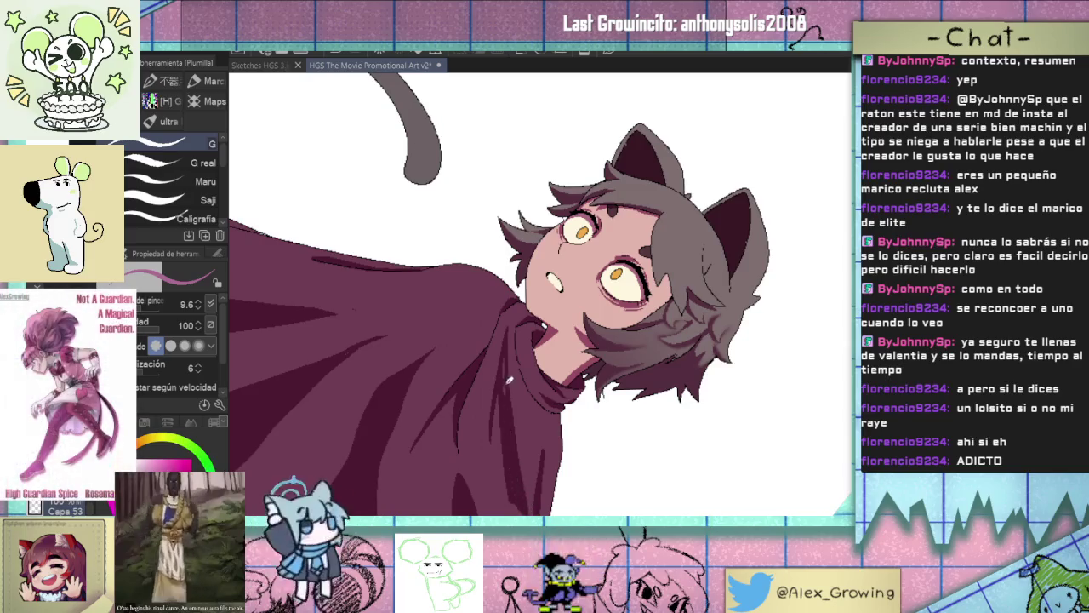
{"action": "scroll", "coordinate": [507, 378], "scroll_direction": "down", "scroll_amount": 3}
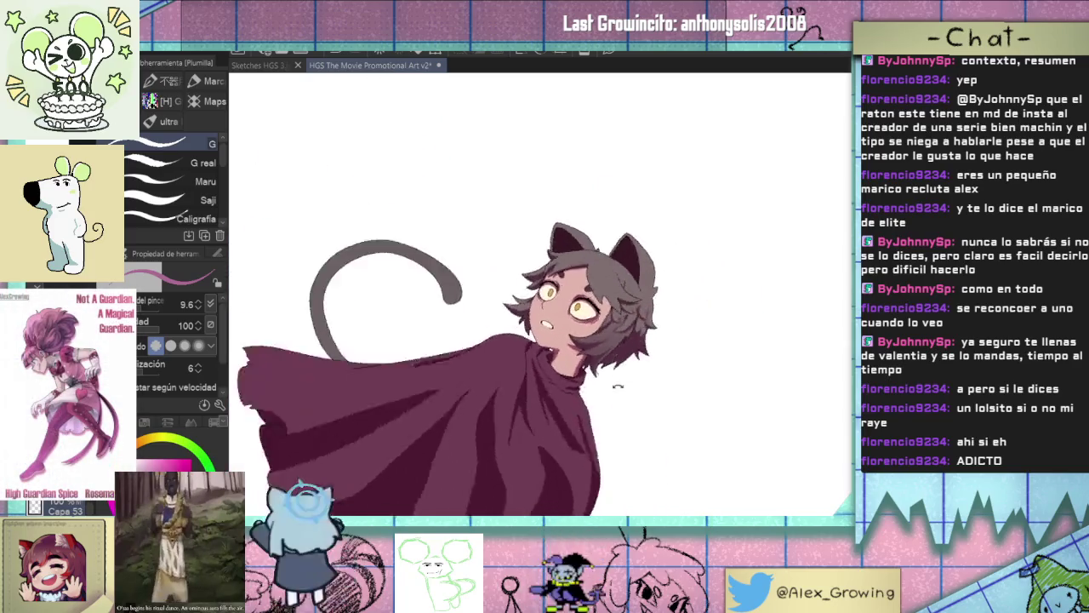
{"action": "scroll", "coordinate": [564, 451], "scroll_direction": "up", "scroll_amount": 4}
{"action": "left_click_drag", "start_coordinate": [565, 451], "coordinate": [549, 375]}
Enlarge the Desenfocar blur brush and soften the cloak's dark fold shadows.
{"action": "key", "text": "j"}
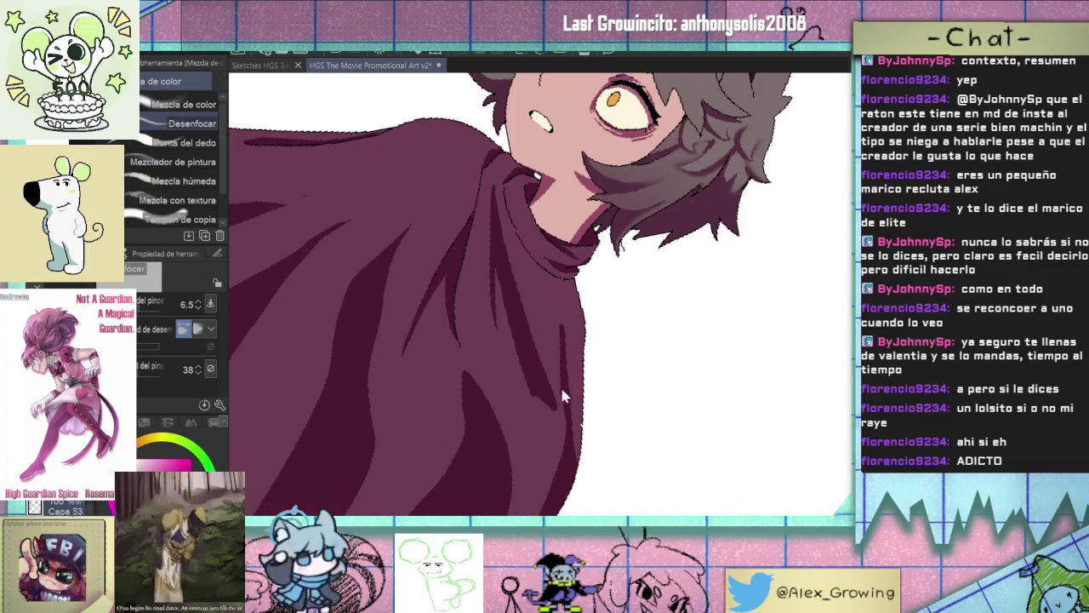
{"action": "left_click_drag", "start_coordinate": [558, 412], "coordinate": [577, 451]}
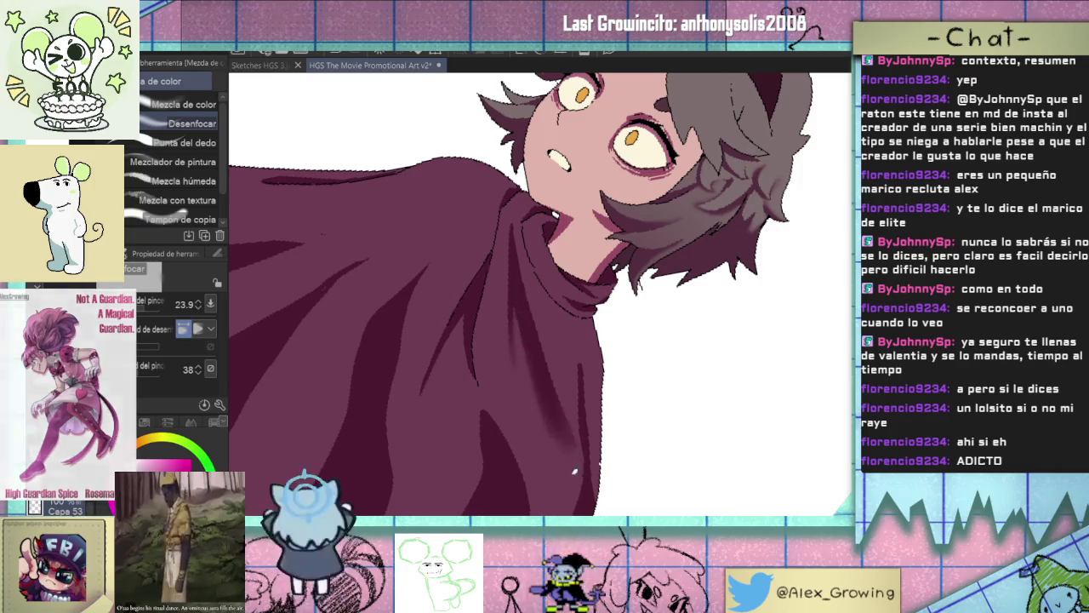
{"action": "scroll", "coordinate": [561, 408], "scroll_direction": "down", "scroll_amount": 3}
{"action": "scroll", "coordinate": [518, 435], "scroll_direction": "up", "scroll_amount": 3}
{"action": "scroll", "coordinate": [518, 435], "scroll_direction": "down", "scroll_amount": 2}
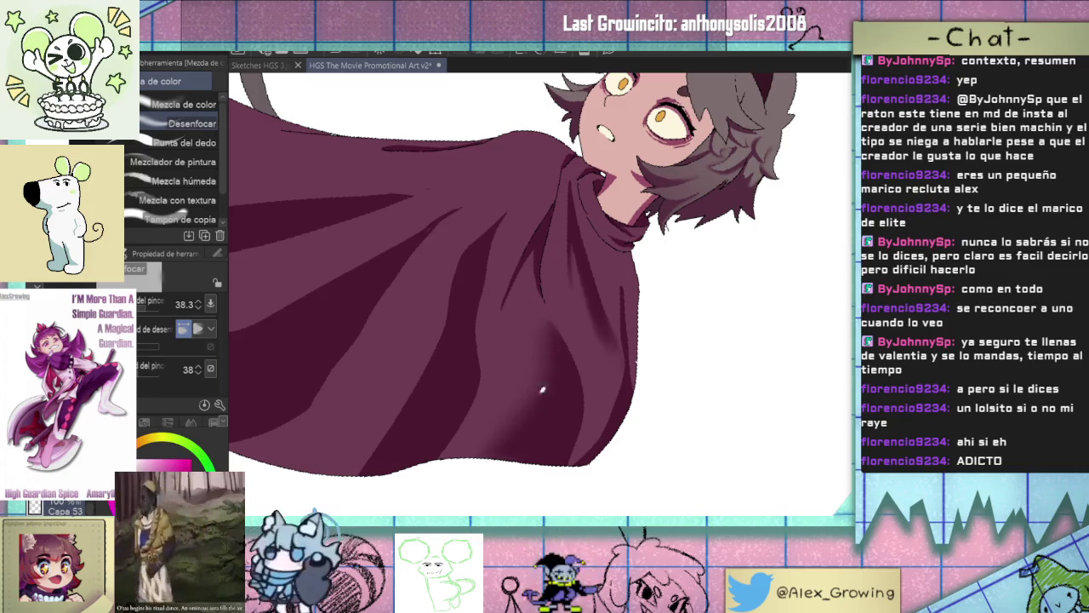
{"action": "scroll", "coordinate": [550, 369], "scroll_direction": "down", "scroll_amount": 5}
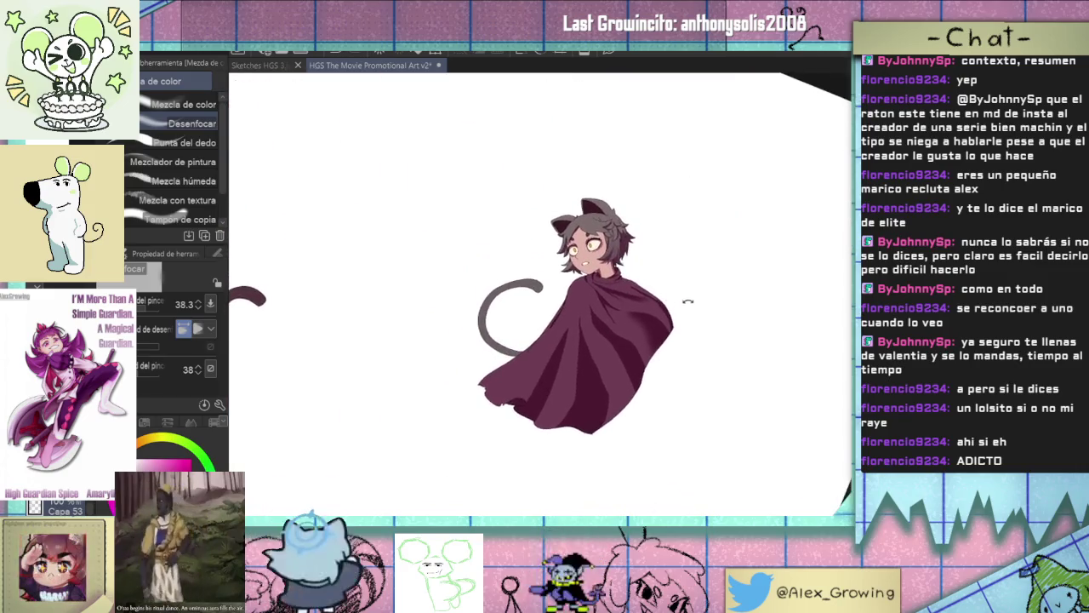
{"action": "left_click_drag", "start_coordinate": [687, 301], "coordinate": [596, 304]}
{"action": "scroll", "coordinate": [596, 304], "scroll_direction": "up", "scroll_amount": 5}
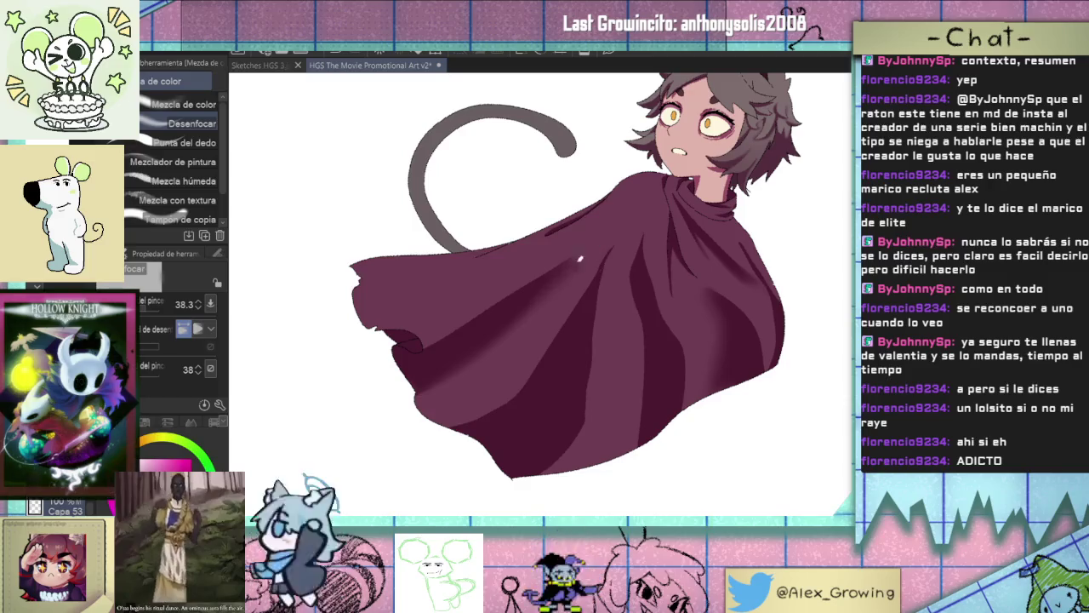
{"action": "scroll", "coordinate": [566, 281], "scroll_direction": "down", "scroll_amount": 2}
{"action": "scroll", "coordinate": [569, 289], "scroll_direction": "down", "scroll_amount": 2}
{"action": "scroll", "coordinate": [569, 290], "scroll_direction": "up", "scroll_amount": 2}
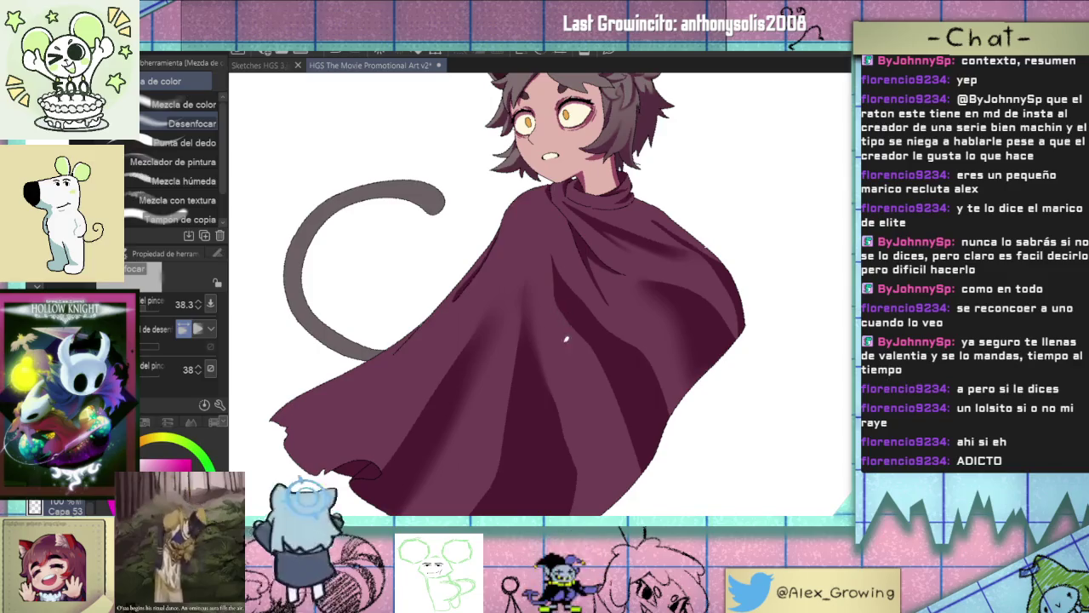
Tilt the cloak diagonally and draw a short dark fold with the Plumilla pen.
{"action": "mouse_move", "coordinate": [552, 317]}
{"action": "left_mouse_down"}
{"action": "mouse_move", "coordinate": [515, 318]}
{"action": "mouse_move", "coordinate": [570, 312]}
{"action": "left_mouse_up"}
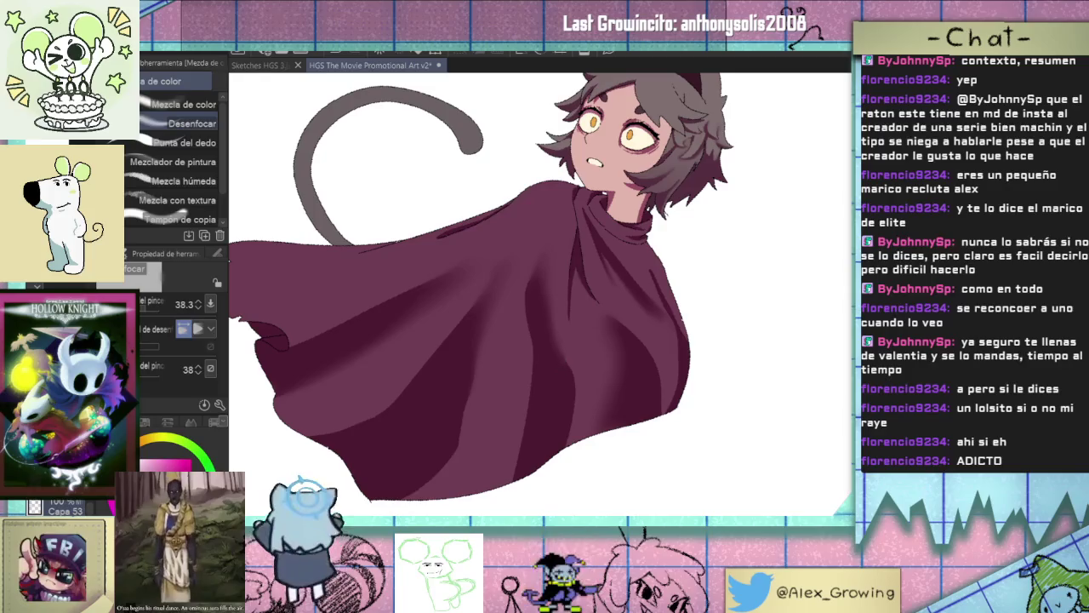
{"action": "key", "text": "p"}
{"action": "scroll", "coordinate": [560, 242], "scroll_direction": "up", "scroll_amount": 2}
{"action": "left_click_drag", "start_coordinate": [566, 233], "coordinate": [554, 269]}
{"action": "scroll", "coordinate": [558, 351], "scroll_direction": "down", "scroll_amount": 1}
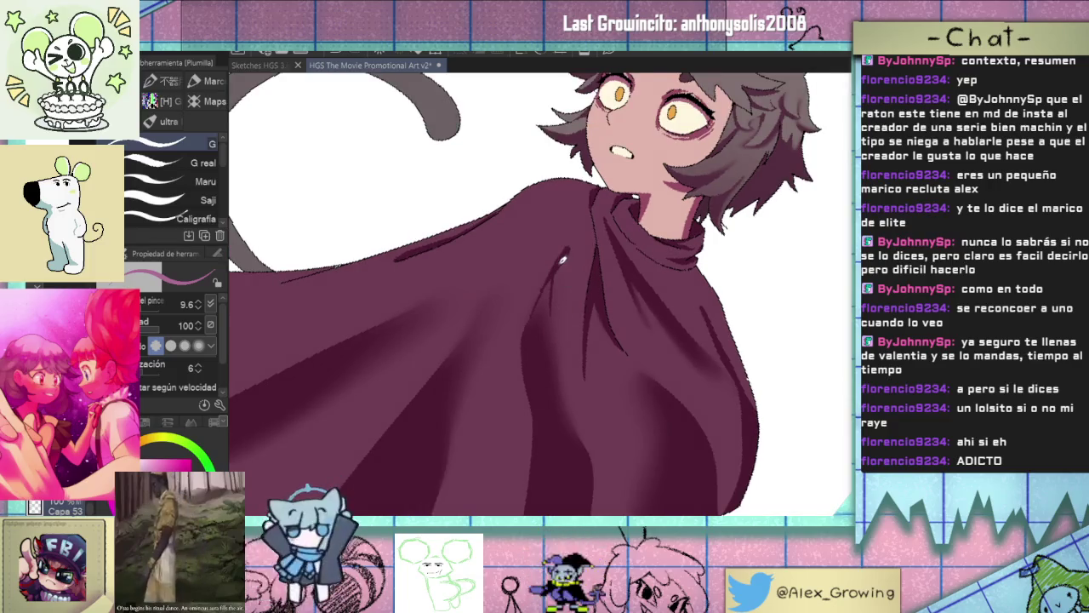
Shrink the blur brush to 13.9 and reset the view rotation to upright.
{"action": "key", "text": "j"}
{"action": "left_click_drag", "start_coordinate": [571, 306], "coordinate": [554, 314]}
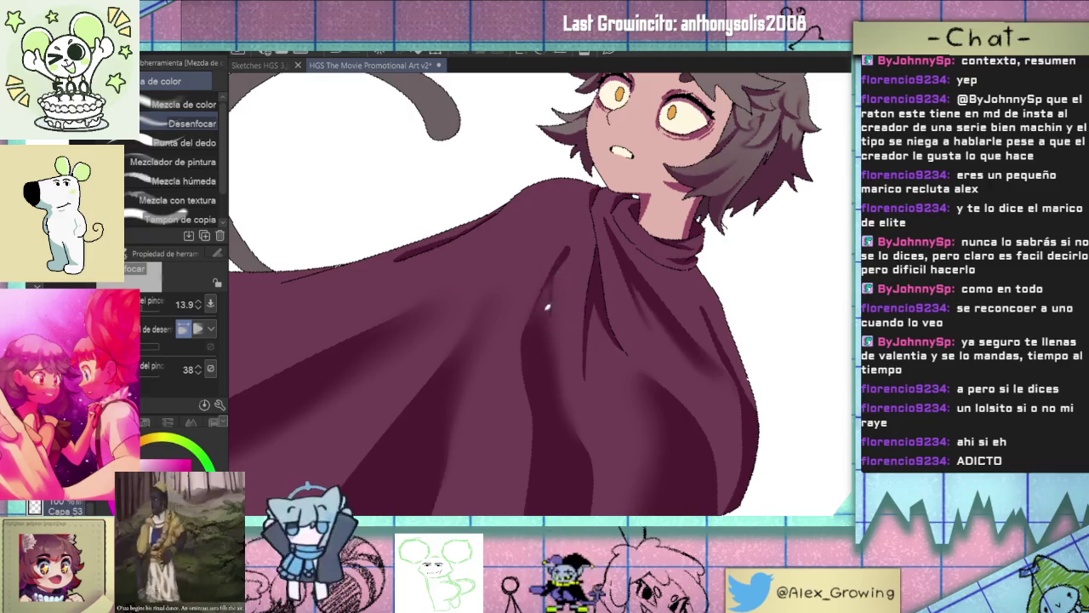
{"action": "scroll", "coordinate": [550, 362], "scroll_direction": "down", "scroll_amount": 1}
{"action": "key", "text": "ctrl+1"}
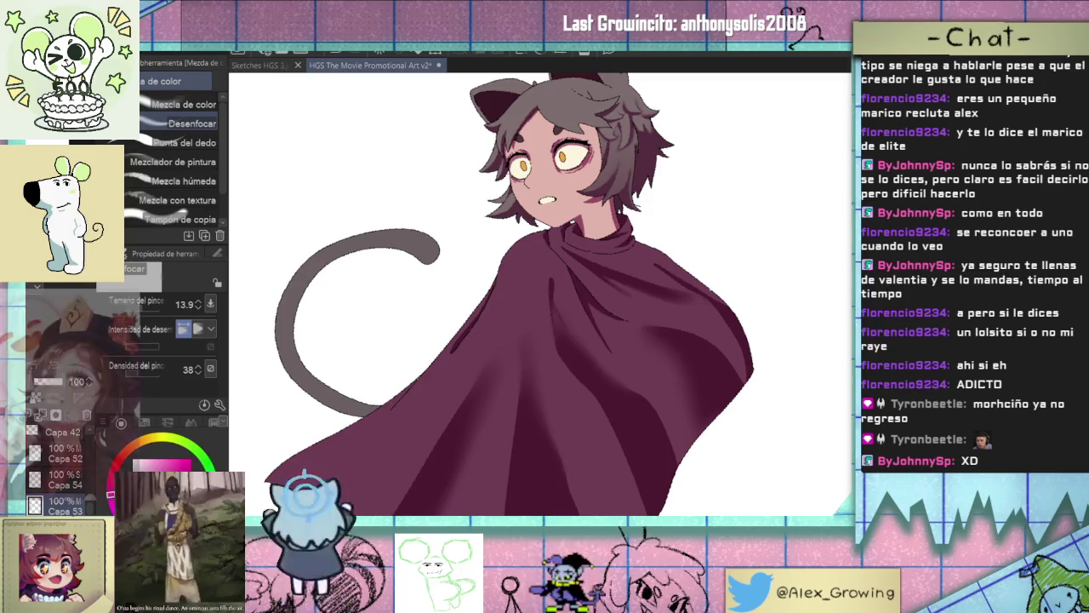
{"action": "scroll", "coordinate": [642, 306], "scroll_direction": "down", "scroll_amount": 2}
{"action": "scroll", "coordinate": [576, 364], "scroll_direction": "up", "scroll_amount": 2}
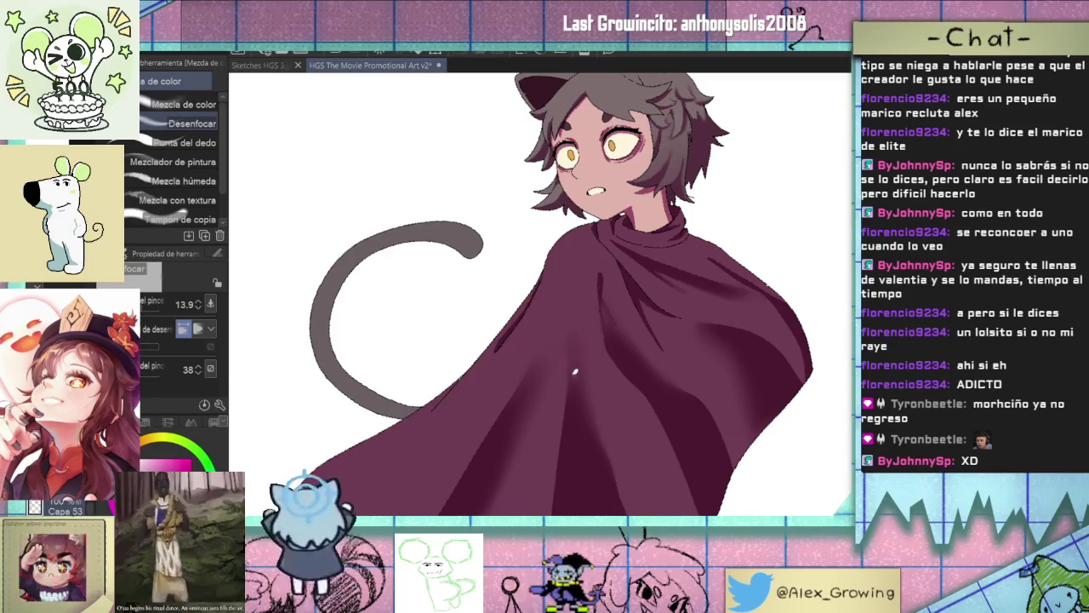
Alternate the inking pen and blur brush to extend the cape's dark fold strokes toward the hem.
{"action": "key", "text": "p"}
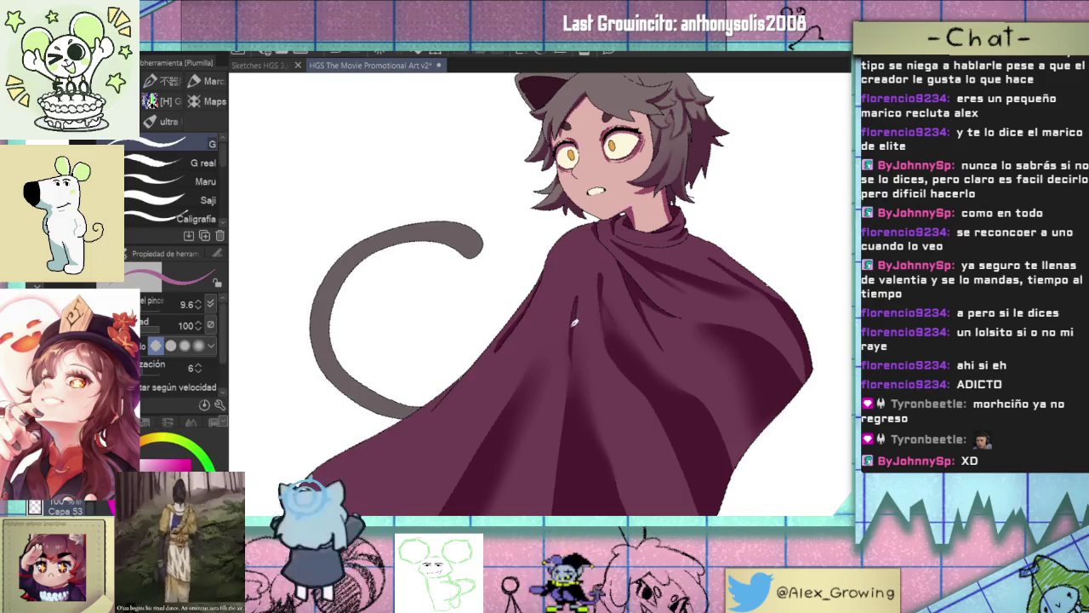
{"action": "scroll", "coordinate": [594, 380], "scroll_direction": "down", "scroll_amount": 2}
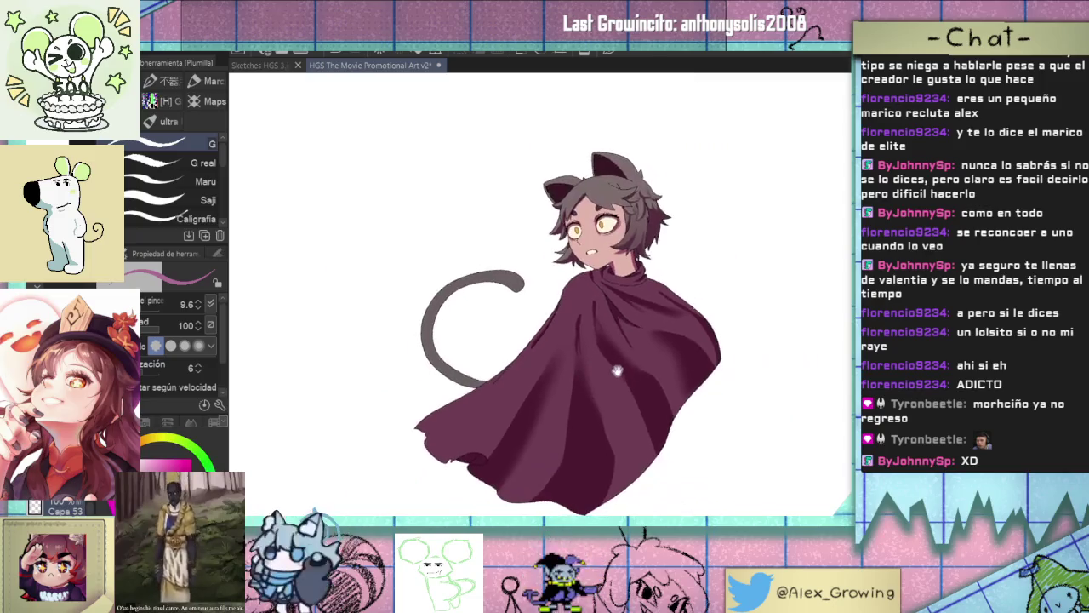
{"action": "scroll", "coordinate": [535, 352], "scroll_direction": "down", "scroll_amount": 1}
{"action": "scroll", "coordinate": [535, 351], "scroll_direction": "up", "scroll_amount": 3}
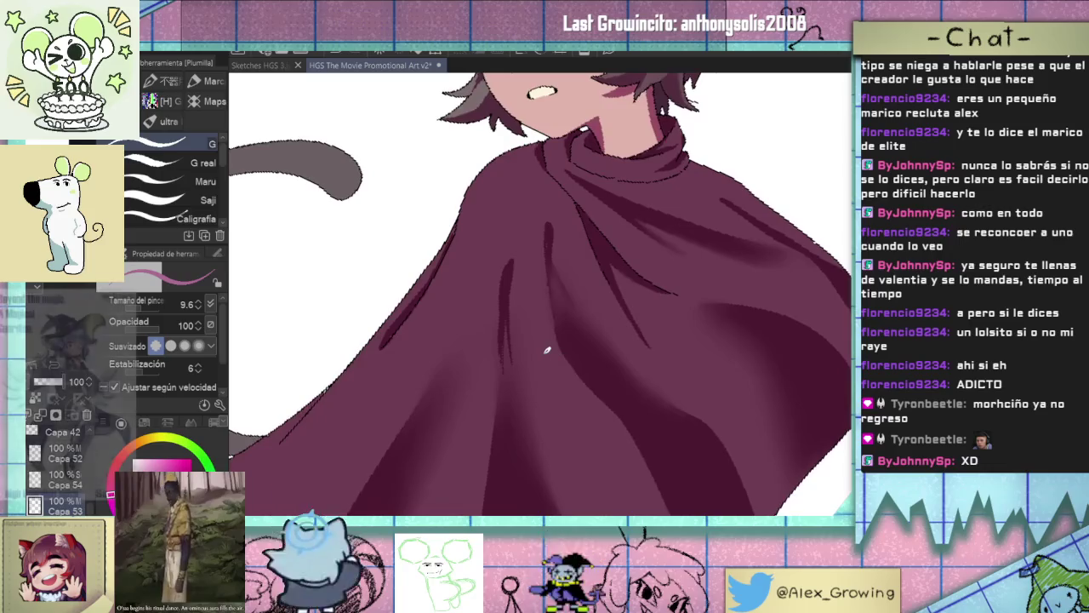
{"action": "key", "text": "j"}
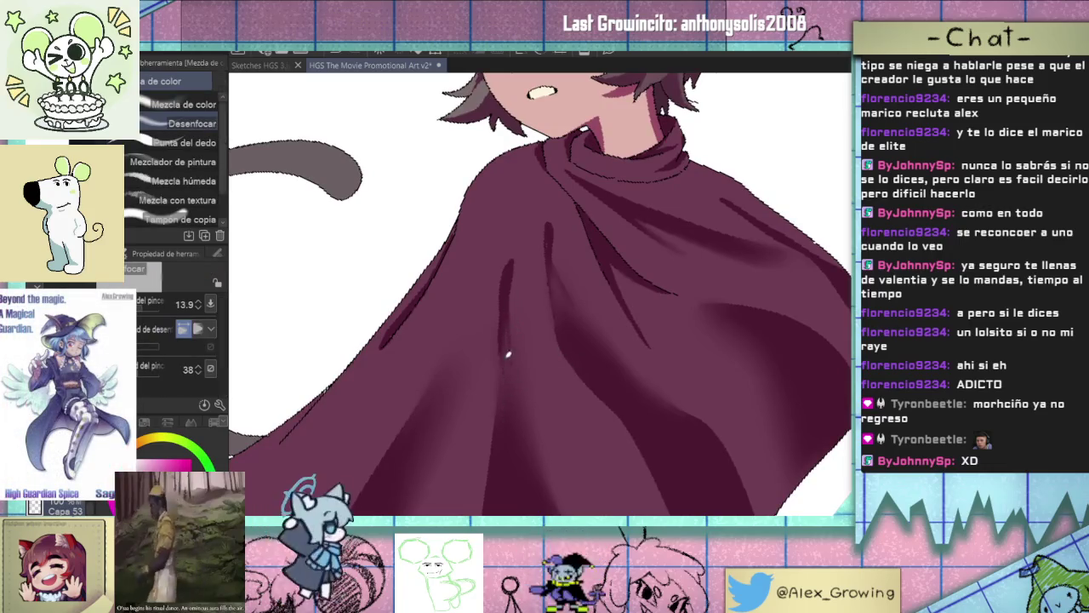
{"action": "scroll", "coordinate": [529, 366], "scroll_direction": "down", "scroll_amount": 2}
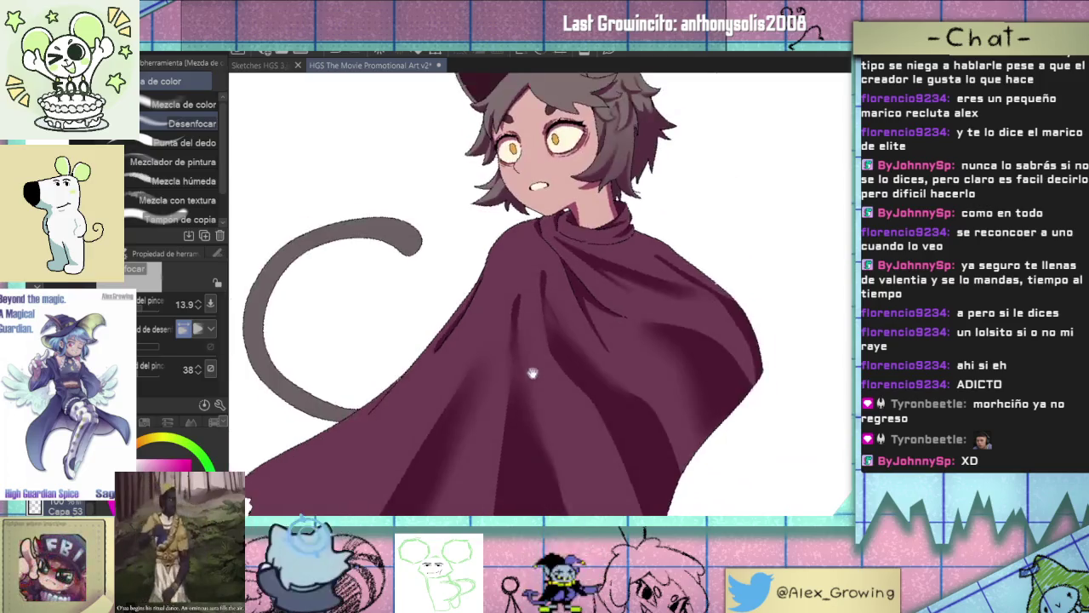
{"action": "left_click_drag", "start_coordinate": [529, 375], "coordinate": [509, 362]}
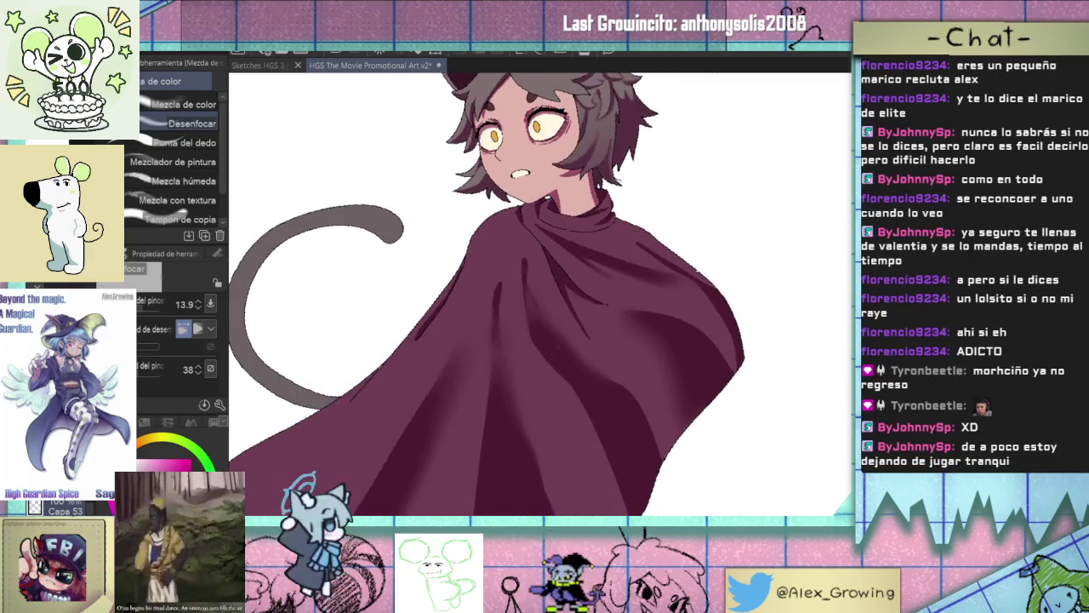
Finish the lower cape folds with the inking pen, then choose Soft Coloring at size 35.8.
{"action": "key", "text": "p"}
{"action": "scroll", "coordinate": [562, 352], "scroll_direction": "down", "scroll_amount": 1}
{"action": "scroll", "coordinate": [576, 352], "scroll_direction": "up", "scroll_amount": 3}
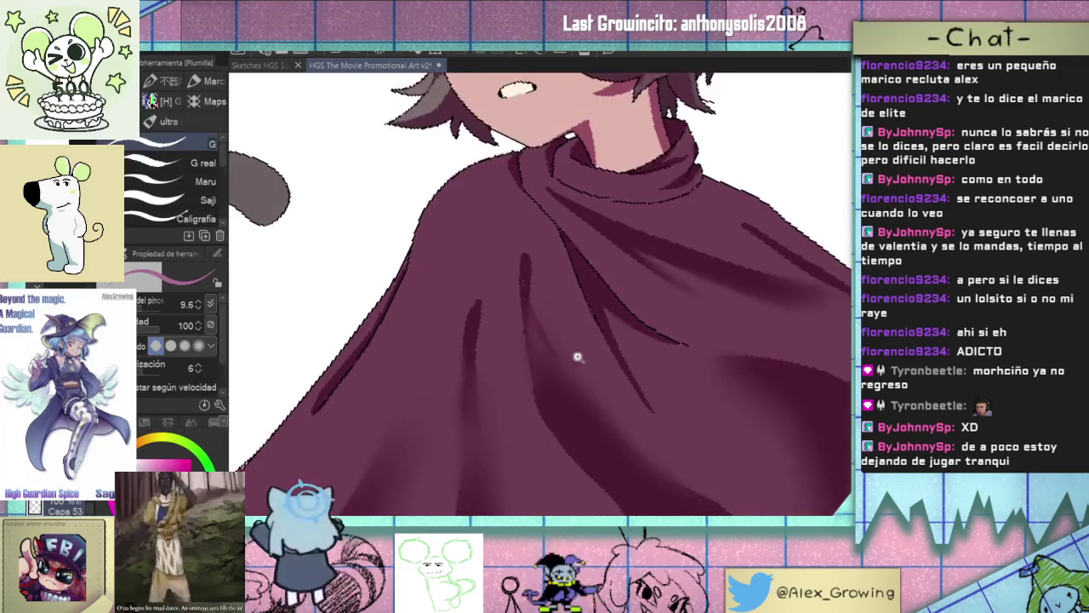
{"action": "scroll", "coordinate": [576, 357], "scroll_direction": "down", "scroll_amount": 3}
{"action": "scroll", "coordinate": [587, 306], "scroll_direction": "down", "scroll_amount": 1}
{"action": "scroll", "coordinate": [574, 293], "scroll_direction": "up", "scroll_amount": 4}
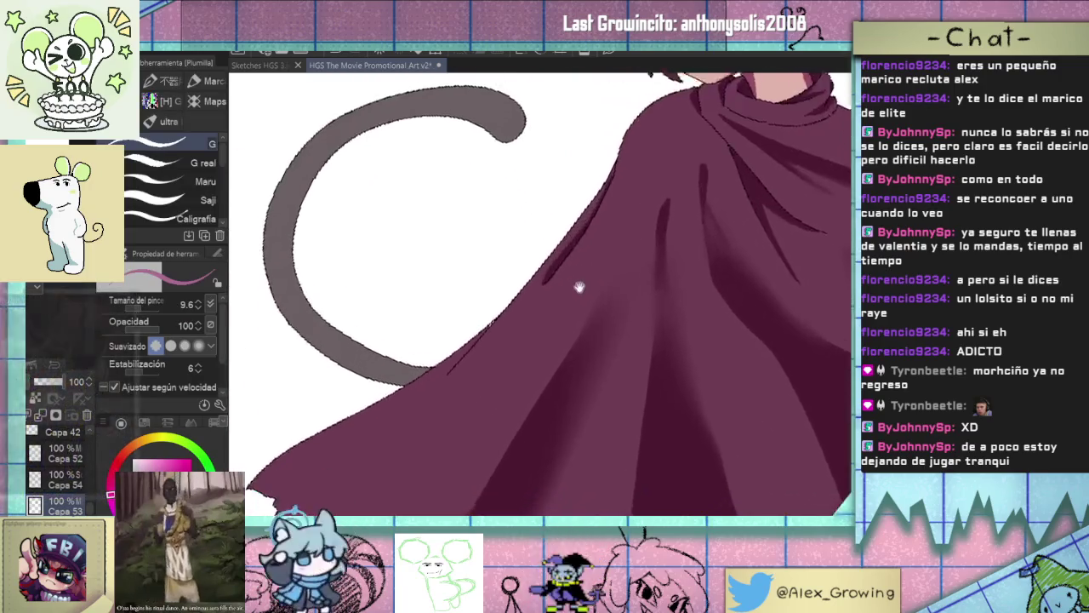
{"action": "scroll", "coordinate": [588, 285], "scroll_direction": "down", "scroll_amount": 3}
{"action": "scroll", "coordinate": [558, 315], "scroll_direction": "up", "scroll_amount": 2}
{"action": "scroll", "coordinate": [598, 320], "scroll_direction": "down", "scroll_amount": 1}
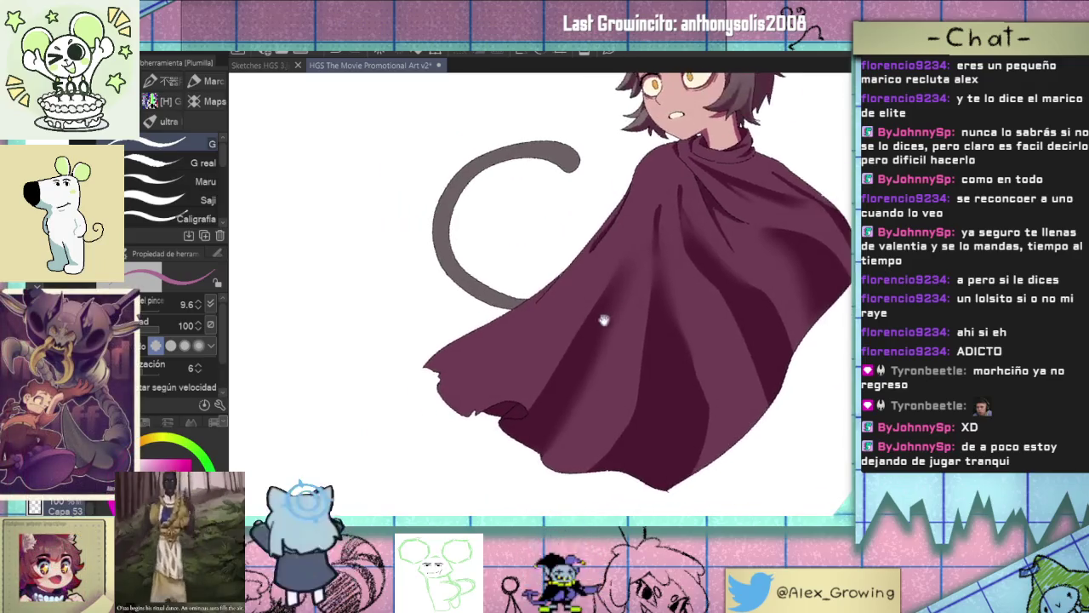
{"action": "scroll", "coordinate": [597, 320], "scroll_direction": "down", "scroll_amount": 1}
{"action": "key", "text": "b"}
{"action": "left_click_drag", "start_coordinate": [587, 323], "coordinate": [539, 367]}
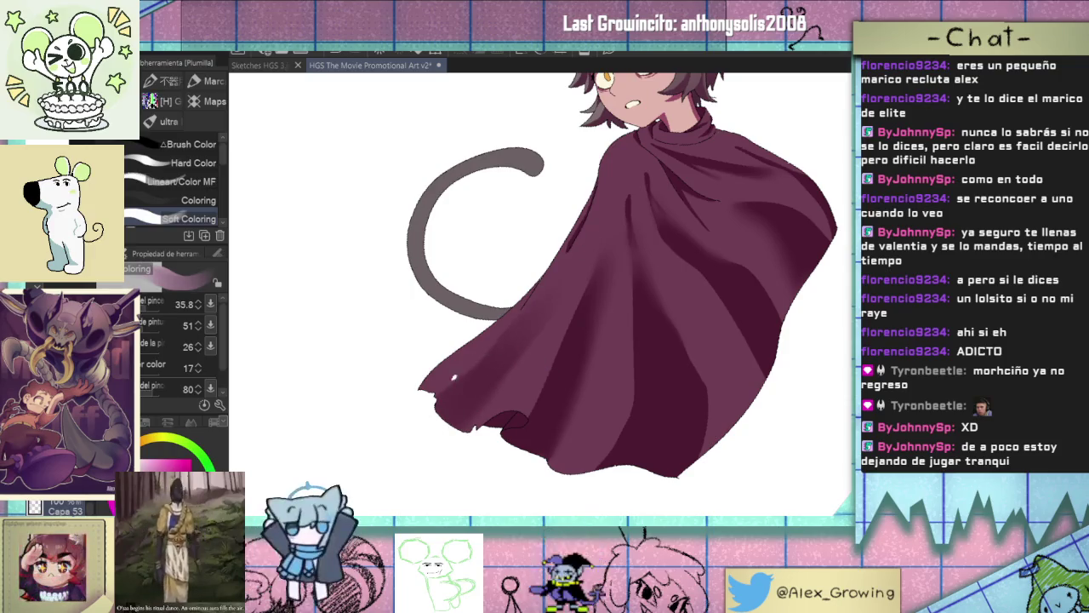
Enlarge the brush to about 93 and paint a darker shading stroke up the cape.
{"action": "scroll", "coordinate": [593, 206], "scroll_direction": "down", "scroll_amount": 2}
{"action": "scroll", "coordinate": [595, 255], "scroll_direction": "down", "scroll_amount": 1}
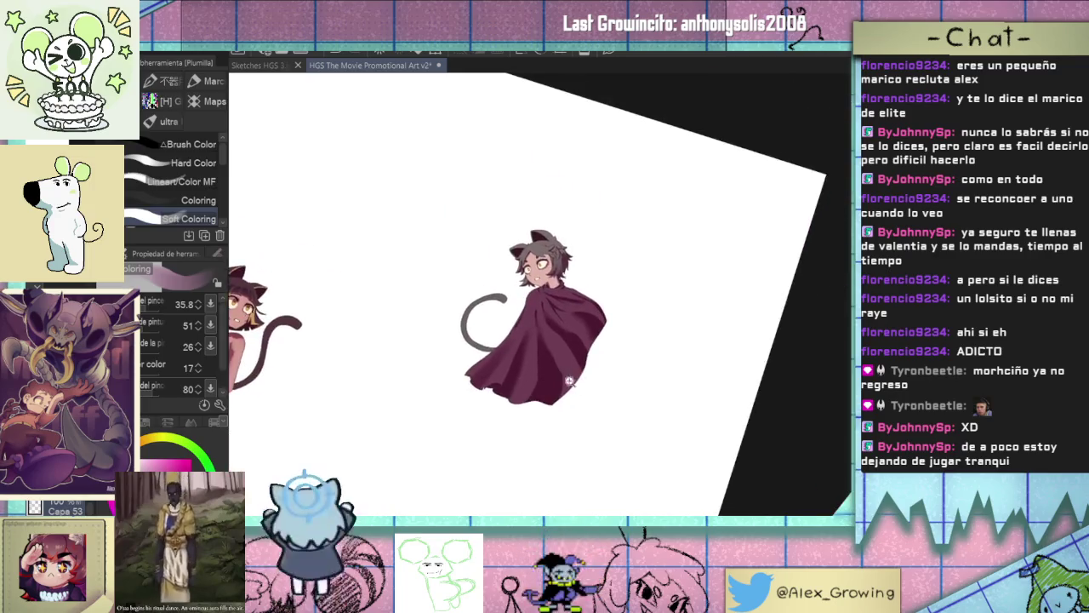
{"action": "scroll", "coordinate": [668, 309], "scroll_direction": "down", "scroll_amount": 1}
{"action": "scroll", "coordinate": [633, 357], "scroll_direction": "up", "scroll_amount": 2}
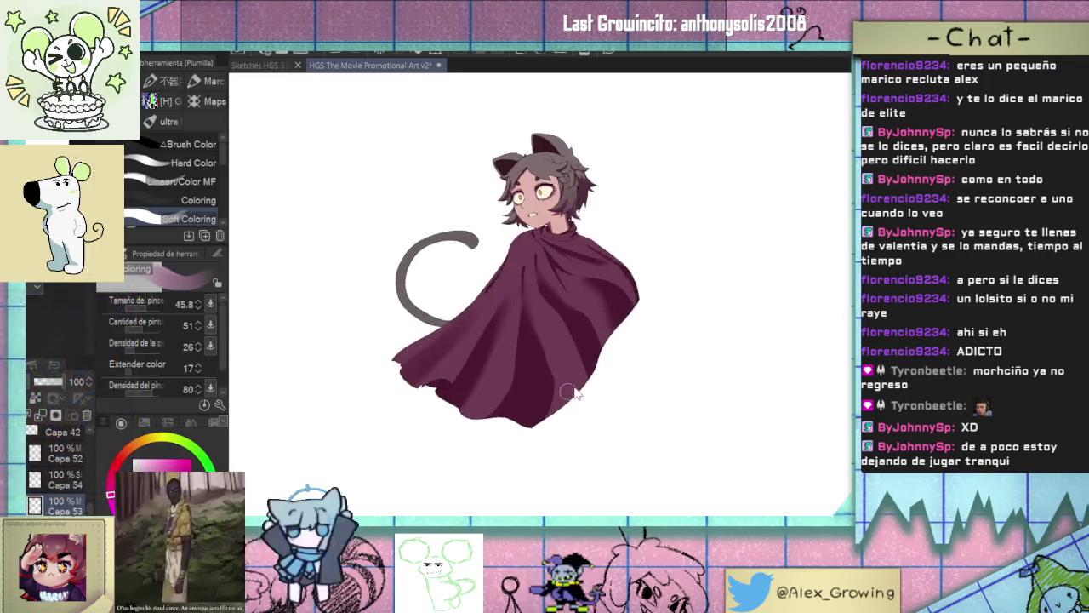
{"action": "key", "text": "bracketright"}
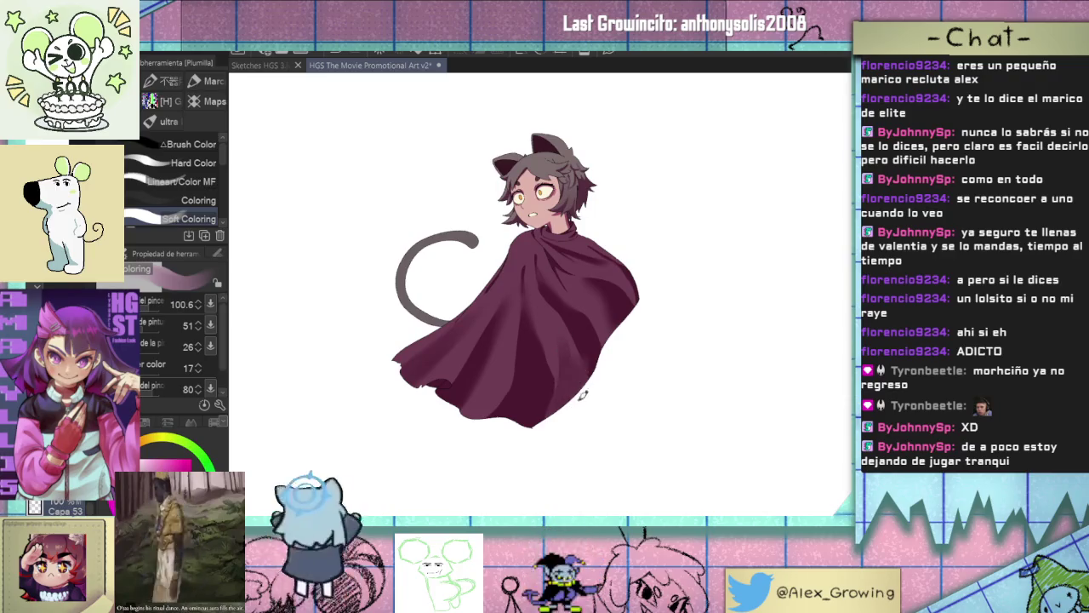
{"action": "left_click_drag", "start_coordinate": [574, 391], "coordinate": [551, 317]}
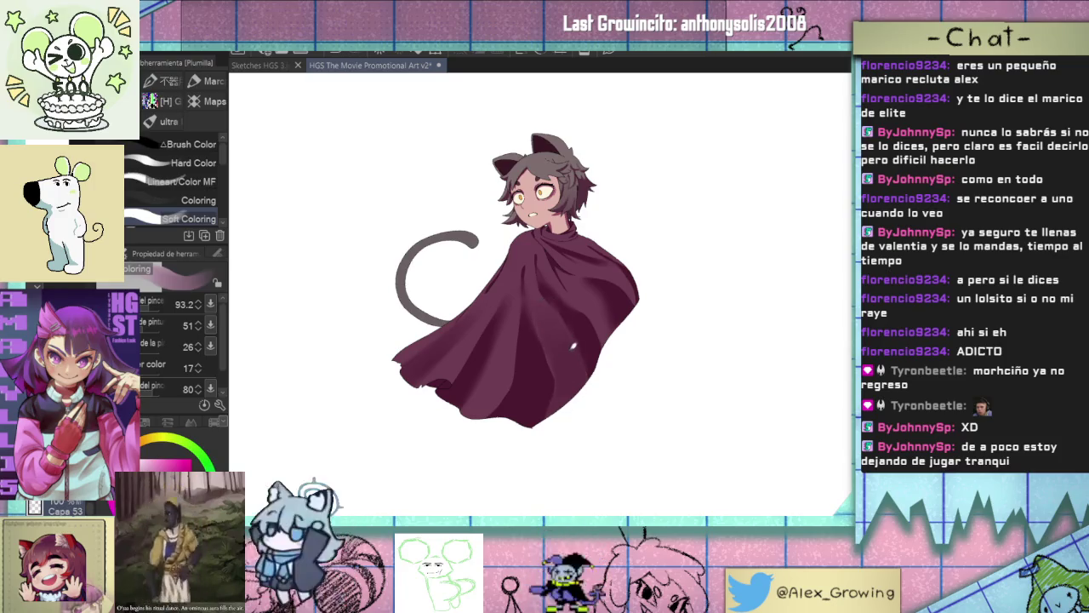
{"action": "scroll", "coordinate": [571, 362], "scroll_direction": "down", "scroll_amount": 1}
{"action": "scroll", "coordinate": [571, 362], "scroll_direction": "up", "scroll_amount": 3}
Reduce the brush to about 72 and rotate the canvas to check the cape's shading.
{"action": "left_click_drag", "start_coordinate": [583, 371], "coordinate": [560, 322]}
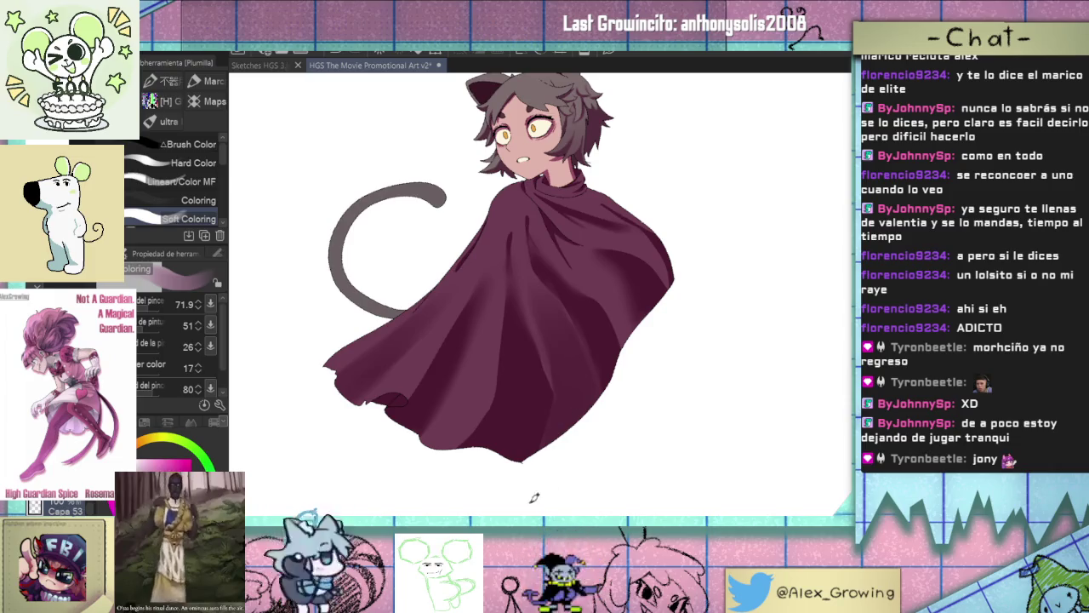
{"action": "scroll", "coordinate": [534, 503], "scroll_direction": "down", "scroll_amount": 2}
{"action": "mouse_move", "coordinate": [601, 433]}
{"action": "left_mouse_down"}
{"action": "mouse_move", "coordinate": [610, 314]}
{"action": "mouse_move", "coordinate": [587, 313]}
{"action": "left_mouse_up"}
{"action": "scroll", "coordinate": [656, 328], "scroll_direction": "up", "scroll_amount": 2}
{"action": "scroll", "coordinate": [605, 354], "scroll_direction": "up", "scroll_amount": 2}
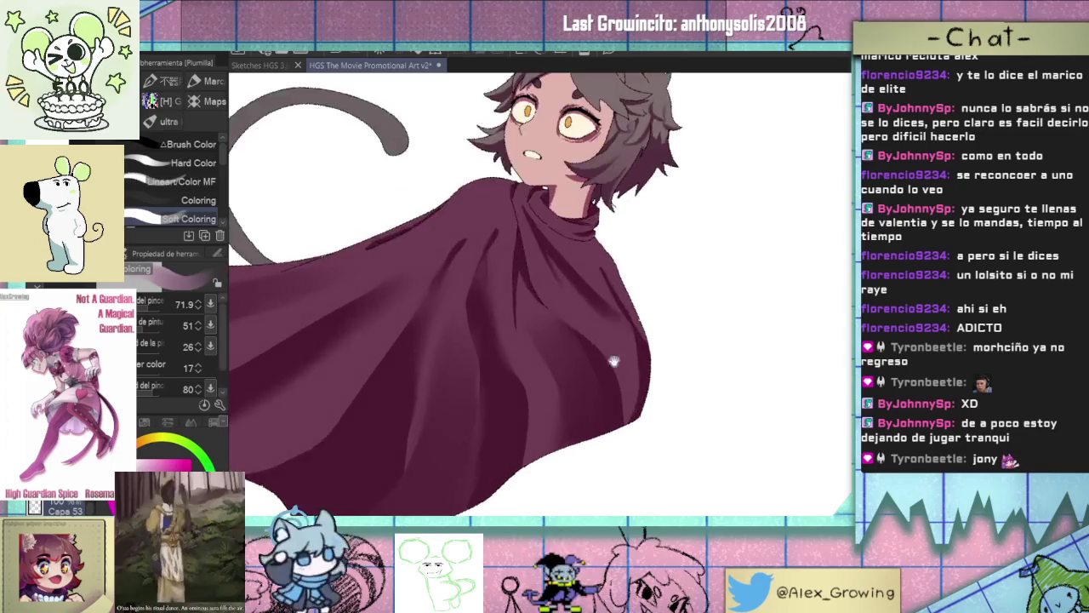
{"action": "left_click_drag", "start_coordinate": [606, 354], "coordinate": [560, 333]}
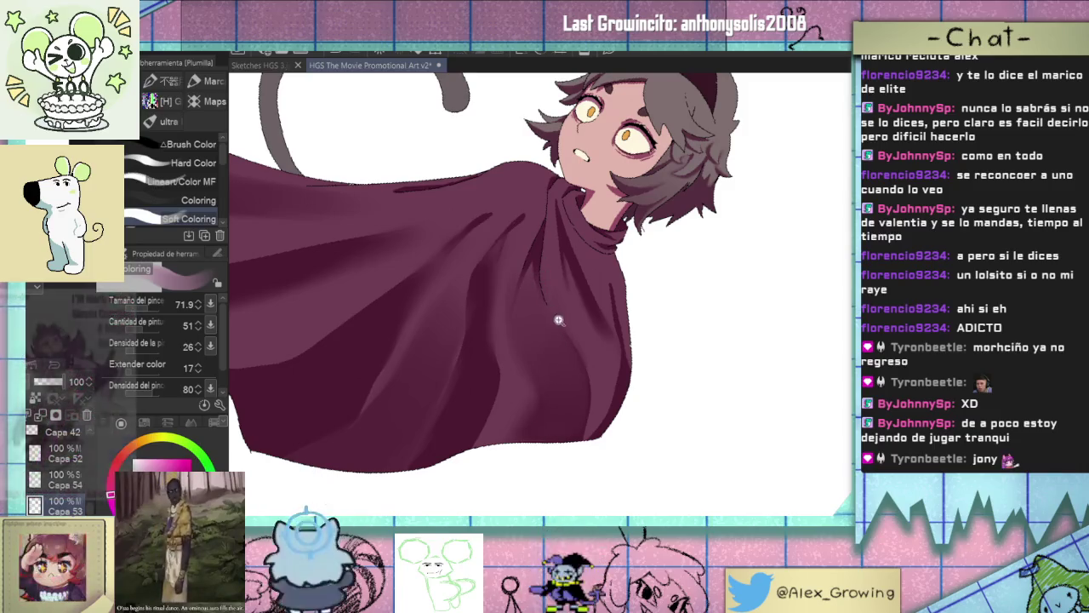
{"action": "scroll", "coordinate": [570, 379], "scroll_direction": "down", "scroll_amount": 5}
{"action": "mouse_move", "coordinate": [578, 390]}
{"action": "left_mouse_down"}
{"action": "mouse_move", "coordinate": [642, 270]}
{"action": "mouse_move", "coordinate": [656, 338]}
{"action": "mouse_move", "coordinate": [664, 322]}
{"action": "left_mouse_up"}
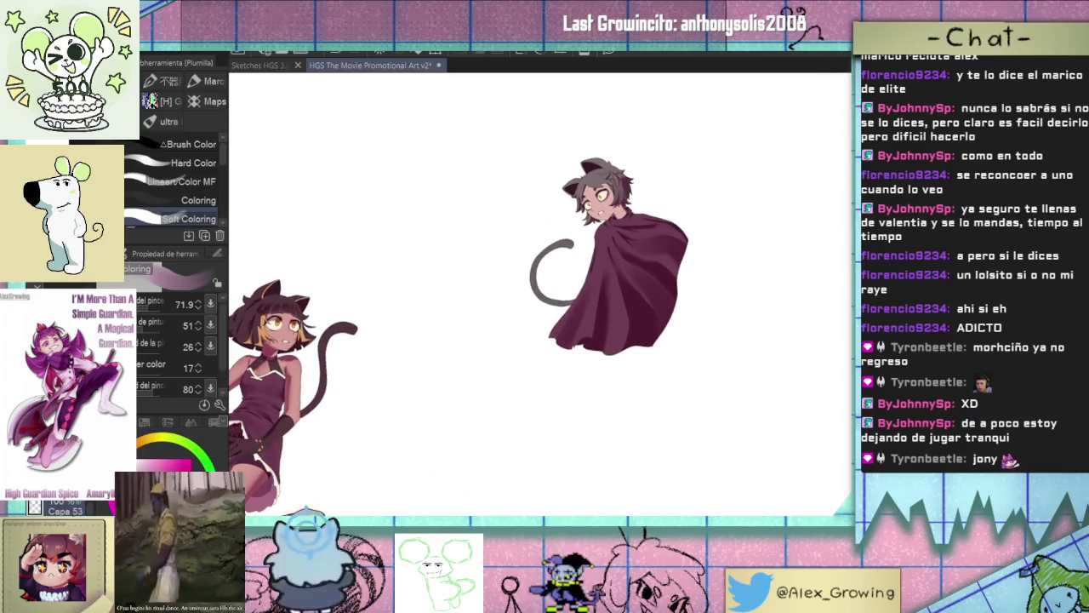
Switch to the Airbrush for a soft magenta glow on the upper cape.
{"action": "key", "text": "b"}
{"action": "left_click_drag", "start_coordinate": [687, 240], "coordinate": [615, 387]}
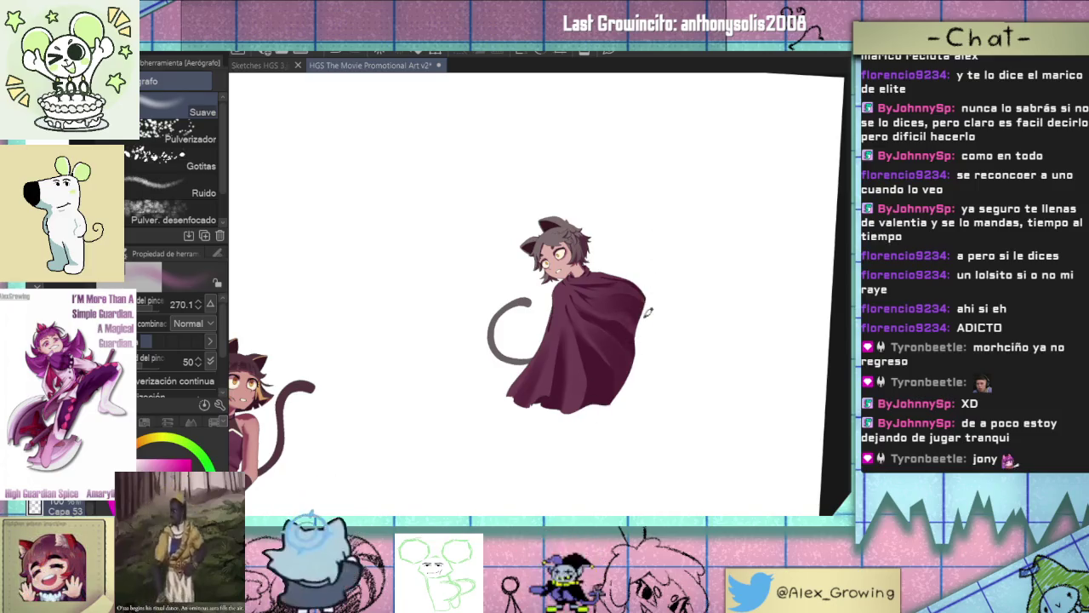
{"action": "scroll", "coordinate": [638, 285], "scroll_direction": "up", "scroll_amount": 2}
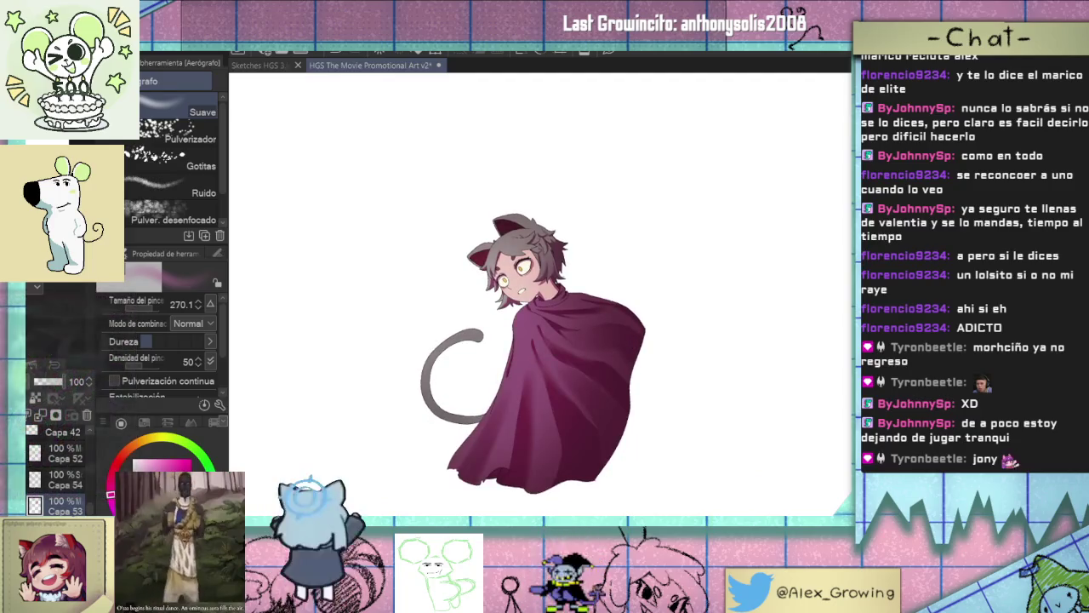
{"action": "scroll", "coordinate": [631, 278], "scroll_direction": "down", "scroll_amount": 3}
{"action": "scroll", "coordinate": [631, 278], "scroll_direction": "up", "scroll_amount": 4}
{"action": "scroll", "coordinate": [632, 278], "scroll_direction": "up", "scroll_amount": 3}
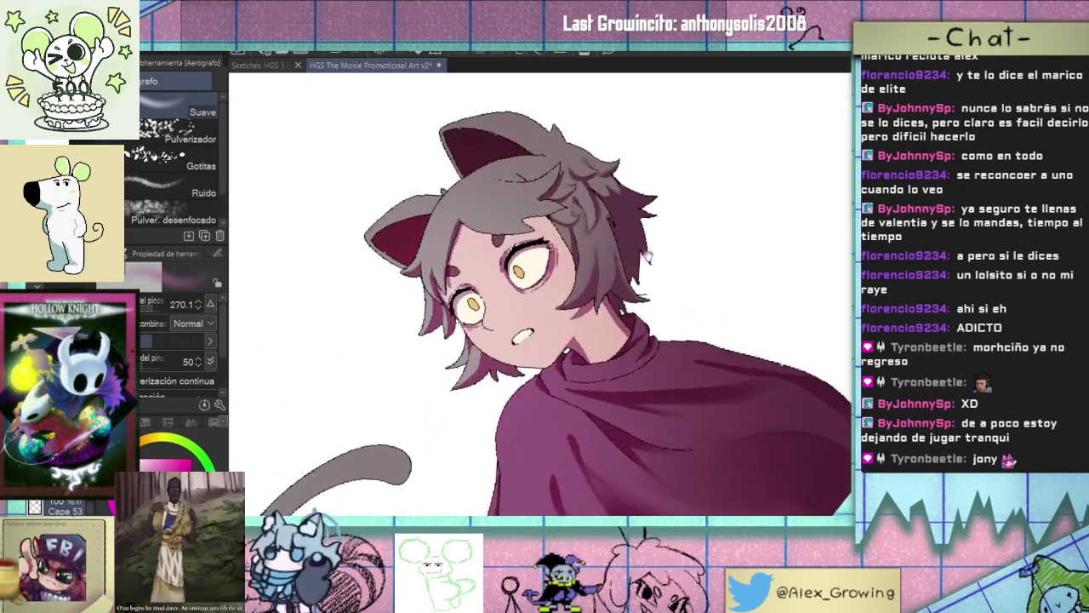
Select the G-pen and tilt the view so the character leans left.
{"action": "key", "text": "p"}
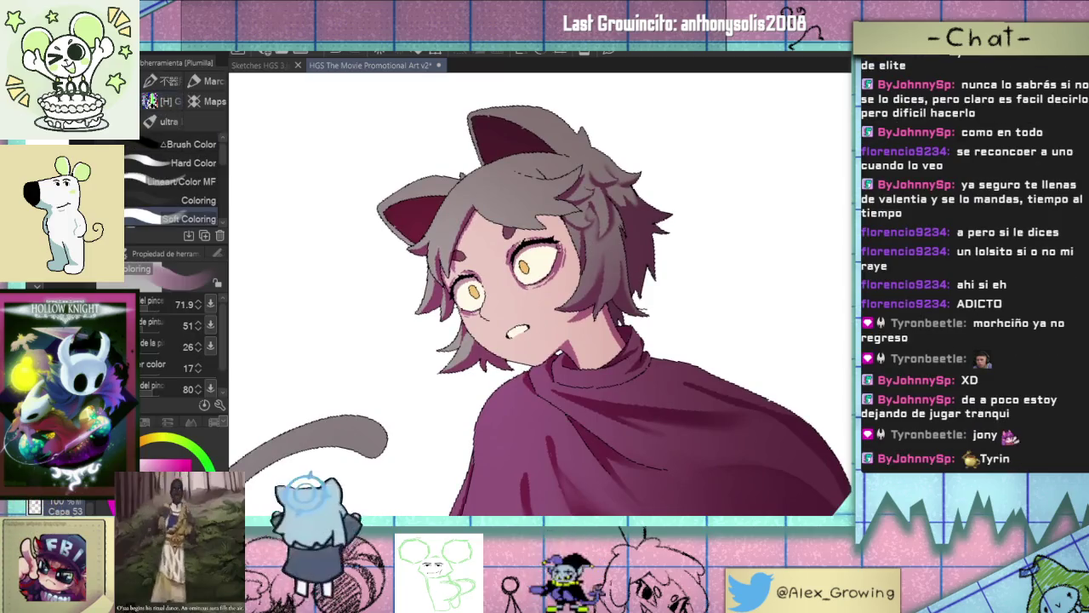
{"action": "key", "text": "p"}
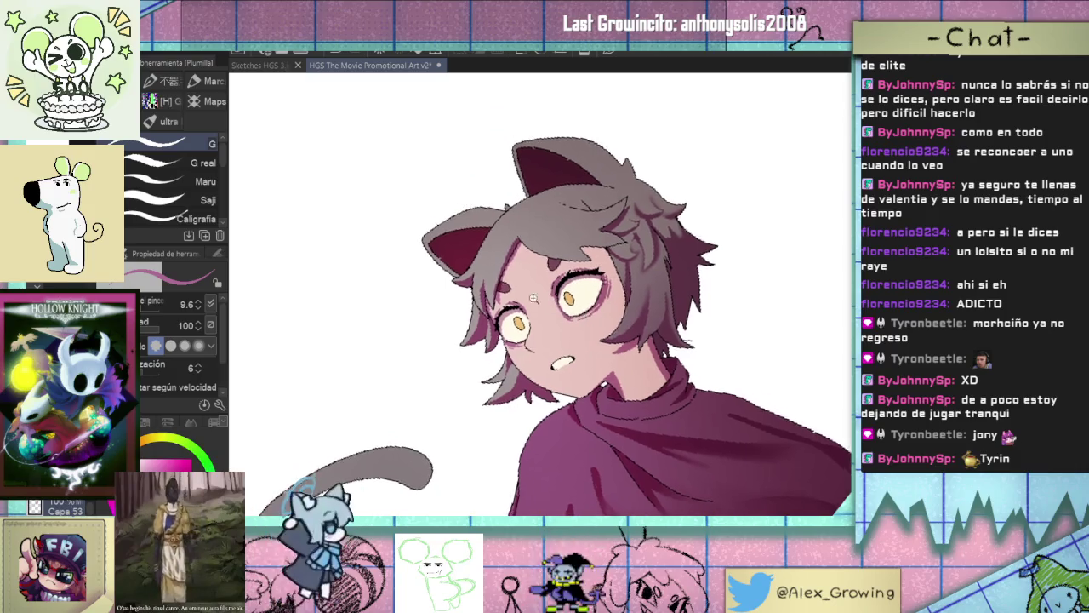
{"action": "scroll", "coordinate": [667, 299], "scroll_direction": "up", "scroll_amount": 3}
{"action": "scroll", "coordinate": [667, 299], "scroll_direction": "down", "scroll_amount": 3}
{"action": "scroll", "coordinate": [666, 298], "scroll_direction": "down", "scroll_amount": 2}
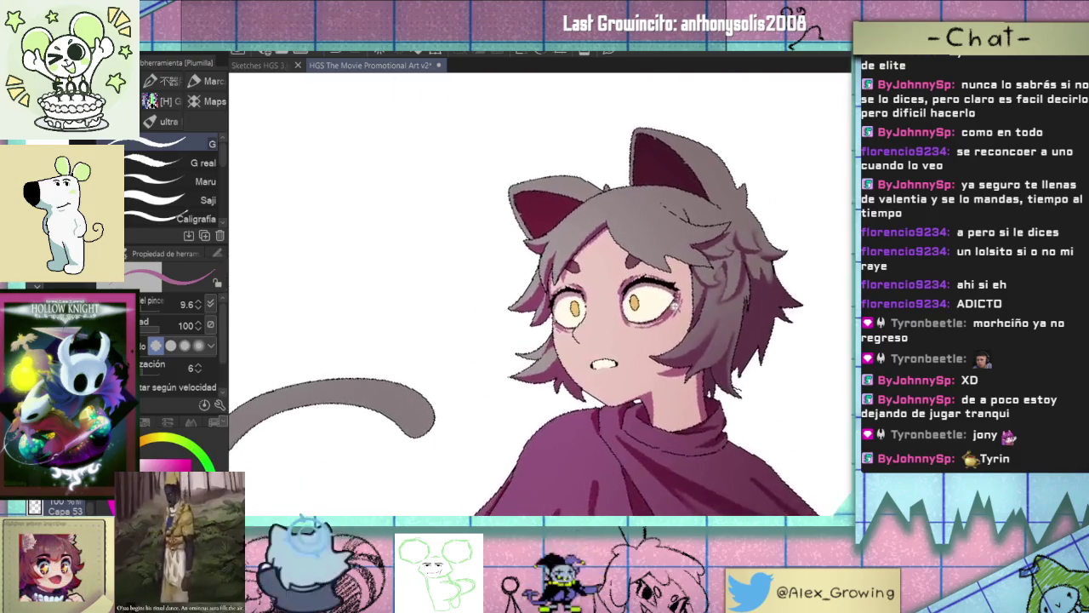
{"action": "left_click_drag", "start_coordinate": [667, 299], "coordinate": [577, 344]}
{"action": "scroll", "coordinate": [577, 344], "scroll_direction": "up", "scroll_amount": 3}
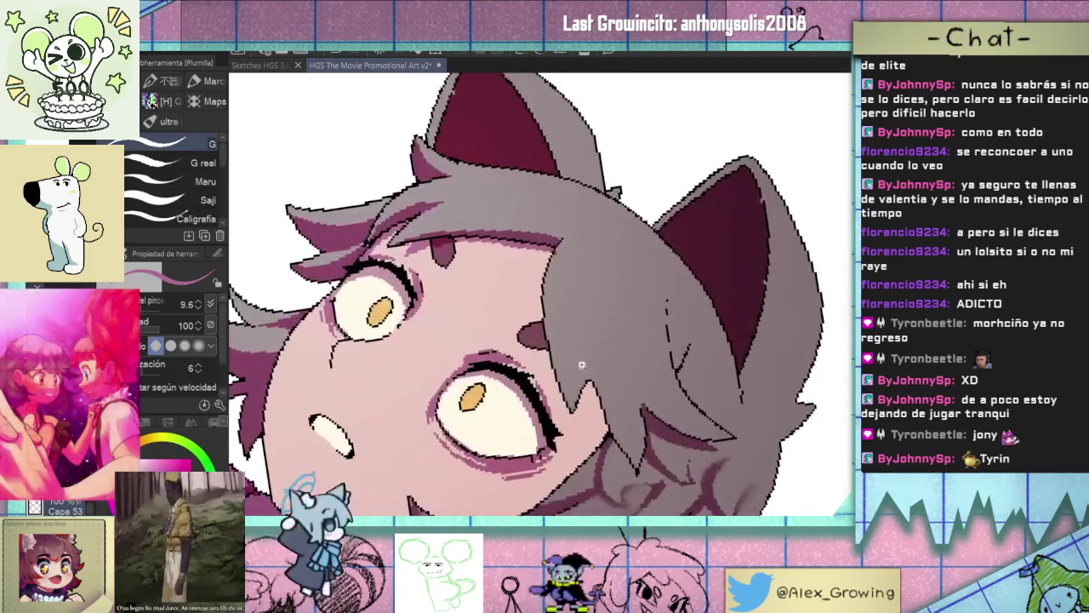
{"action": "scroll", "coordinate": [587, 374], "scroll_direction": "up", "scroll_amount": 2}
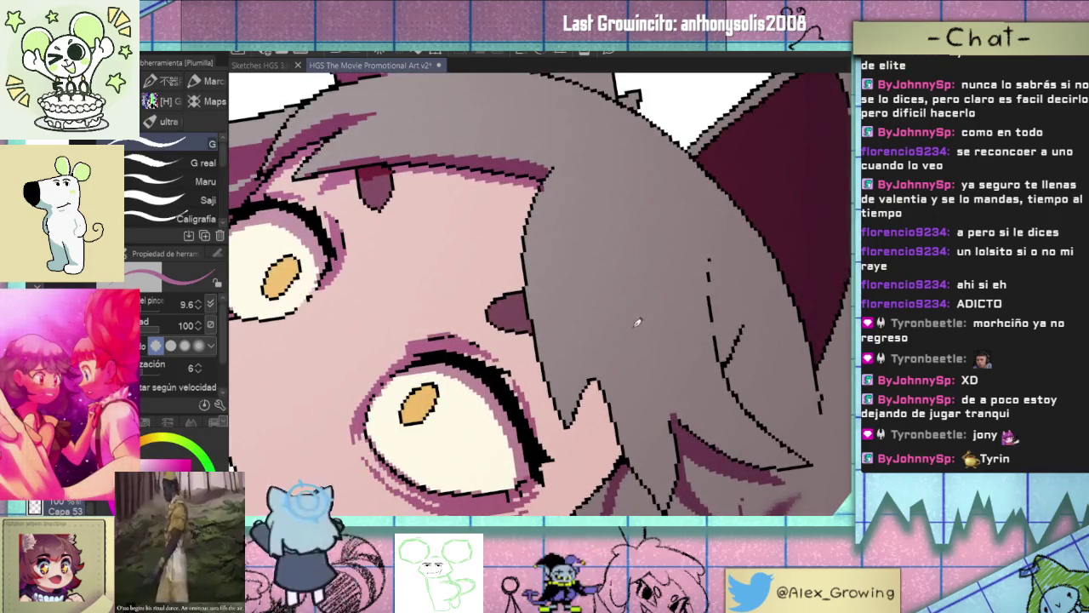
Draw dark-pink hair strand lines beside the face through the grey hair.
{"action": "mouse_move", "coordinate": [582, 349]}
{"action": "left_mouse_down"}
{"action": "mouse_move", "coordinate": [563, 424]}
{"action": "mouse_move", "coordinate": [572, 368]}
{"action": "left_mouse_up"}
{"action": "mouse_move", "coordinate": [566, 424]}
{"action": "left_mouse_down"}
{"action": "mouse_move", "coordinate": [606, 287]}
{"action": "mouse_move", "coordinate": [589, 373]}
{"action": "mouse_move", "coordinate": [618, 443]}
{"action": "left_mouse_up"}
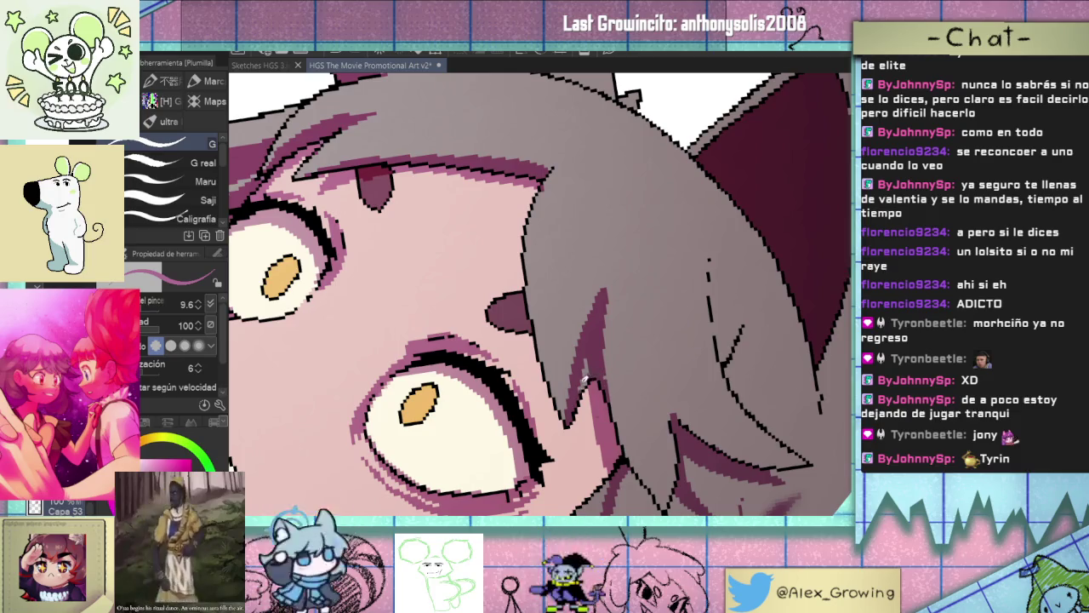
{"action": "scroll", "coordinate": [599, 340], "scroll_direction": "down", "scroll_amount": 2}
{"action": "scroll", "coordinate": [596, 357], "scroll_direction": "down", "scroll_amount": 2}
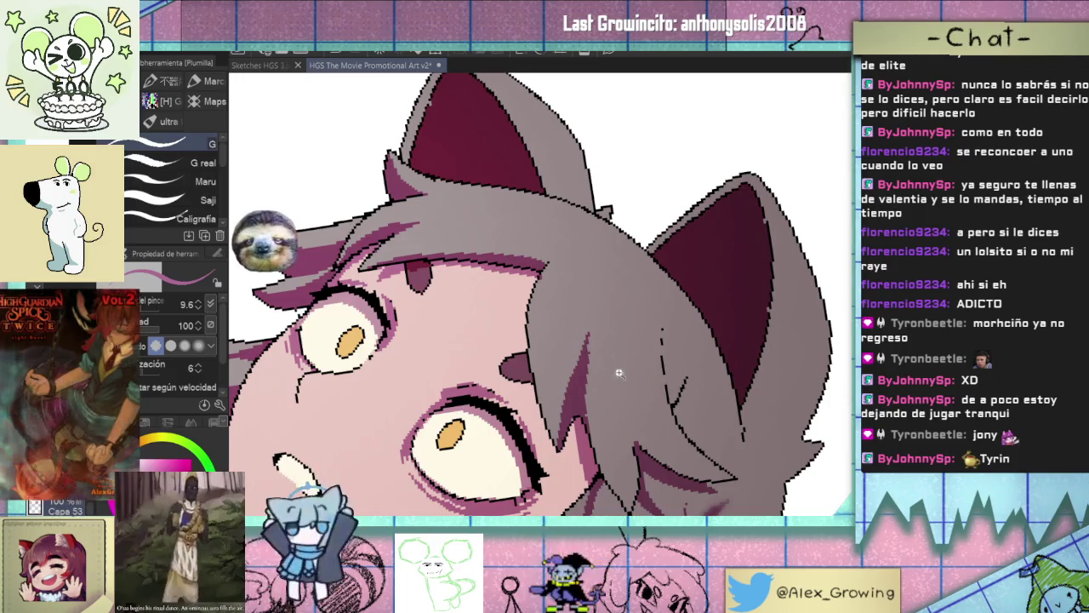
{"action": "left_click_drag", "start_coordinate": [668, 392], "coordinate": [691, 228]}
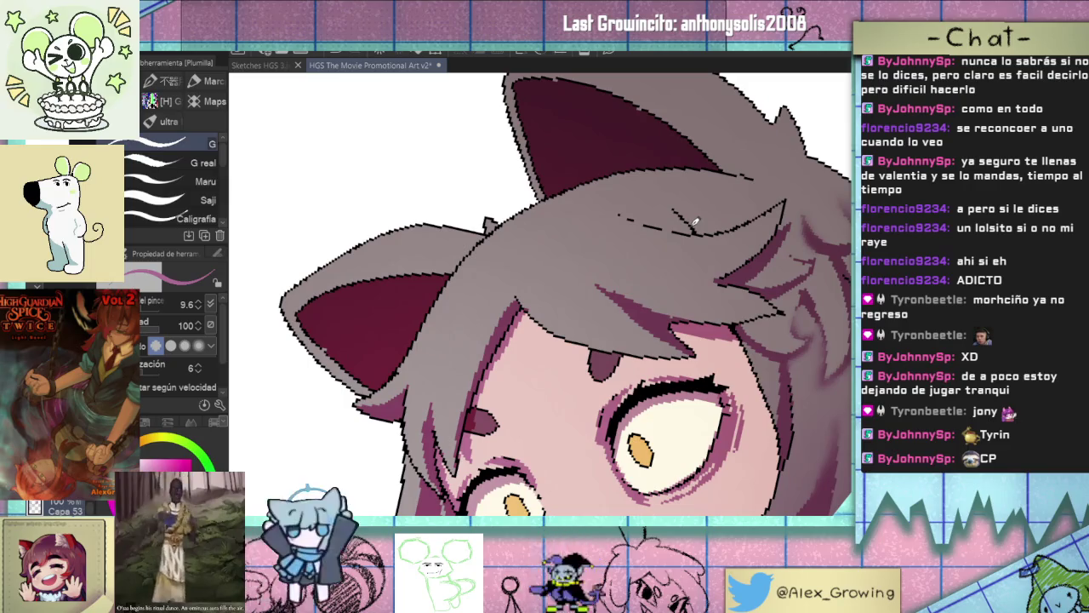
{"action": "scroll", "coordinate": [694, 221], "scroll_direction": "up", "scroll_amount": 5}
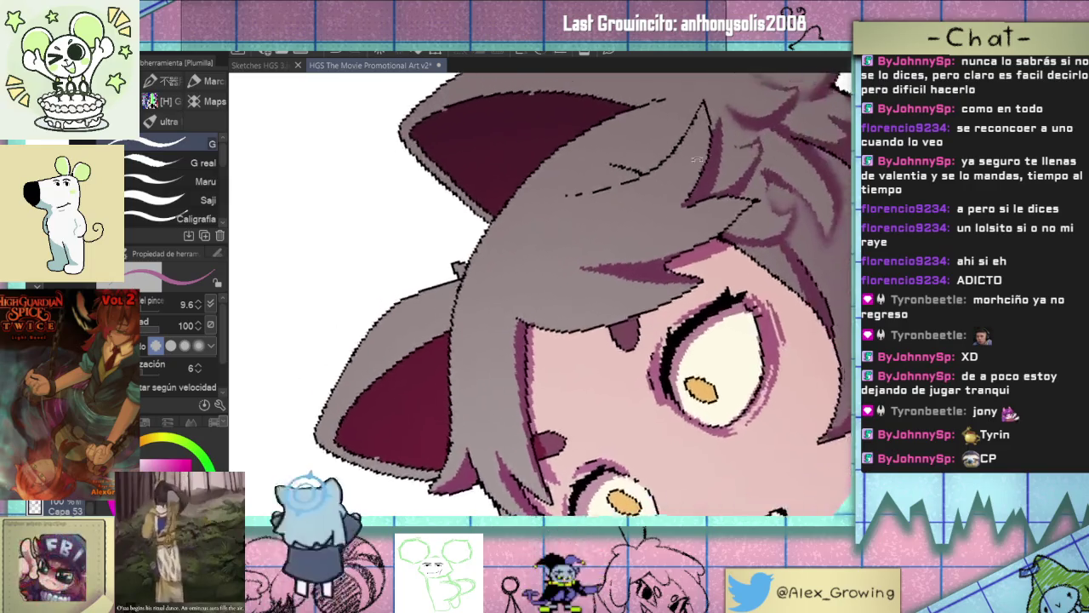
Turn the canvas upside-down, then back upright to review the whole character.
{"action": "mouse_move", "coordinate": [584, 312]}
{"action": "left_mouse_down"}
{"action": "mouse_move", "coordinate": [540, 405]}
{"action": "mouse_move", "coordinate": [549, 345]}
{"action": "mouse_move", "coordinate": [491, 328]}
{"action": "left_mouse_up"}
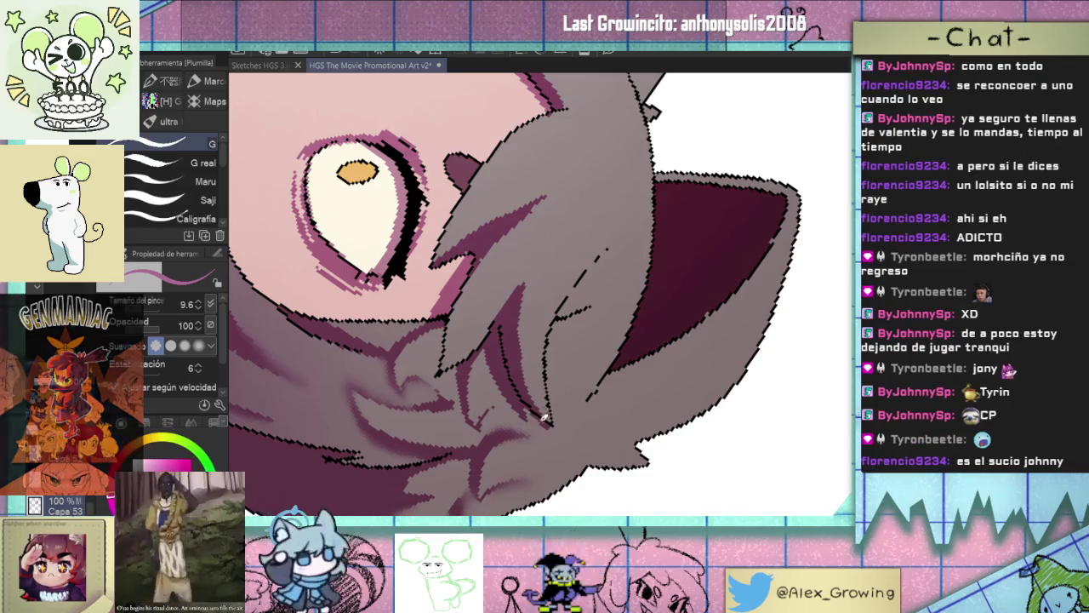
{"action": "left_click_drag", "start_coordinate": [534, 347], "coordinate": [711, 303]}
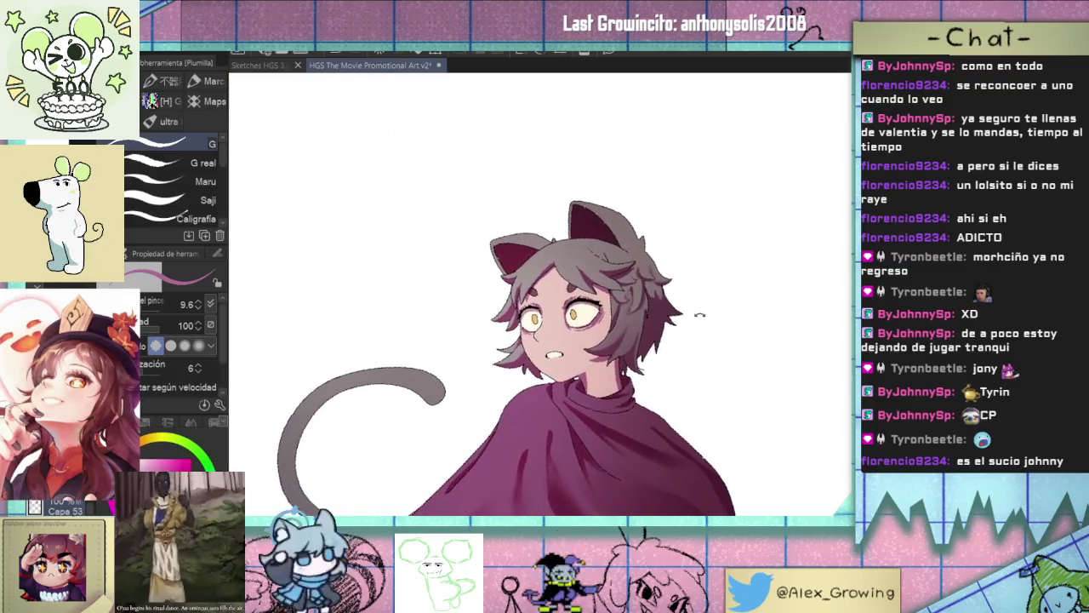
{"action": "left_click_drag", "start_coordinate": [711, 304], "coordinate": [678, 354]}
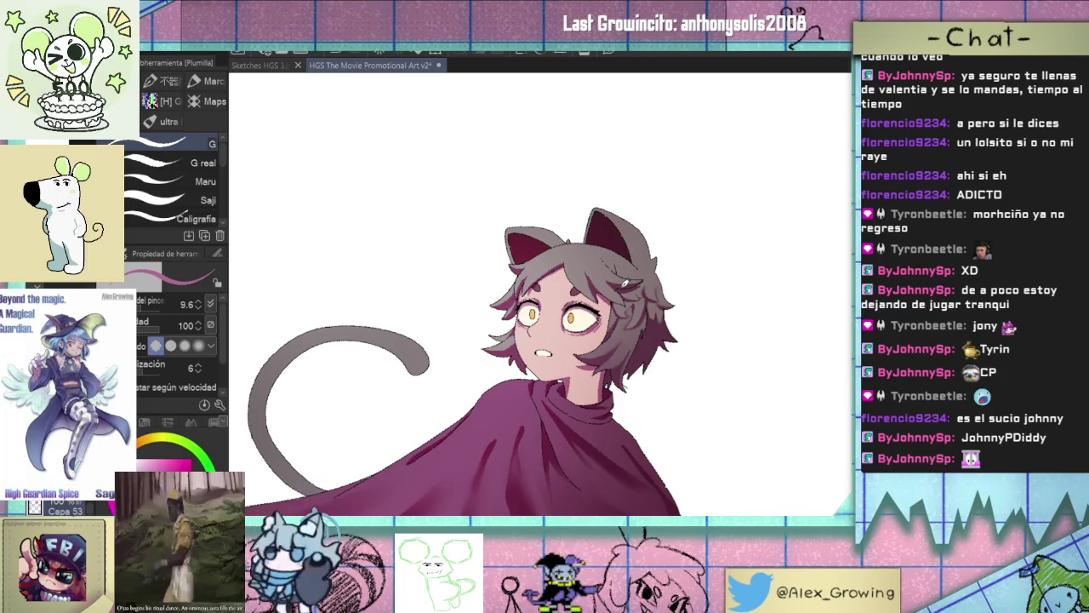
{"action": "scroll", "coordinate": [502, 272], "scroll_direction": "up", "scroll_amount": 2}
{"action": "scroll", "coordinate": [502, 273], "scroll_direction": "up", "scroll_amount": 2}
{"action": "scroll", "coordinate": [510, 298], "scroll_direction": "up", "scroll_amount": 2}
Draw a pink strand across the grey hair, undo it, and recentre the character.
{"action": "left_click_drag", "start_coordinate": [569, 242], "coordinate": [509, 345]}
{"action": "key", "text": "ctrl+z"}
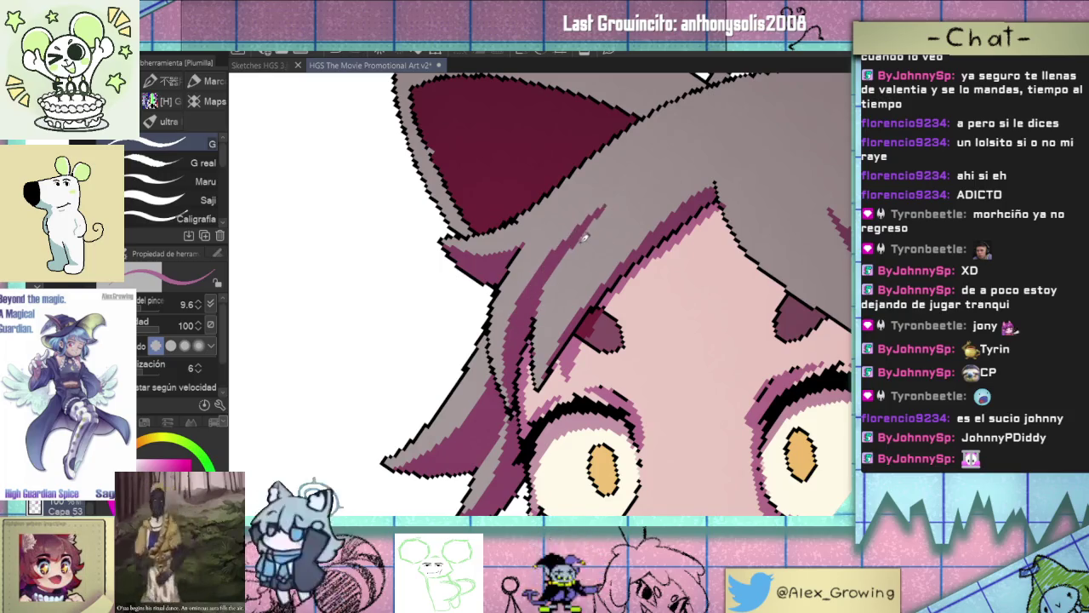
{"action": "scroll", "coordinate": [614, 198], "scroll_direction": "down", "scroll_amount": 2}
{"action": "scroll", "coordinate": [625, 238], "scroll_direction": "down", "scroll_amount": 2}
{"action": "scroll", "coordinate": [638, 281], "scroll_direction": "down", "scroll_amount": 2}
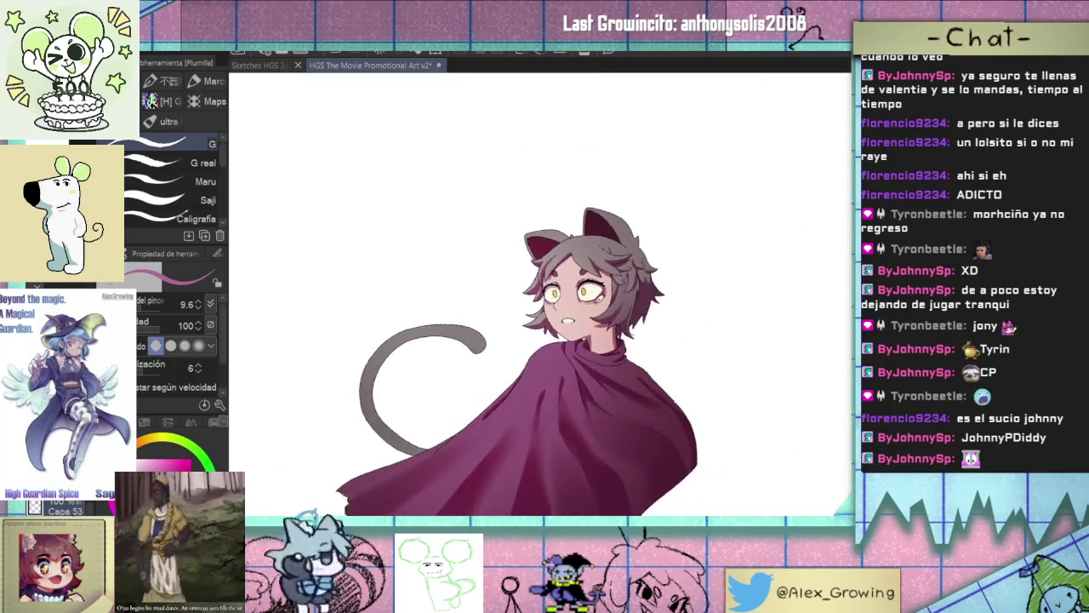
{"action": "left_click_drag", "start_coordinate": [647, 311], "coordinate": [656, 274]}
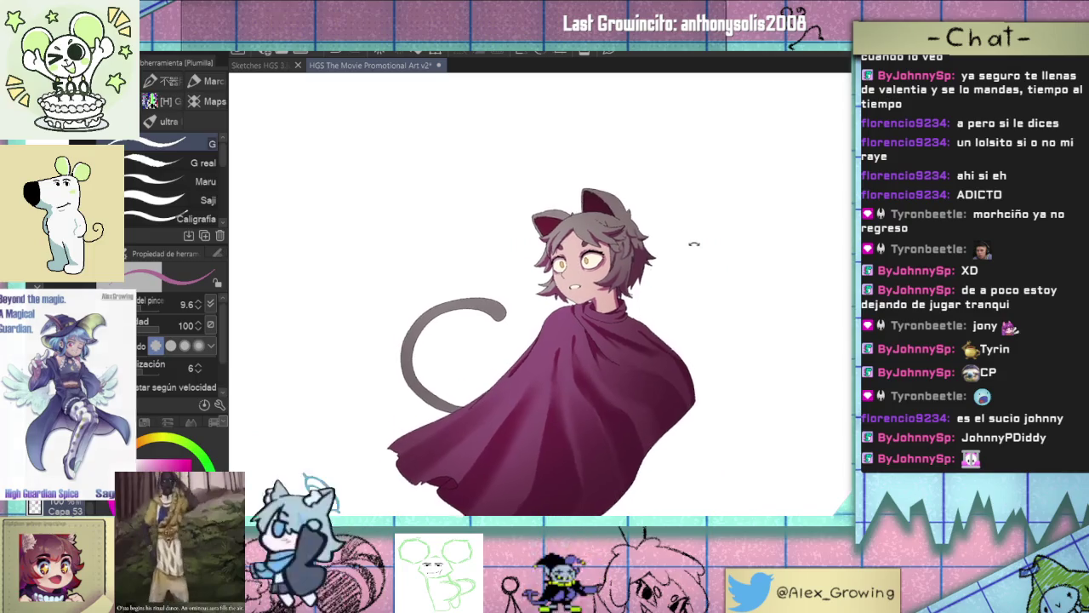
{"action": "scroll", "coordinate": [558, 252], "scroll_direction": "up", "scroll_amount": 3}
{"action": "scroll", "coordinate": [558, 252], "scroll_direction": "up", "scroll_amount": 1}
{"action": "scroll", "coordinate": [558, 252], "scroll_direction": "up", "scroll_amount": 1}
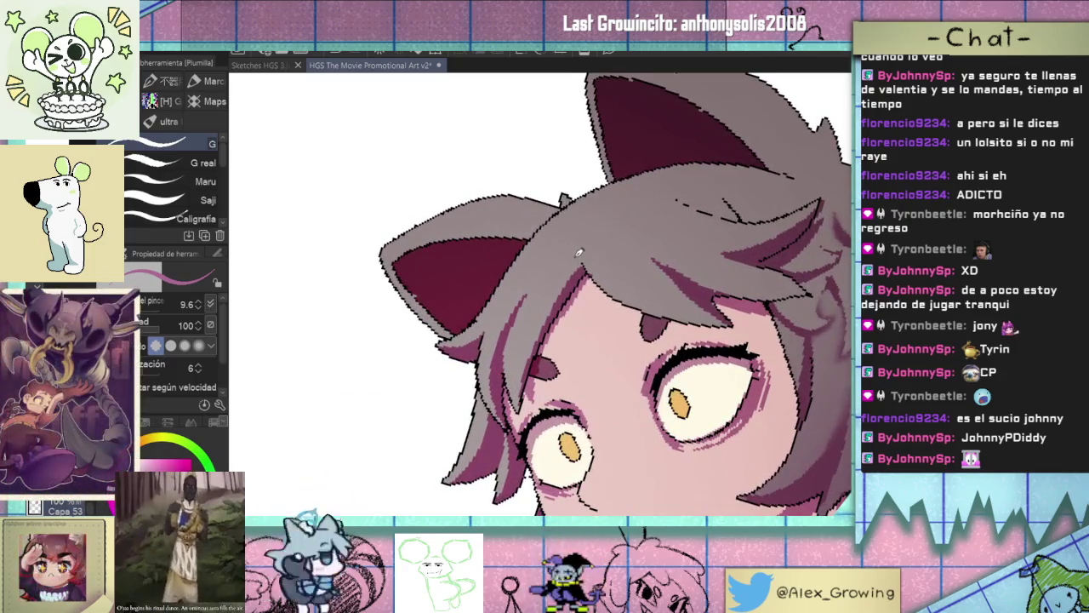
Brush soft purple shading over the hair near the ears, redoing one bad stroke after rotating the view.
{"action": "key", "text": "b"}
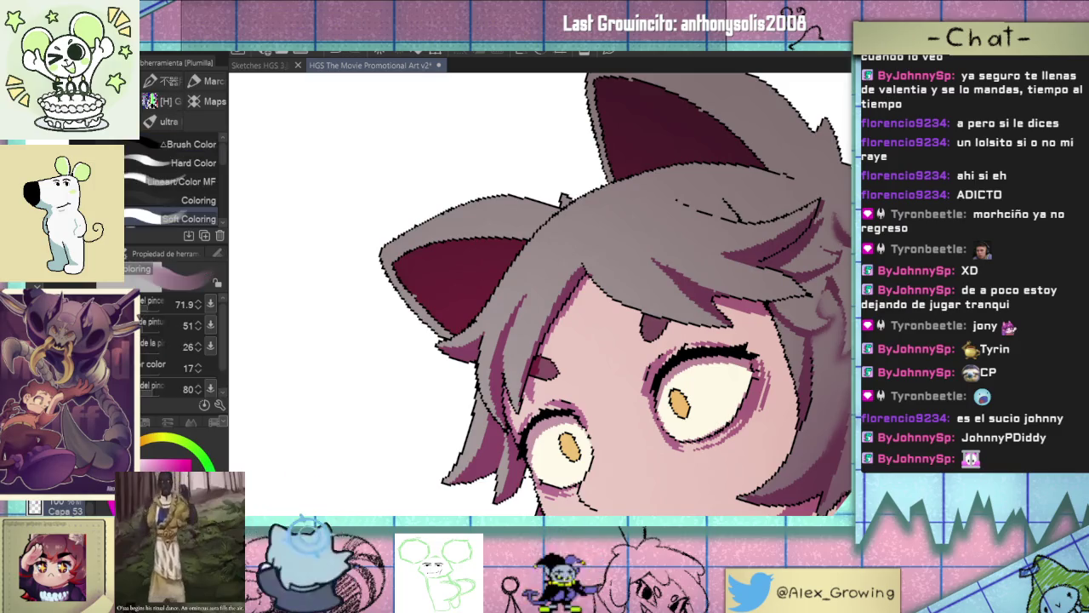
{"action": "left_click_drag", "start_coordinate": [564, 269], "coordinate": [531, 279]}
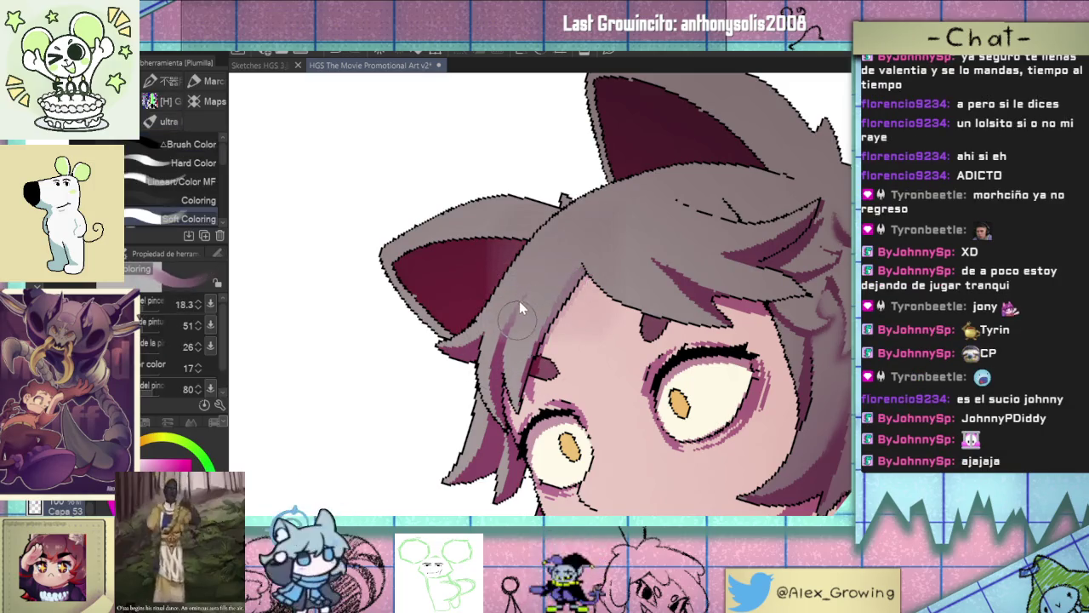
{"action": "key", "text": "ctrl+z"}
{"action": "mouse_move", "coordinate": [561, 266]}
{"action": "left_mouse_down"}
{"action": "mouse_move", "coordinate": [552, 251]}
{"action": "mouse_move", "coordinate": [483, 312]}
{"action": "left_mouse_up"}
{"action": "key", "text": "minus"}
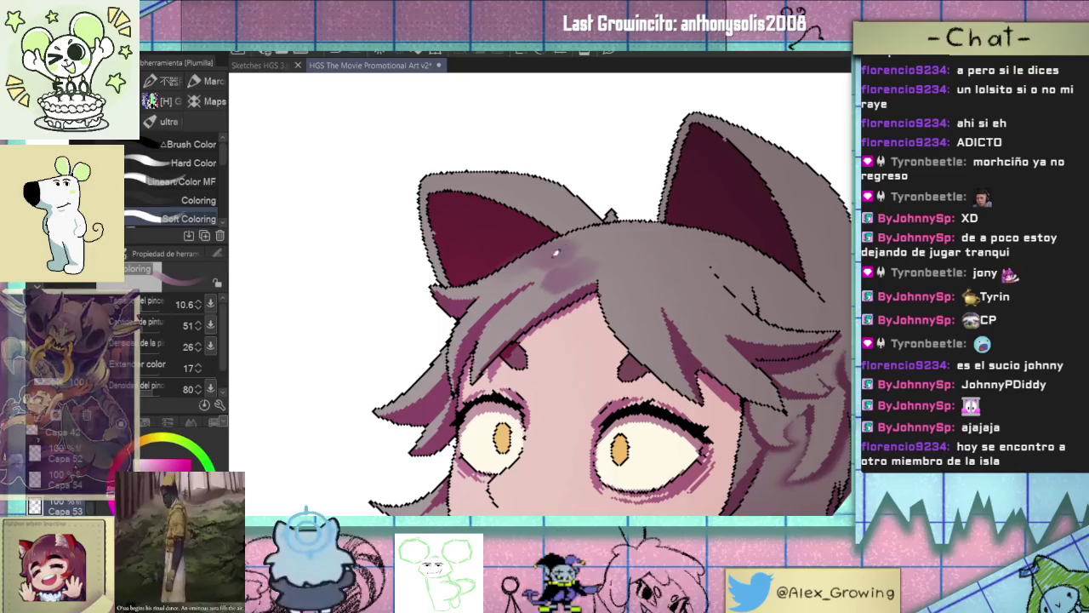
{"action": "mouse_move", "coordinate": [620, 271]}
{"action": "left_mouse_down"}
{"action": "mouse_move", "coordinate": [632, 300]}
{"action": "mouse_move", "coordinate": [709, 279]}
{"action": "left_mouse_up"}
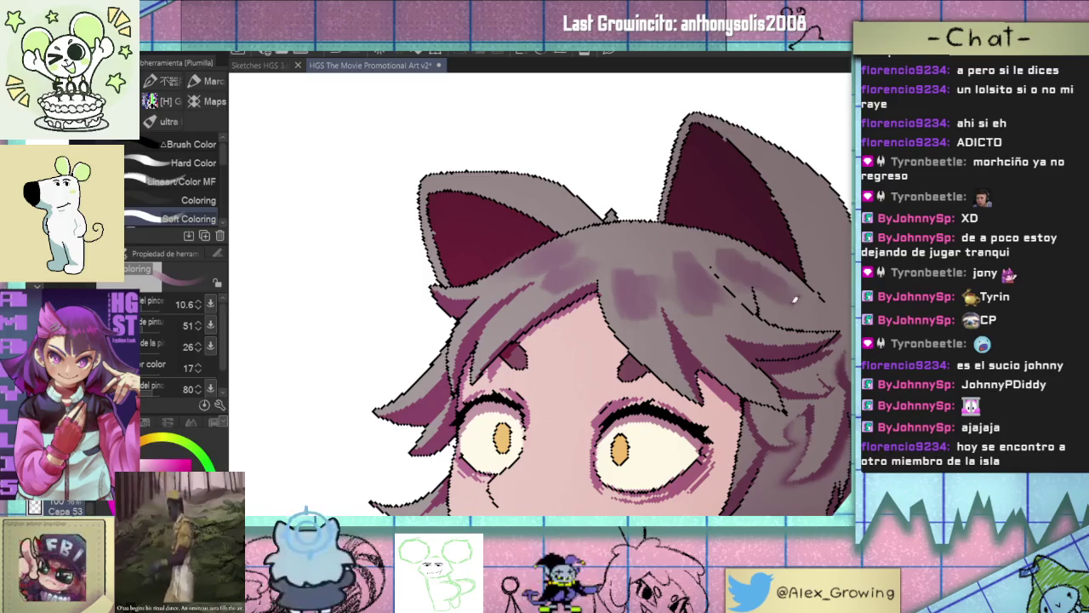
{"action": "scroll", "coordinate": [746, 266], "scroll_direction": "down", "scroll_amount": 5}
{"action": "scroll", "coordinate": [728, 320], "scroll_direction": "up", "scroll_amount": 5}
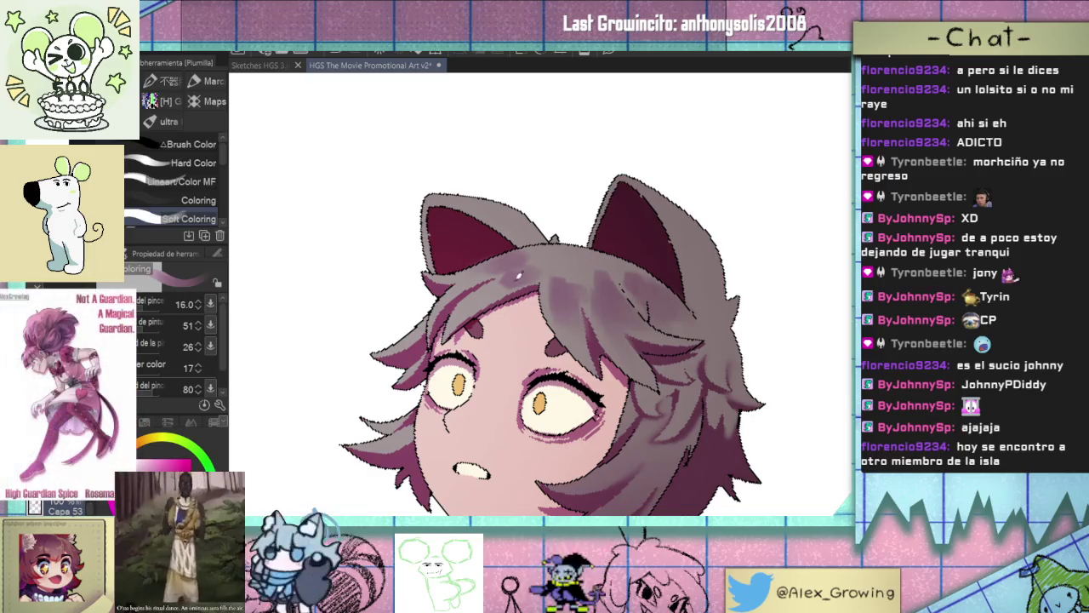
Zoom in on the head and start an Auto Select selection of the hair region.
{"action": "key", "text": "ctrl+plus"}
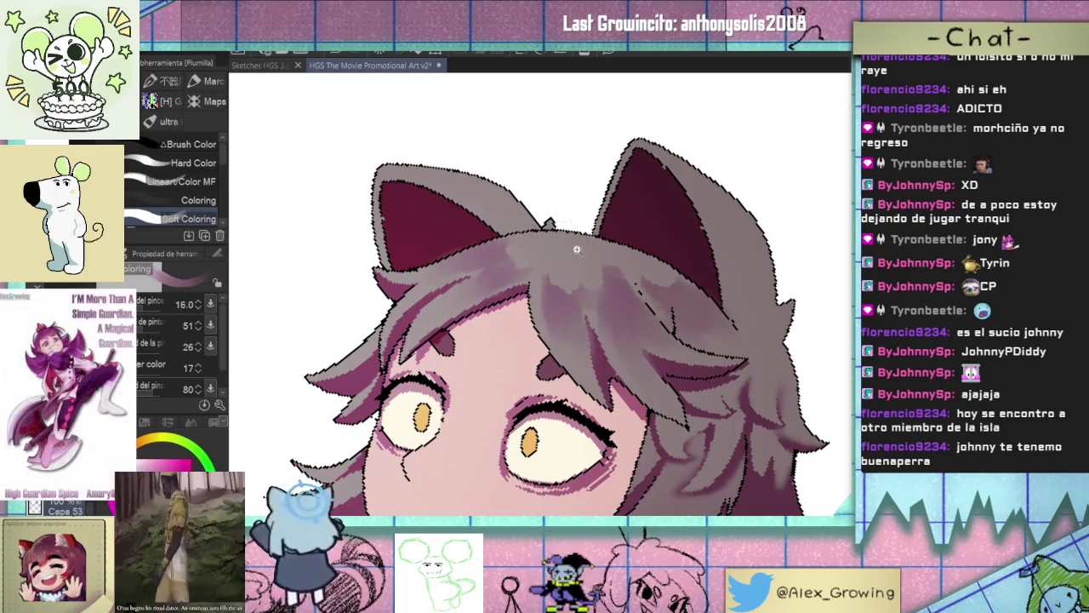
{"action": "scroll", "coordinate": [545, 256], "scroll_direction": "down", "scroll_amount": 2}
{"action": "scroll", "coordinate": [644, 281], "scroll_direction": "down", "scroll_amount": 2}
{"action": "scroll", "coordinate": [644, 280], "scroll_direction": "up", "scroll_amount": 2}
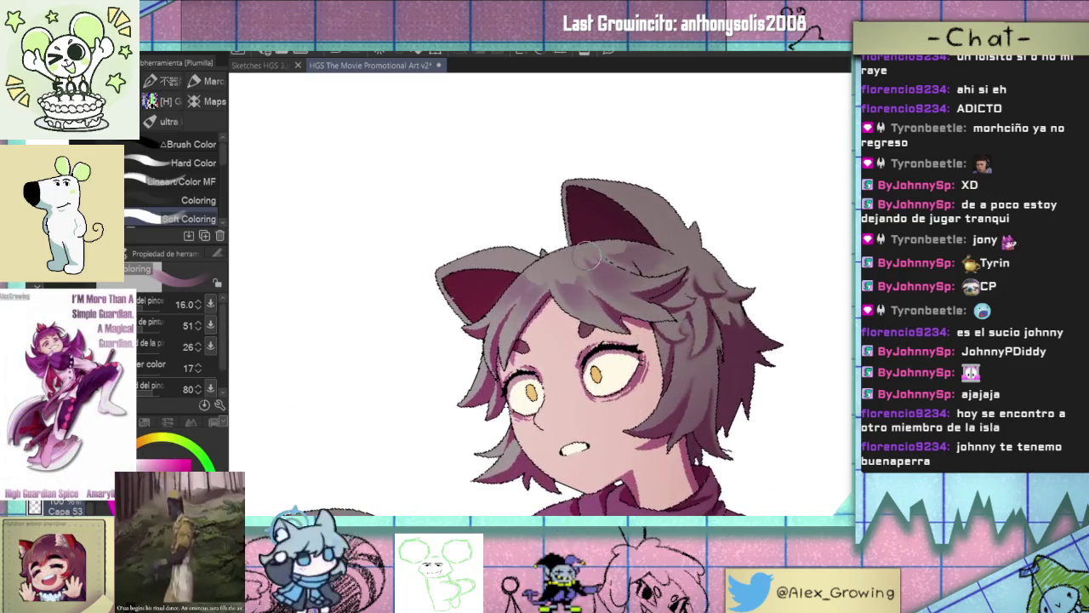
{"action": "scroll", "coordinate": [597, 246], "scroll_direction": "down", "scroll_amount": 2}
{"action": "scroll", "coordinate": [600, 255], "scroll_direction": "up", "scroll_amount": 1}
{"action": "scroll", "coordinate": [606, 271], "scroll_direction": "up", "scroll_amount": 1}
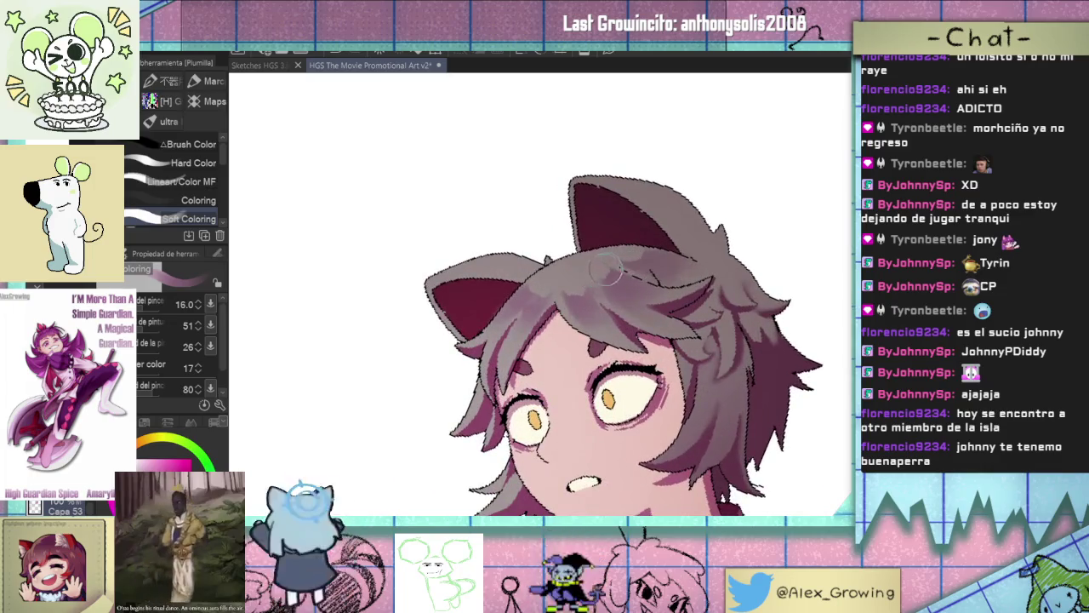
{"action": "scroll", "coordinate": [618, 269], "scroll_direction": "down", "scroll_amount": 1}
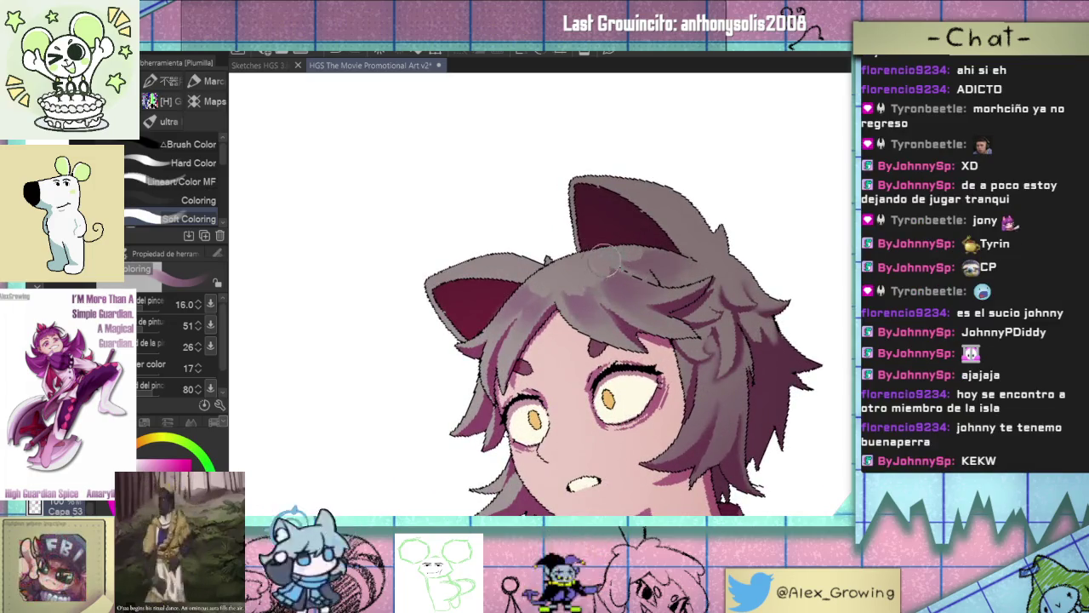
{"action": "scroll", "coordinate": [609, 256], "scroll_direction": "down", "scroll_amount": 1}
{"action": "scroll", "coordinate": [600, 243], "scroll_direction": "down", "scroll_amount": 1}
{"action": "scroll", "coordinate": [611, 263], "scroll_direction": "down", "scroll_amount": 1}
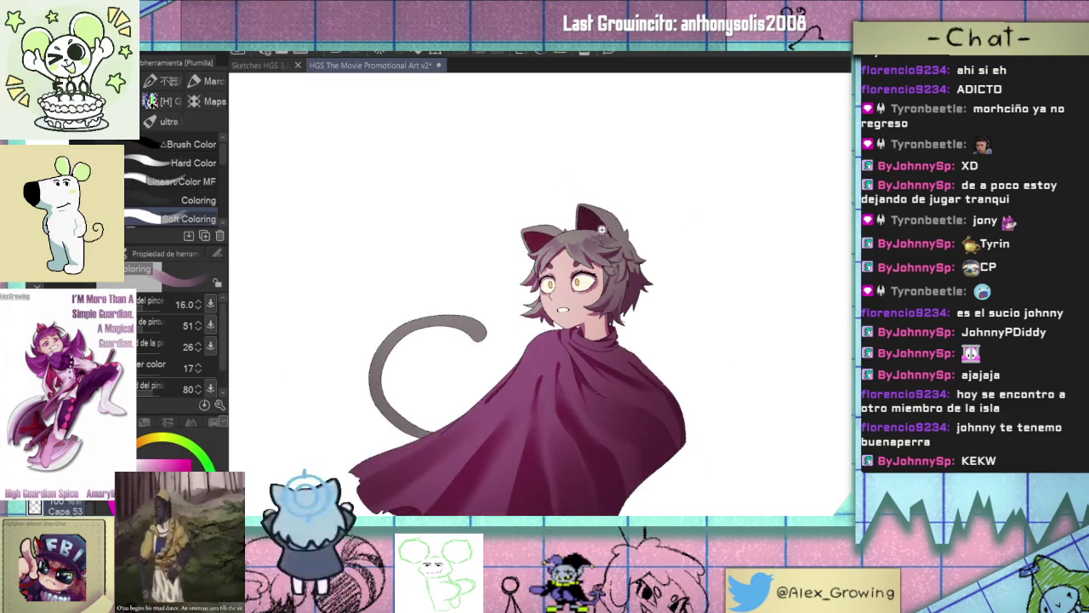
{"action": "scroll", "coordinate": [658, 251], "scroll_direction": "up", "scroll_amount": 3}
{"action": "scroll", "coordinate": [664, 253], "scroll_direction": "down", "scroll_amount": 1}
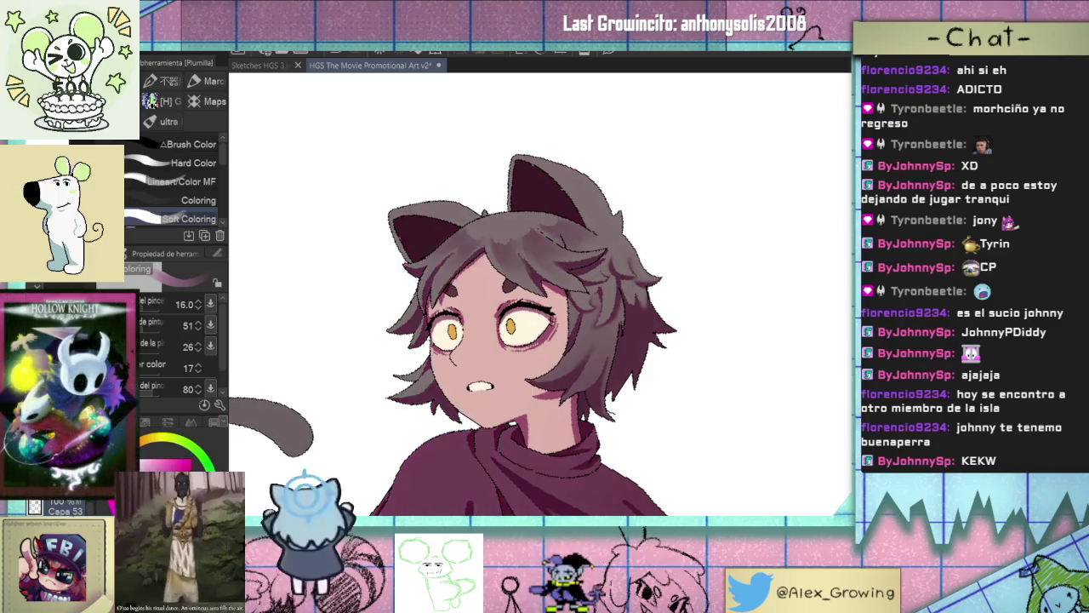
{"action": "key", "text": "w"}
{"action": "left_click", "coordinate": [561, 264]}
Add the top strands and left ear to the hair selection, then airbrush darker shading on the right side.
{"action": "left_click", "coordinate": [584, 235]}
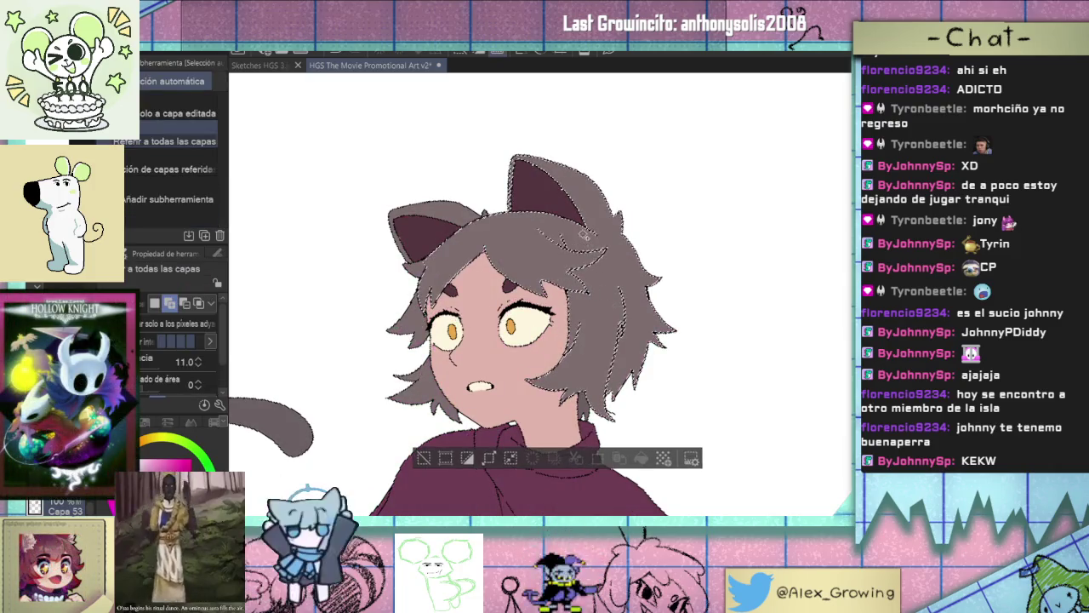
{"action": "left_click", "coordinate": [445, 213]}
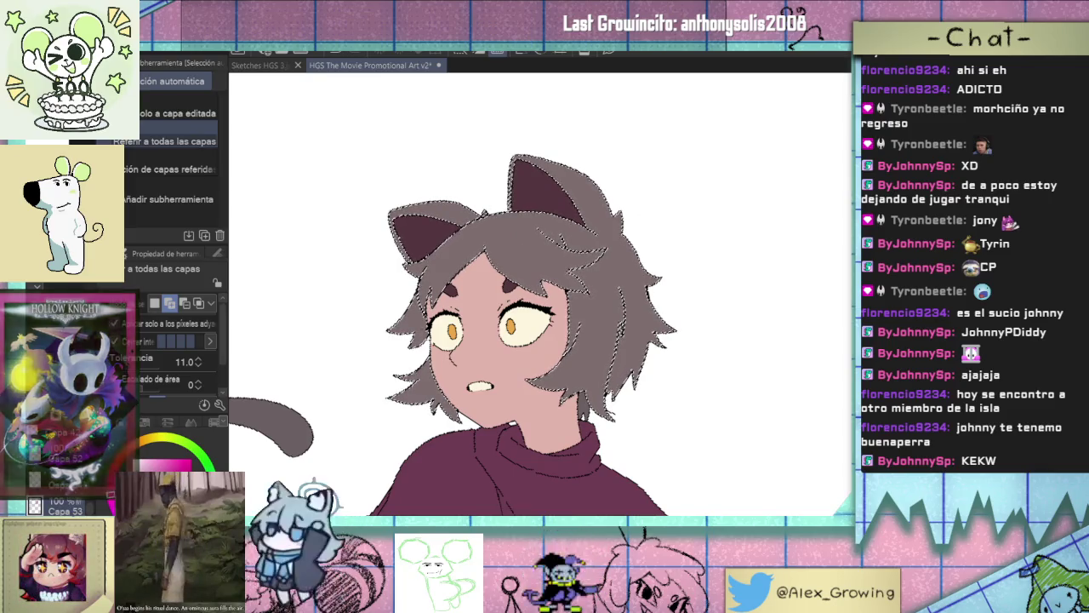
{"action": "key", "text": "b"}
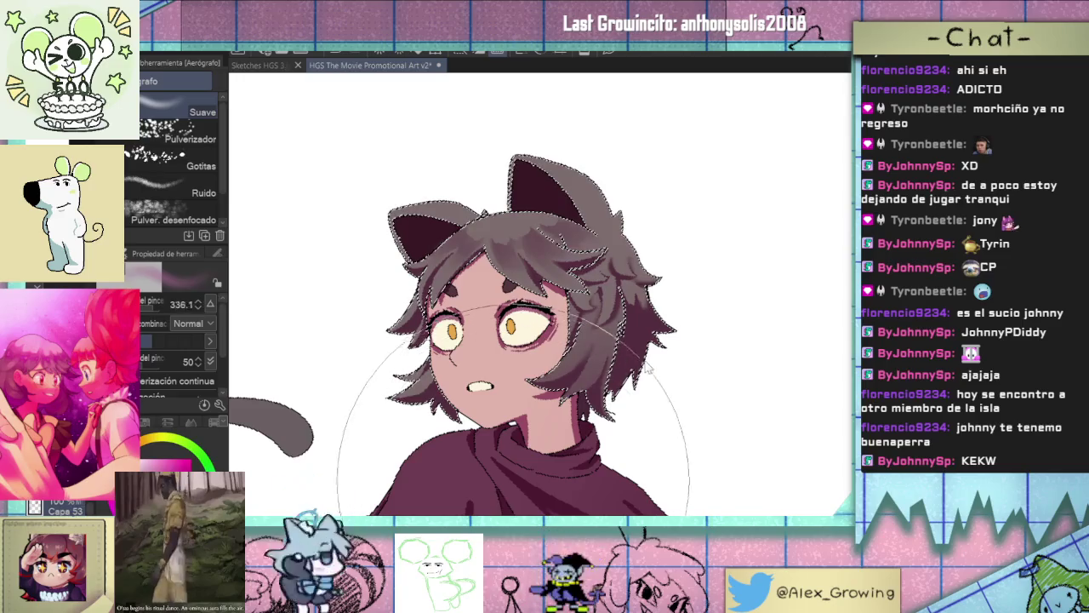
{"action": "left_click_drag", "start_coordinate": [613, 255], "coordinate": [587, 357]}
{"action": "left_click_drag", "start_coordinate": [578, 396], "coordinate": [671, 393]}
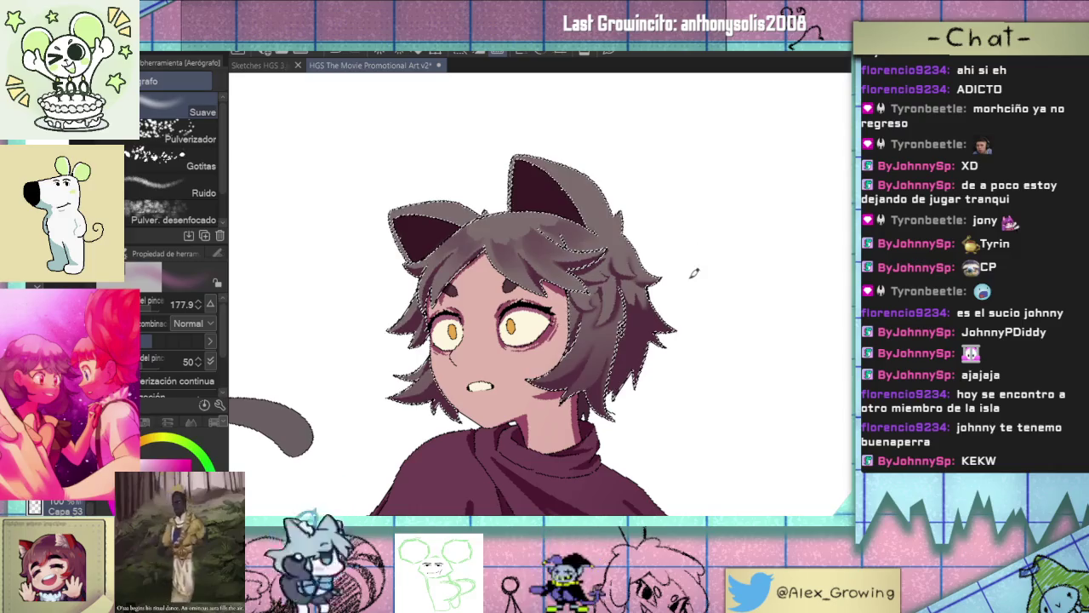
Adjust the airbrush size down to about 30.
{"action": "mouse_move", "coordinate": [647, 345]}
{"action": "left_mouse_down"}
{"action": "mouse_move", "coordinate": [680, 269]}
{"action": "mouse_move", "coordinate": [705, 298]}
{"action": "mouse_move", "coordinate": [561, 233]}
{"action": "left_mouse_up"}
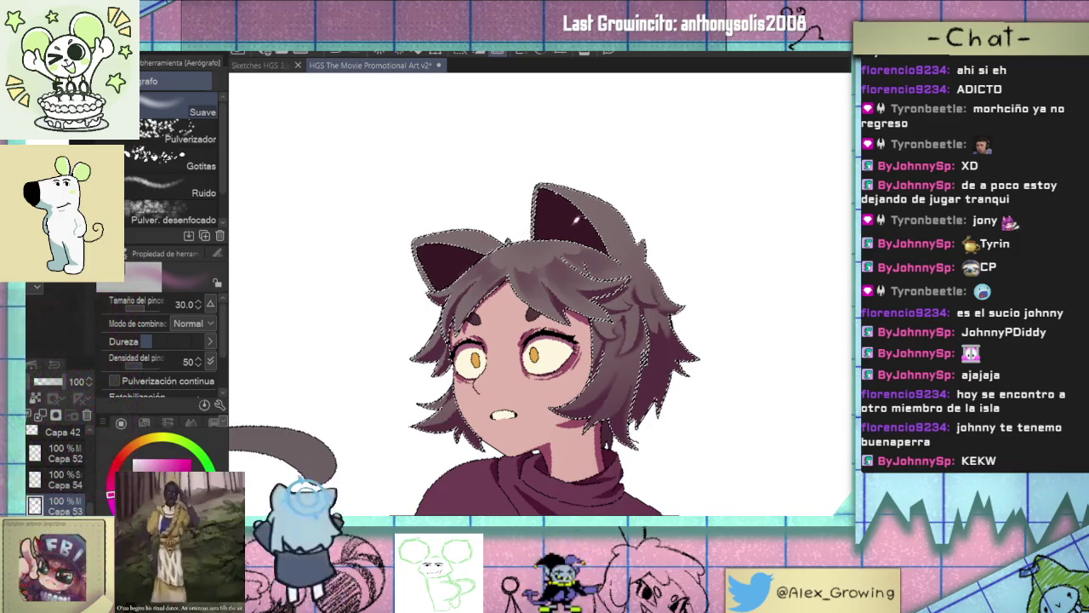
{"action": "left_click_drag", "start_coordinate": [574, 220], "coordinate": [604, 251]}
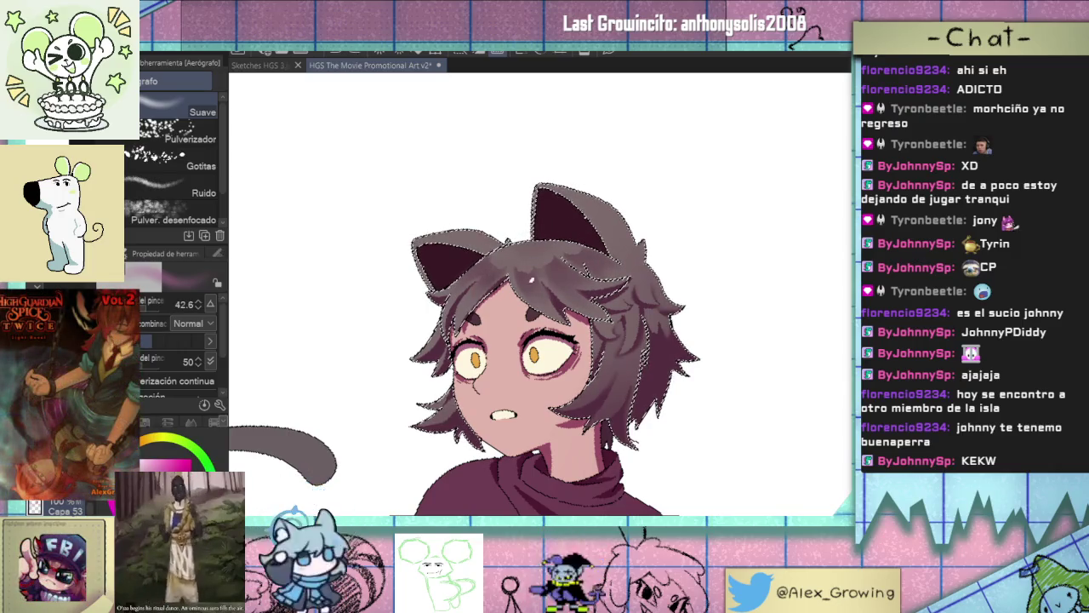
{"action": "left_click_drag", "start_coordinate": [612, 299], "coordinate": [500, 284]}
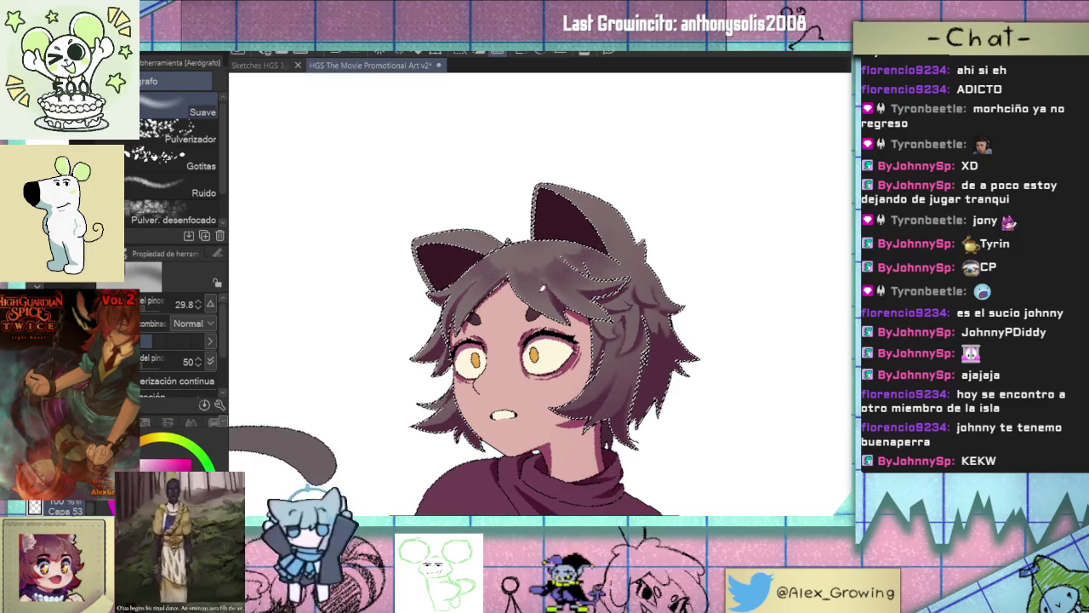
Deselect the hair and pan out to view the neighbouring character.
{"action": "key", "text": "ctrl+d"}
{"action": "scroll", "coordinate": [409, 505], "scroll_direction": "down", "scroll_amount": 5}
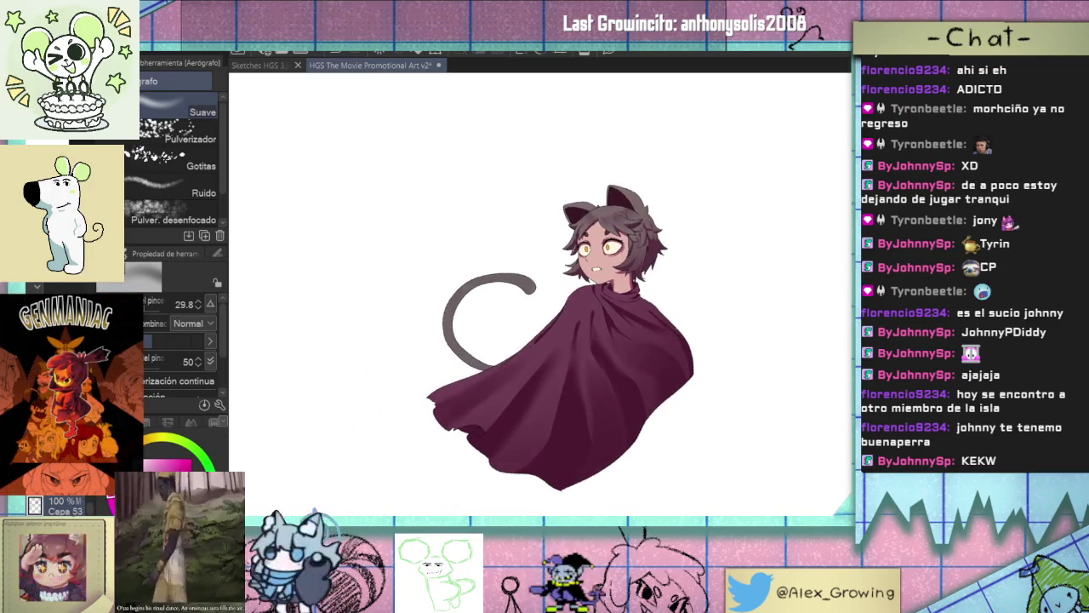
{"action": "mouse_move", "coordinate": [683, 263]}
{"action": "left_mouse_down"}
{"action": "mouse_move", "coordinate": [721, 226]}
{"action": "mouse_move", "coordinate": [666, 248]}
{"action": "left_mouse_up"}
{"action": "scroll", "coordinate": [722, 226], "scroll_direction": "up", "scroll_amount": 3}
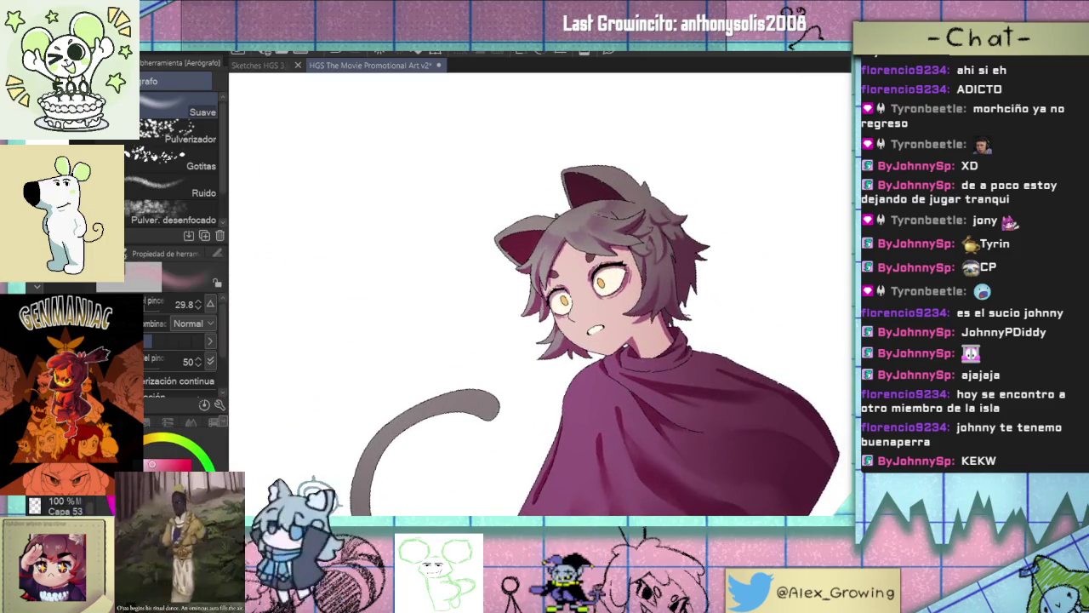
With the pen, paint a short light pink highlight along a hair strand, redrawing the too-long one.
{"action": "key", "text": "p"}
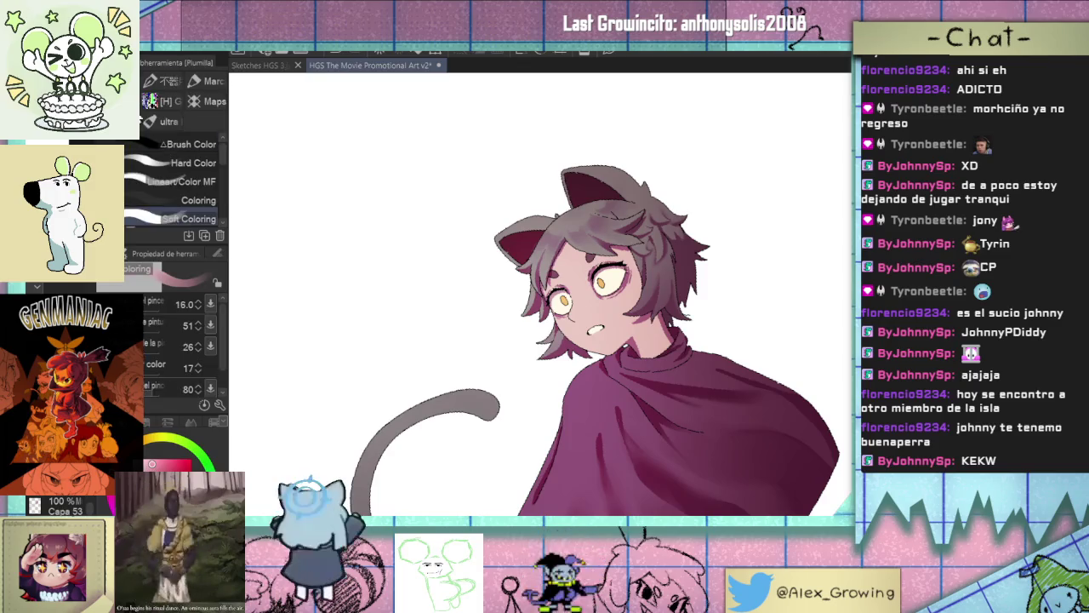
{"action": "key", "text": "p"}
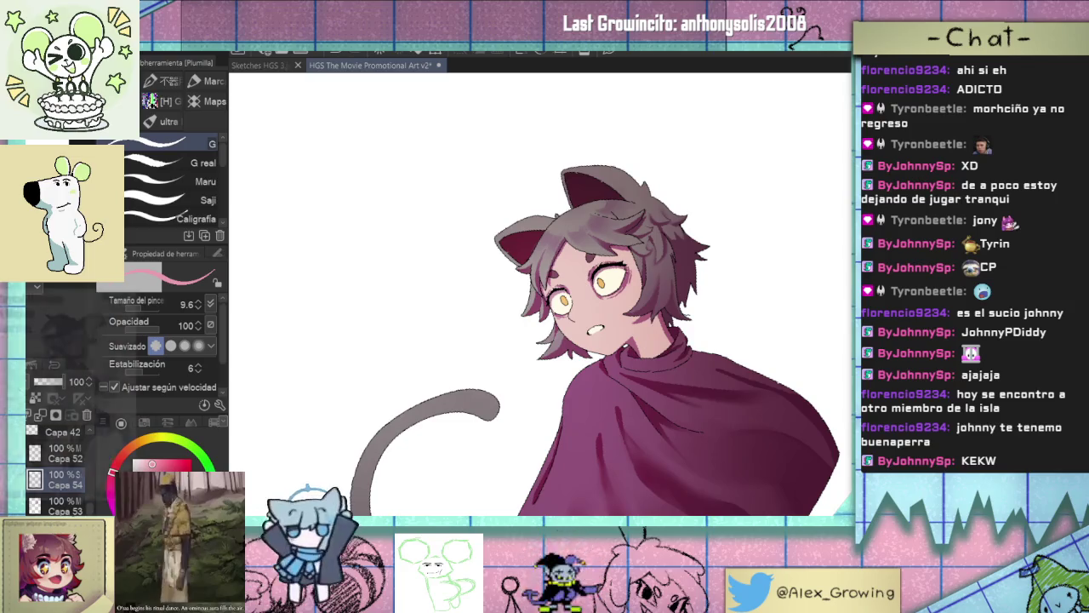
{"action": "scroll", "coordinate": [549, 309], "scroll_direction": "up", "scroll_amount": 2}
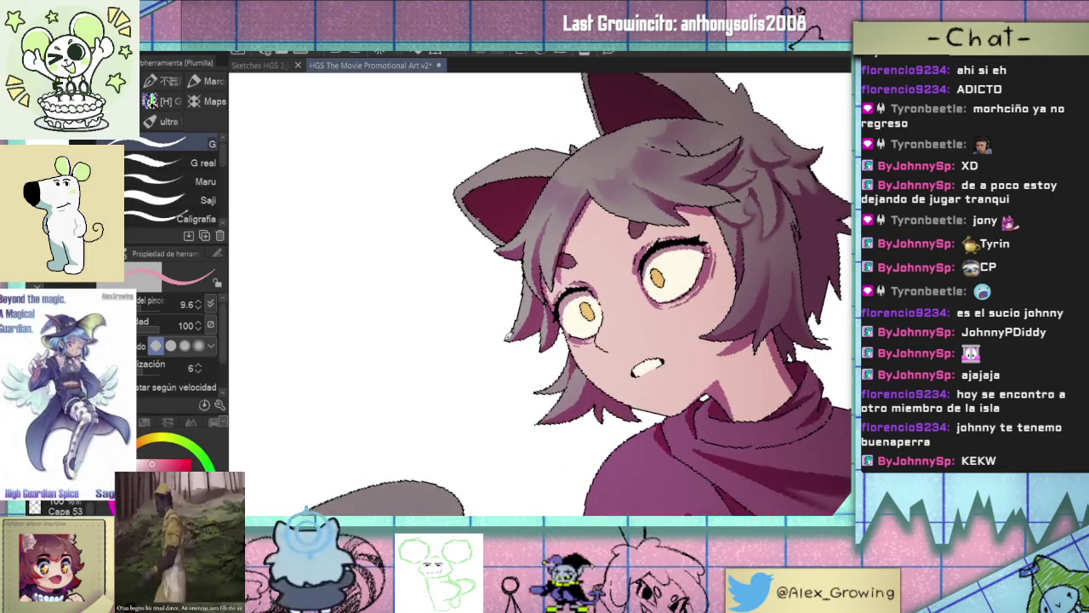
{"action": "left_click_drag", "start_coordinate": [525, 269], "coordinate": [545, 359]}
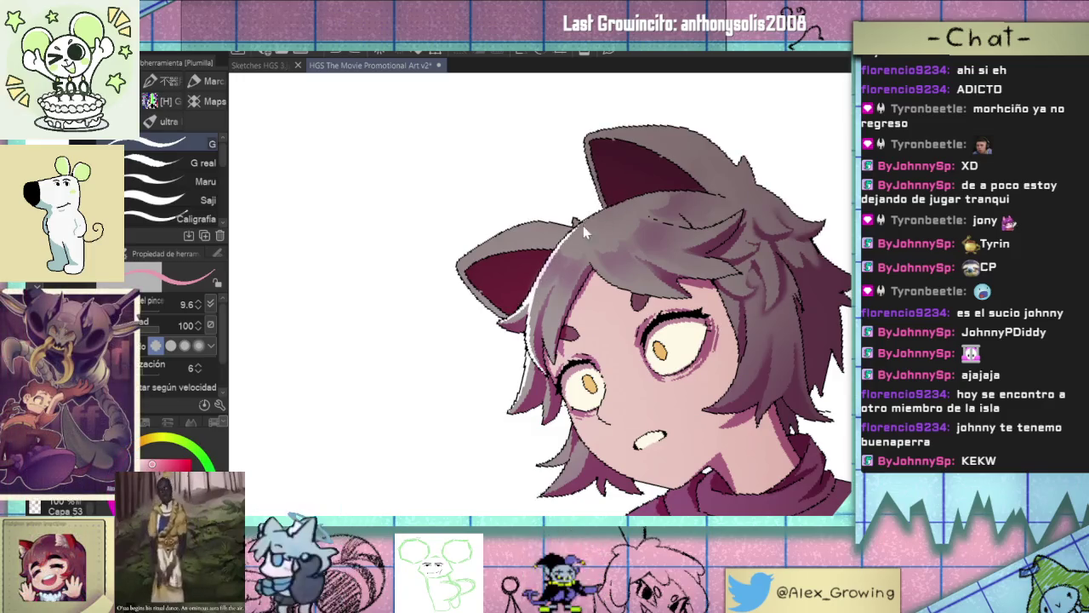
{"action": "scroll", "coordinate": [606, 208], "scroll_direction": "down", "scroll_amount": 3}
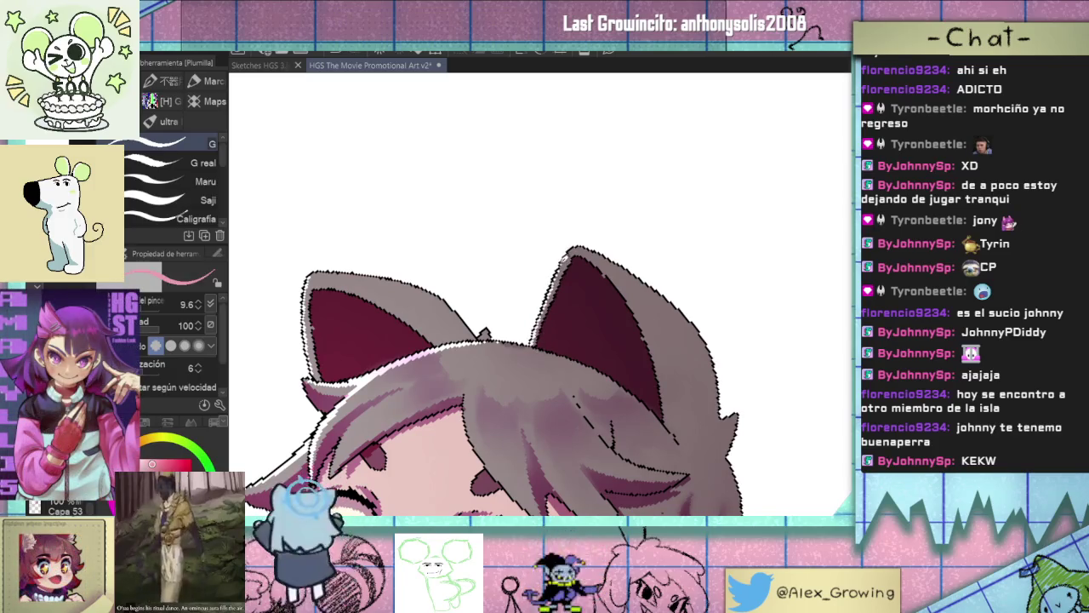
{"action": "scroll", "coordinate": [599, 230], "scroll_direction": "up", "scroll_amount": 3}
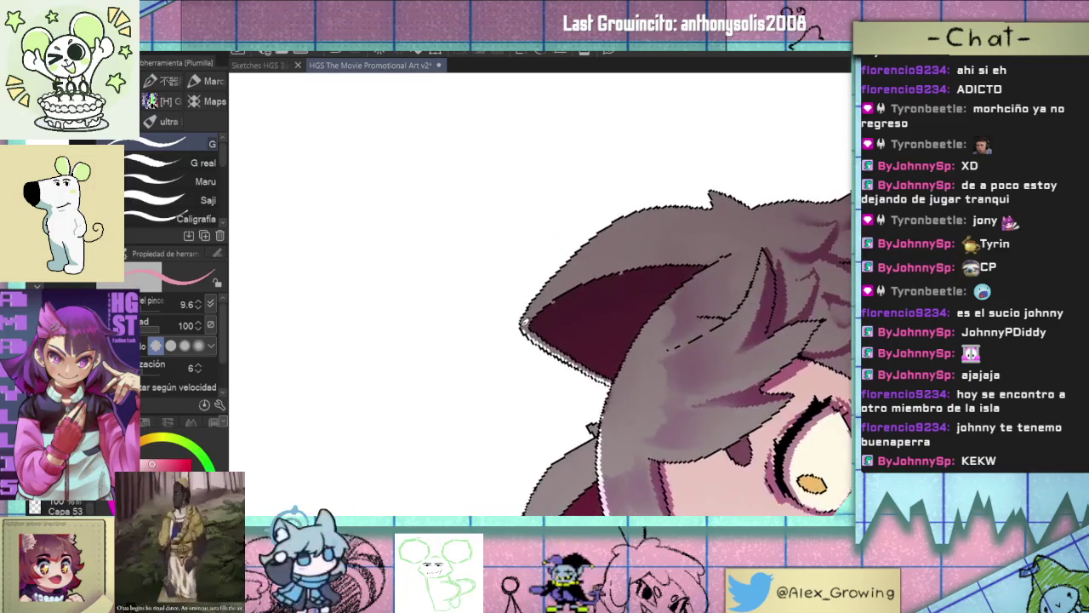
{"action": "scroll", "coordinate": [606, 367], "scroll_direction": "down", "scroll_amount": 3}
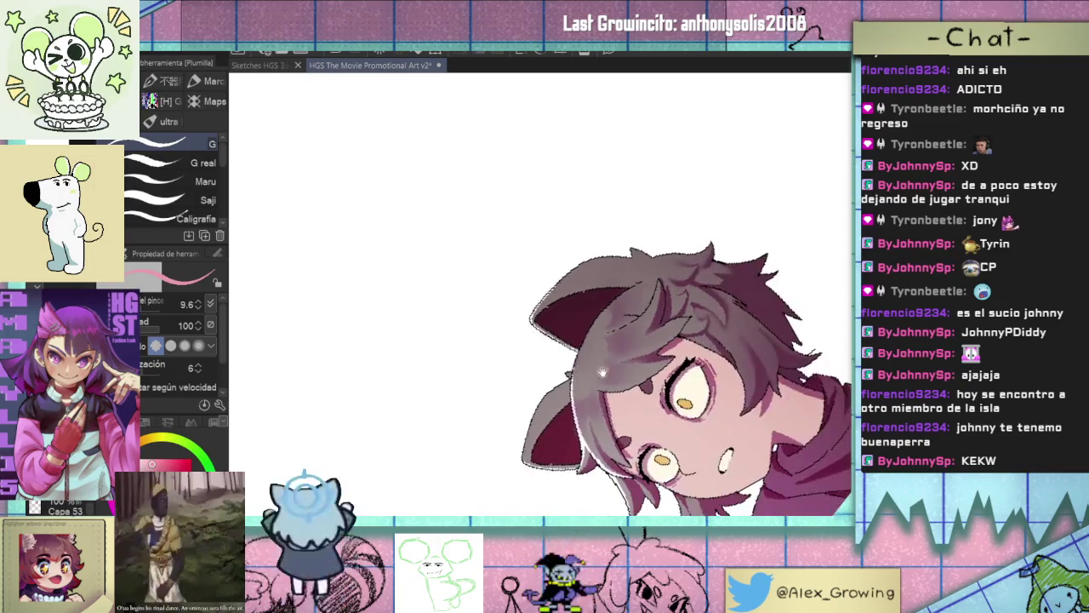
{"action": "scroll", "coordinate": [588, 383], "scroll_direction": "up", "scroll_amount": 2}
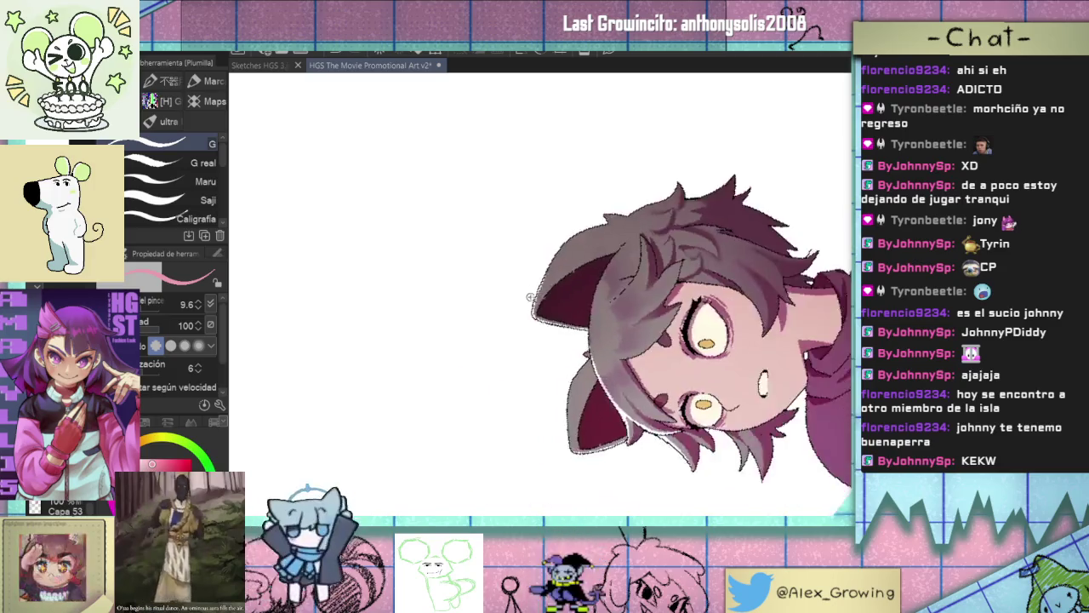
{"action": "scroll", "coordinate": [562, 341], "scroll_direction": "up", "scroll_amount": 2}
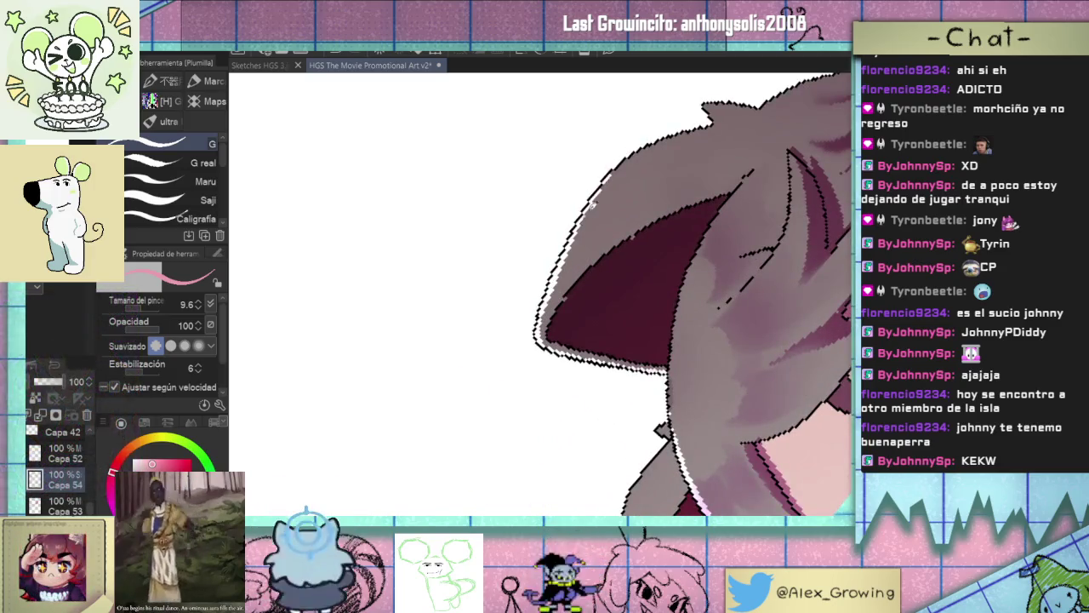
{"action": "scroll", "coordinate": [624, 395], "scroll_direction": "down", "scroll_amount": 3}
{"action": "scroll", "coordinate": [625, 396], "scroll_direction": "up", "scroll_amount": 3}
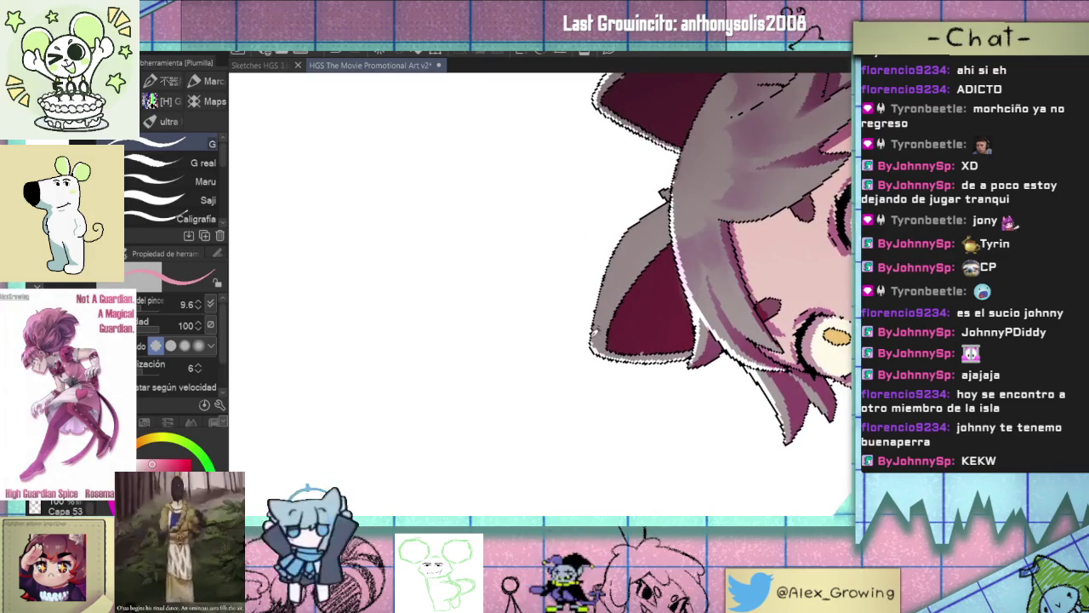
{"action": "scroll", "coordinate": [637, 339], "scroll_direction": "down", "scroll_amount": 1}
{"action": "scroll", "coordinate": [637, 339], "scroll_direction": "down", "scroll_amount": 1}
{"action": "scroll", "coordinate": [637, 338], "scroll_direction": "down", "scroll_amount": 1}
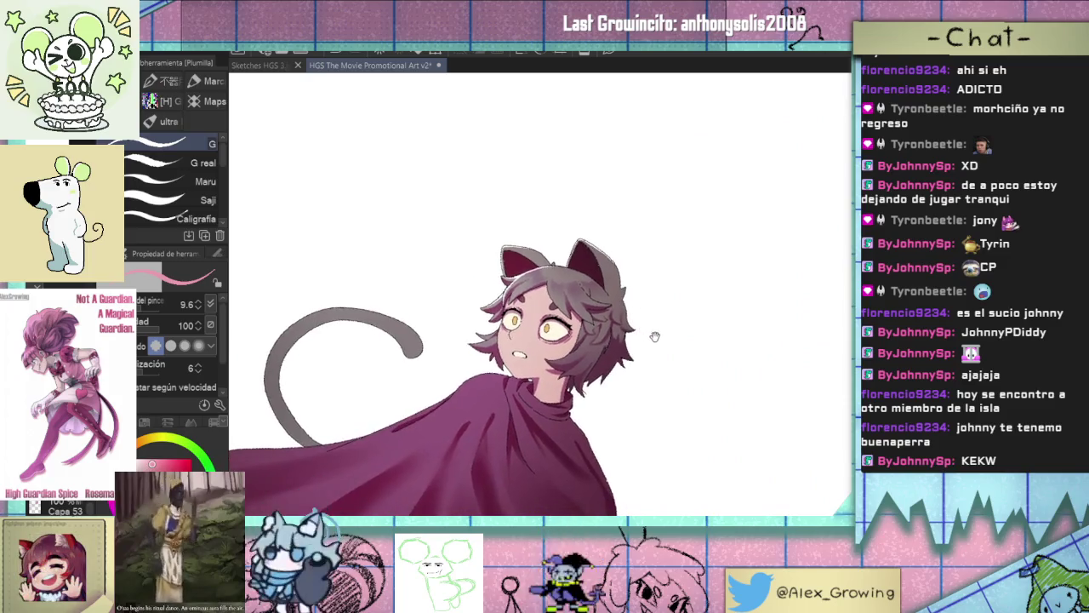
{"action": "scroll", "coordinate": [563, 357], "scroll_direction": "up", "scroll_amount": 1}
{"action": "scroll", "coordinate": [563, 358], "scroll_direction": "up", "scroll_amount": 2}
{"action": "left_click_drag", "start_coordinate": [563, 358], "coordinate": [606, 333]}
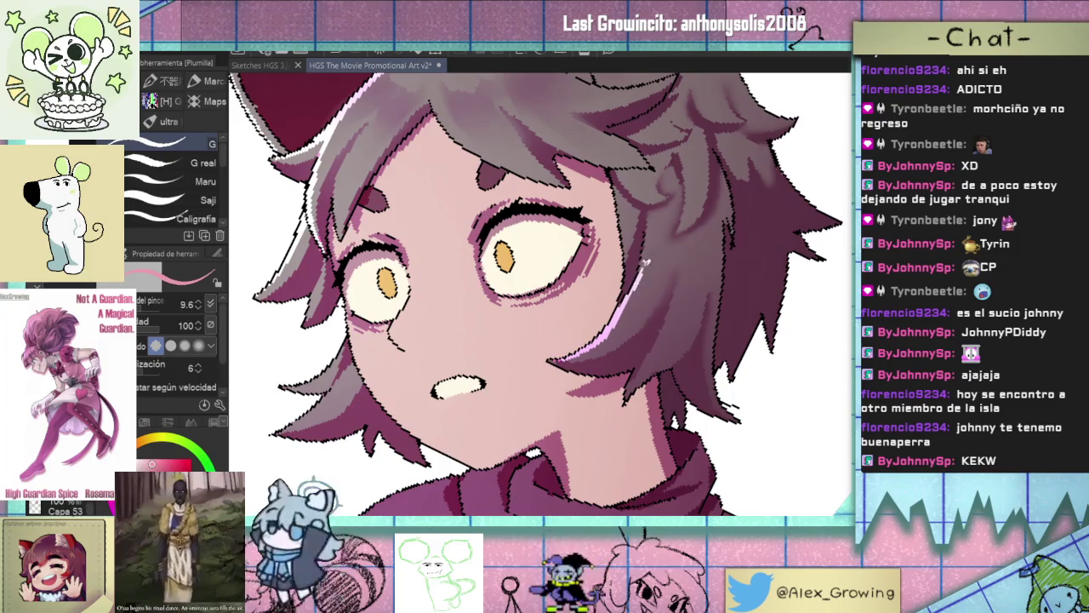
{"action": "key", "text": "ctrl+z"}
{"action": "left_click_drag", "start_coordinate": [628, 308], "coordinate": [642, 286]}
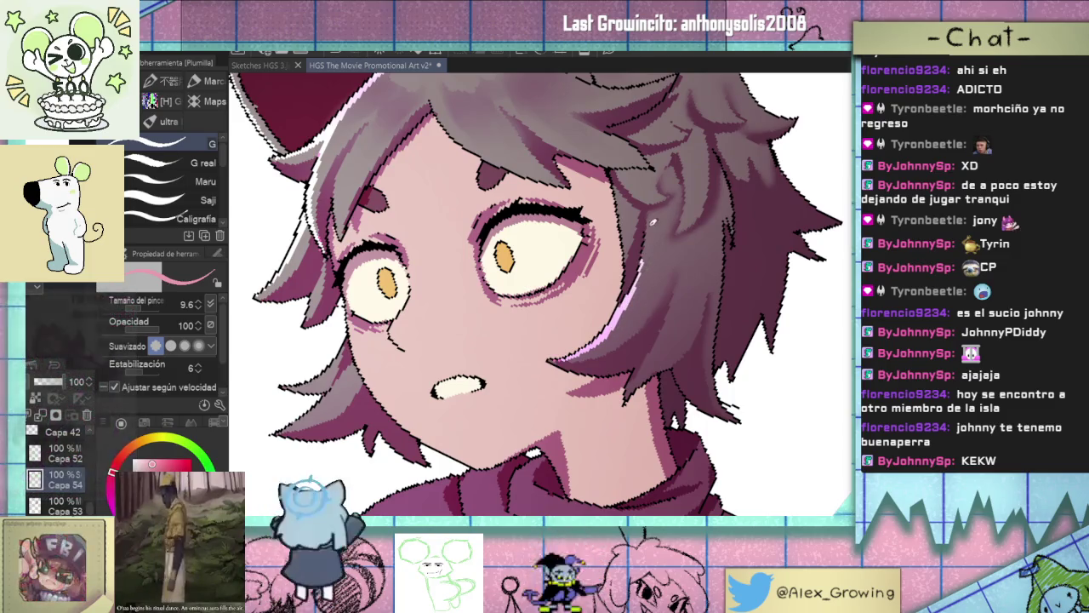
Add another short pink highlight on the hair edge.
{"action": "scroll", "coordinate": [645, 285], "scroll_direction": "down", "scroll_amount": 3}
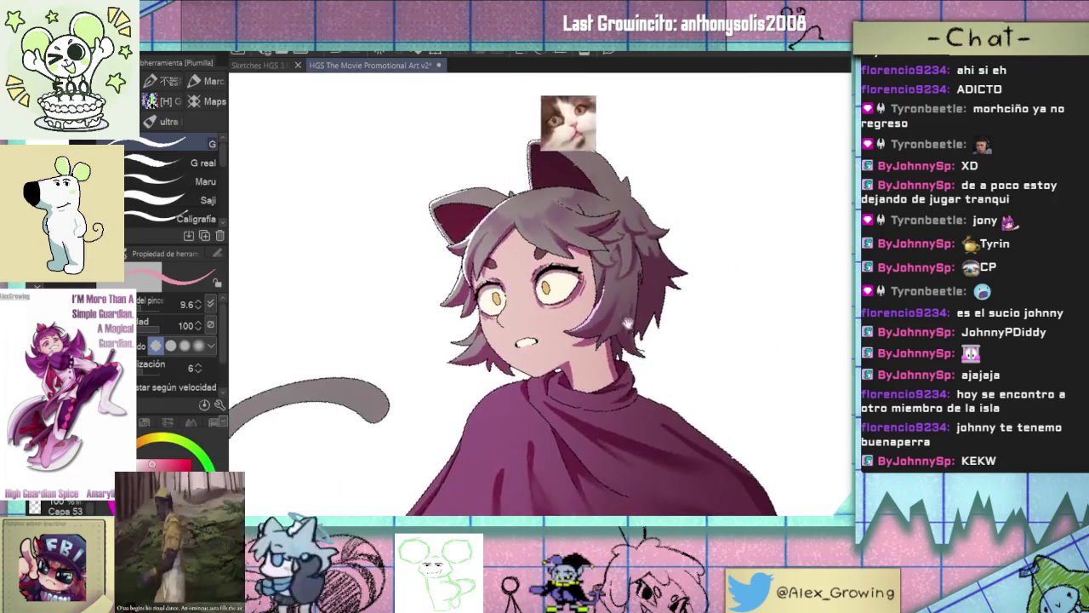
{"action": "scroll", "coordinate": [637, 339], "scroll_direction": "up", "scroll_amount": 2}
{"action": "scroll", "coordinate": [638, 328], "scroll_direction": "up", "scroll_amount": 1}
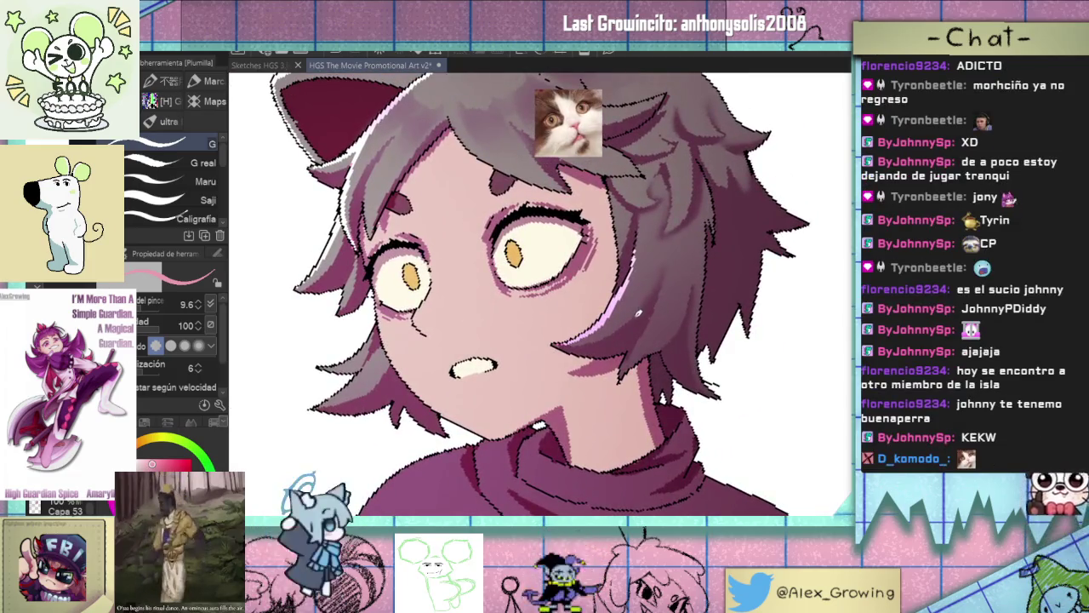
{"action": "scroll", "coordinate": [640, 315], "scroll_direction": "up", "scroll_amount": 1}
{"action": "scroll", "coordinate": [639, 306], "scroll_direction": "up", "scroll_amount": 1}
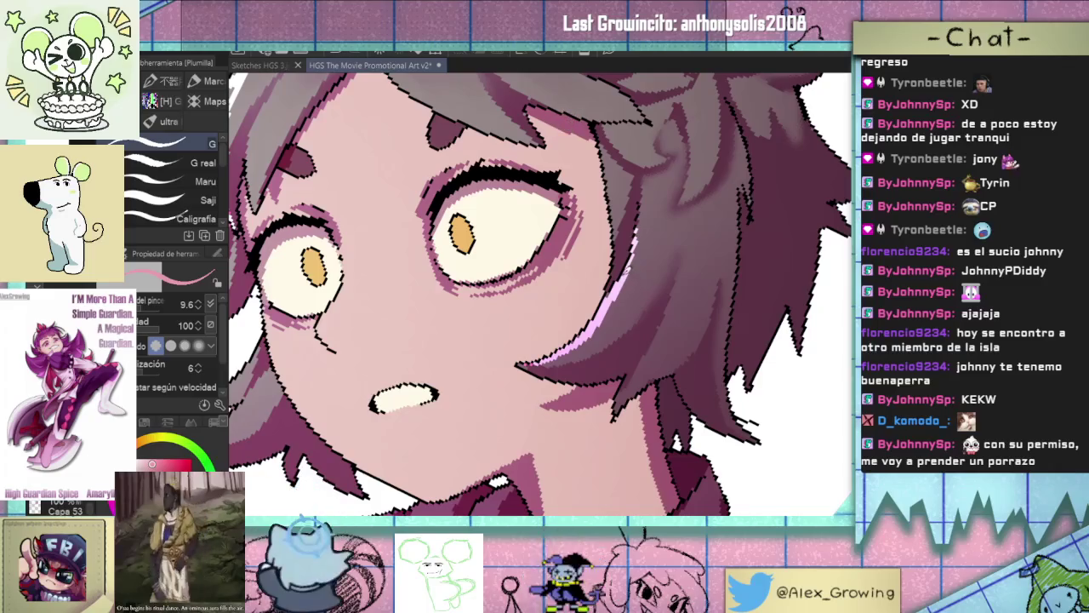
{"action": "left_click_drag", "start_coordinate": [594, 333], "coordinate": [600, 322]}
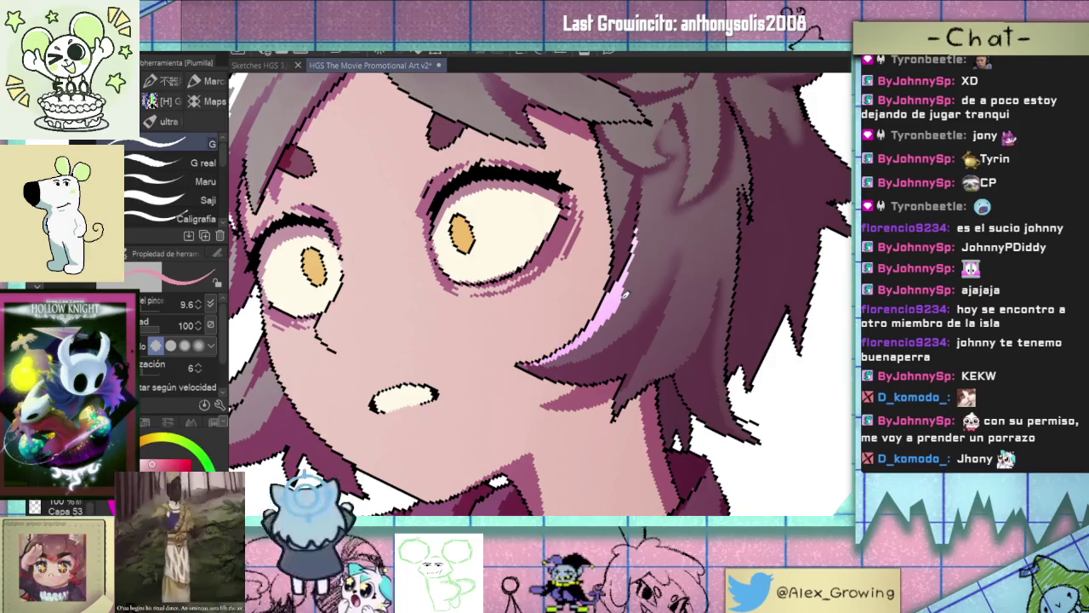
Add three small white highlights along the hair's right edge near the eye.
{"action": "scroll", "coordinate": [625, 295], "scroll_direction": "up", "scroll_amount": 2}
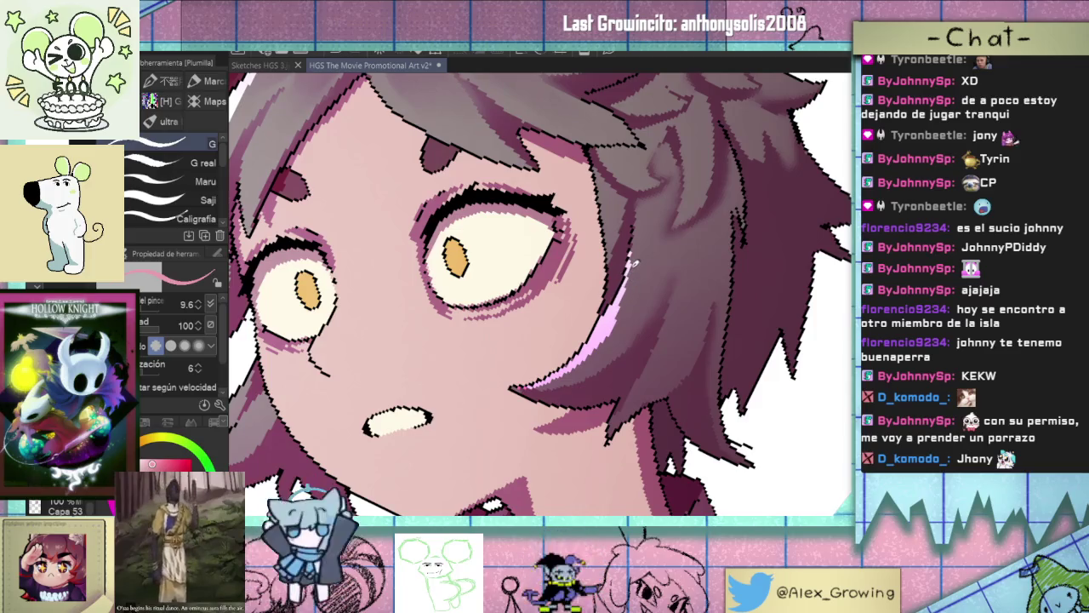
{"action": "scroll", "coordinate": [634, 263], "scroll_direction": "down", "scroll_amount": 1}
{"action": "scroll", "coordinate": [634, 263], "scroll_direction": "down", "scroll_amount": 2}
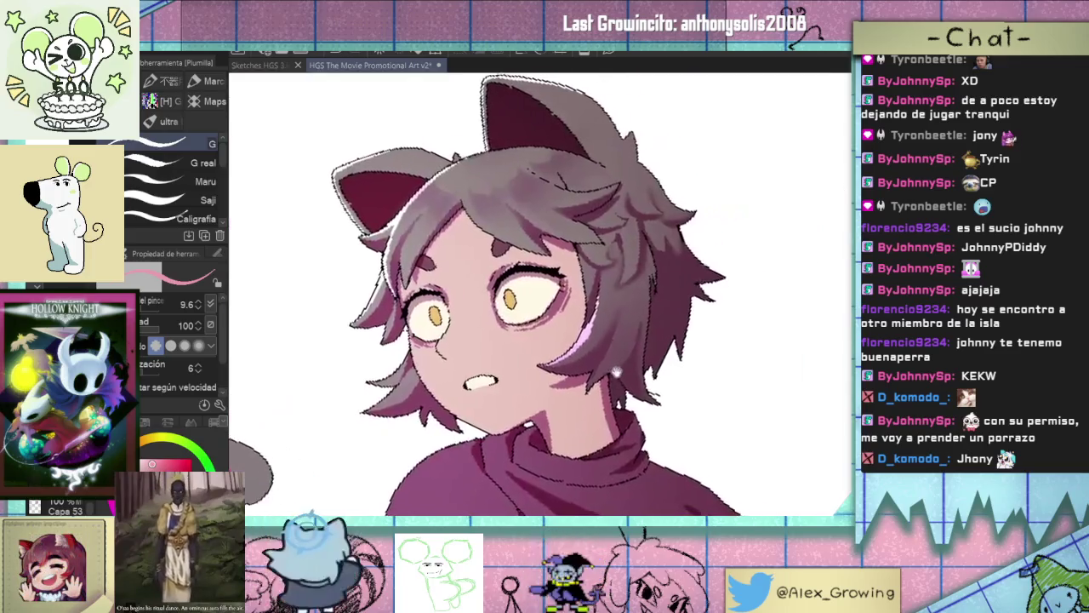
{"action": "scroll", "coordinate": [638, 366], "scroll_direction": "down", "scroll_amount": 1}
{"action": "scroll", "coordinate": [638, 365], "scroll_direction": "up", "scroll_amount": 4}
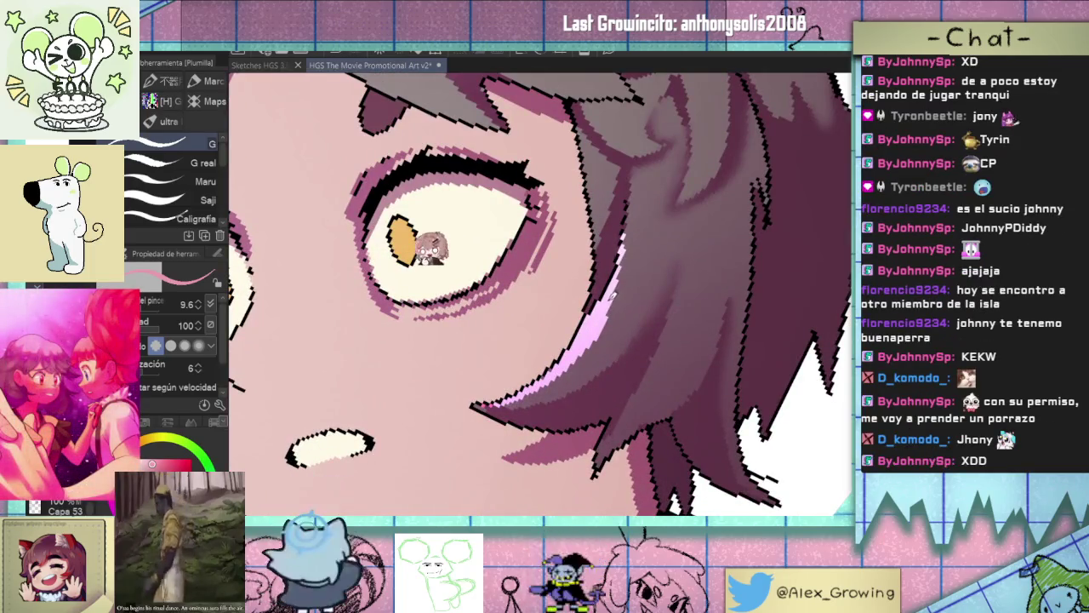
{"action": "scroll", "coordinate": [630, 320], "scroll_direction": "down", "scroll_amount": 1}
{"action": "scroll", "coordinate": [635, 327], "scroll_direction": "down", "scroll_amount": 2}
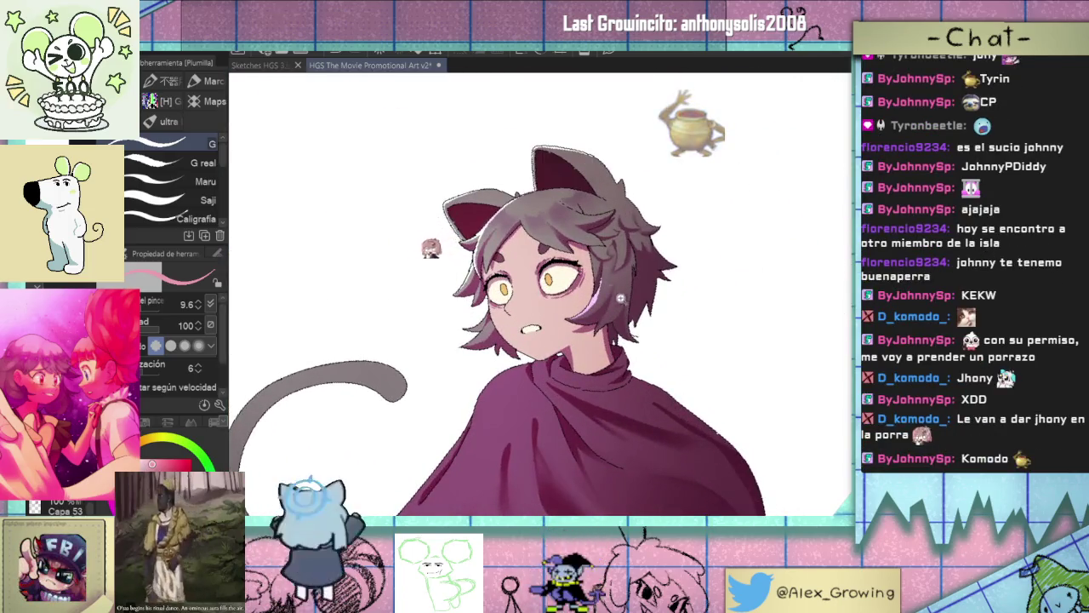
{"action": "scroll", "coordinate": [626, 312], "scroll_direction": "up", "scroll_amount": 2}
{"action": "scroll", "coordinate": [626, 311], "scroll_direction": "up", "scroll_amount": 1}
{"action": "left_click_drag", "start_coordinate": [596, 305], "coordinate": [575, 337]}
{"action": "left_click_drag", "start_coordinate": [603, 287], "coordinate": [587, 322]}
{"action": "left_click_drag", "start_coordinate": [609, 267], "coordinate": [599, 292]}
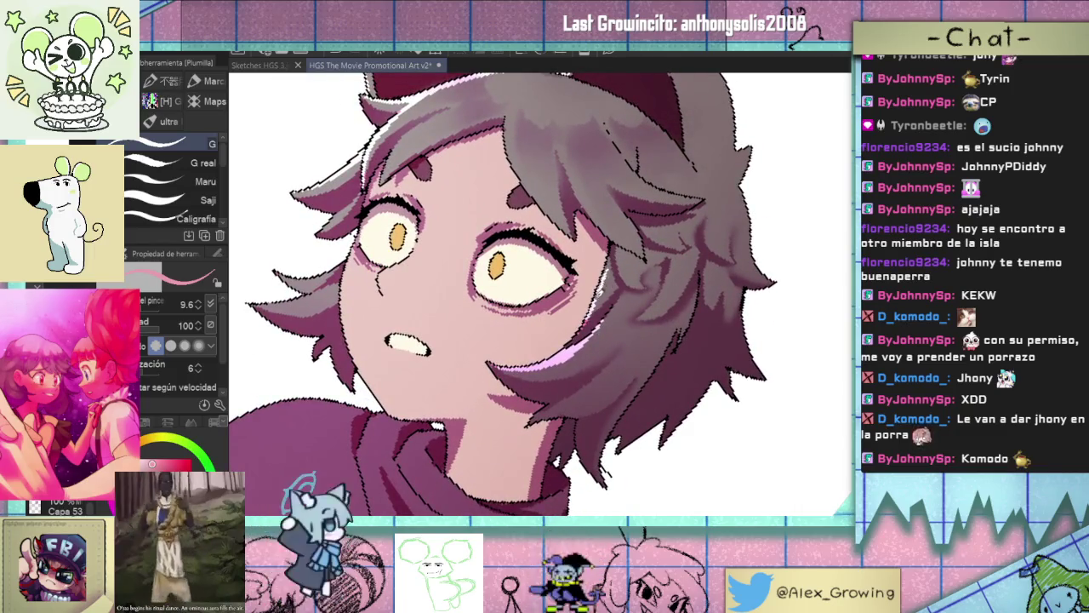
{"action": "scroll", "coordinate": [611, 289], "scroll_direction": "down", "scroll_amount": 2}
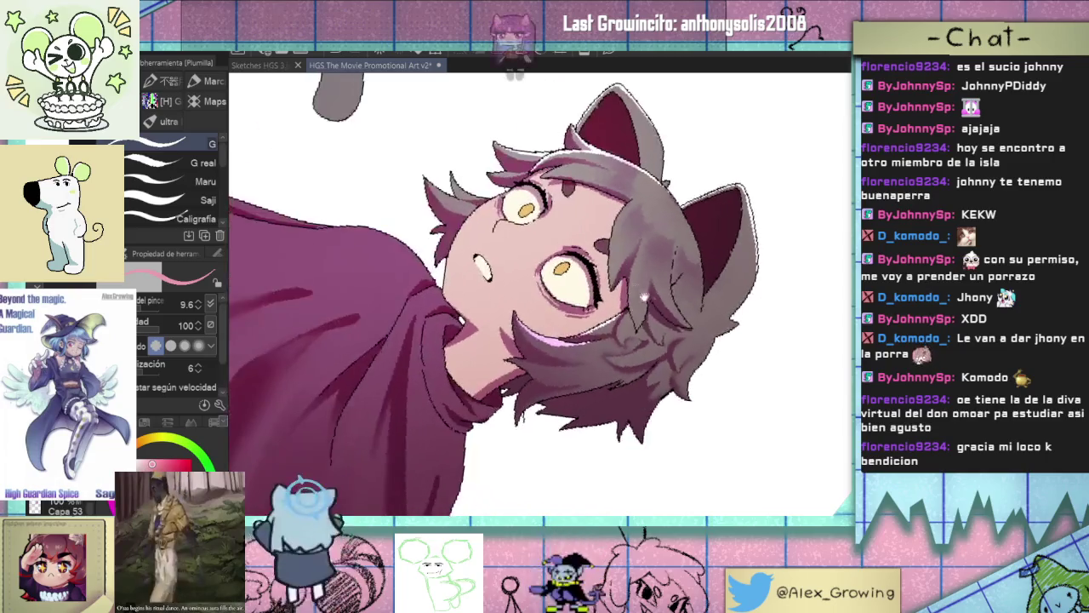
Tilt the view and brighten the pink rim light on the cape's edge near the collar.
{"action": "left_click_drag", "start_coordinate": [511, 298], "coordinate": [562, 374]}
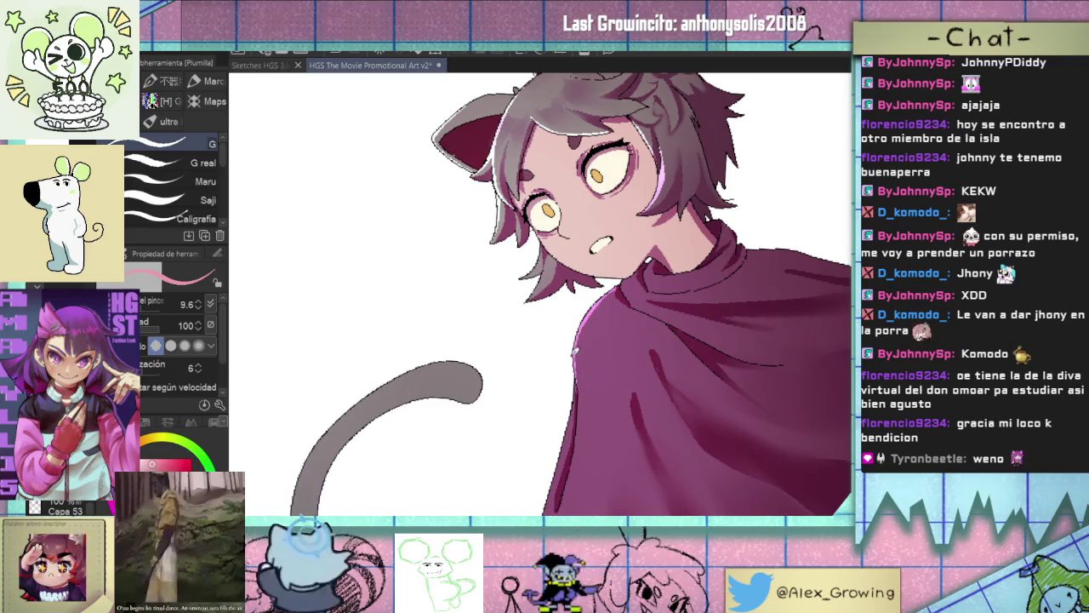
{"action": "scroll", "coordinate": [577, 368], "scroll_direction": "up", "scroll_amount": 2}
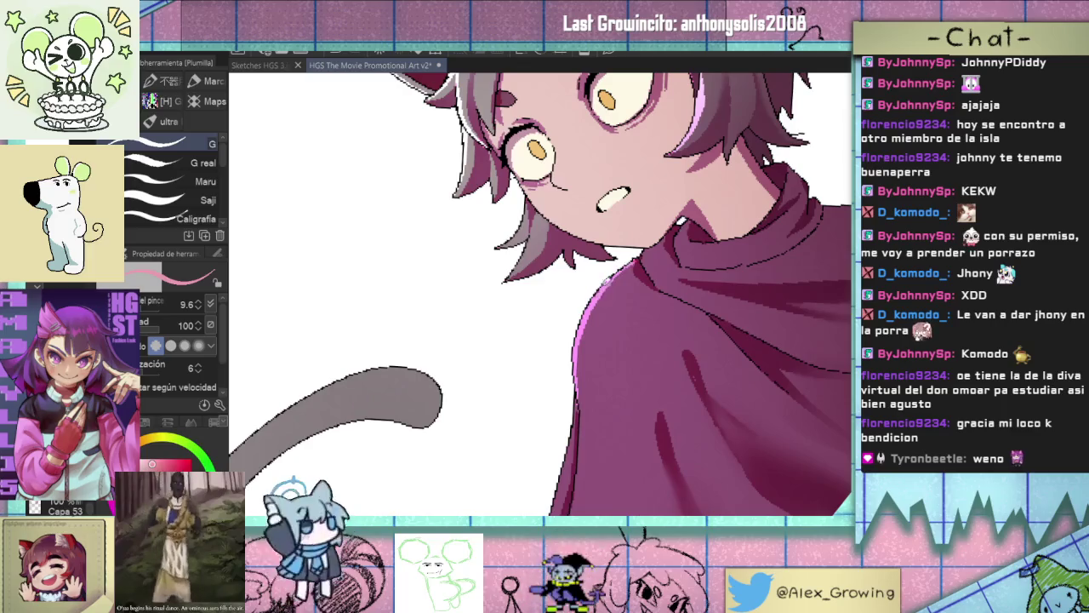
{"action": "left_click_drag", "start_coordinate": [601, 288], "coordinate": [634, 262]}
Rotate the view about 45°, paint another pink highlight along the cape edge, then reset the view upright.
{"action": "scroll", "coordinate": [596, 291], "scroll_direction": "up", "scroll_amount": 1}
{"action": "scroll", "coordinate": [598, 307], "scroll_direction": "up", "scroll_amount": 1}
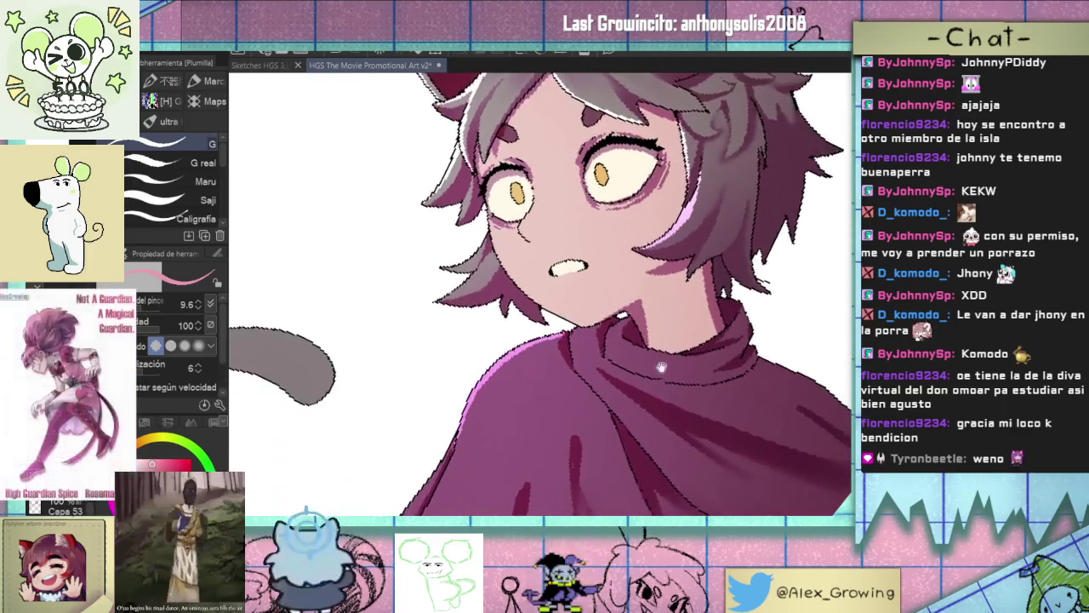
{"action": "scroll", "coordinate": [601, 323], "scroll_direction": "up", "scroll_amount": 1}
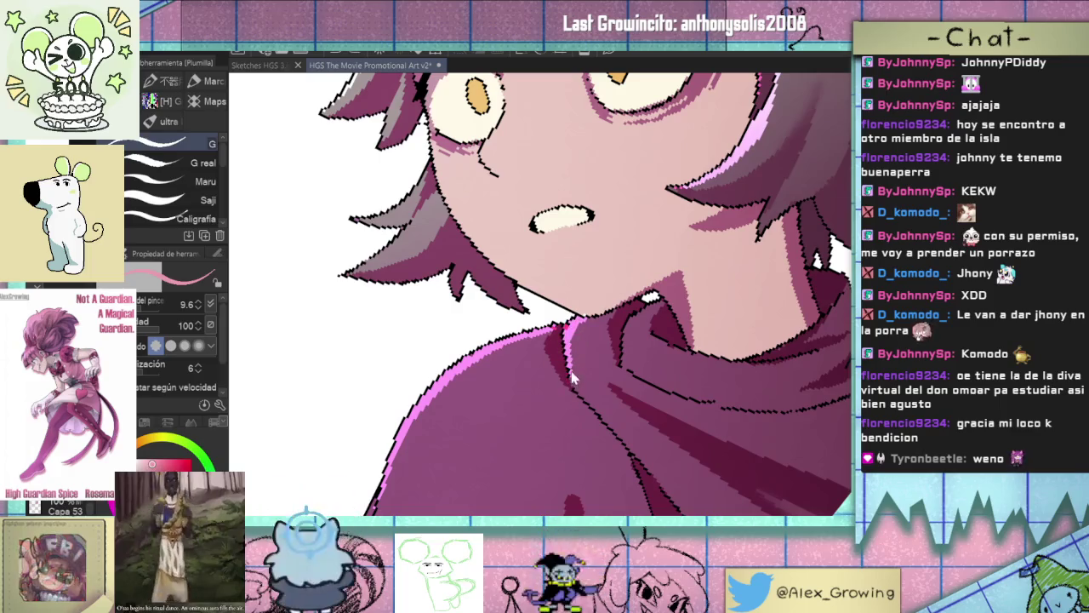
{"action": "scroll", "coordinate": [584, 394], "scroll_direction": "down", "scroll_amount": 2}
{"action": "scroll", "coordinate": [584, 393], "scroll_direction": "down", "scroll_amount": 2}
{"action": "scroll", "coordinate": [596, 357], "scroll_direction": "up", "scroll_amount": 1}
{"action": "scroll", "coordinate": [647, 295], "scroll_direction": "up", "scroll_amount": 4}
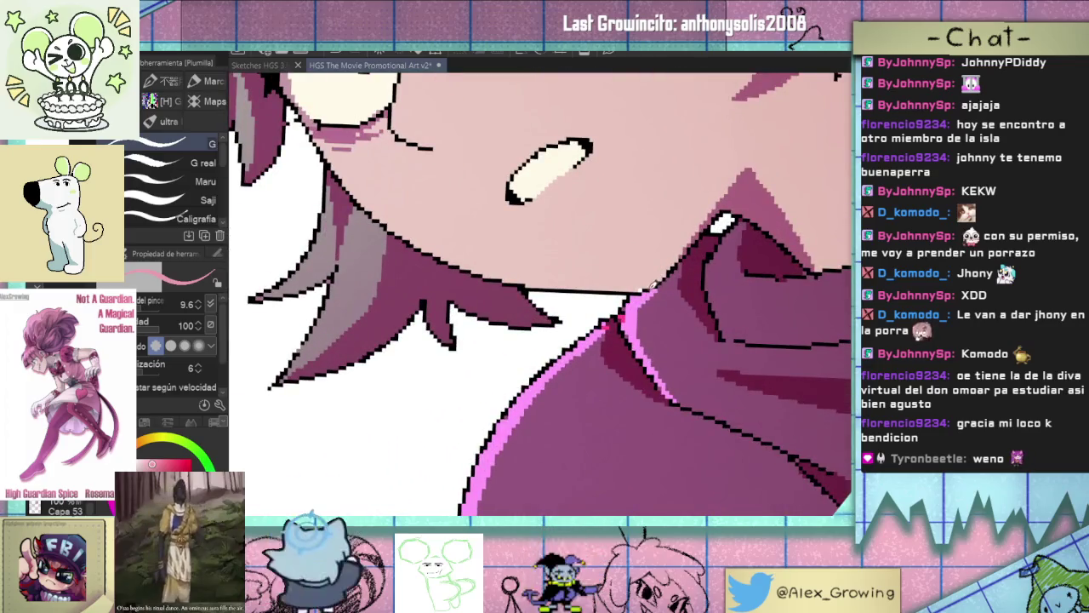
{"action": "scroll", "coordinate": [651, 288], "scroll_direction": "down", "scroll_amount": 3}
{"action": "scroll", "coordinate": [658, 340], "scroll_direction": "down", "scroll_amount": 2}
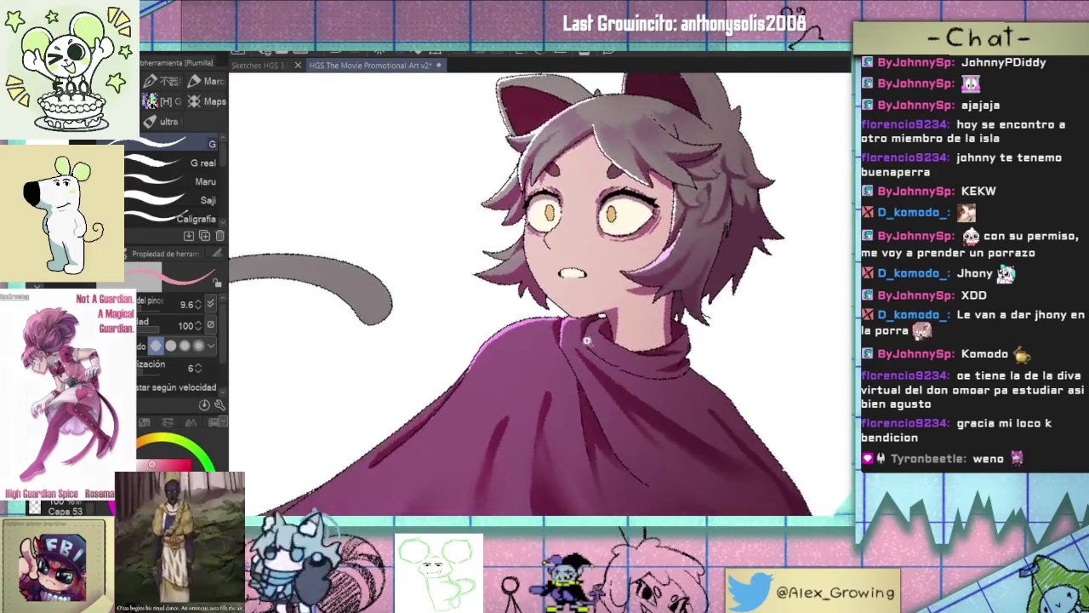
{"action": "scroll", "coordinate": [658, 340], "scroll_direction": "up", "scroll_amount": 5}
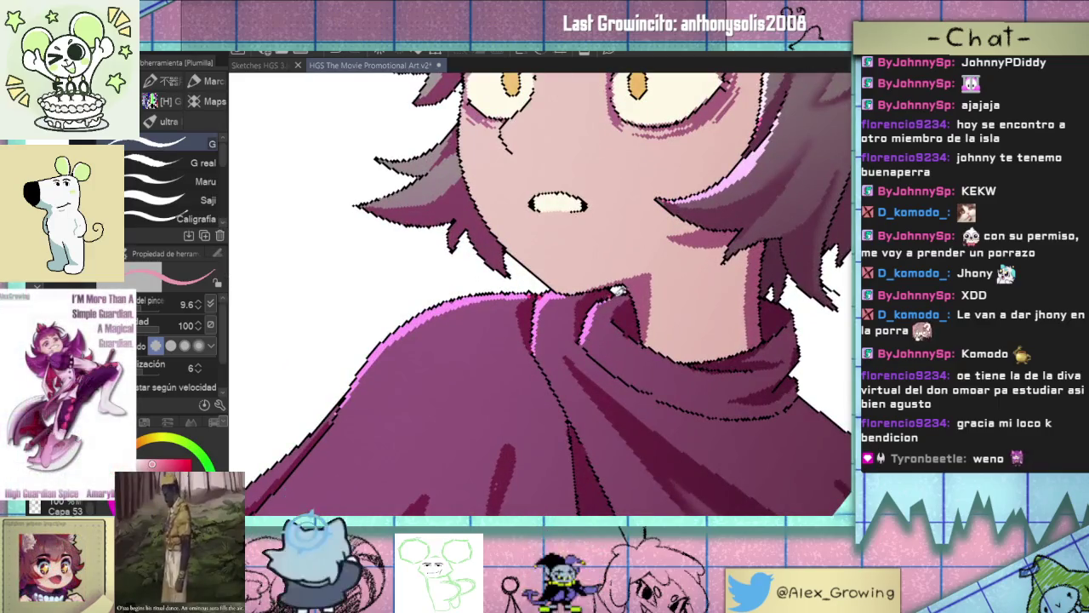
{"action": "left_click_drag", "start_coordinate": [634, 291], "coordinate": [604, 364]}
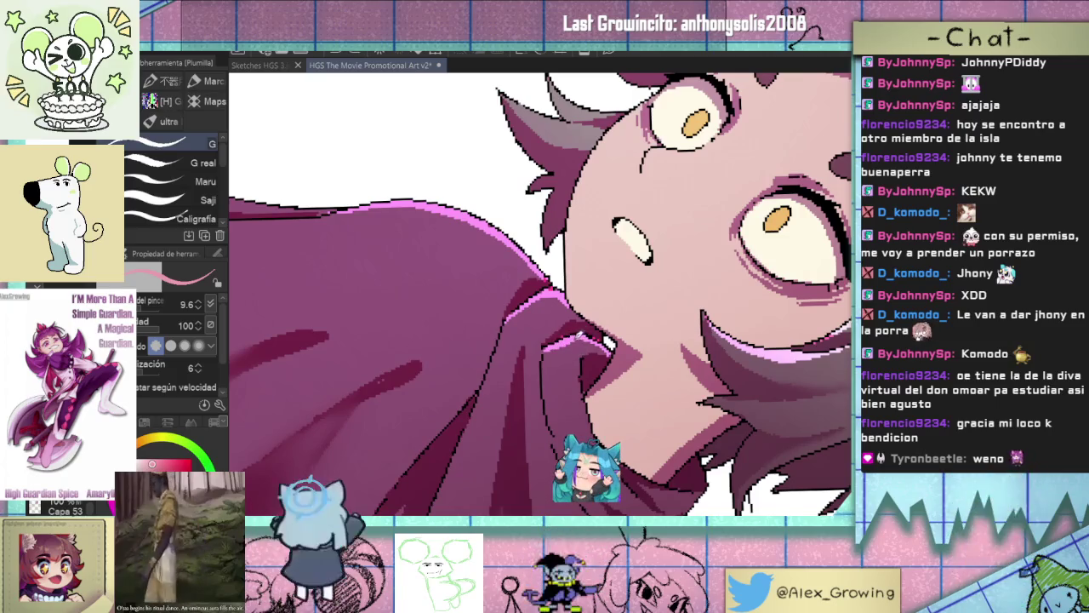
{"action": "left_click_drag", "start_coordinate": [545, 375], "coordinate": [551, 343]}
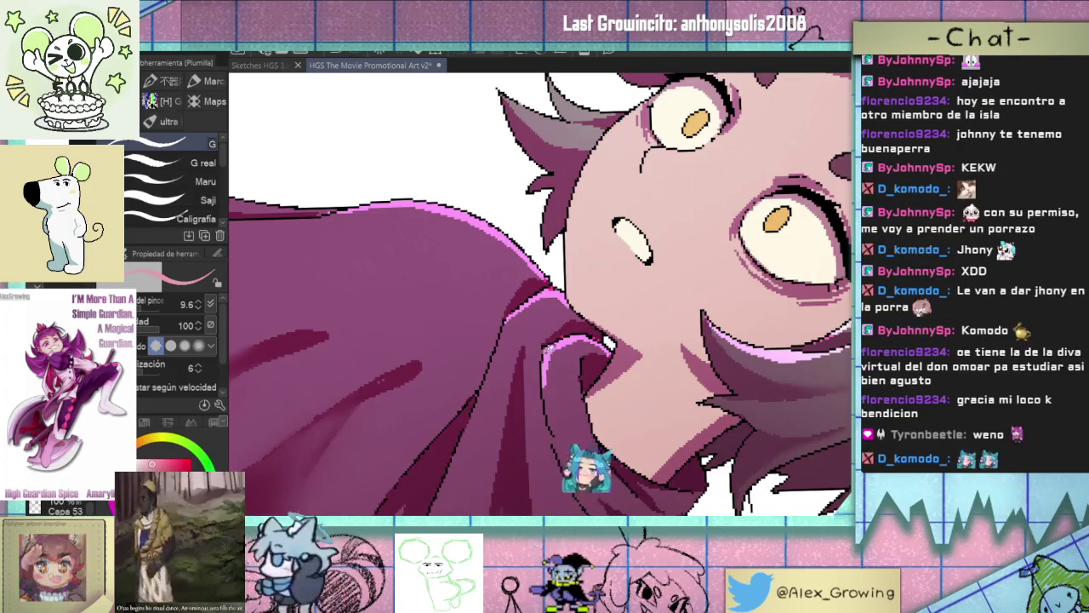
{"action": "key", "text": "ctrl+0"}
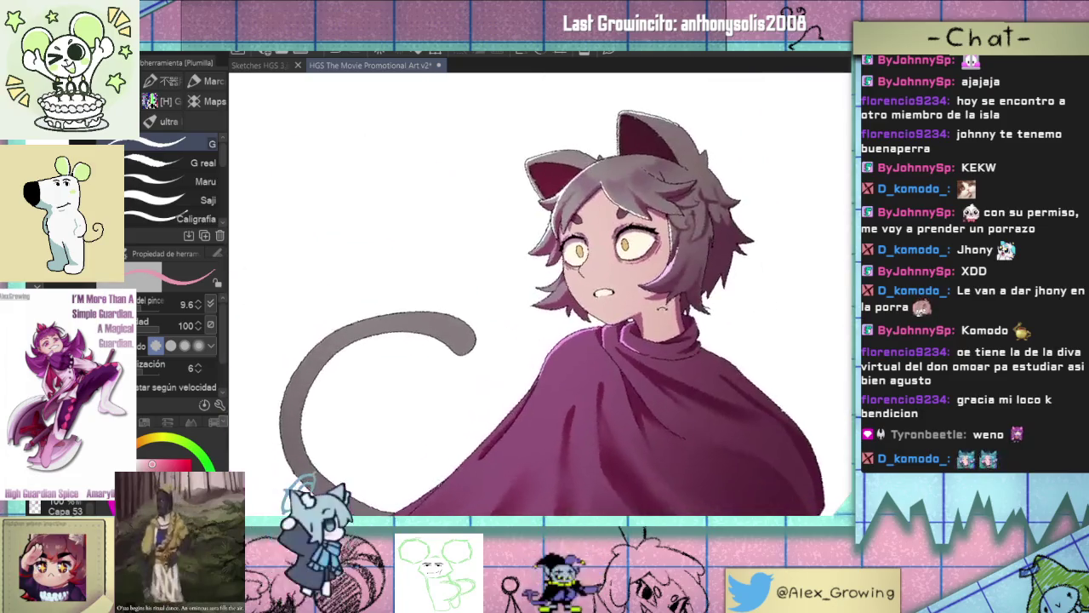
{"action": "scroll", "coordinate": [633, 319], "scroll_direction": "up", "scroll_amount": 5}
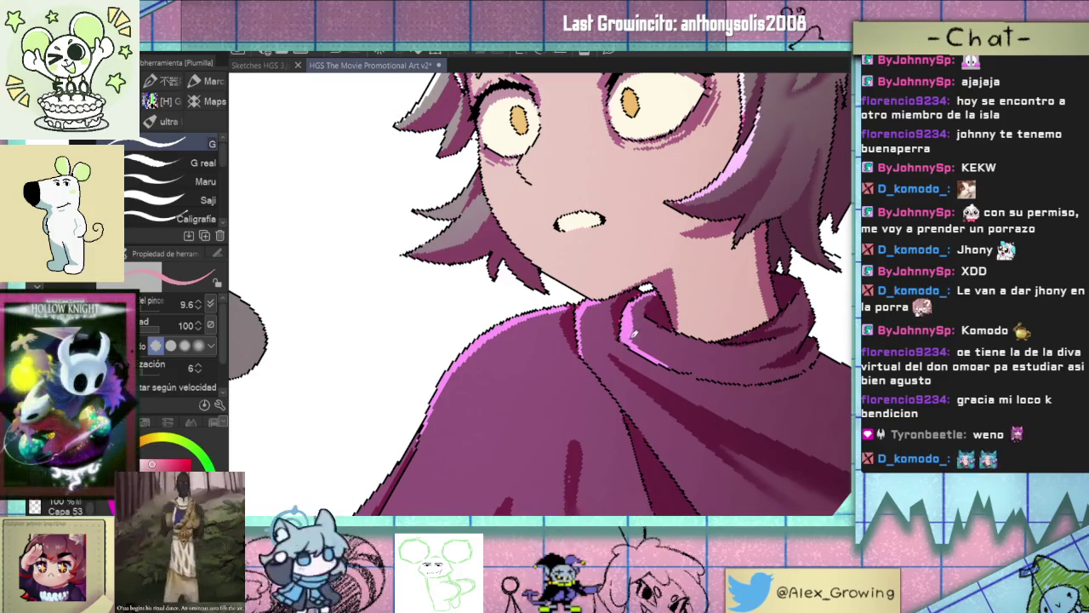
{"action": "scroll", "coordinate": [634, 334], "scroll_direction": "down", "scroll_amount": 3}
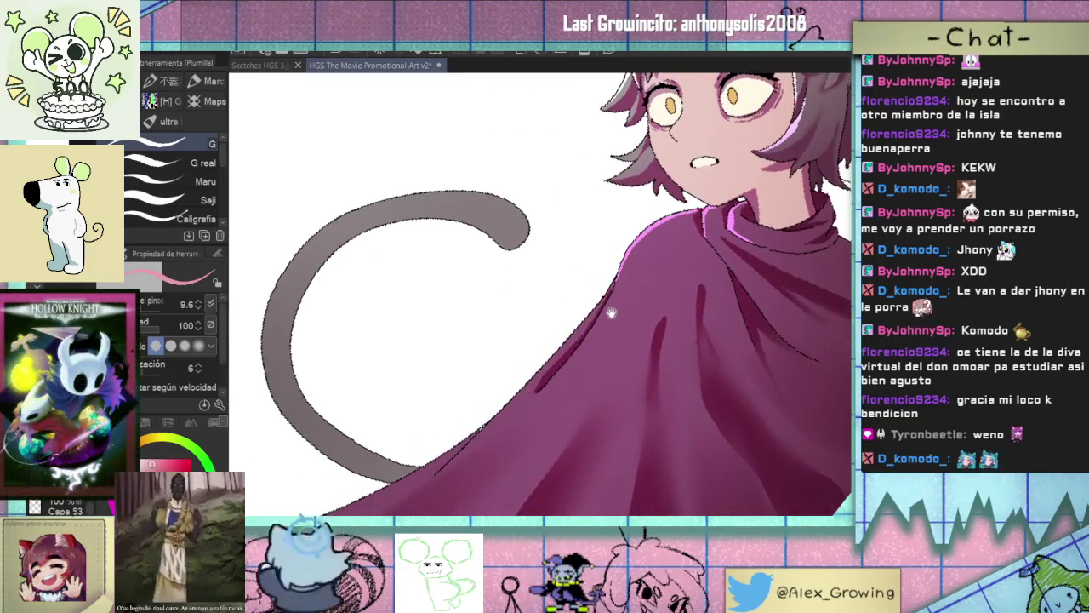
{"action": "mouse_move", "coordinate": [612, 314]}
{"action": "left_mouse_down"}
{"action": "mouse_move", "coordinate": [583, 287]}
{"action": "mouse_move", "coordinate": [576, 320]}
{"action": "left_mouse_up"}
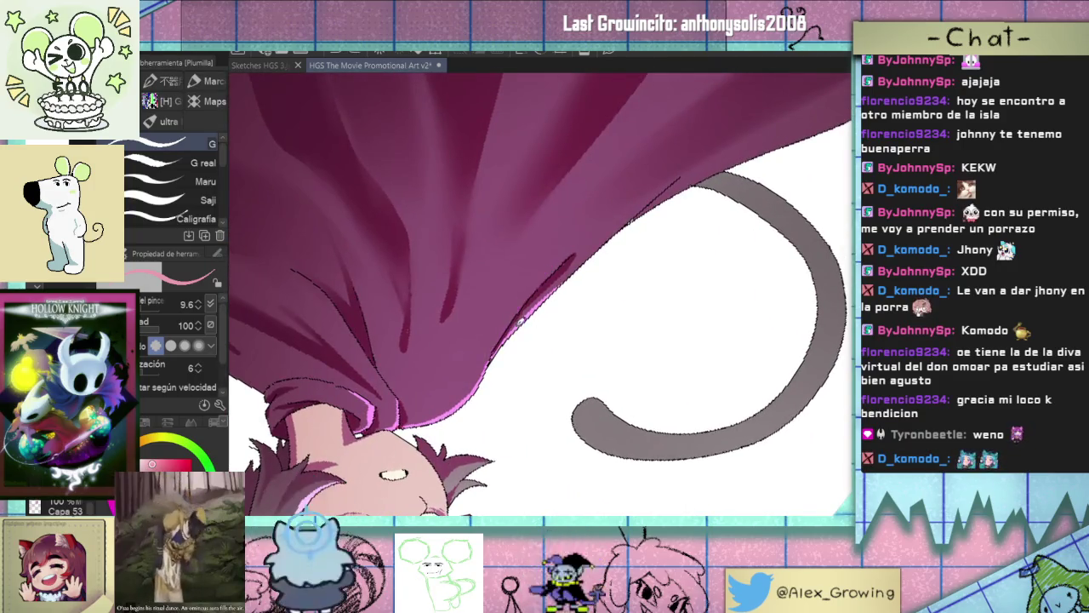
{"action": "mouse_move", "coordinate": [520, 321]}
{"action": "left_mouse_down"}
{"action": "mouse_move", "coordinate": [551, 269]}
{"action": "mouse_move", "coordinate": [596, 230]}
{"action": "left_mouse_up"}
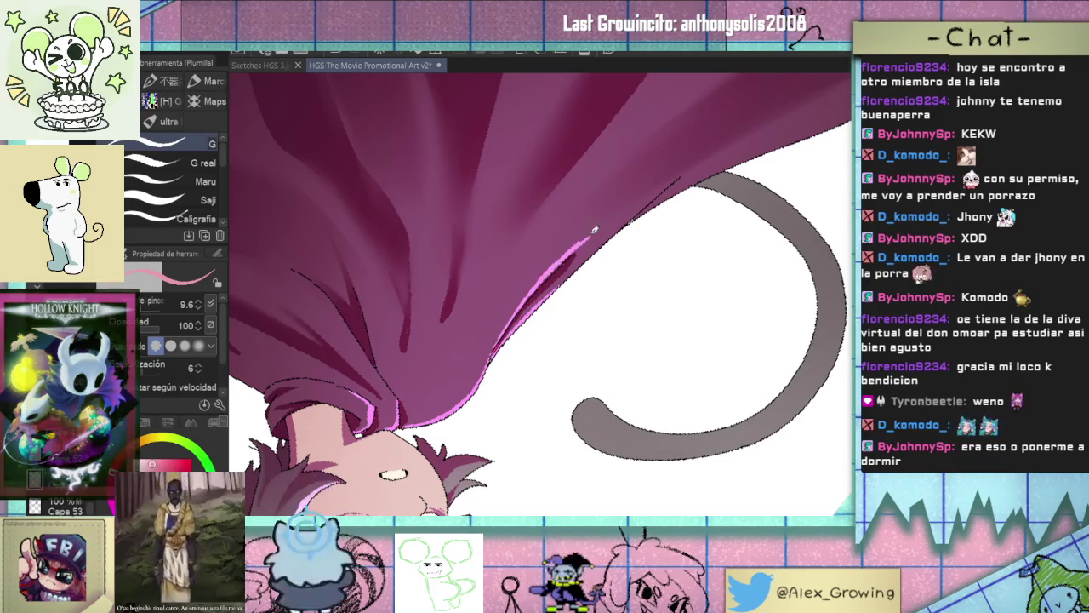
{"action": "left_click_drag", "start_coordinate": [572, 274], "coordinate": [557, 283]}
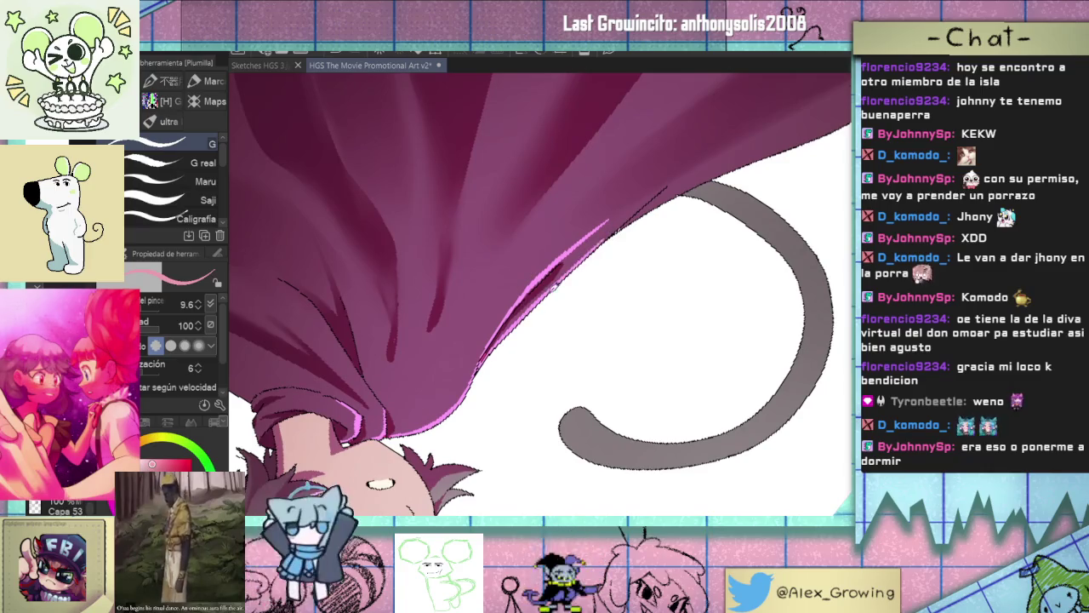
{"action": "left_click_drag", "start_coordinate": [702, 170], "coordinate": [575, 268]}
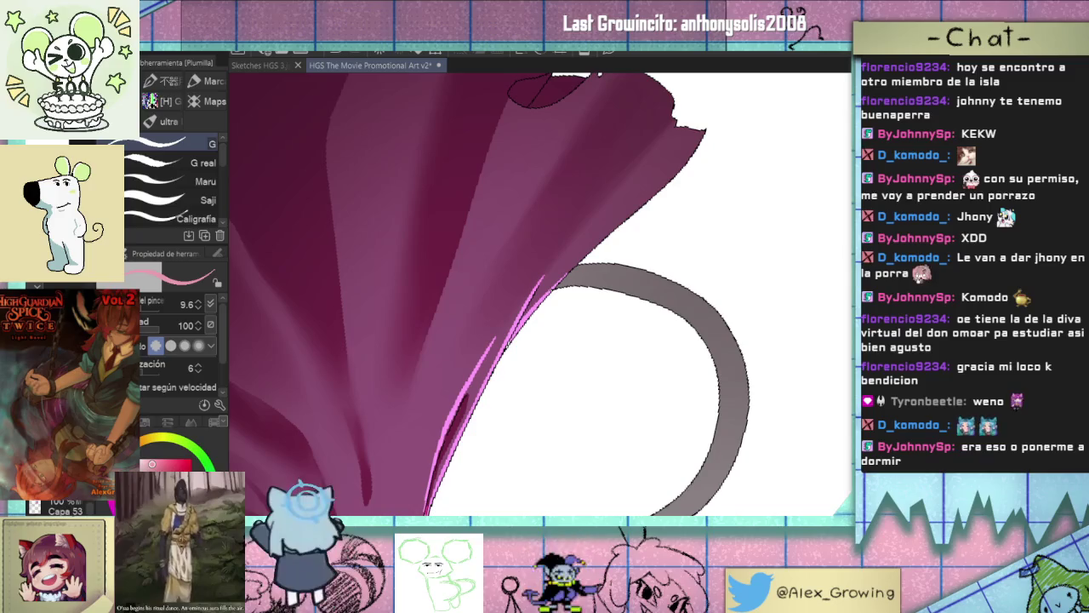
{"action": "left_click_drag", "start_coordinate": [544, 281], "coordinate": [630, 219]}
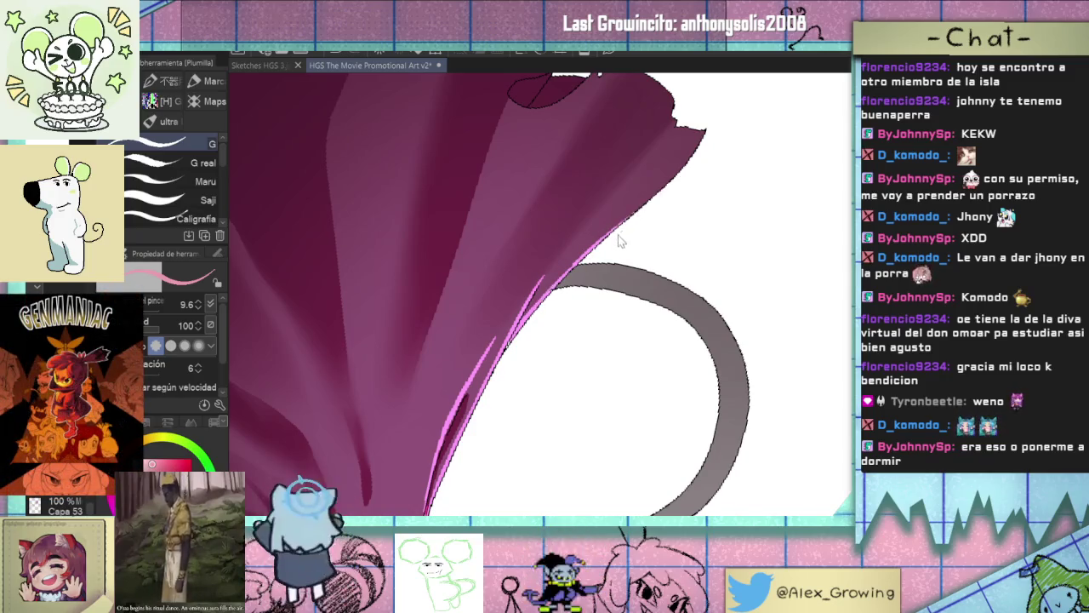
{"action": "key", "text": "ctrl+0"}
{"action": "left_click_drag", "start_coordinate": [545, 302], "coordinate": [514, 298]}
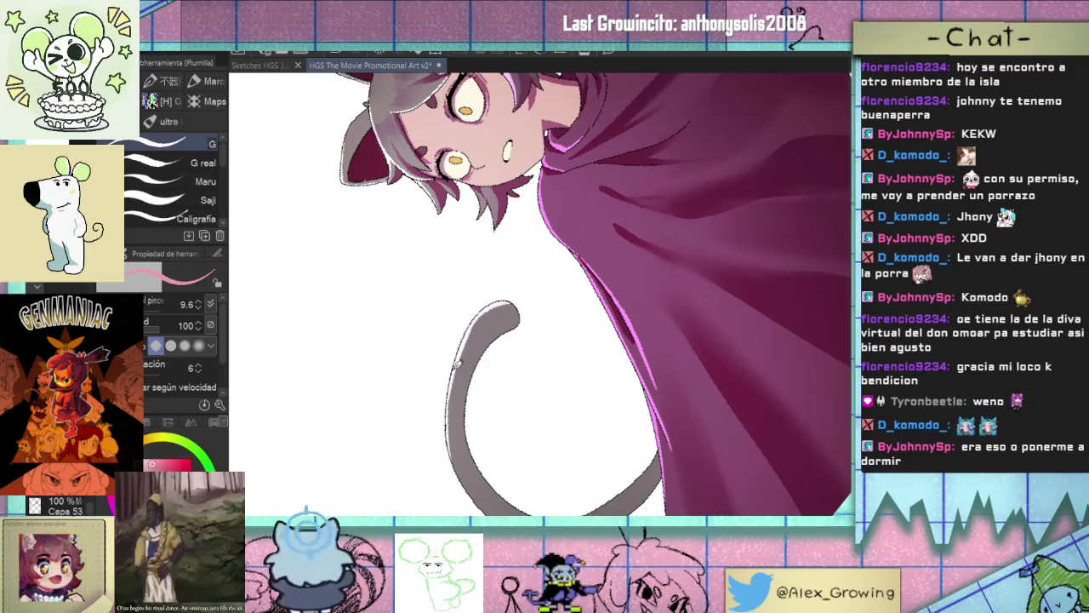
{"action": "left_click_drag", "start_coordinate": [457, 469], "coordinate": [467, 422]}
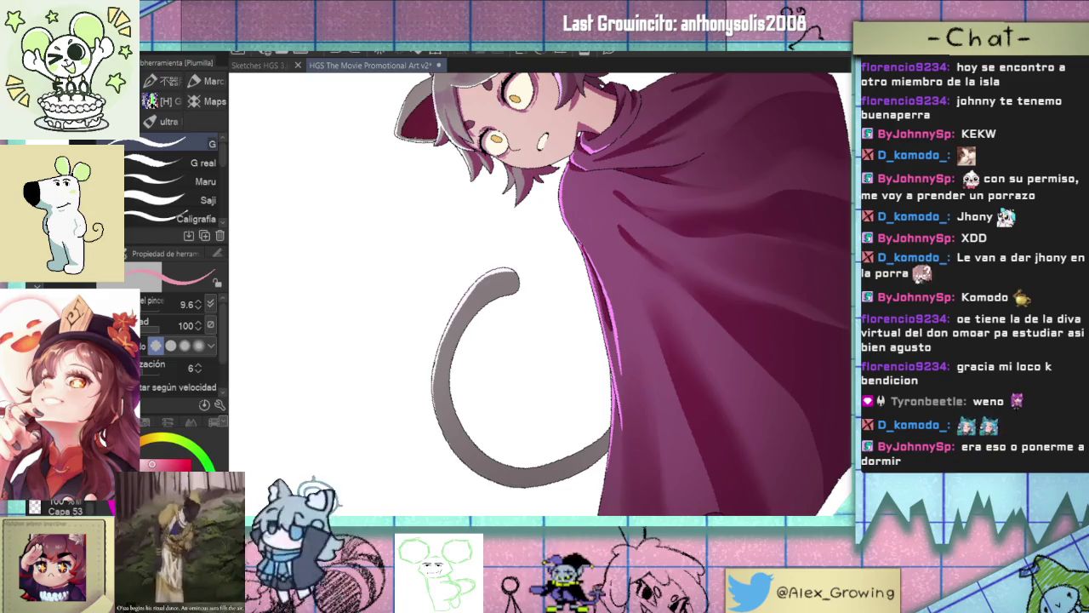
{"action": "scroll", "coordinate": [696, 268], "scroll_direction": "down", "scroll_amount": 5}
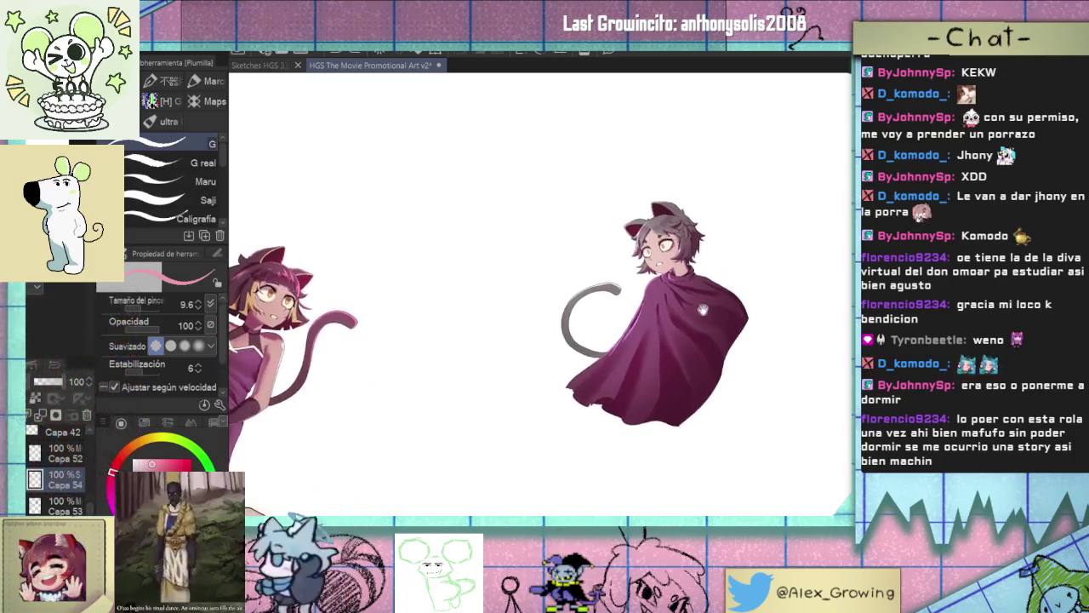
{"action": "scroll", "coordinate": [702, 289], "scroll_direction": "up", "scroll_amount": 3}
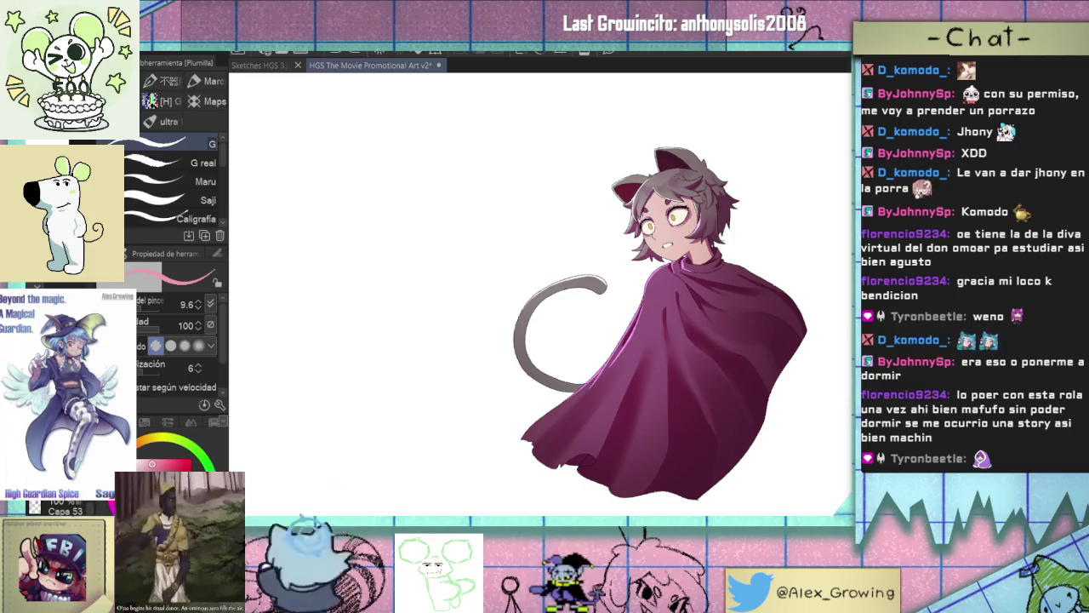
{"action": "scroll", "coordinate": [716, 283], "scroll_direction": "down", "scroll_amount": 2}
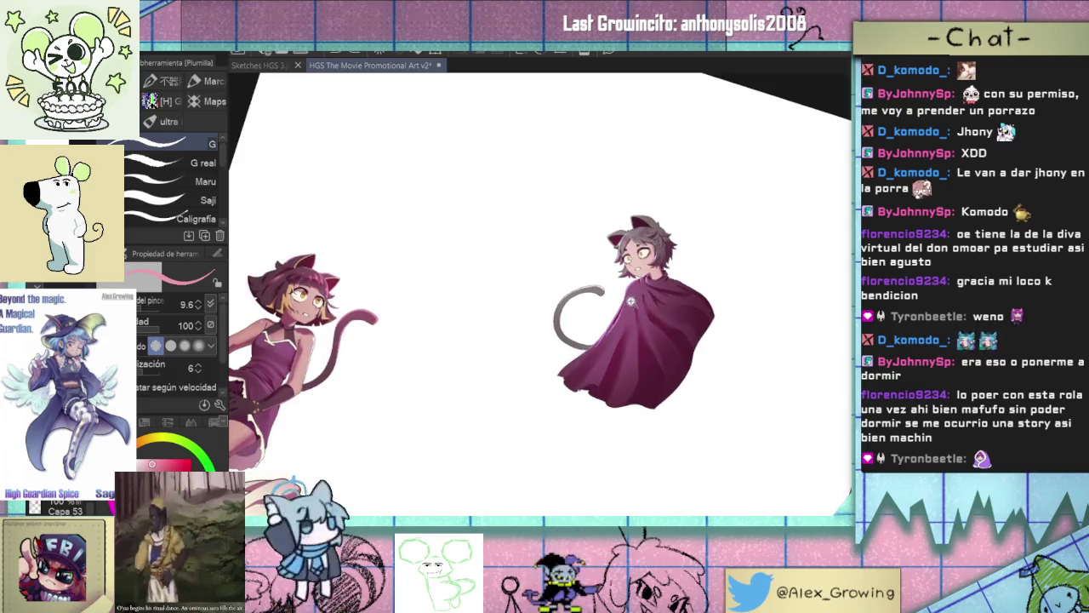
{"action": "scroll", "coordinate": [664, 285], "scroll_direction": "up", "scroll_amount": 3}
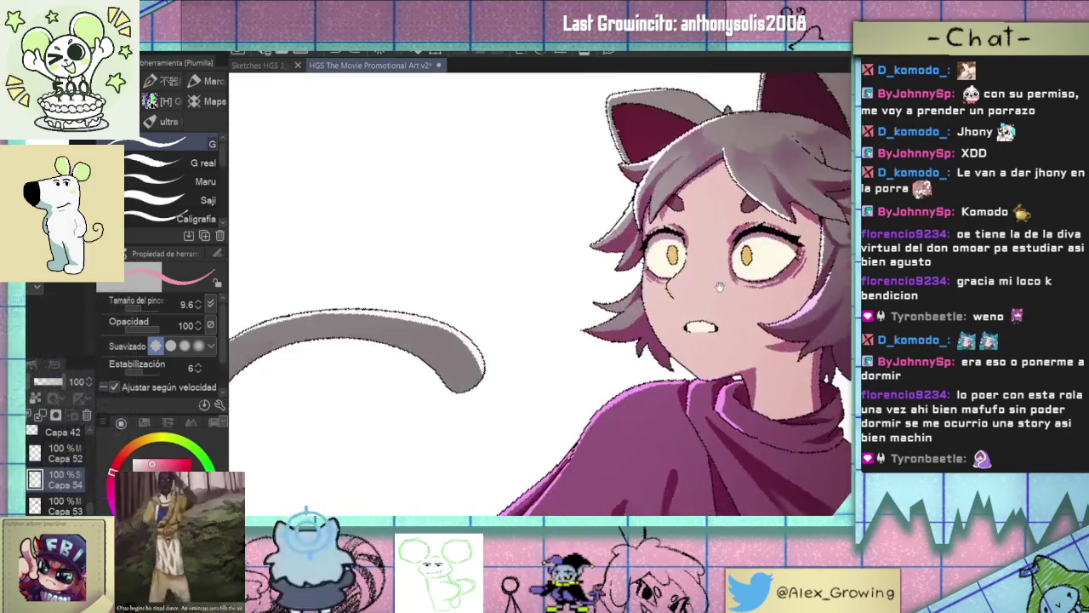
{"action": "scroll", "coordinate": [651, 294], "scroll_direction": "up", "scroll_amount": 2}
{"action": "scroll", "coordinate": [651, 293], "scroll_direction": "up", "scroll_amount": 2}
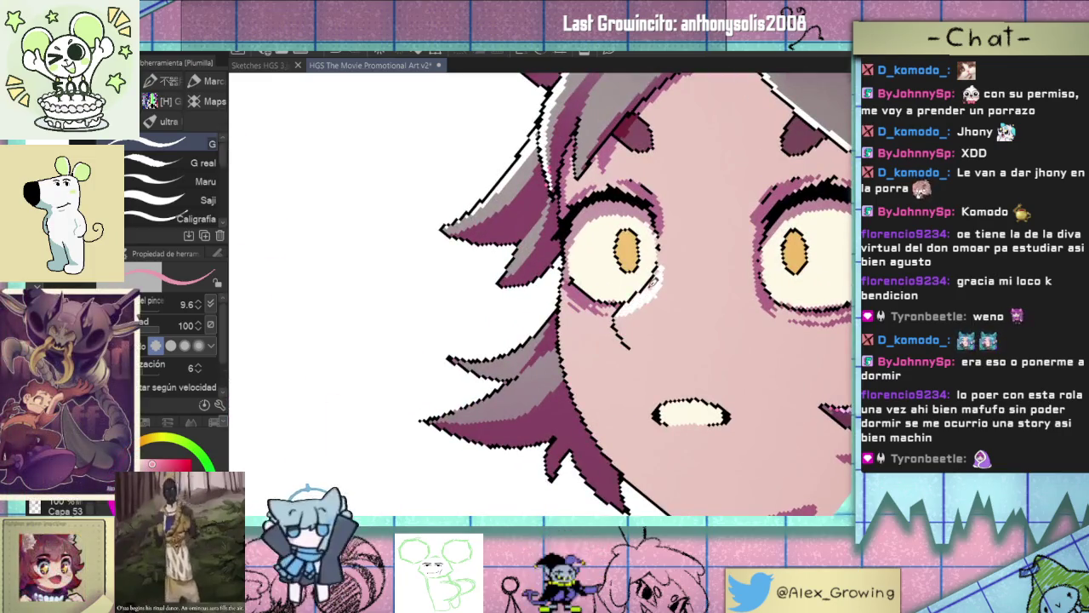
{"action": "left_click_drag", "start_coordinate": [668, 270], "coordinate": [645, 323]}
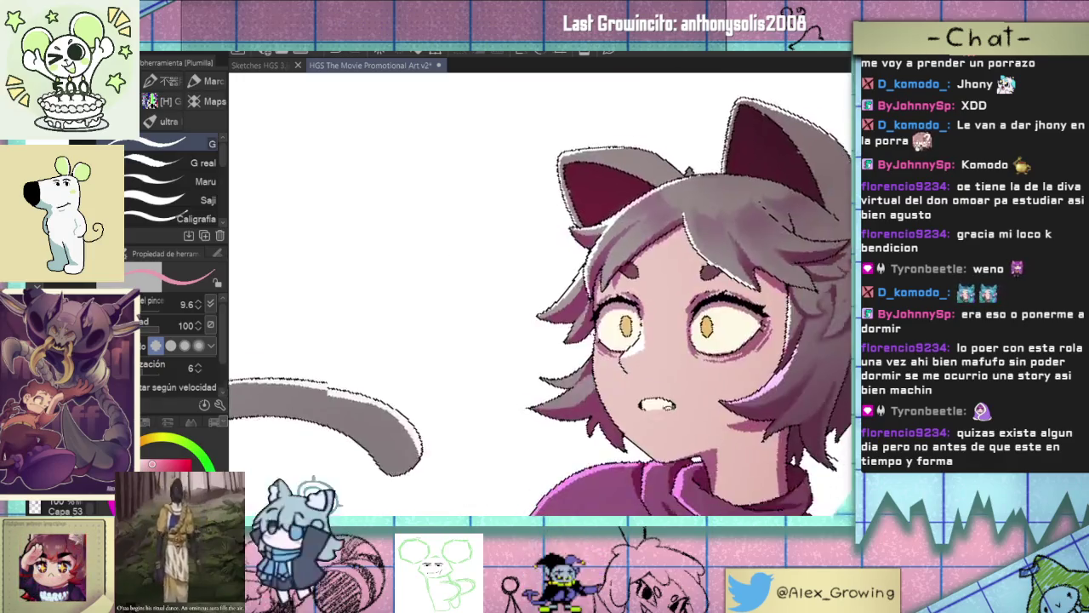
{"action": "left_click_drag", "start_coordinate": [644, 303], "coordinate": [546, 484]}
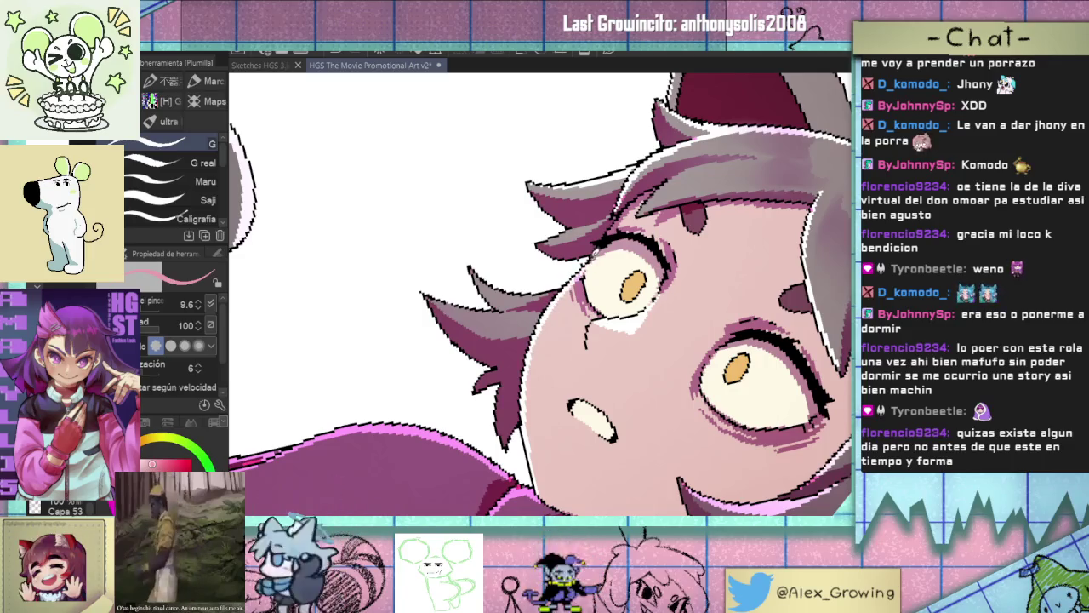
{"action": "scroll", "coordinate": [585, 294], "scroll_direction": "up", "scroll_amount": 2}
{"action": "scroll", "coordinate": [579, 296], "scroll_direction": "up", "scroll_amount": 1}
{"action": "scroll", "coordinate": [570, 299], "scroll_direction": "up", "scroll_amount": 1}
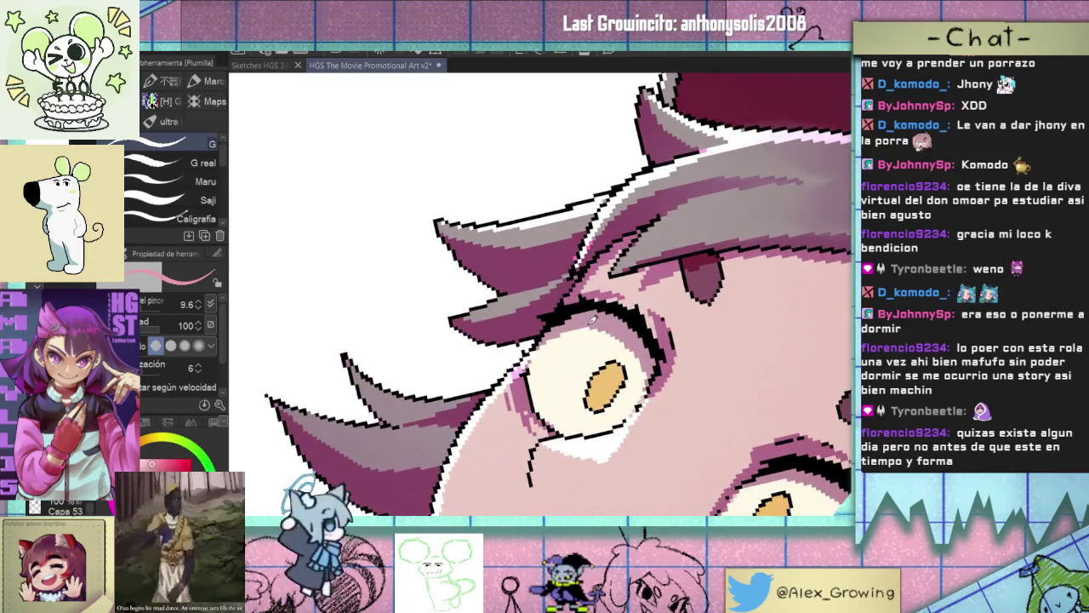
{"action": "mouse_move", "coordinate": [699, 298]}
{"action": "left_mouse_down"}
{"action": "mouse_move", "coordinate": [624, 328]}
{"action": "mouse_move", "coordinate": [554, 318]}
{"action": "mouse_move", "coordinate": [536, 337]}
{"action": "left_mouse_up"}
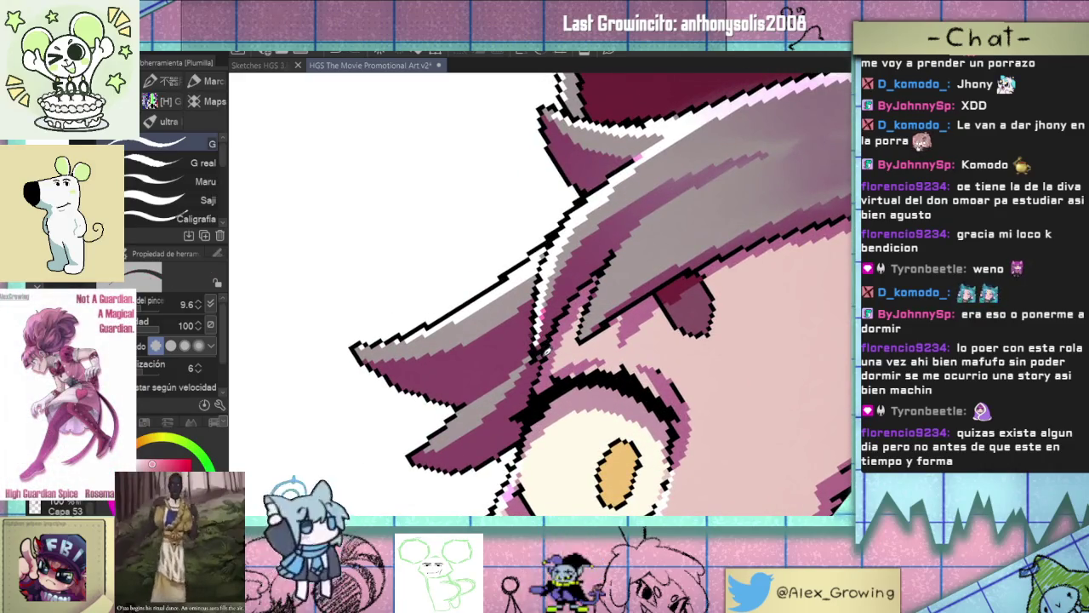
{"action": "left_click_drag", "start_coordinate": [553, 349], "coordinate": [583, 372]}
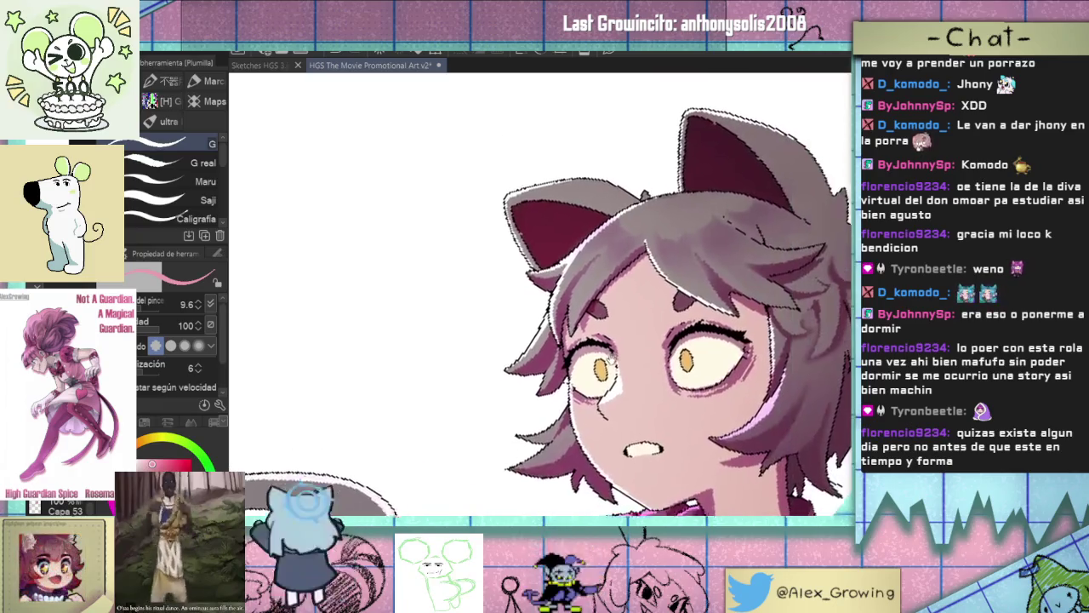
{"action": "mouse_move", "coordinate": [606, 362]}
{"action": "left_mouse_down"}
{"action": "mouse_move", "coordinate": [683, 373]}
{"action": "mouse_move", "coordinate": [572, 326]}
{"action": "left_mouse_up"}
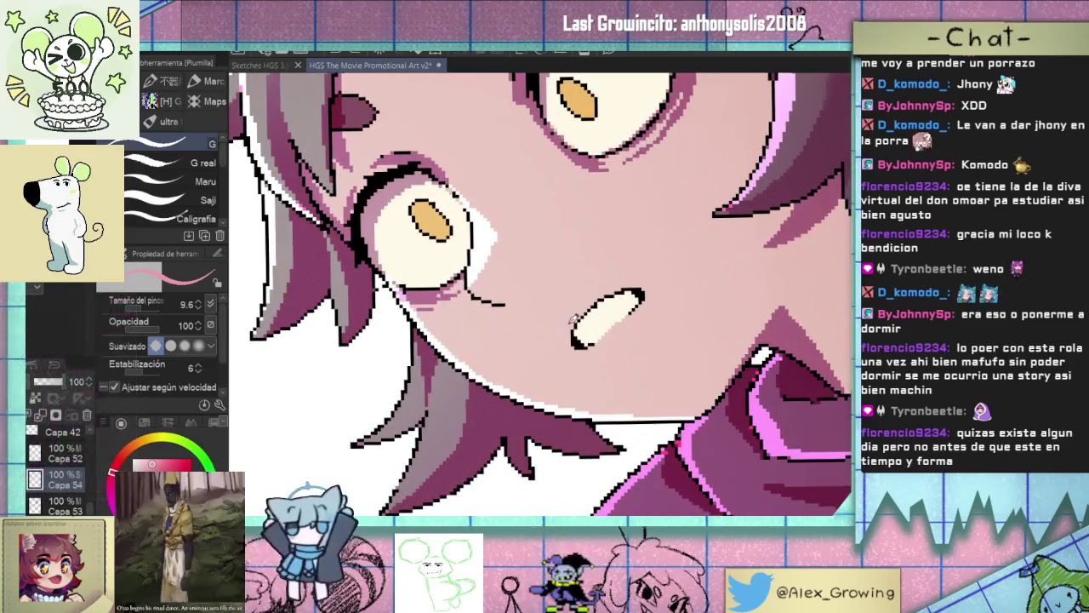
{"action": "mouse_move", "coordinate": [587, 313]}
{"action": "left_mouse_down"}
{"action": "mouse_move", "coordinate": [660, 335]}
{"action": "mouse_move", "coordinate": [686, 298]}
{"action": "mouse_move", "coordinate": [689, 252]}
{"action": "left_mouse_up"}
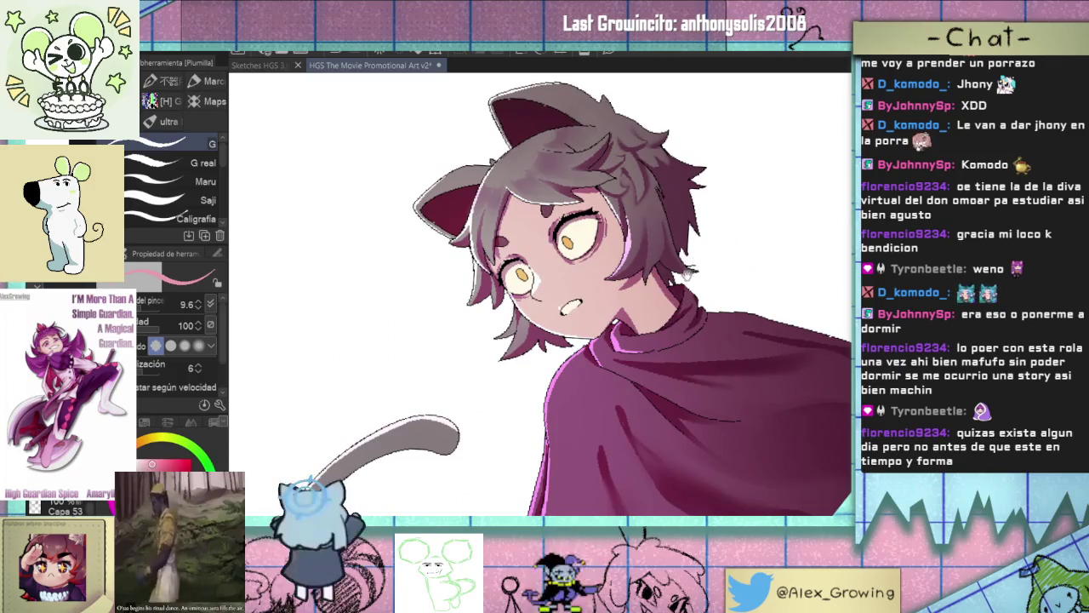
{"action": "left_click_drag", "start_coordinate": [697, 277], "coordinate": [697, 345]}
{"action": "scroll", "coordinate": [696, 345], "scroll_direction": "up", "scroll_amount": 3}
{"action": "scroll", "coordinate": [684, 344], "scroll_direction": "down", "scroll_amount": 2}
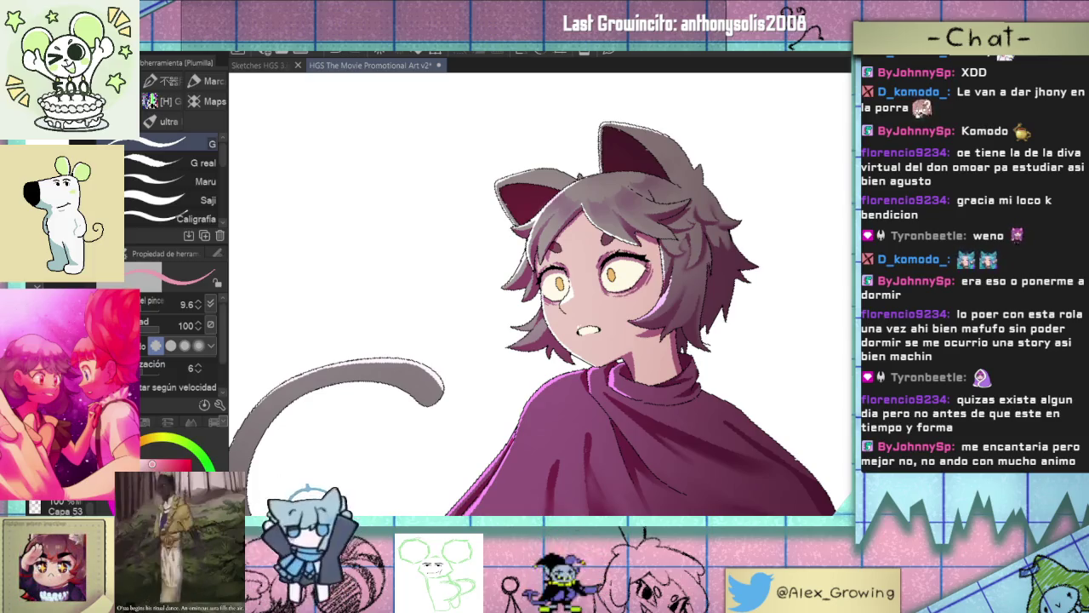
Paint a small white shine inside the orange pupil, then zoom back out to the whole canvas.
{"action": "scroll", "coordinate": [611, 274], "scroll_direction": "up", "scroll_amount": 2}
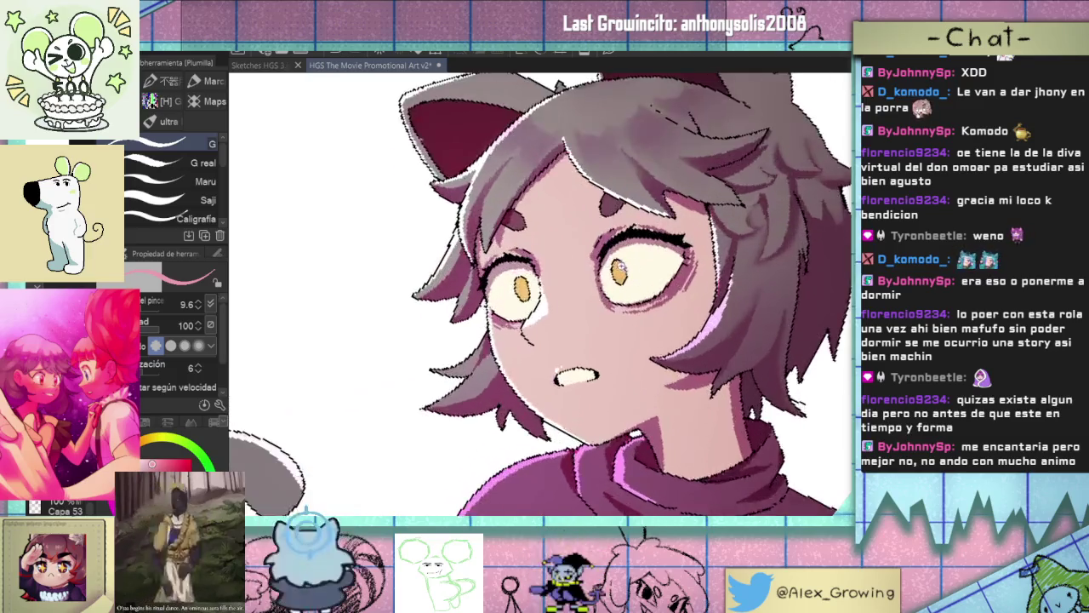
{"action": "scroll", "coordinate": [617, 274], "scroll_direction": "up", "scroll_amount": 3}
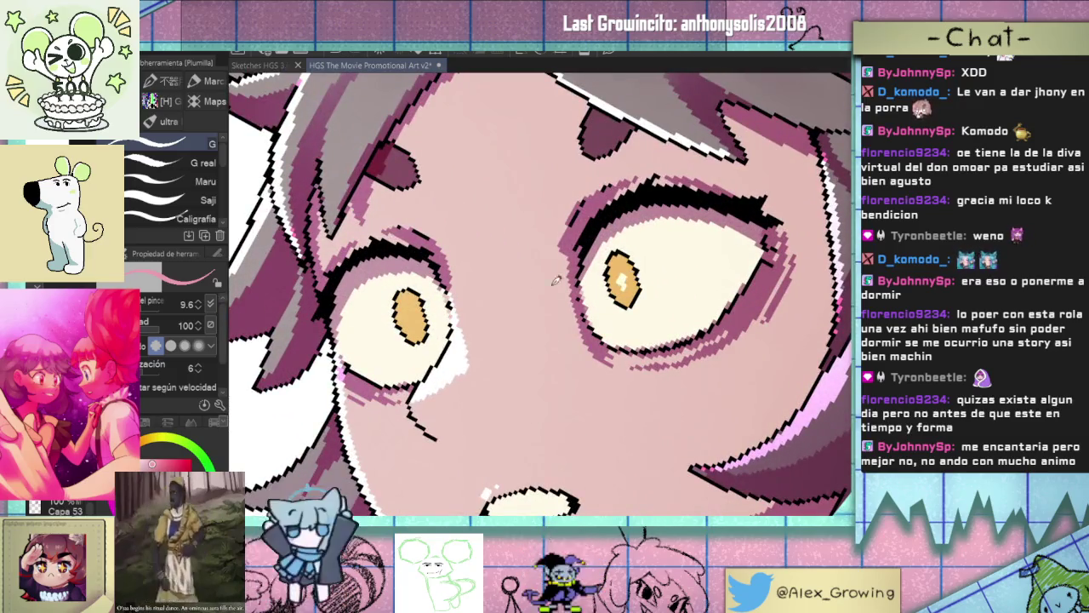
{"action": "left_click_drag", "start_coordinate": [412, 308], "coordinate": [421, 314]}
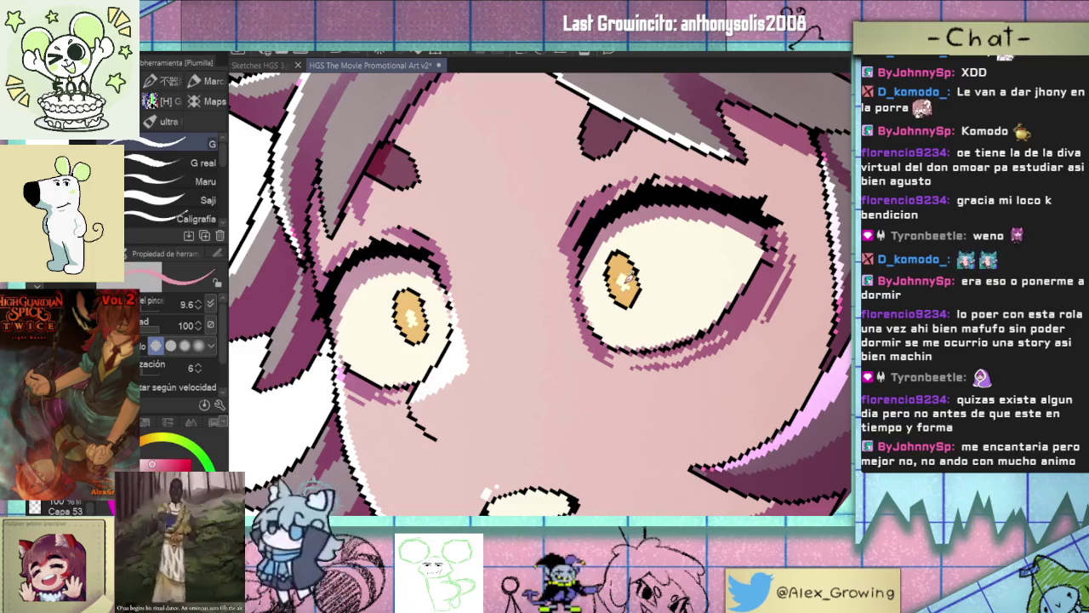
{"action": "scroll", "coordinate": [678, 339], "scroll_direction": "down", "scroll_amount": 5}
{"action": "scroll", "coordinate": [679, 339], "scroll_direction": "down", "scroll_amount": 1}
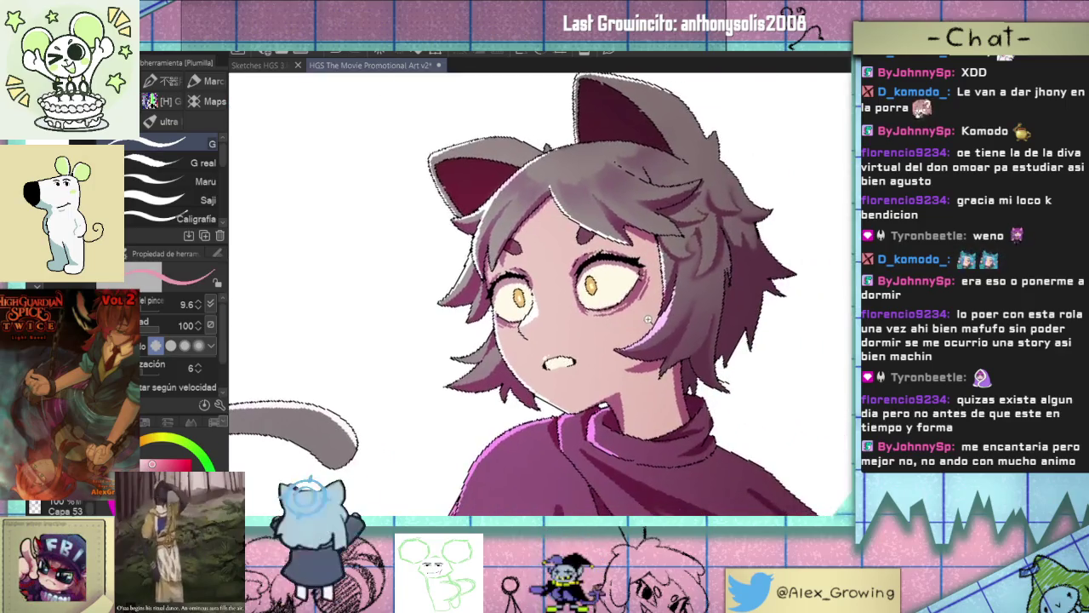
{"action": "scroll", "coordinate": [650, 321], "scroll_direction": "down", "scroll_amount": 1}
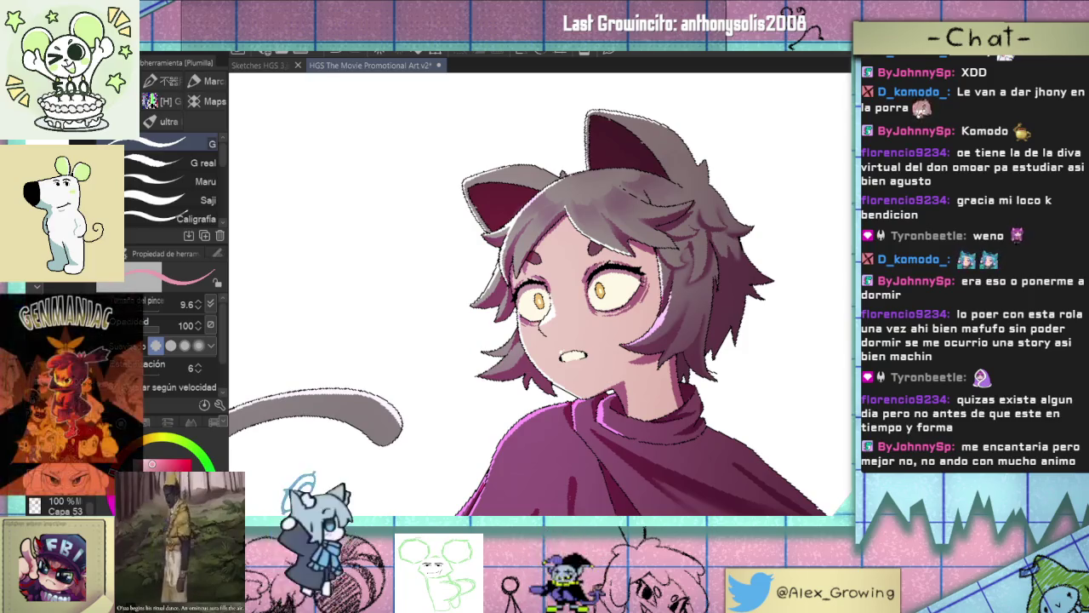
{"action": "key", "text": "ctrl+0"}
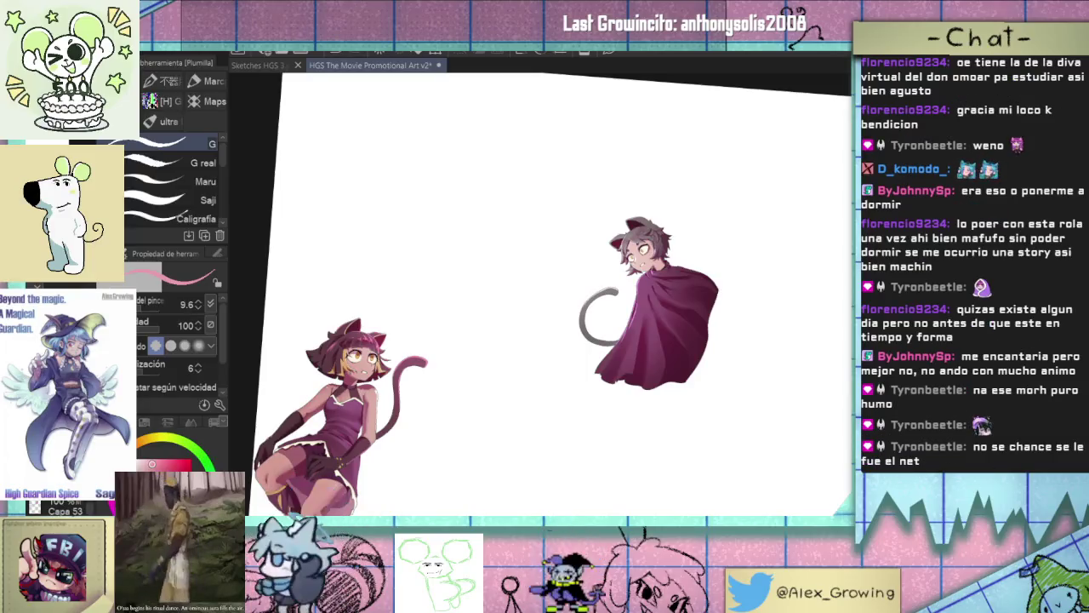
Straighten the view rotation, show the hidden dark-haired character layer, and fit the illustration to the window.
{"action": "key", "text": "ctrl+@"}
{"action": "mouse_move", "coordinate": [632, 345]}
{"action": "left_mouse_down"}
{"action": "mouse_move", "coordinate": [683, 247]}
{"action": "mouse_move", "coordinate": [646, 253]}
{"action": "left_mouse_up"}
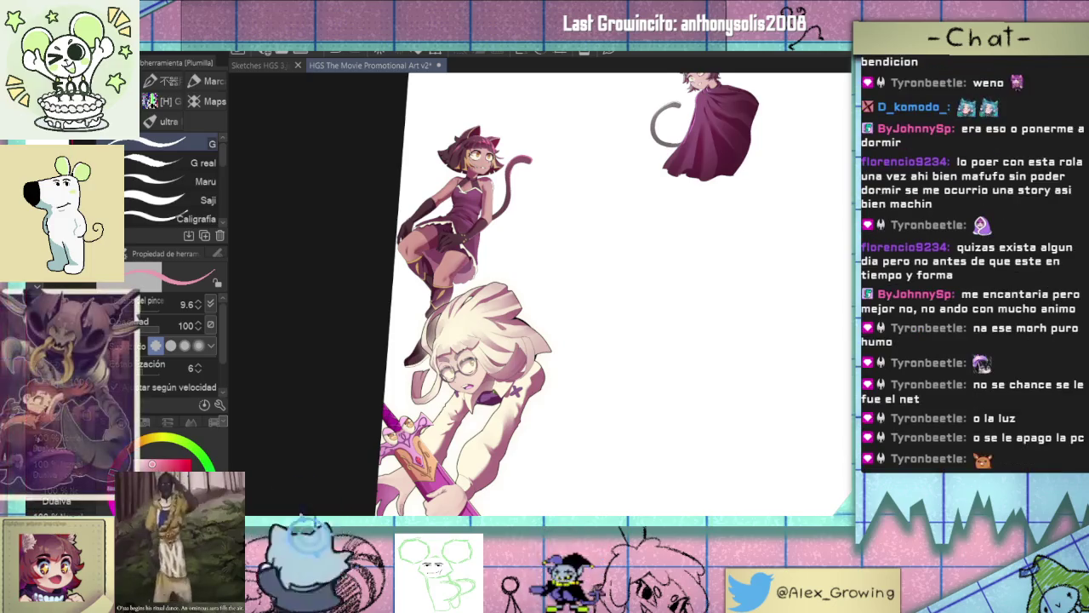
{"action": "left_click", "coordinate": [82, 483]}
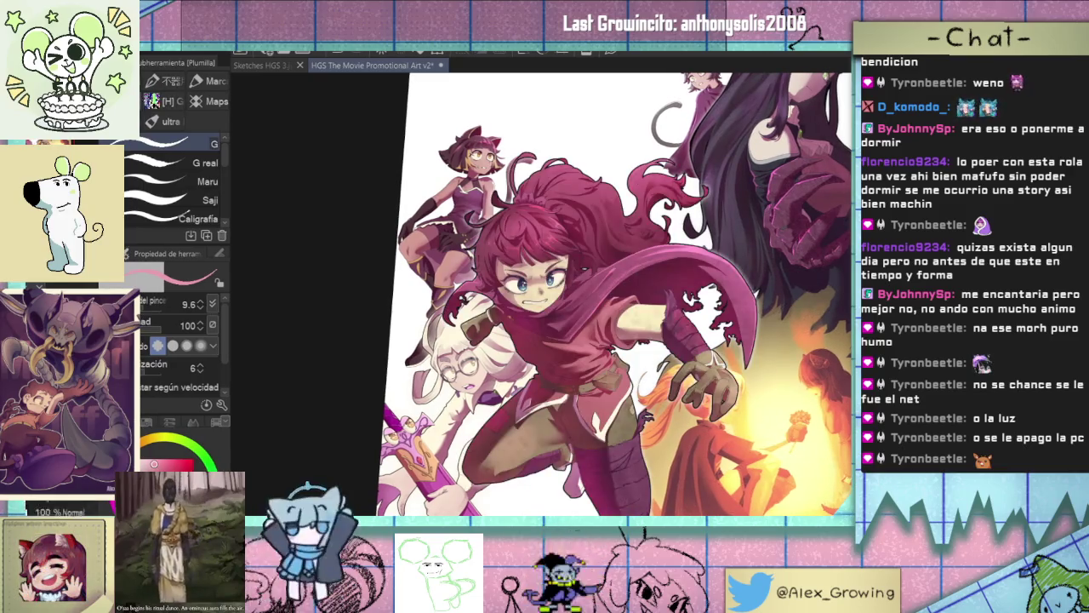
{"action": "left_click_drag", "start_coordinate": [754, 146], "coordinate": [652, 298]}
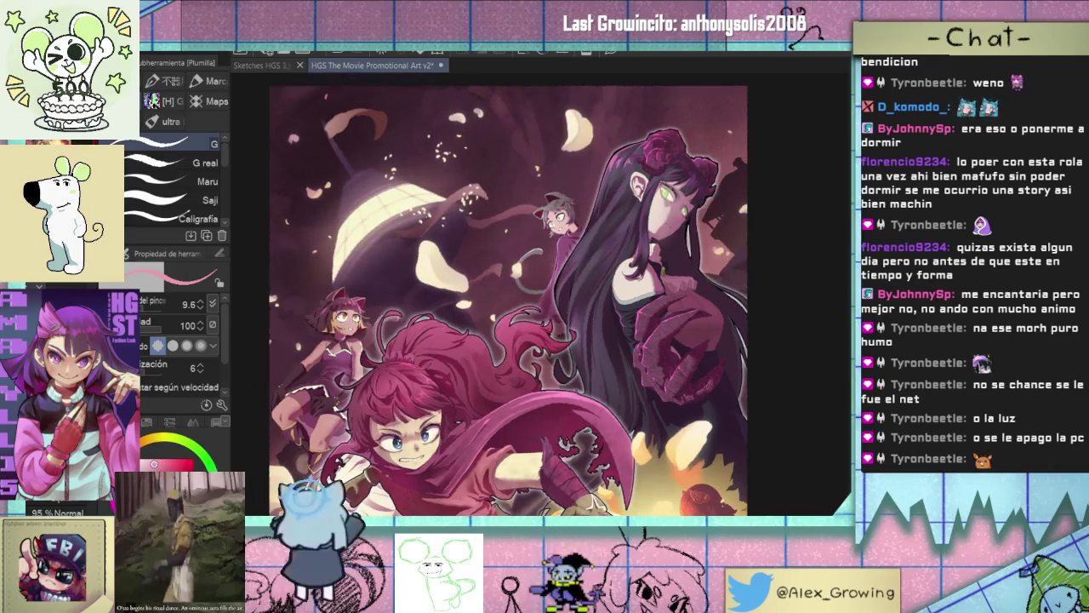
{"action": "key", "text": "ctrl+0"}
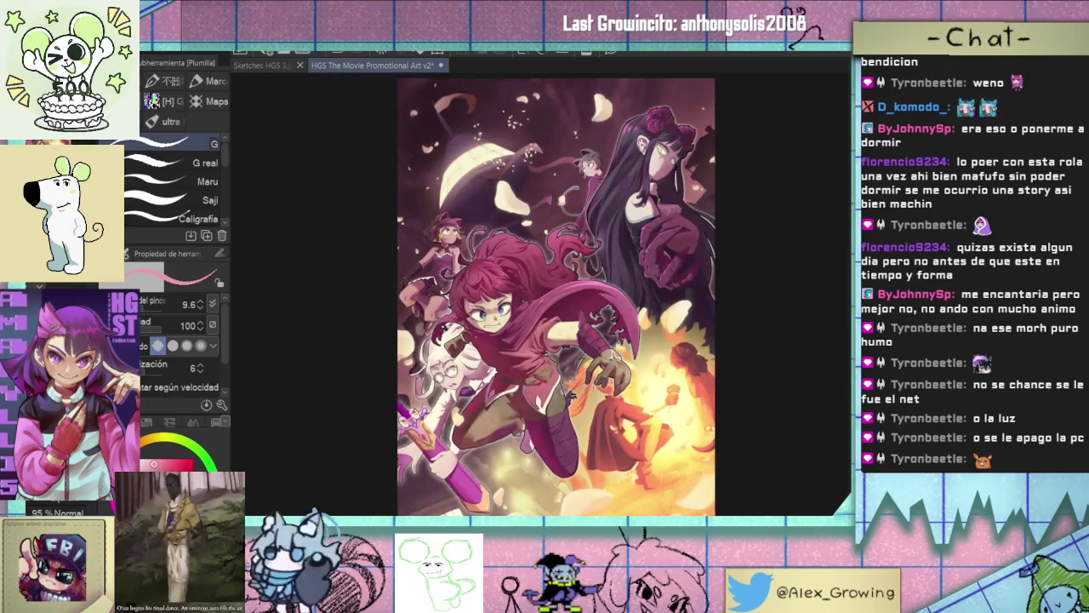
Zoom in on the cat-eared character and pan across them for a close inspection.
{"action": "scroll", "coordinate": [490, 232], "scroll_direction": "up", "scroll_amount": 3}
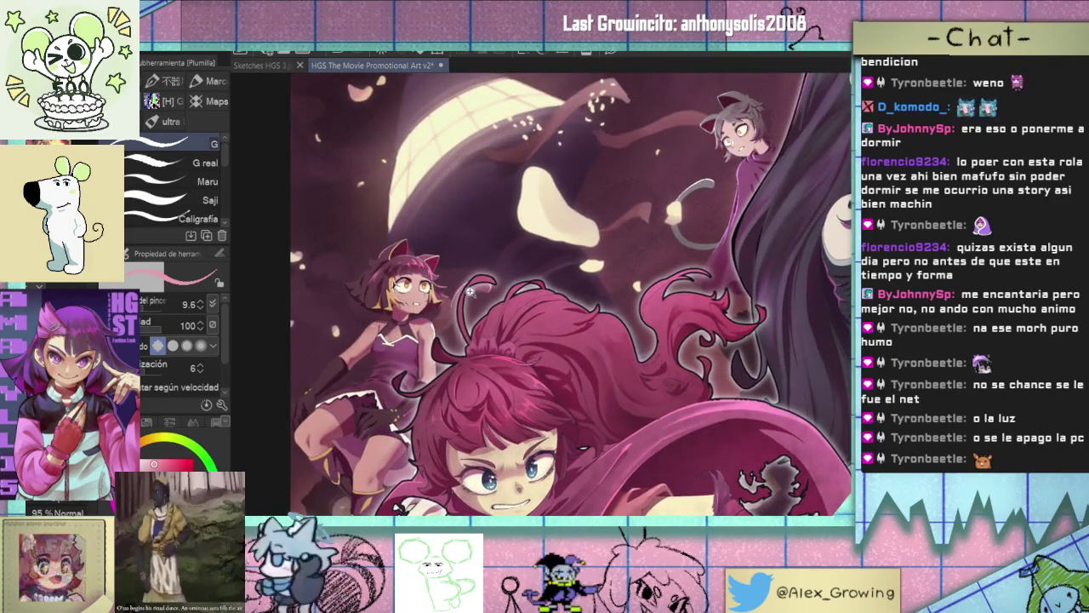
{"action": "scroll", "coordinate": [464, 292], "scroll_direction": "up", "scroll_amount": 5}
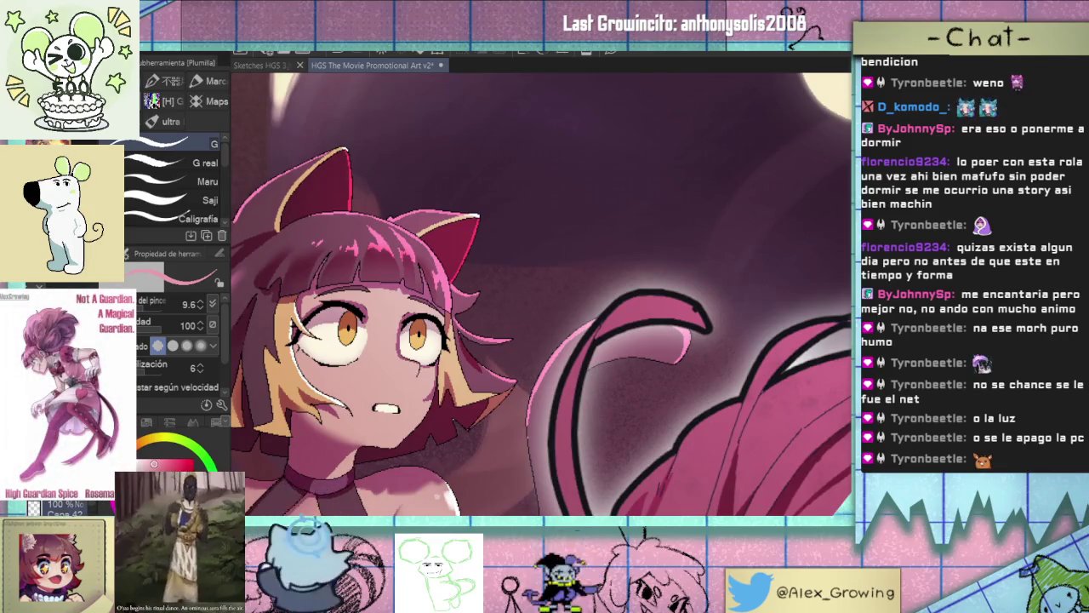
{"action": "scroll", "coordinate": [340, 328], "scroll_direction": "up", "scroll_amount": 1}
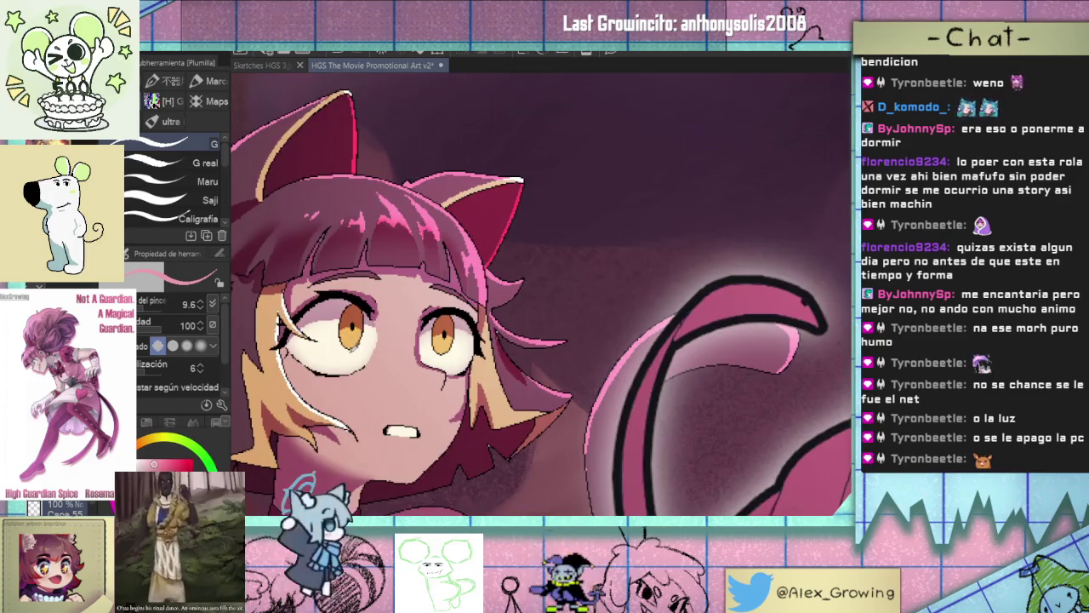
{"action": "scroll", "coordinate": [341, 328], "scroll_direction": "up", "scroll_amount": 2}
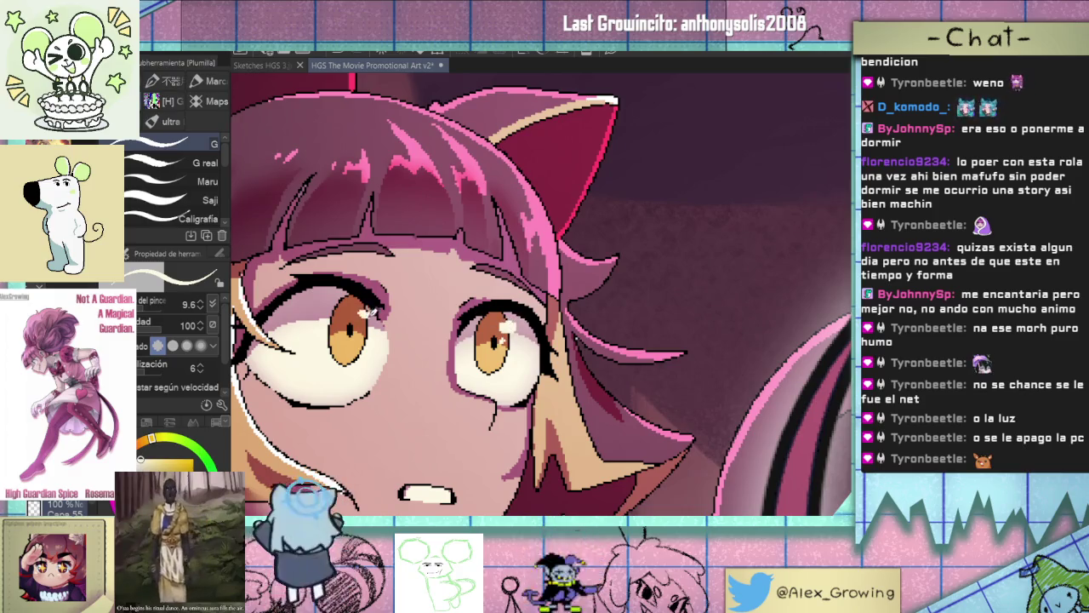
{"action": "scroll", "coordinate": [368, 317], "scroll_direction": "down", "scroll_amount": 1}
{"action": "scroll", "coordinate": [425, 336], "scroll_direction": "down", "scroll_amount": 2}
{"action": "scroll", "coordinate": [503, 358], "scroll_direction": "down", "scroll_amount": 2}
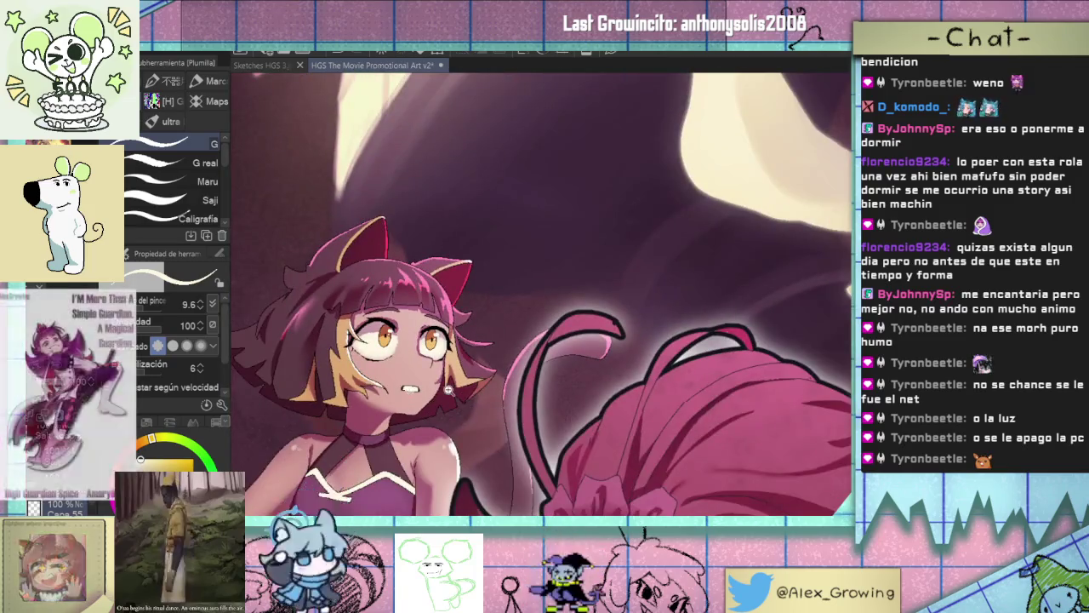
{"action": "scroll", "coordinate": [575, 381], "scroll_direction": "down", "scroll_amount": 2}
{"action": "left_click_drag", "start_coordinate": [575, 382], "coordinate": [480, 317]}
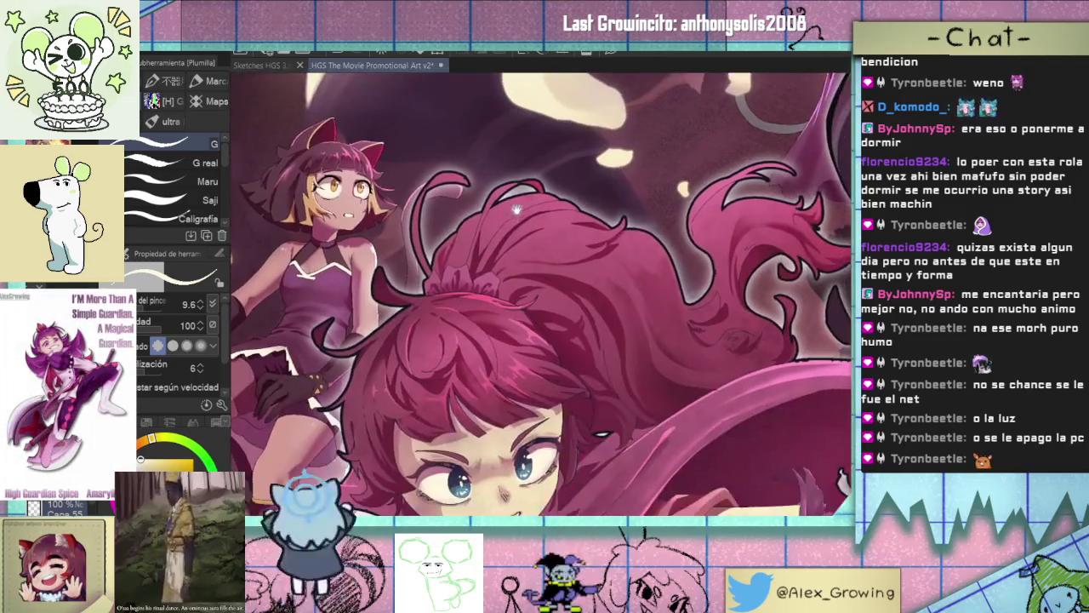
Zoom back out until the entire group illustration fits the window.
{"action": "scroll", "coordinate": [481, 316], "scroll_direction": "down", "scroll_amount": 2}
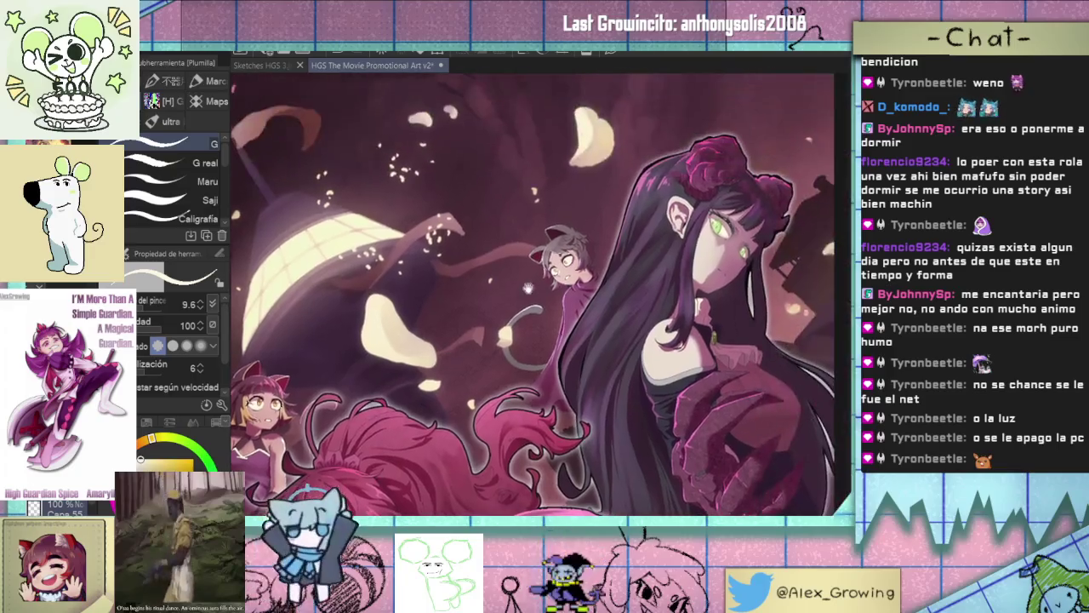
{"action": "scroll", "coordinate": [609, 254], "scroll_direction": "up", "scroll_amount": 5}
{"action": "scroll", "coordinate": [596, 255], "scroll_direction": "down", "scroll_amount": 3}
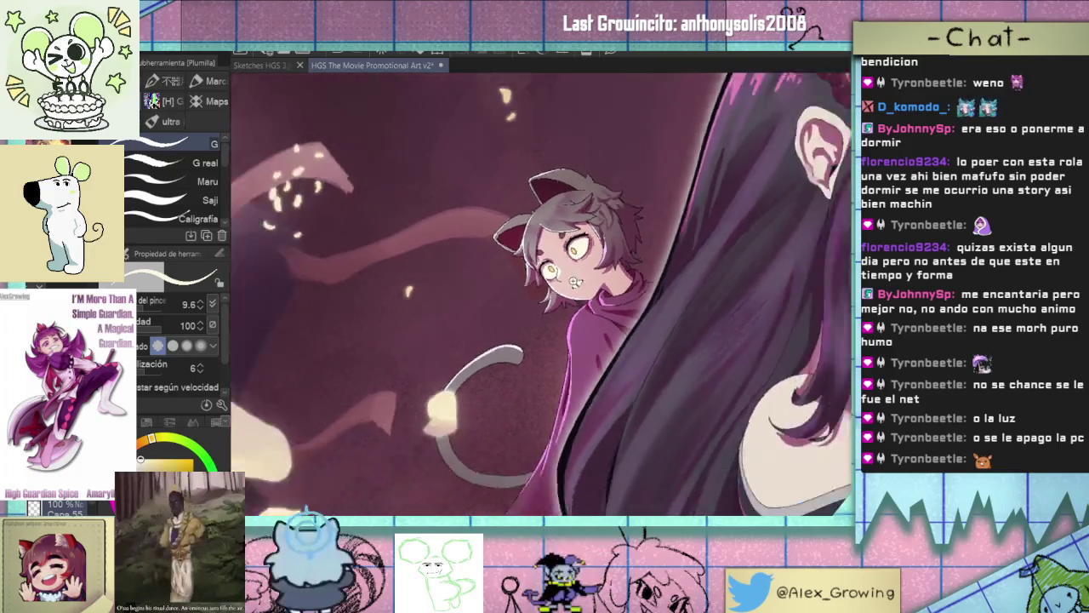
{"action": "scroll", "coordinate": [596, 256], "scroll_direction": "down", "scroll_amount": 1}
{"action": "scroll", "coordinate": [595, 255], "scroll_direction": "down", "scroll_amount": 1}
{"action": "scroll", "coordinate": [605, 239], "scroll_direction": "up", "scroll_amount": 3}
{"action": "scroll", "coordinate": [605, 239], "scroll_direction": "up", "scroll_amount": 2}
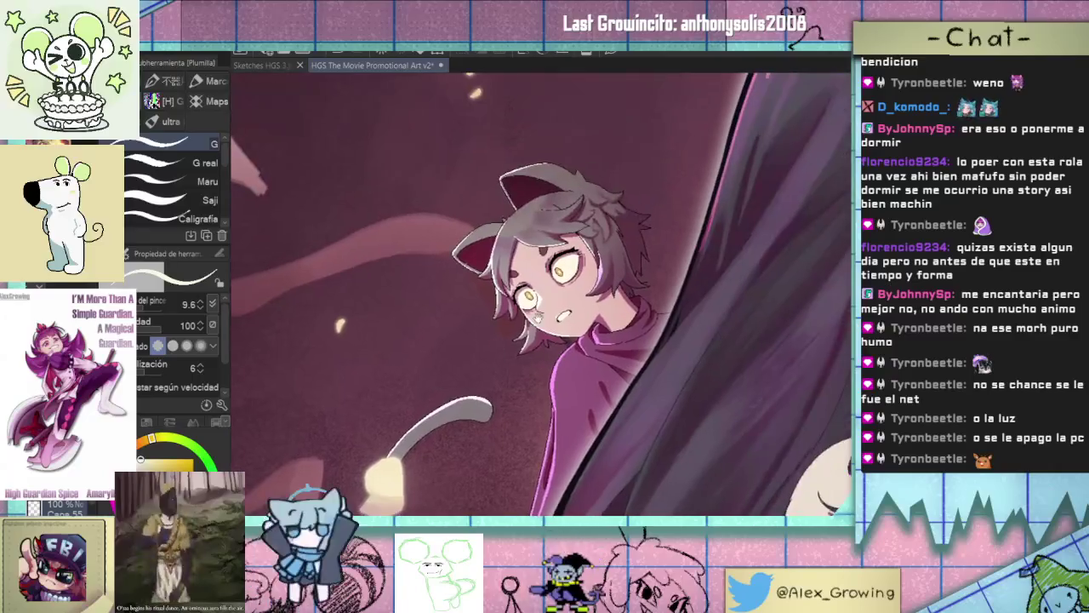
{"action": "scroll", "coordinate": [594, 280], "scroll_direction": "down", "scroll_amount": 2}
{"action": "scroll", "coordinate": [553, 293], "scroll_direction": "down", "scroll_amount": 1}
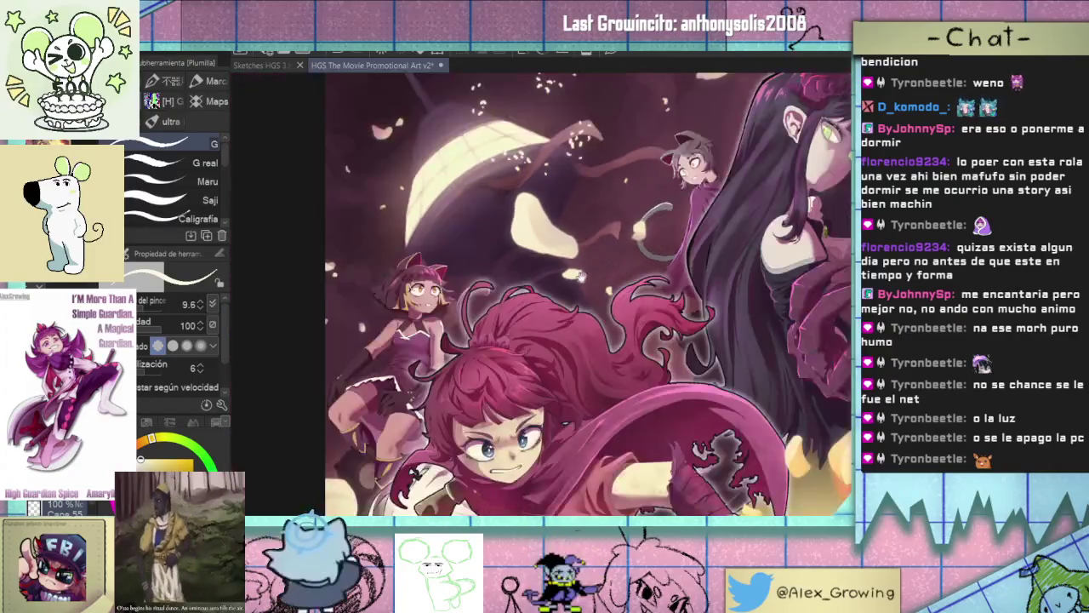
{"action": "scroll", "coordinate": [587, 221], "scroll_direction": "up", "scroll_amount": 3}
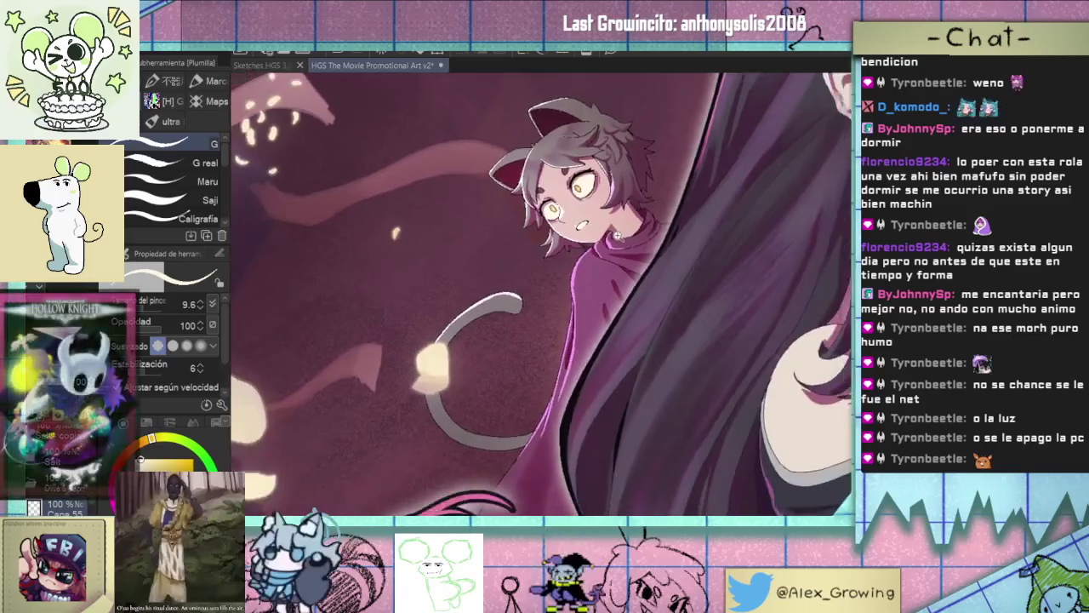
{"action": "scroll", "coordinate": [608, 242], "scroll_direction": "down", "scroll_amount": 1}
{"action": "scroll", "coordinate": [608, 243], "scroll_direction": "down", "scroll_amount": 2}
{"action": "scroll", "coordinate": [587, 281], "scroll_direction": "down", "scroll_amount": 1}
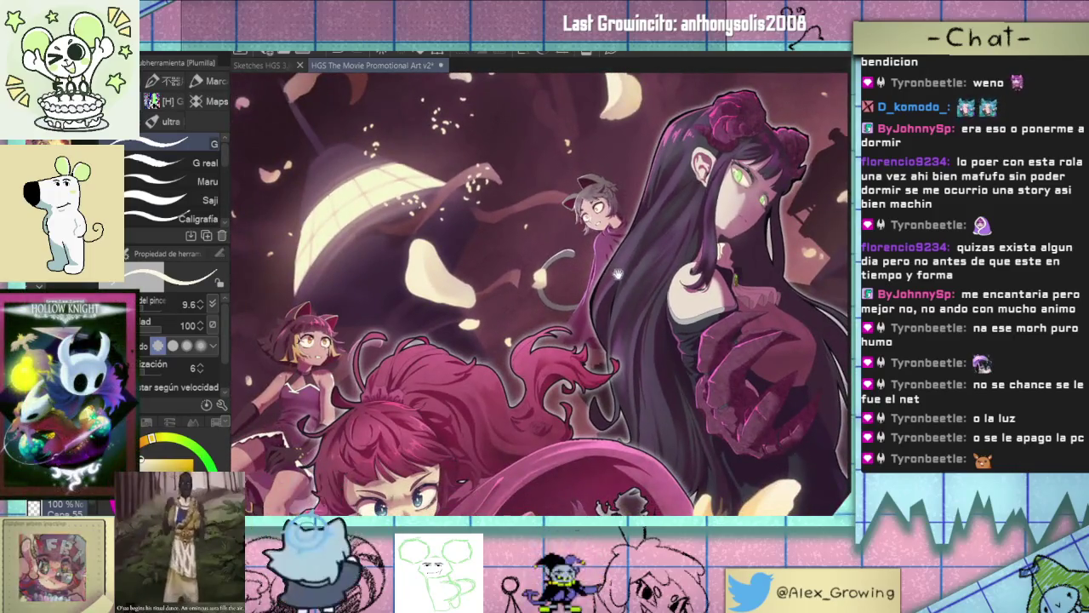
{"action": "scroll", "coordinate": [566, 315], "scroll_direction": "down", "scroll_amount": 1}
{"action": "scroll", "coordinate": [566, 315], "scroll_direction": "up", "scroll_amount": 2}
{"action": "scroll", "coordinate": [566, 290], "scroll_direction": "up", "scroll_amount": 2}
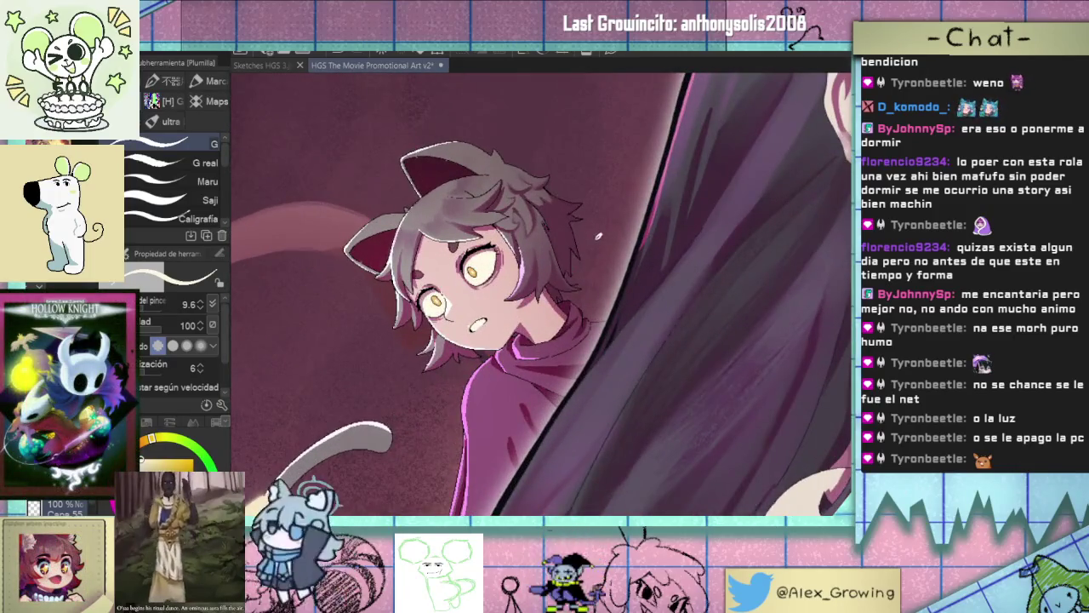
{"action": "scroll", "coordinate": [599, 236], "scroll_direction": "down", "scroll_amount": 2}
{"action": "scroll", "coordinate": [594, 249], "scroll_direction": "down", "scroll_amount": 1}
{"action": "scroll", "coordinate": [589, 268], "scroll_direction": "down", "scroll_amount": 1}
{"action": "scroll", "coordinate": [584, 288], "scroll_direction": "down", "scroll_amount": 1}
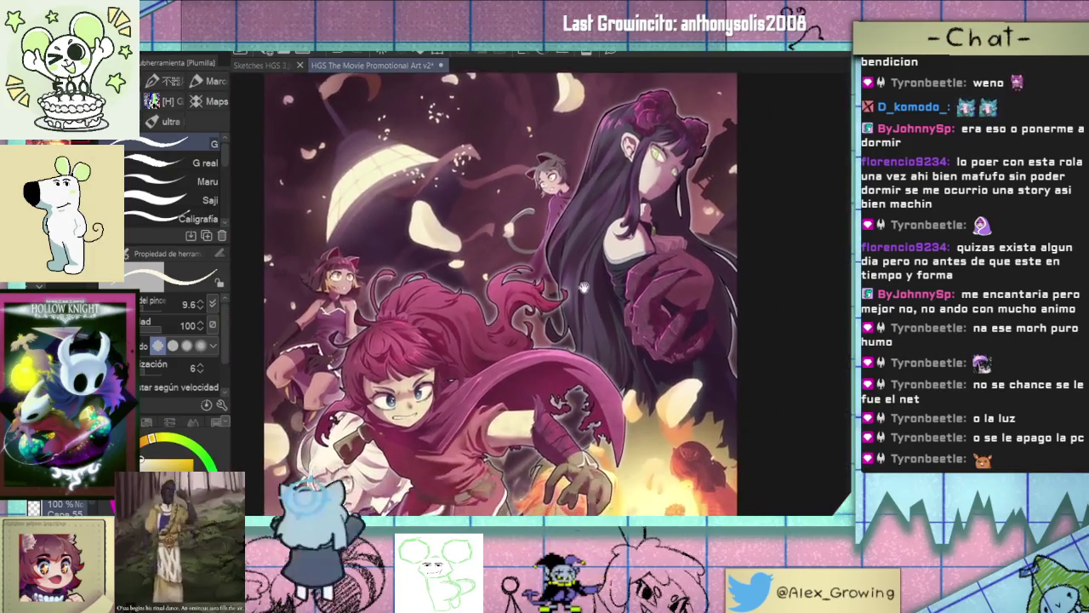
{"action": "scroll", "coordinate": [582, 286], "scroll_direction": "up", "scroll_amount": 1}
{"action": "scroll", "coordinate": [579, 283], "scroll_direction": "up", "scroll_amount": 3}
{"action": "scroll", "coordinate": [577, 281], "scroll_direction": "down", "scroll_amount": 2}
{"action": "scroll", "coordinate": [573, 278], "scroll_direction": "down", "scroll_amount": 1}
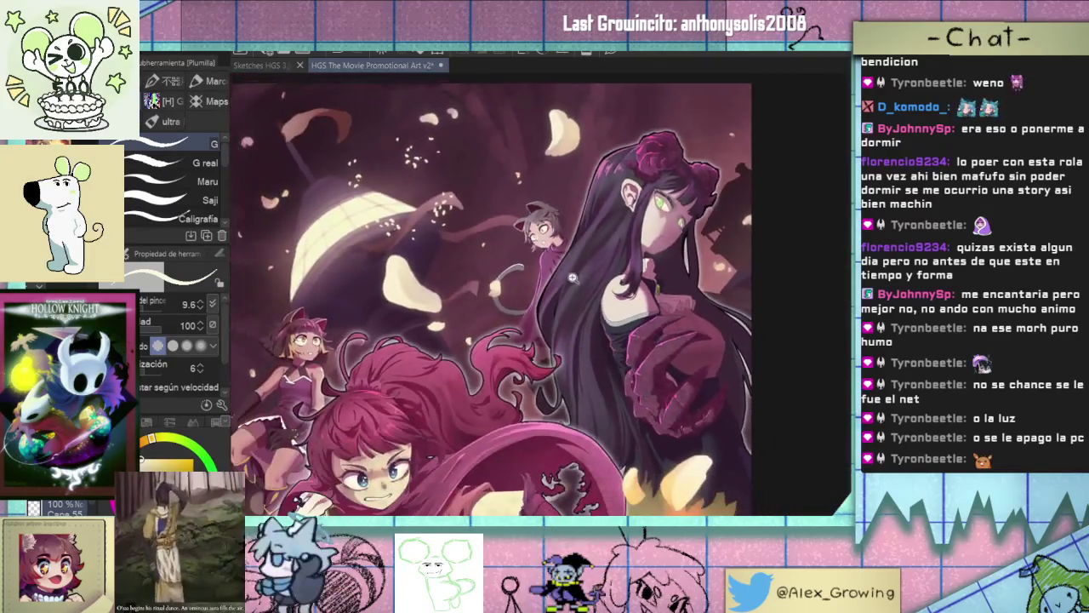
{"action": "scroll", "coordinate": [571, 278], "scroll_direction": "down", "scroll_amount": 1}
{"action": "scroll", "coordinate": [568, 280], "scroll_direction": "down", "scroll_amount": 1}
{"action": "scroll", "coordinate": [565, 280], "scroll_direction": "down", "scroll_amount": 1}
{"action": "scroll", "coordinate": [562, 281], "scroll_direction": "down", "scroll_amount": 1}
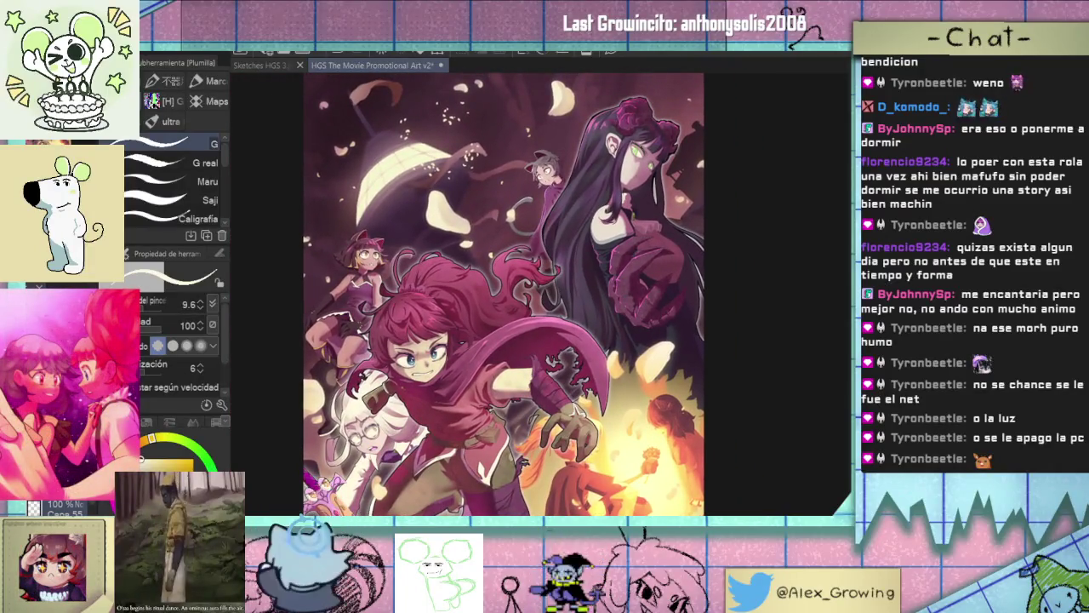
{"action": "scroll", "coordinate": [562, 281], "scroll_direction": "down", "scroll_amount": 1}
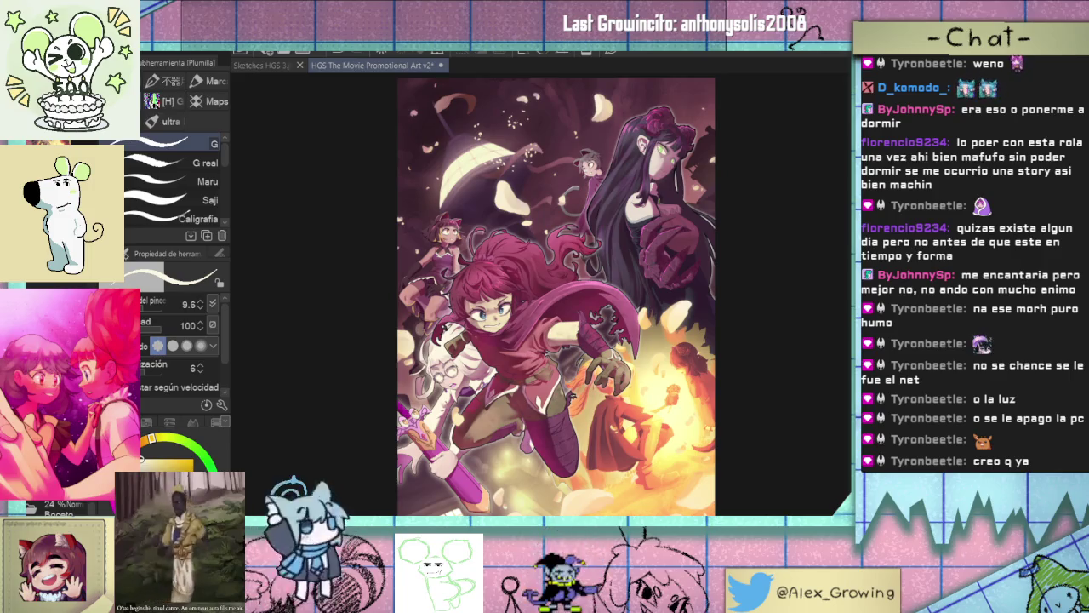
{"action": "left_click", "coordinate": [51, 508]}
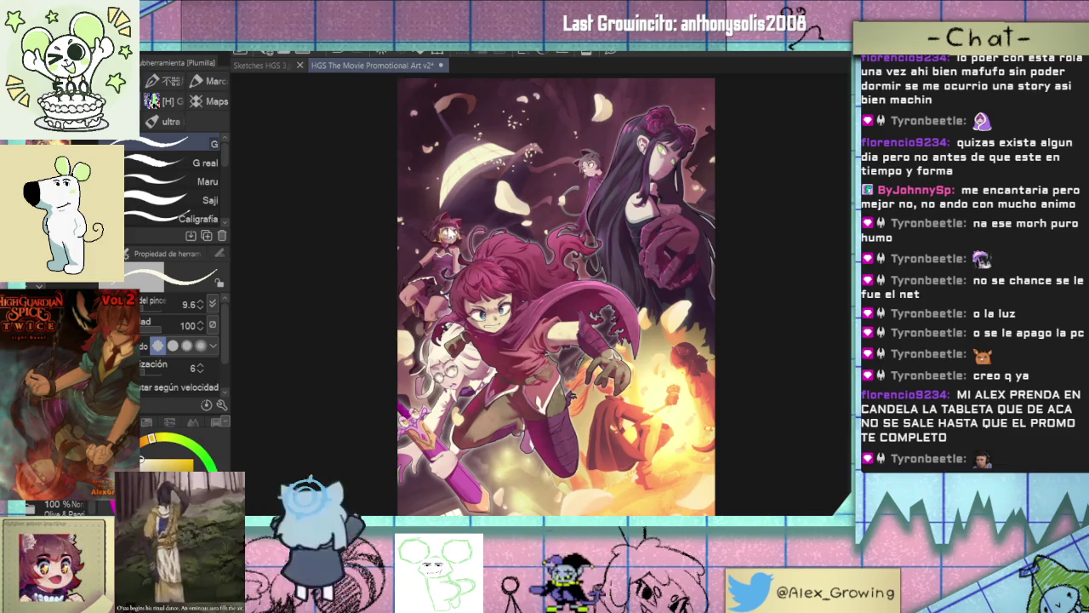
{"action": "scroll", "coordinate": [448, 231], "scroll_direction": "up", "scroll_amount": 2}
{"action": "scroll", "coordinate": [449, 231], "scroll_direction": "up", "scroll_amount": 5}
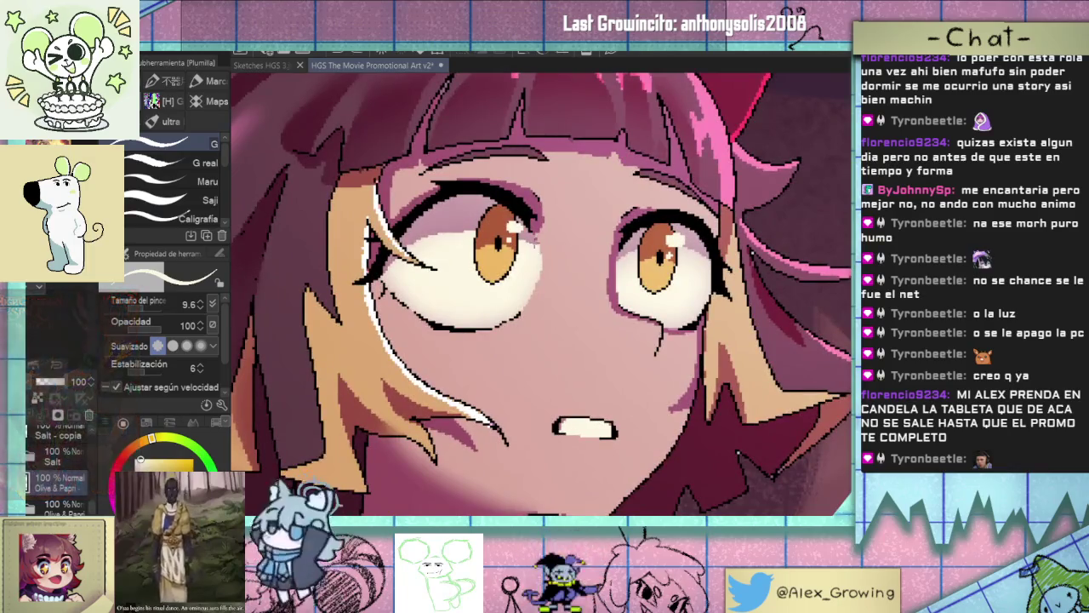
{"action": "scroll", "coordinate": [528, 255], "scroll_direction": "down", "scroll_amount": 3}
{"action": "scroll", "coordinate": [528, 255], "scroll_direction": "down", "scroll_amount": 2}
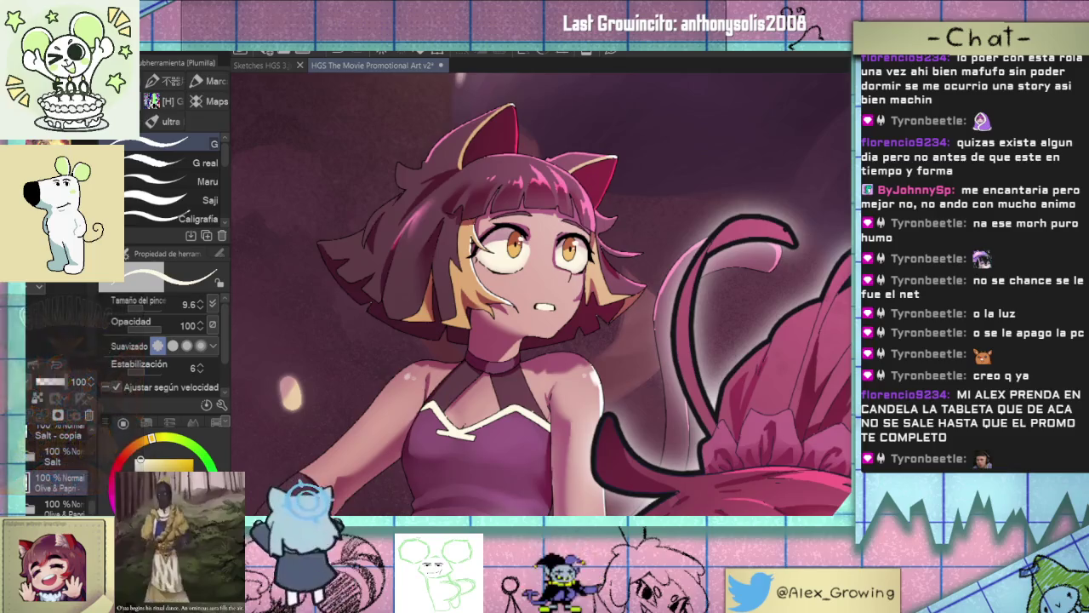
{"action": "scroll", "coordinate": [517, 191], "scroll_direction": "down", "scroll_amount": 3}
{"action": "scroll", "coordinate": [517, 191], "scroll_direction": "down", "scroll_amount": 2}
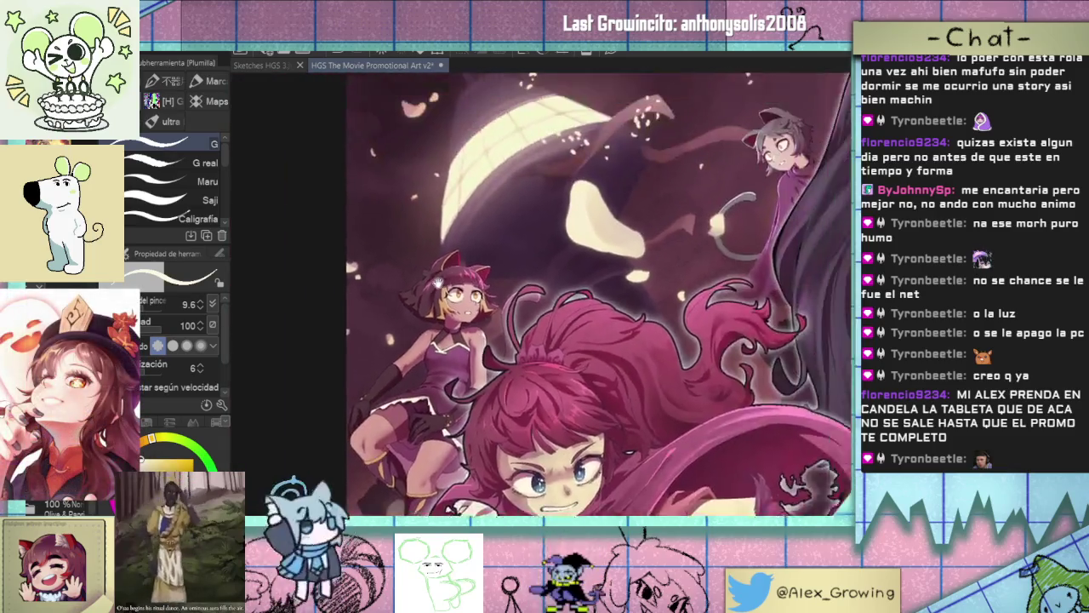
{"action": "left_click_drag", "start_coordinate": [517, 191], "coordinate": [489, 166]}
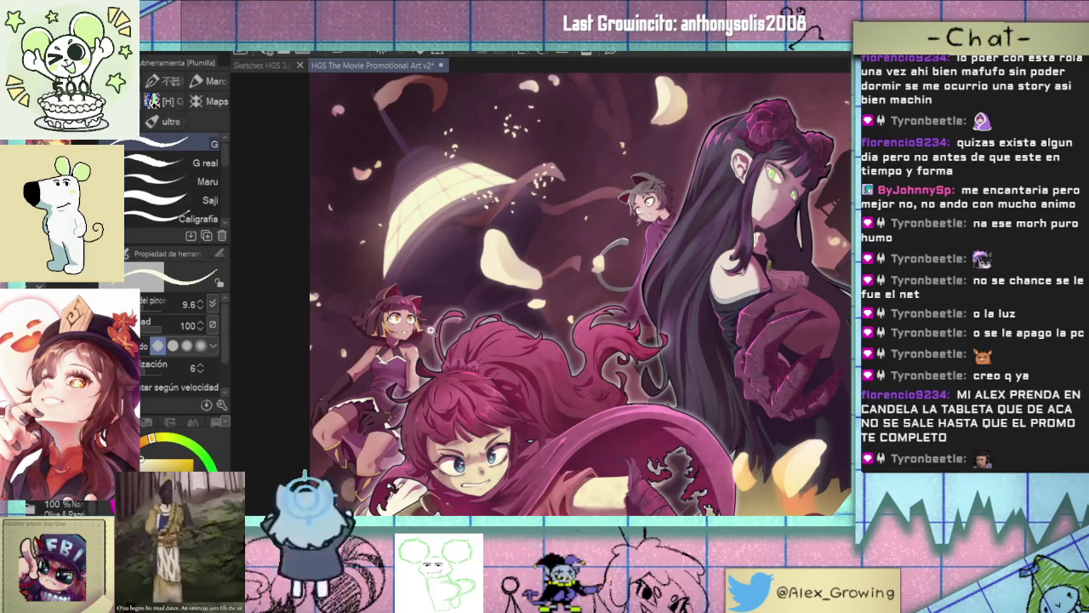
{"action": "scroll", "coordinate": [431, 329], "scroll_direction": "up", "scroll_amount": 1}
{"action": "scroll", "coordinate": [426, 341], "scroll_direction": "up", "scroll_amount": 2}
{"action": "scroll", "coordinate": [417, 366], "scroll_direction": "up", "scroll_amount": 1}
{"action": "scroll", "coordinate": [411, 384], "scroll_direction": "up", "scroll_amount": 1}
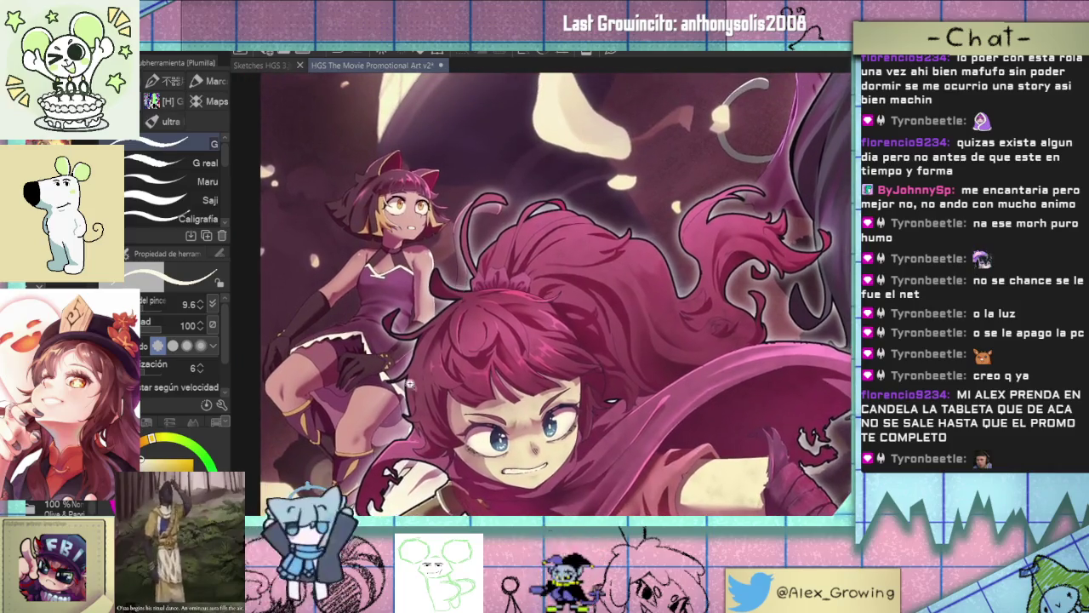
{"action": "scroll", "coordinate": [361, 442], "scroll_direction": "up", "scroll_amount": 1}
{"action": "scroll", "coordinate": [329, 425], "scroll_direction": "up", "scroll_amount": 1}
{"action": "scroll", "coordinate": [366, 417], "scroll_direction": "down", "scroll_amount": 2}
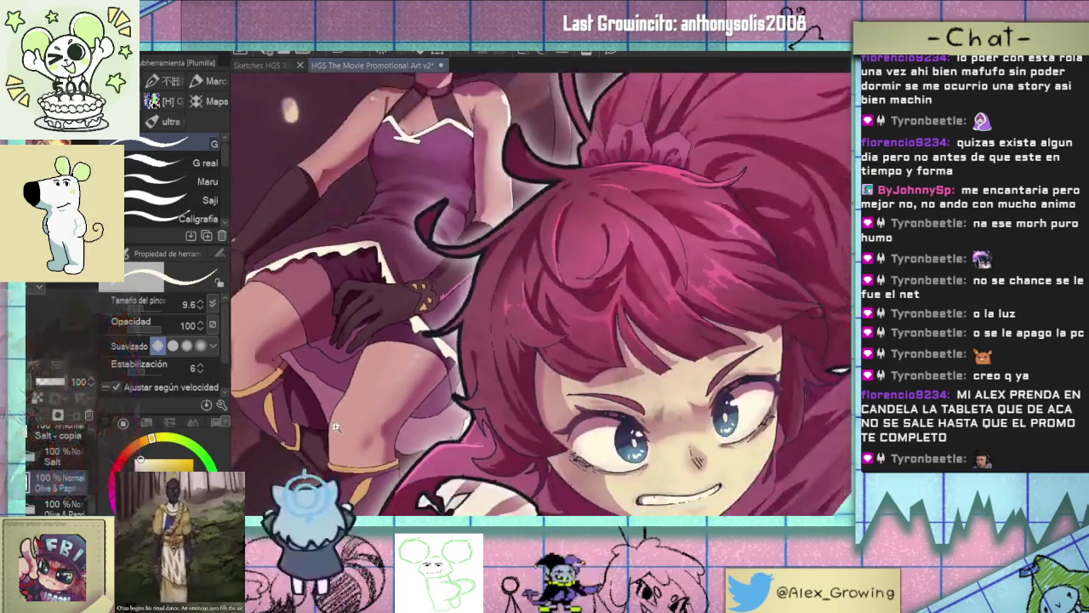
{"action": "scroll", "coordinate": [408, 410], "scroll_direction": "down", "scroll_amount": 1}
{"action": "scroll", "coordinate": [449, 404], "scroll_direction": "down", "scroll_amount": 1}
{"action": "scroll", "coordinate": [450, 403], "scroll_direction": "up", "scroll_amount": 1}
{"action": "scroll", "coordinate": [460, 392], "scroll_direction": "down", "scroll_amount": 1}
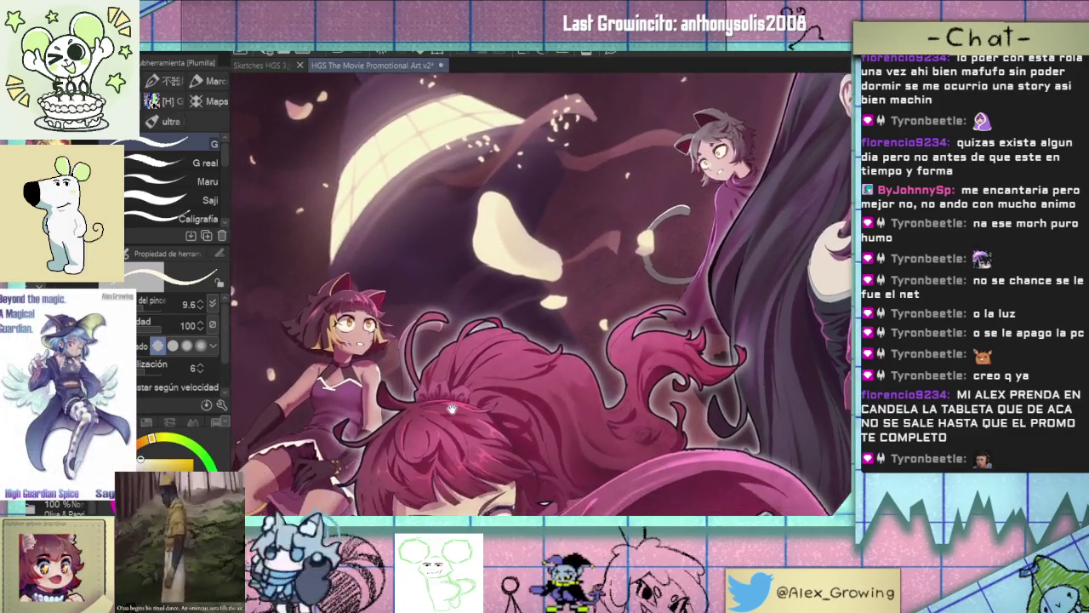
{"action": "scroll", "coordinate": [472, 381], "scroll_direction": "up", "scroll_amount": 1}
{"action": "scroll", "coordinate": [442, 366], "scroll_direction": "up", "scroll_amount": 1}
{"action": "scroll", "coordinate": [400, 375], "scroll_direction": "up", "scroll_amount": 2}
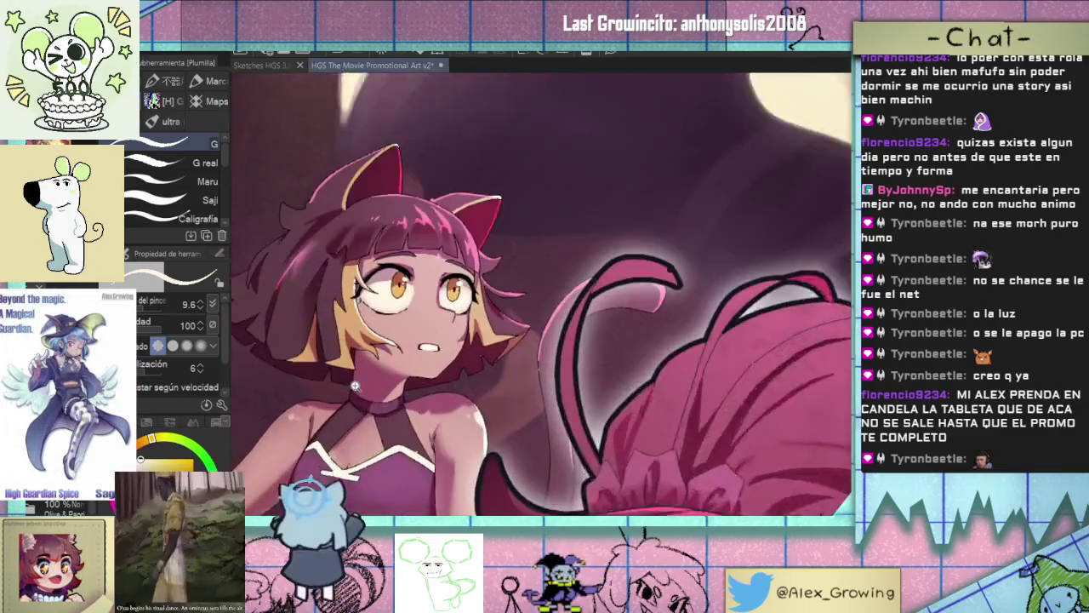
{"action": "scroll", "coordinate": [337, 390], "scroll_direction": "down", "scroll_amount": 1}
{"action": "scroll", "coordinate": [333, 391], "scroll_direction": "down", "scroll_amount": 2}
{"action": "scroll", "coordinate": [450, 422], "scroll_direction": "up", "scroll_amount": 1}
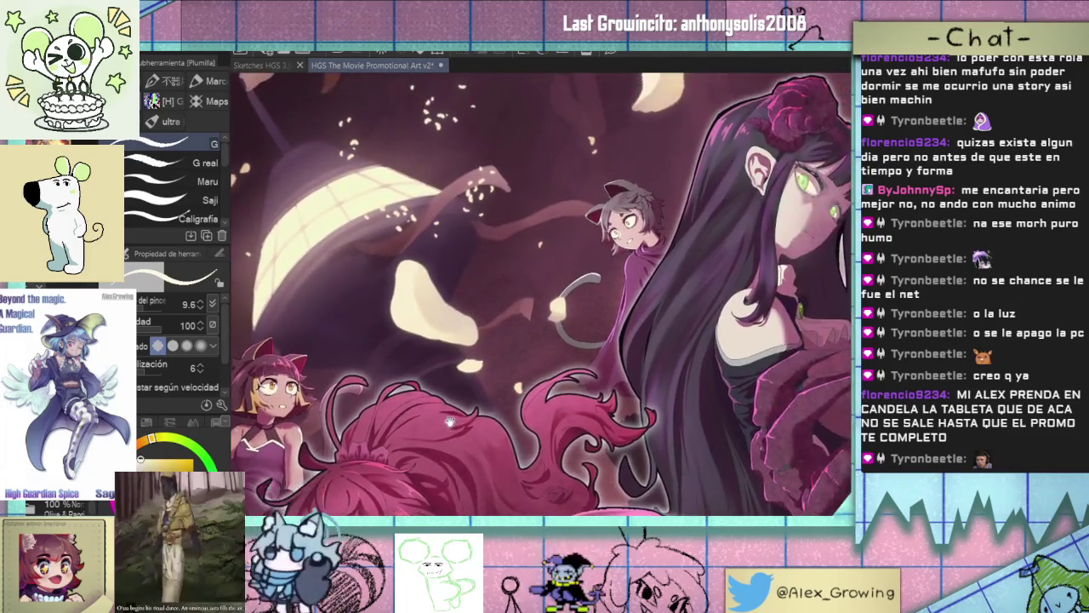
{"action": "scroll", "coordinate": [594, 284], "scroll_direction": "up", "scroll_amount": 1}
{"action": "scroll", "coordinate": [596, 272], "scroll_direction": "down", "scroll_amount": 1}
{"action": "scroll", "coordinate": [598, 255], "scroll_direction": "down", "scroll_amount": 1}
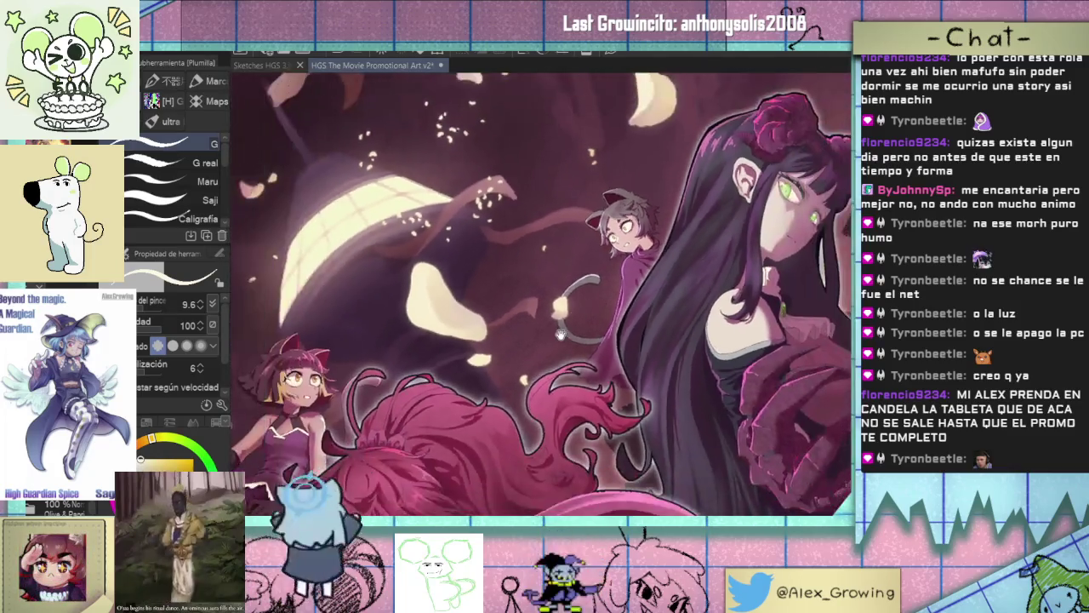
{"action": "scroll", "coordinate": [601, 234], "scroll_direction": "up", "scroll_amount": 1}
{"action": "scroll", "coordinate": [602, 234], "scroll_direction": "up", "scroll_amount": 1}
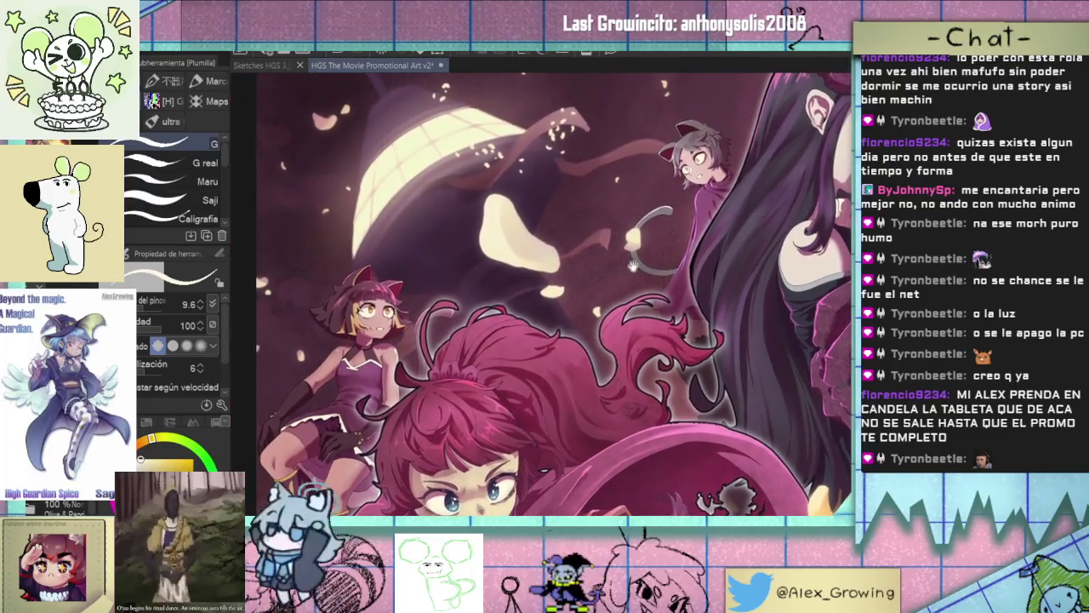
{"action": "scroll", "coordinate": [626, 275], "scroll_direction": "down", "scroll_amount": 1}
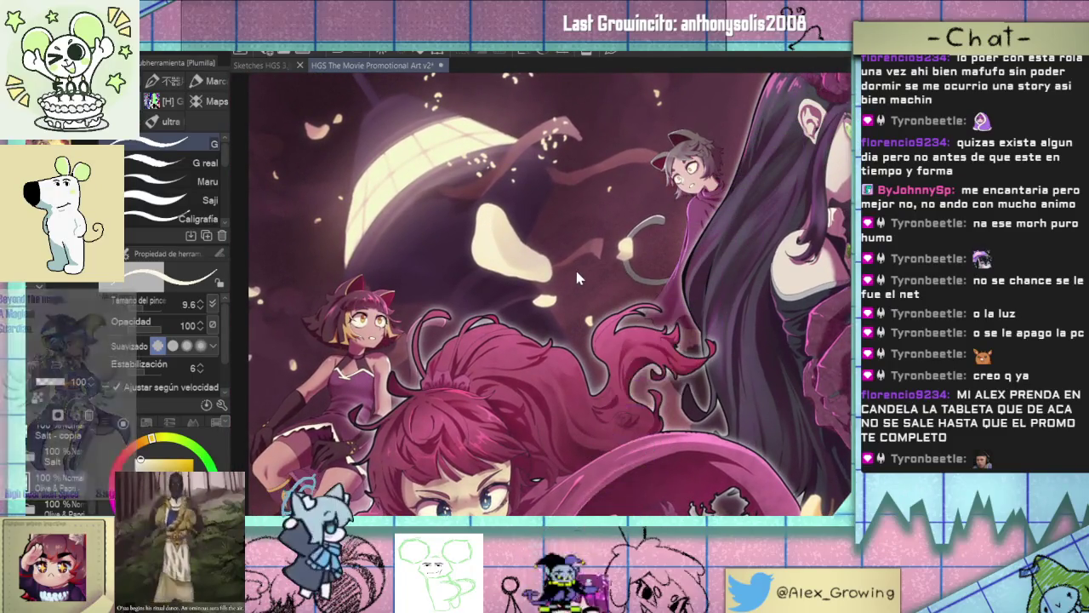
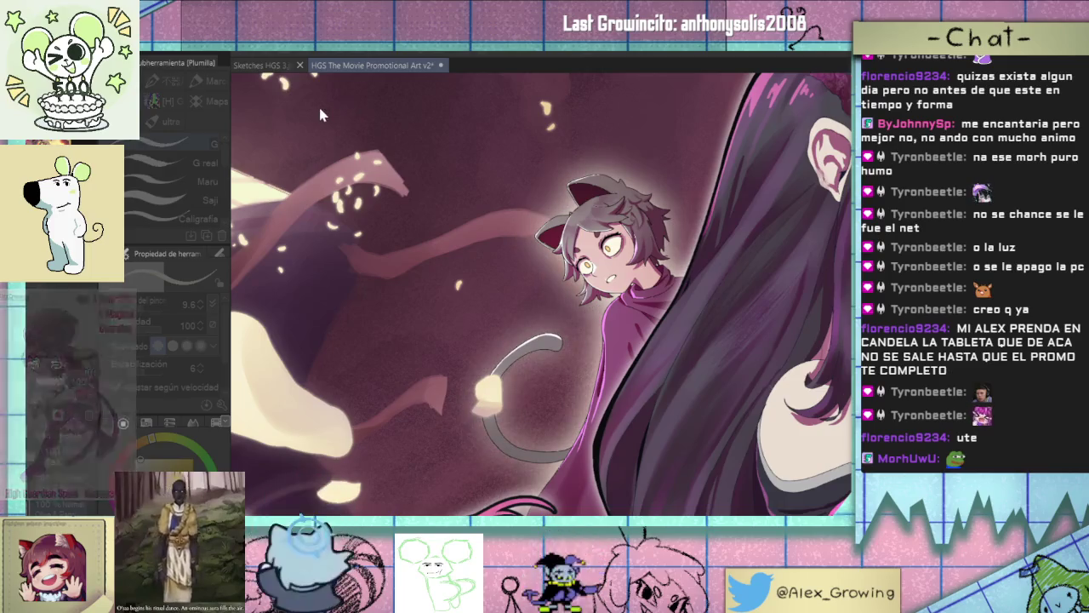
Close the Sketches HGS 3.jpg tab so the High Guardian Spice promo poster is the only open file.
{"action": "scroll", "coordinate": [553, 140], "scroll_direction": "down", "scroll_amount": 5}
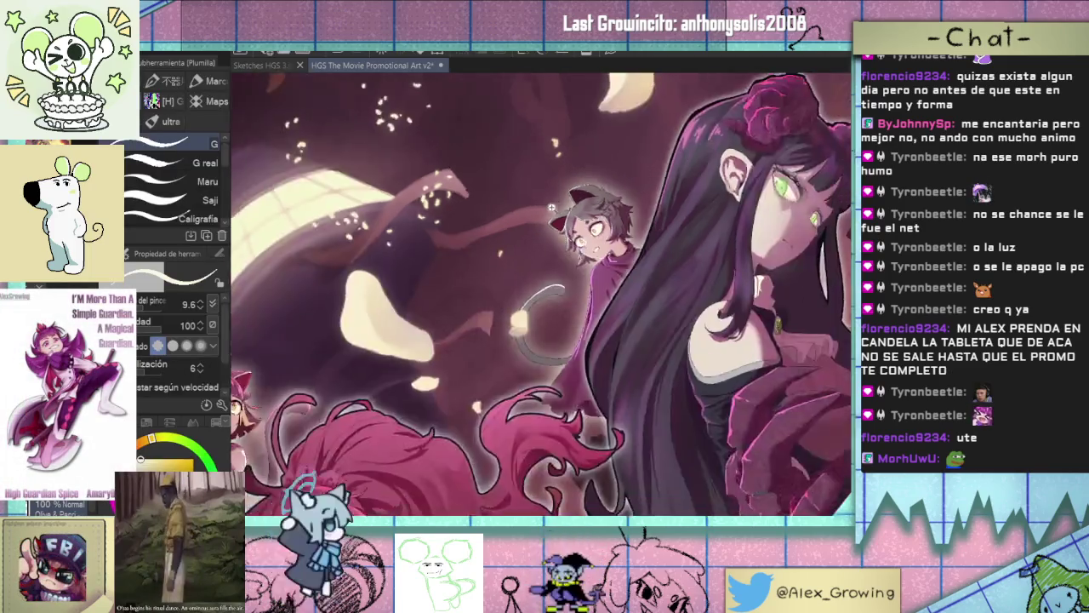
{"action": "scroll", "coordinate": [552, 139], "scroll_direction": "down", "scroll_amount": 2}
{"action": "scroll", "coordinate": [527, 174], "scroll_direction": "down", "scroll_amount": 1}
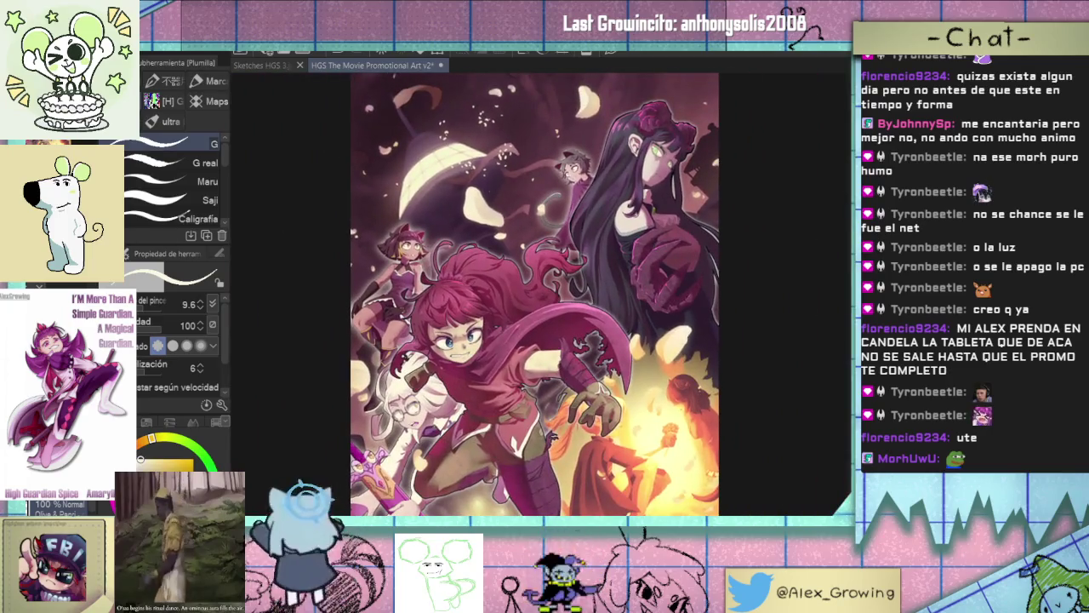
{"action": "scroll", "coordinate": [534, 294], "scroll_direction": "down", "scroll_amount": 1}
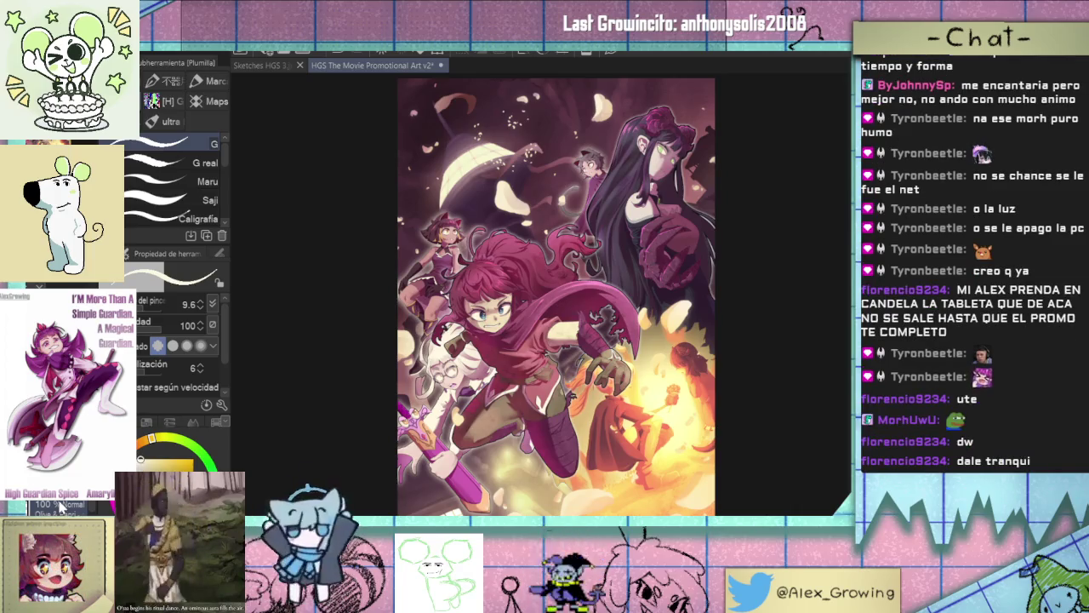
{"action": "scroll", "coordinate": [466, 390], "scroll_direction": "up", "scroll_amount": 5}
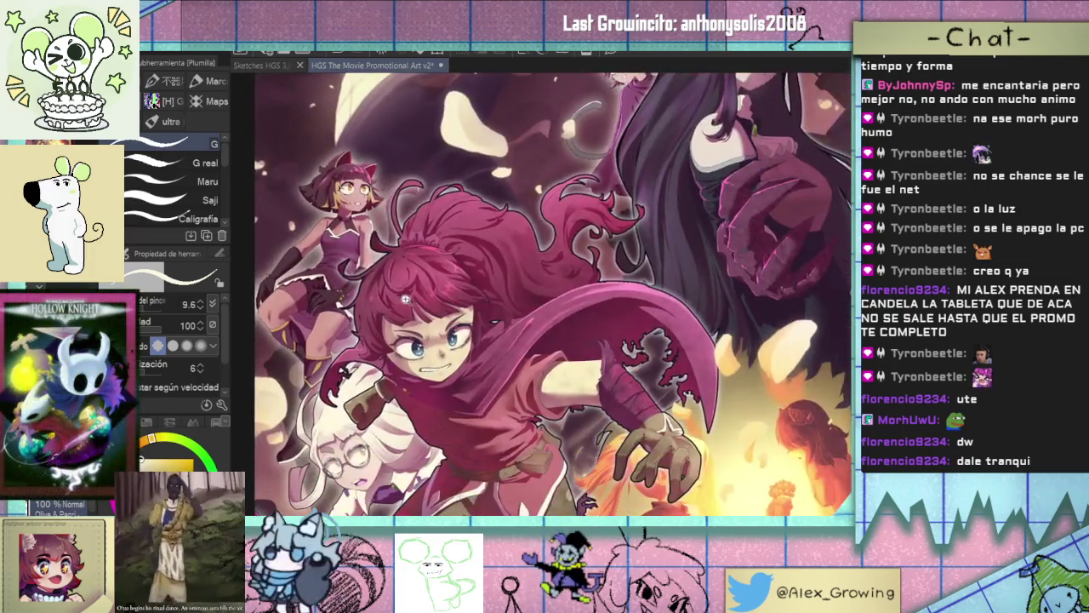
{"action": "mouse_move", "coordinate": [466, 390]}
{"action": "left_mouse_down"}
{"action": "mouse_move", "coordinate": [506, 316]}
{"action": "mouse_move", "coordinate": [499, 360]}
{"action": "left_mouse_up"}
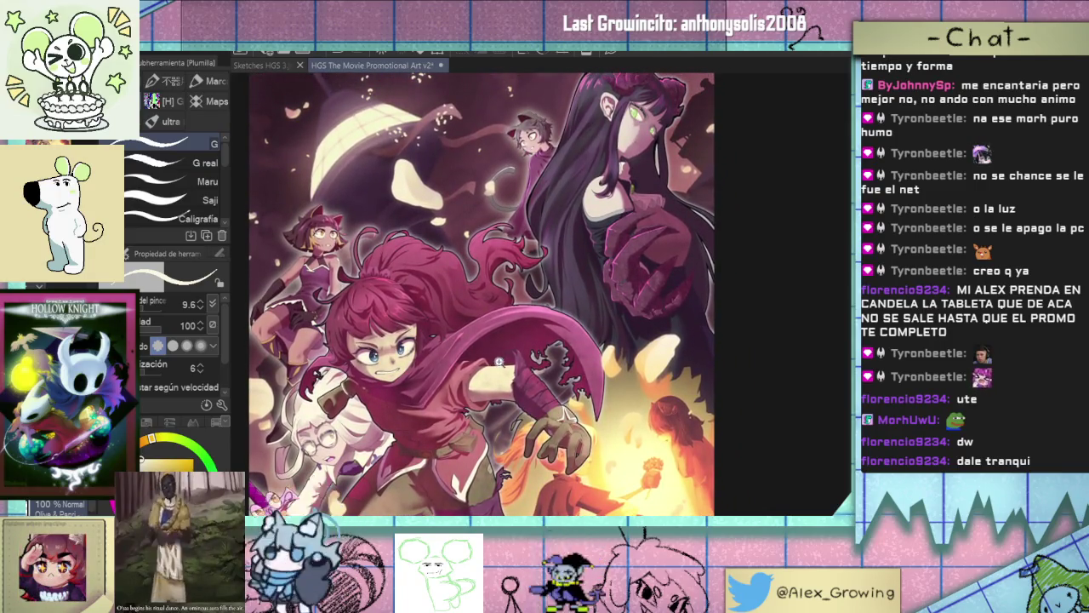
{"action": "left_click_drag", "start_coordinate": [498, 361], "coordinate": [507, 191]}
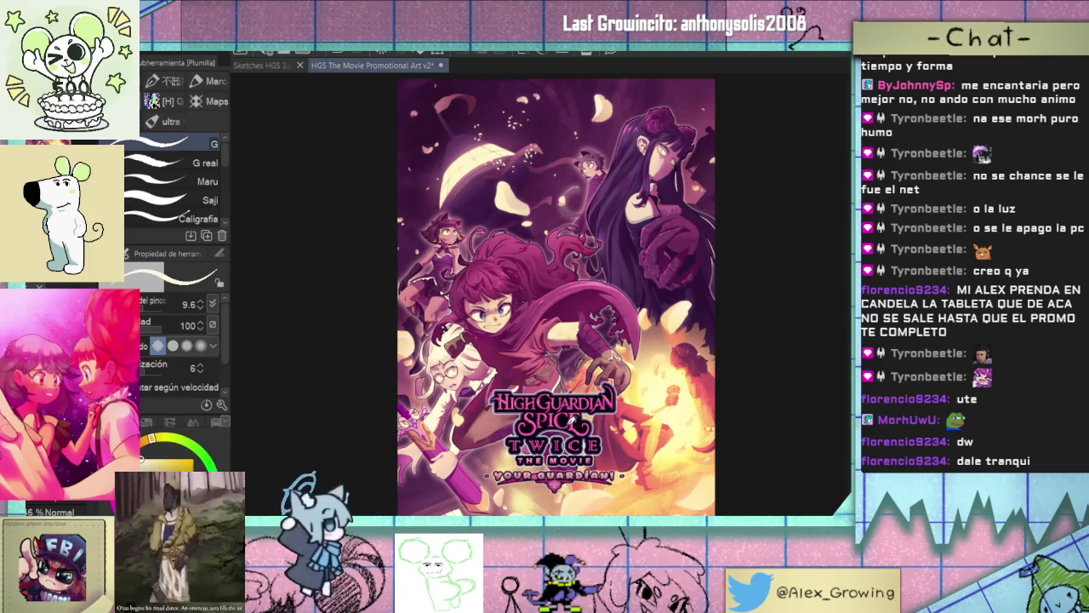
{"action": "left_click", "coordinate": [273, 66]}
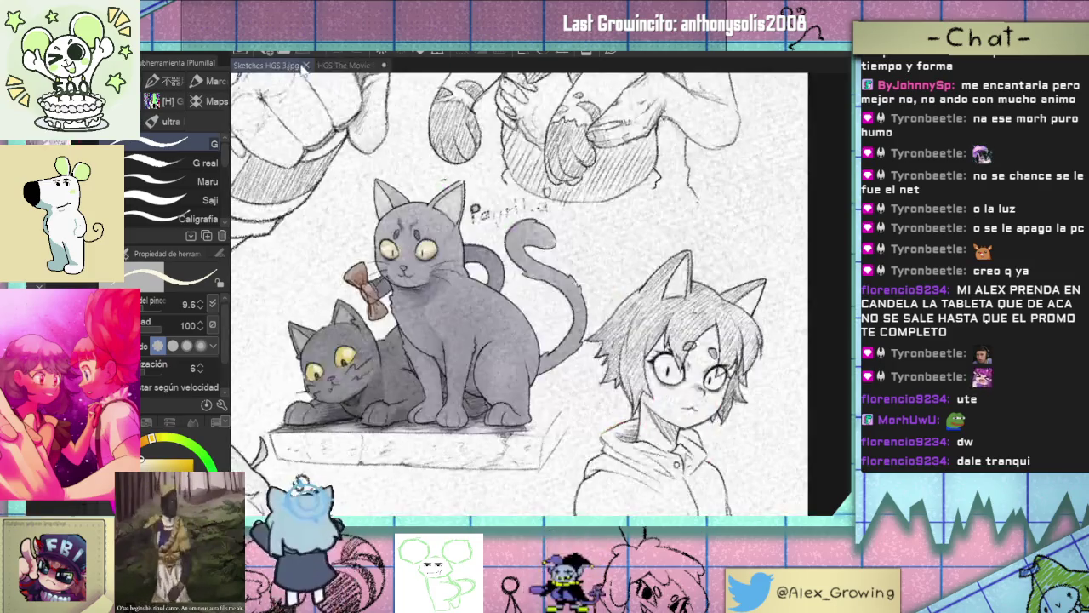
{"action": "left_click", "coordinate": [306, 66]}
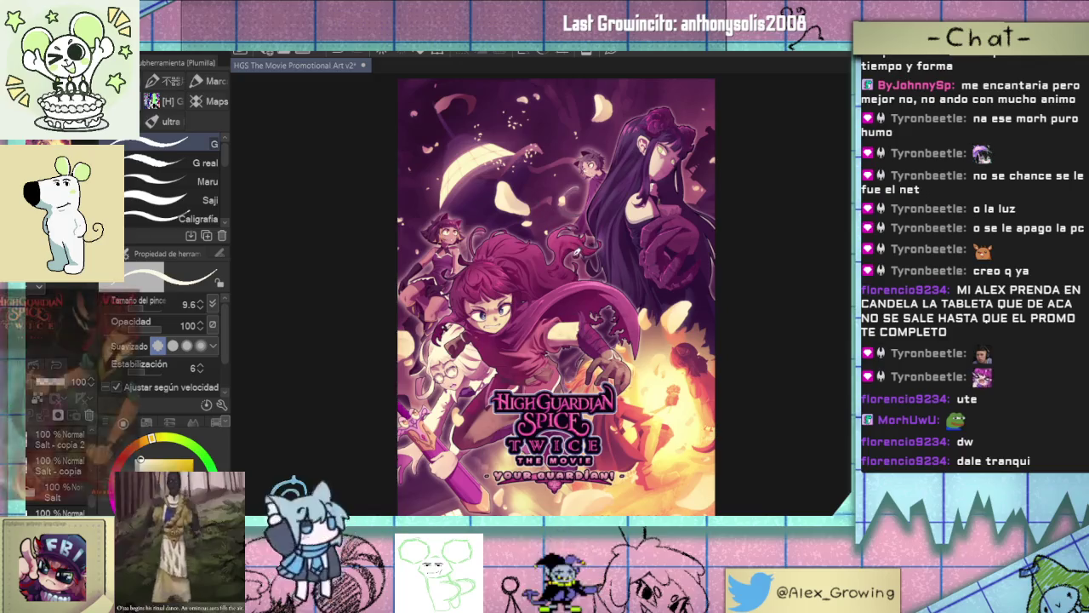